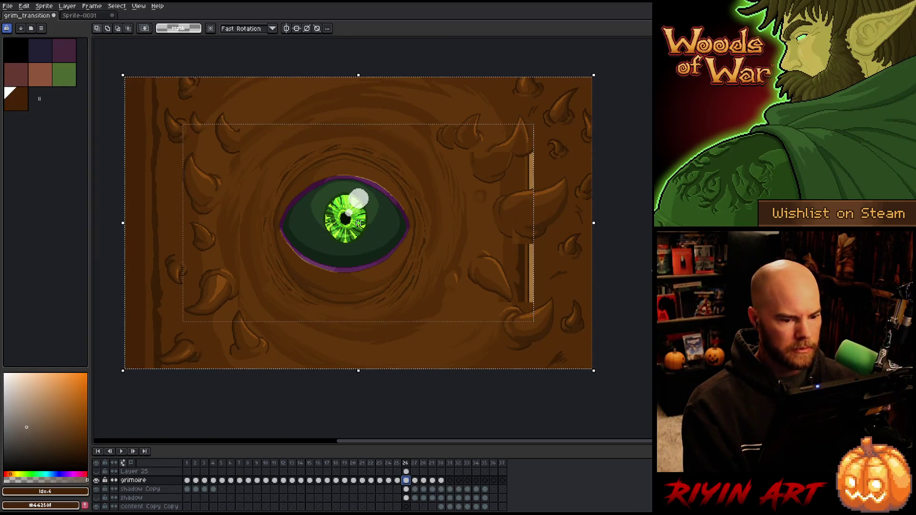
Step: Clear the selection and add a new Layer 26 above grimoire at frame 25
{"action": "key", "text": "ctrl+d"}
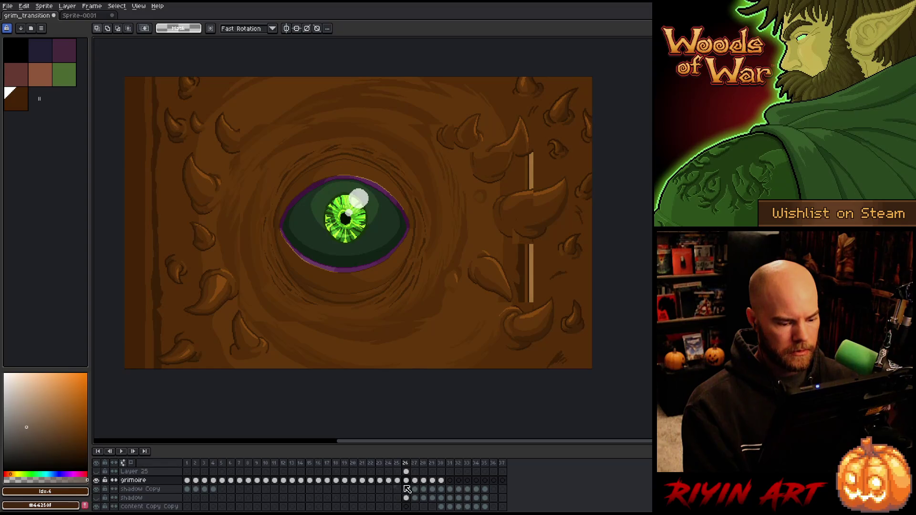
{"action": "left_click", "coordinate": [398, 481]}
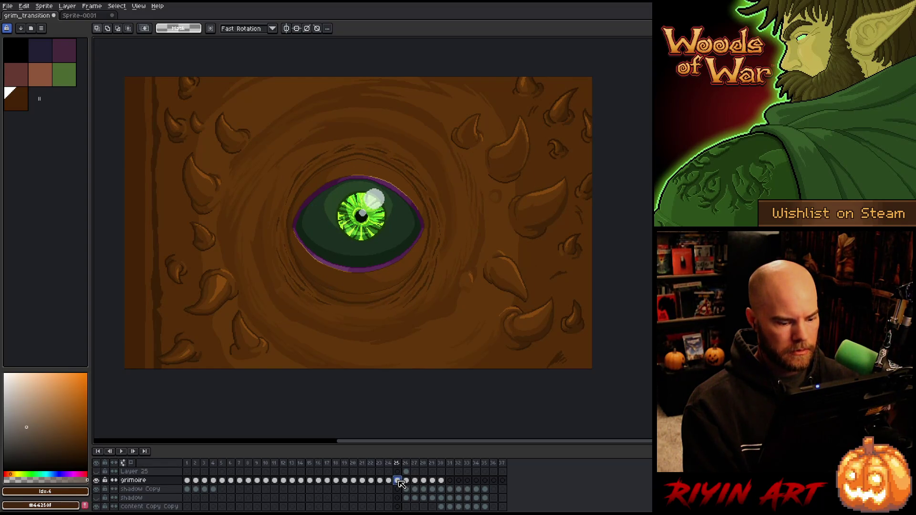
{"action": "left_click", "coordinate": [176, 483]}
{"action": "key", "text": "shift+n"}
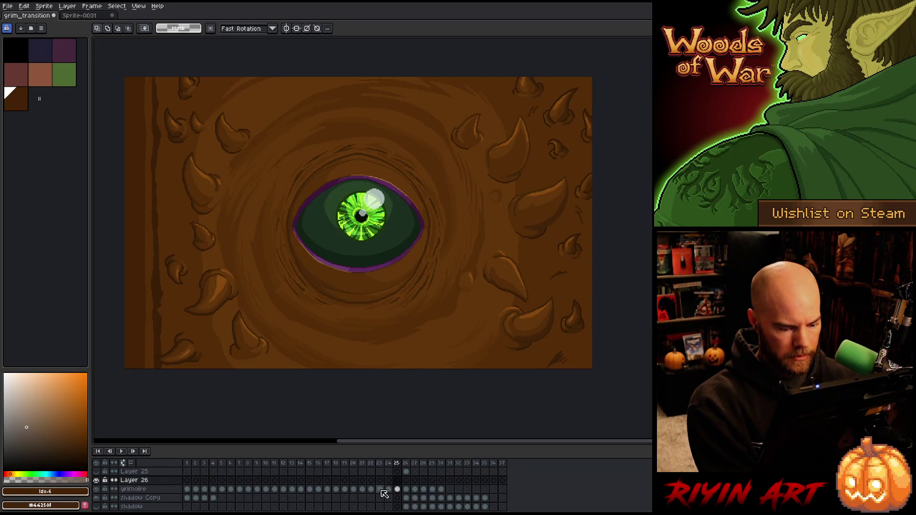
Step: Select all of Layer 26's frame 26 and toggle its visibility to compare frames
{"action": "left_click", "coordinate": [397, 489]}
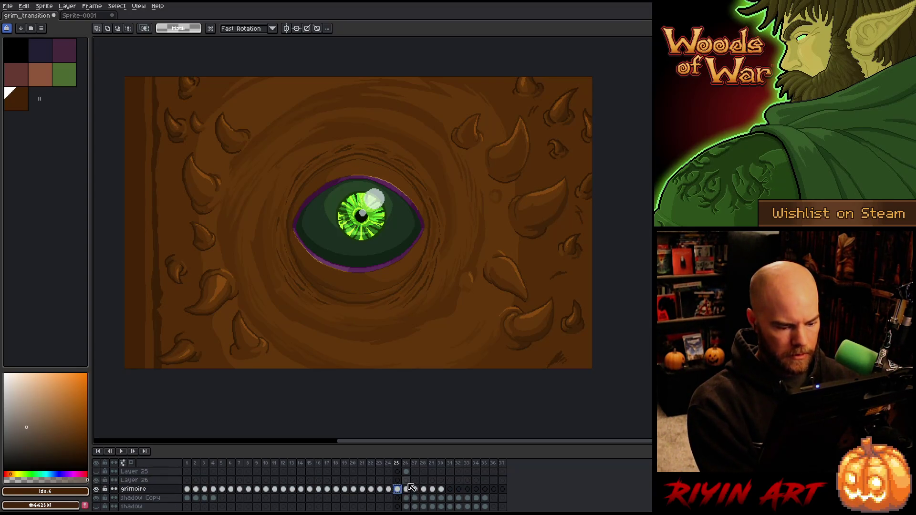
{"action": "left_click", "coordinate": [407, 482]}
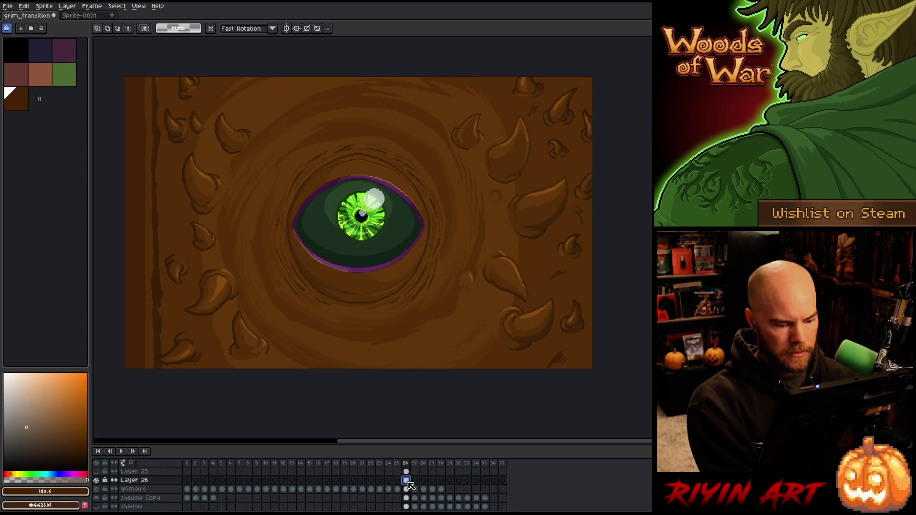
{"action": "key", "text": "ctrl+a"}
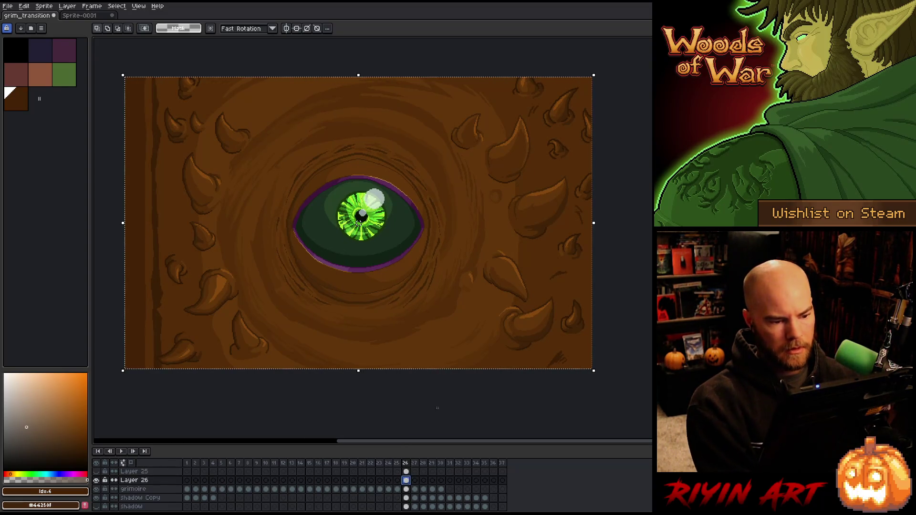
{"action": "left_click", "coordinate": [98, 480]}
{"action": "left_click", "coordinate": [98, 480]}
{"action": "left_click", "coordinate": [98, 481]}
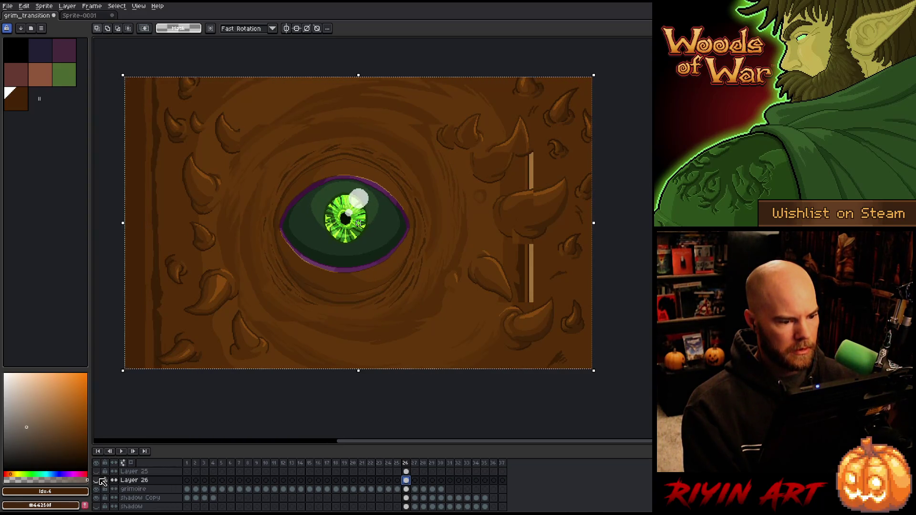
{"action": "left_click", "coordinate": [98, 480]}
{"action": "left_click", "coordinate": [99, 480]}
{"action": "left_click", "coordinate": [98, 481]}
{"action": "left_click", "coordinate": [98, 480]}
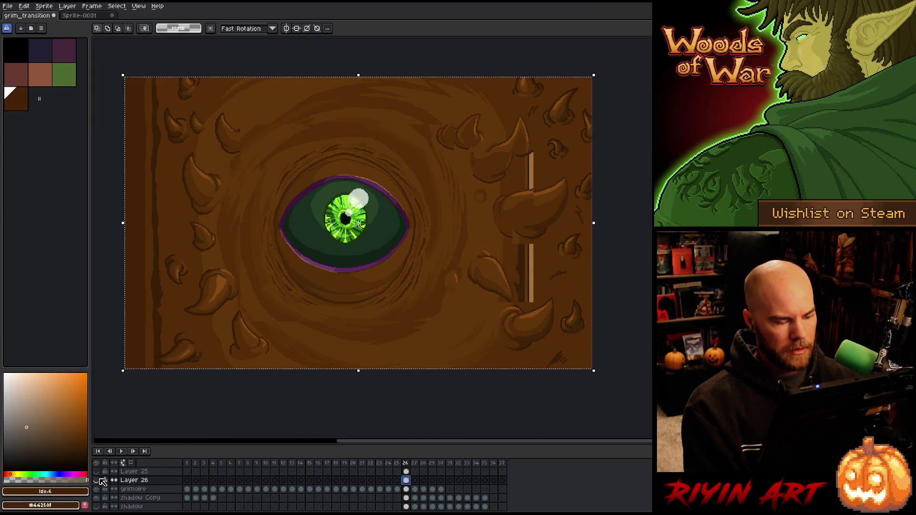
{"action": "left_click", "coordinate": [98, 480]}
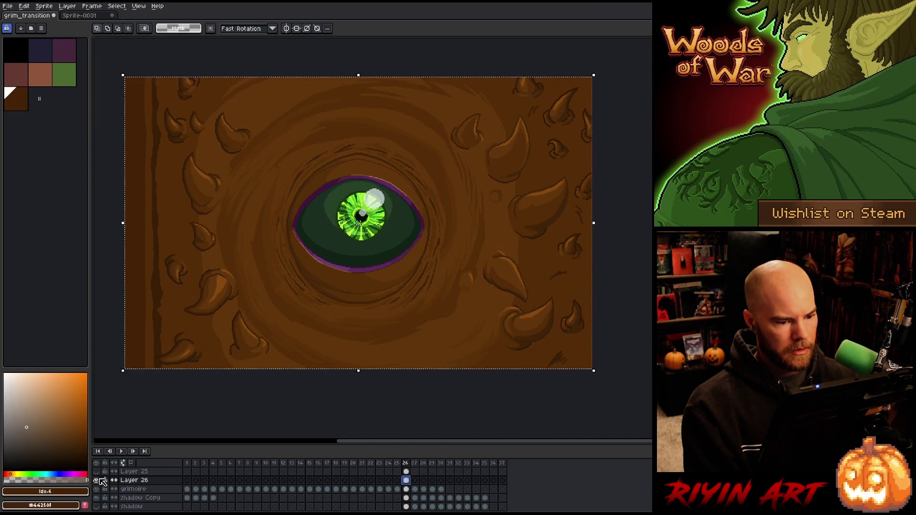
Step: Set Layer 26 to 54% opacity, trying Color Burn and Color Dodge before keeping Normal
{"action": "double_click", "coordinate": [134, 480]}
{"action": "left_click_drag", "start_coordinate": [243, 375], "coordinate": [276, 377]}
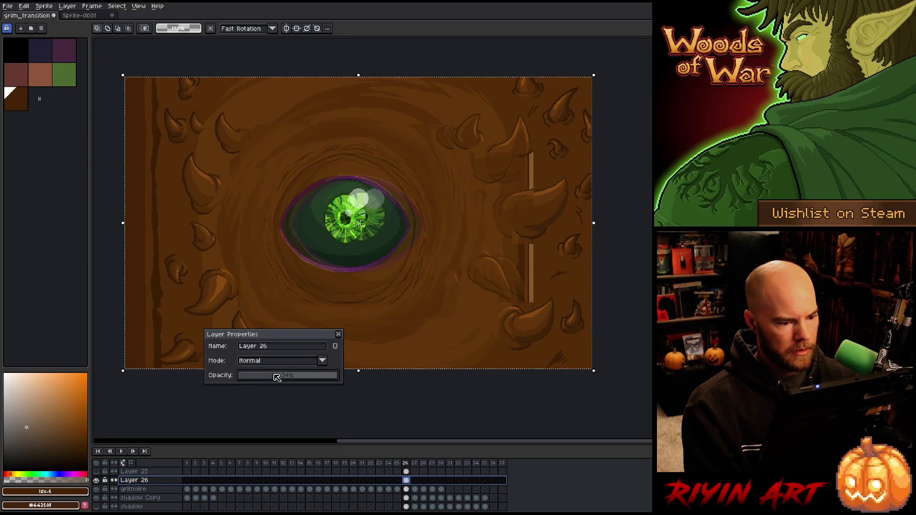
{"action": "left_click", "coordinate": [293, 378]}
{"action": "left_click", "coordinate": [293, 366]}
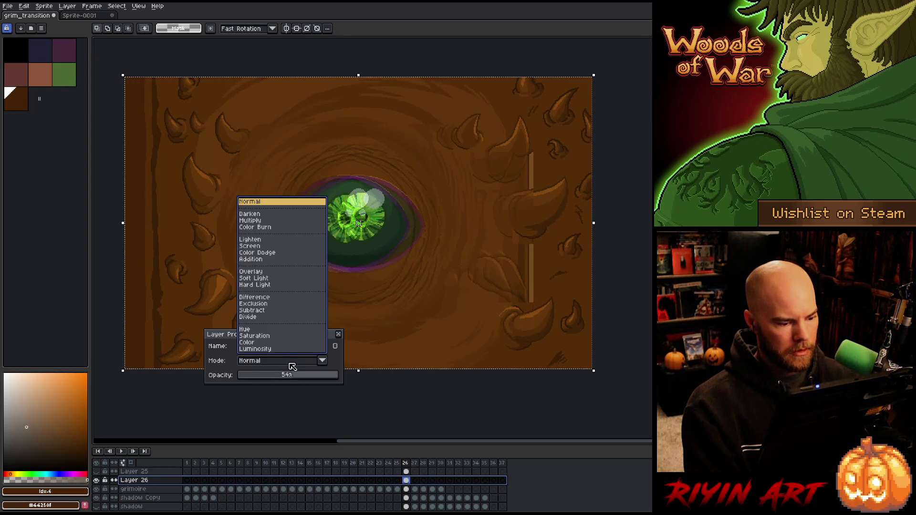
{"action": "left_click", "coordinate": [260, 228]}
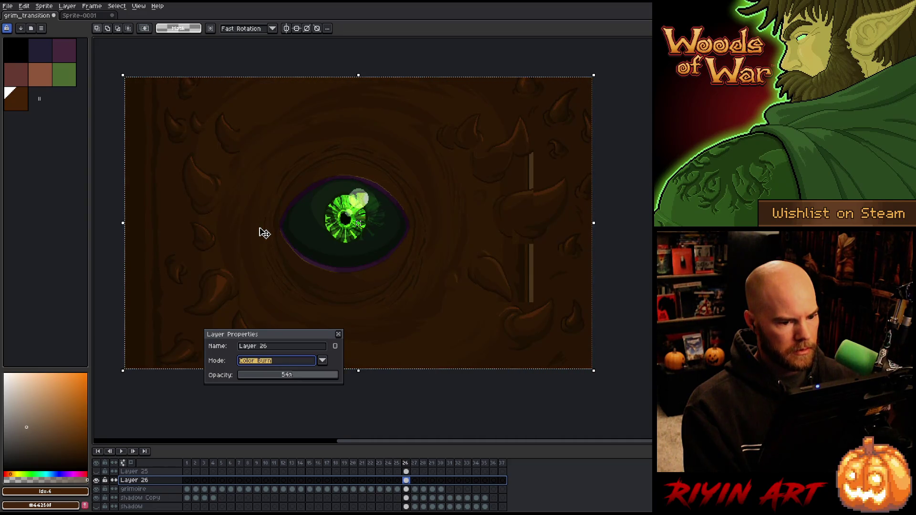
{"action": "left_click", "coordinate": [281, 358]}
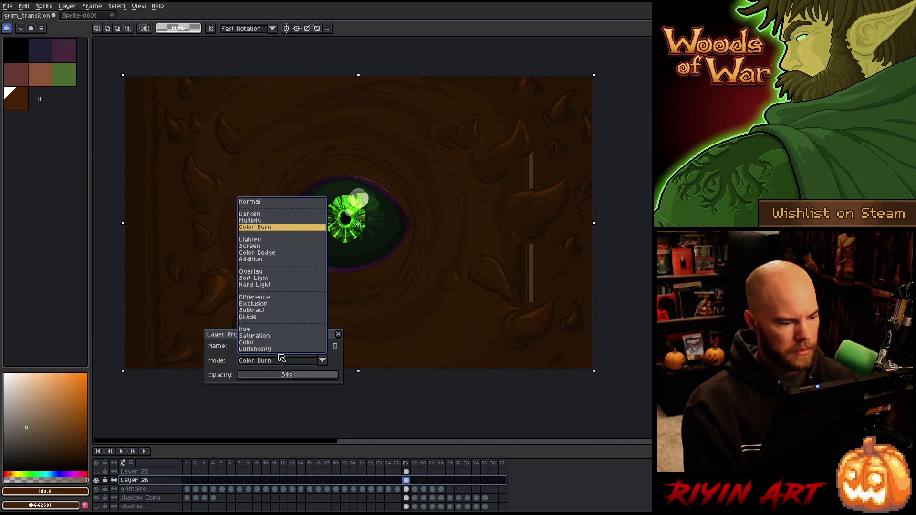
{"action": "left_click", "coordinate": [265, 253]}
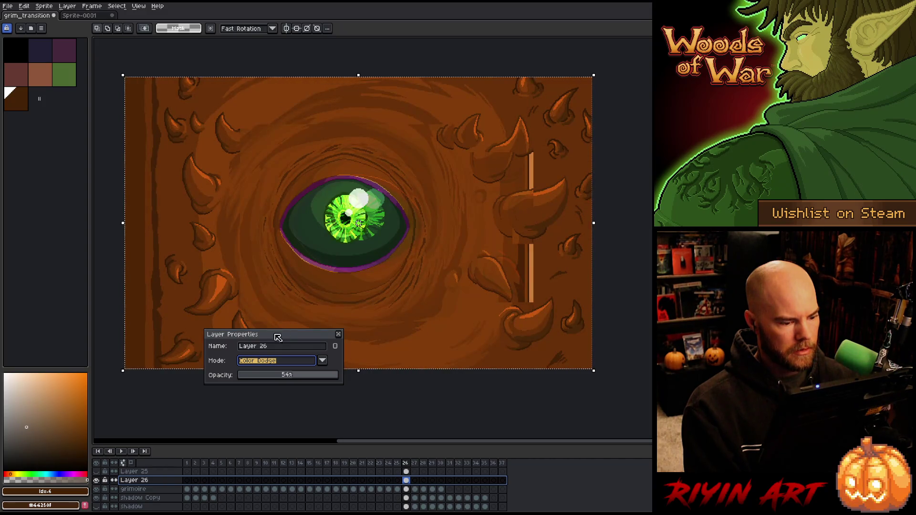
{"action": "left_click", "coordinate": [264, 360]}
{"action": "left_click", "coordinate": [262, 202]}
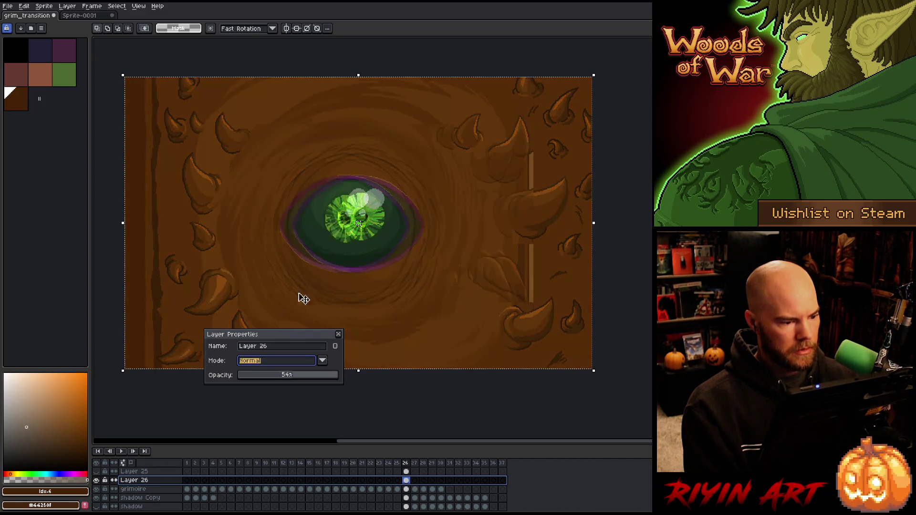
{"action": "left_click", "coordinate": [338, 333]}
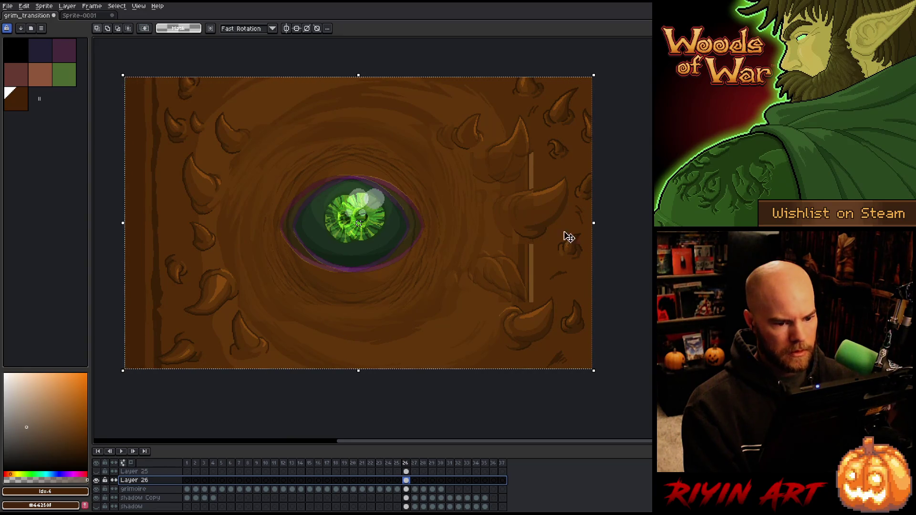
Step: Squeeze the overlay narrower from both sides to about 612 px wide
{"action": "left_click_drag", "start_coordinate": [597, 224], "coordinate": [579, 224]}
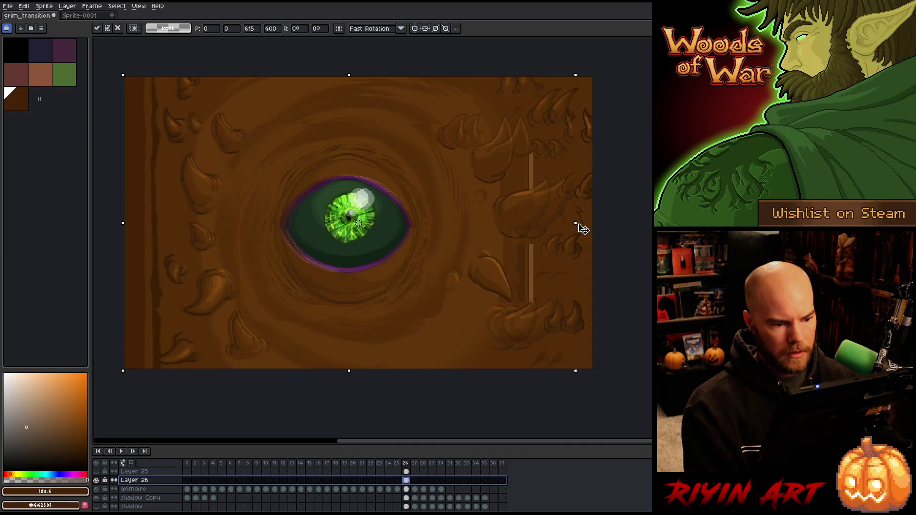
{"action": "left_click_drag", "start_coordinate": [119, 224], "coordinate": [121, 224]}
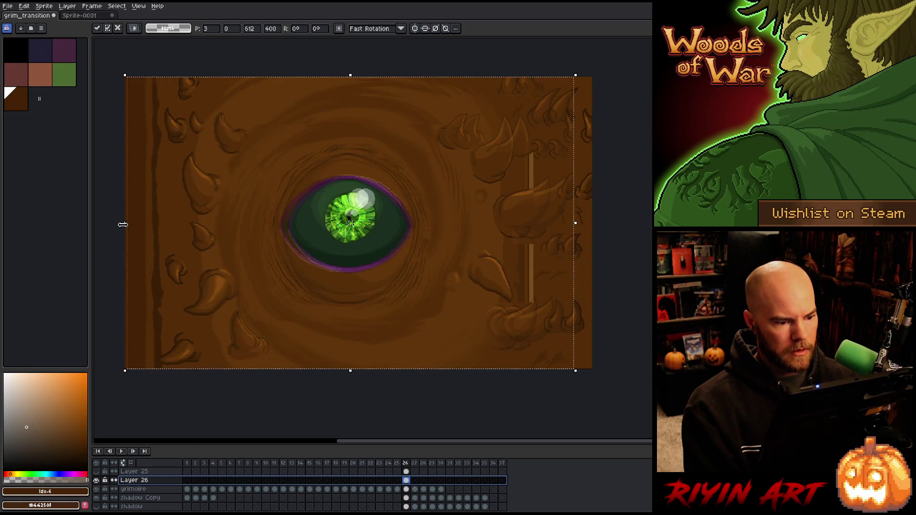
{"action": "key", "text": "ctrl+d"}
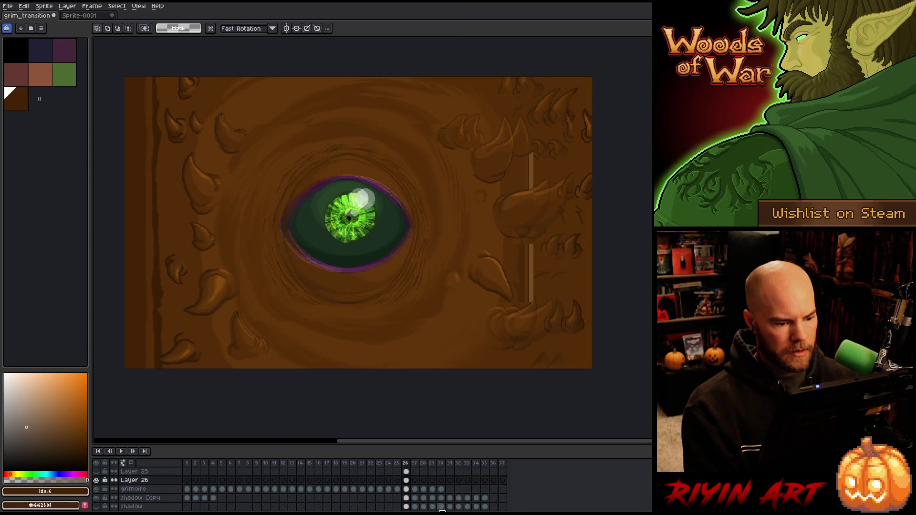
Step: Return Layer 26's opacity to 100% in its layer properties
{"action": "left_click", "coordinate": [140, 483]}
{"action": "double_click", "coordinate": [142, 486]}
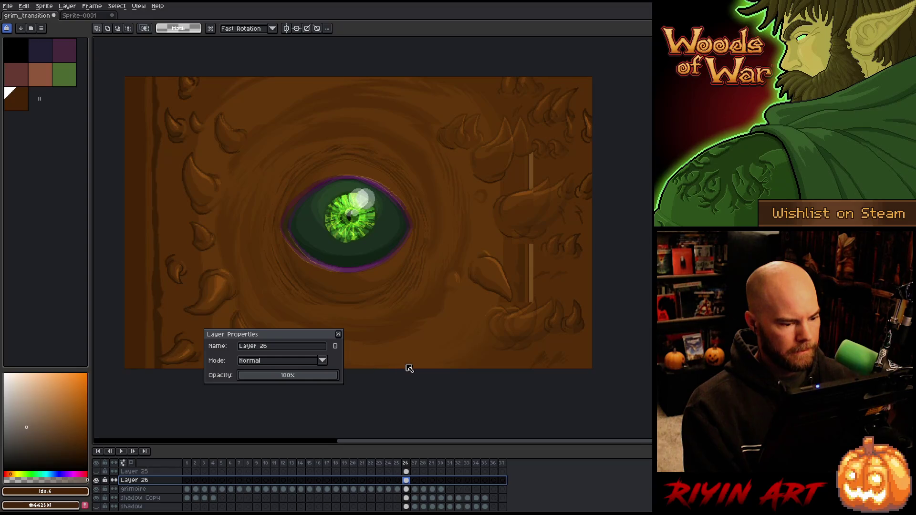
{"action": "left_click", "coordinate": [338, 332]}
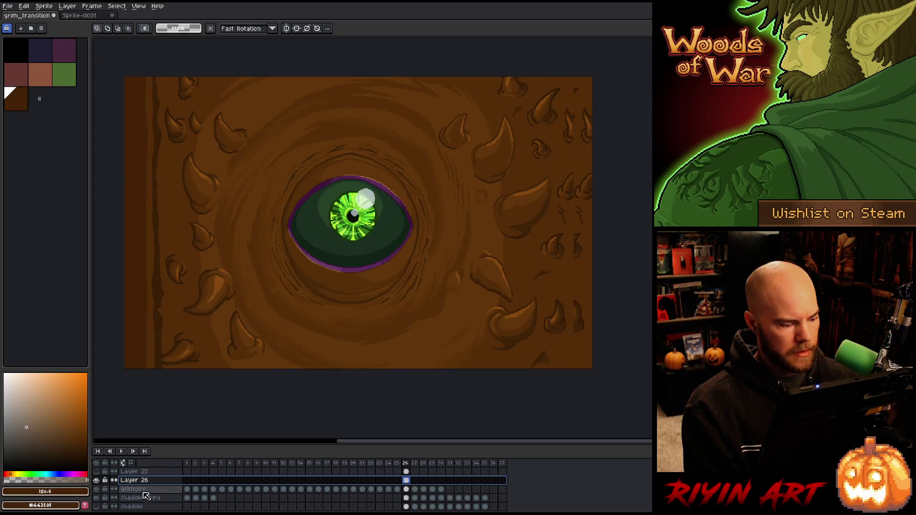
Step: Toggle Layer 26 repeatedly to compare, leaving it hidden over grimoire's frame 26 cel
{"action": "left_click", "coordinate": [96, 481]}
{"action": "left_click", "coordinate": [96, 481]}
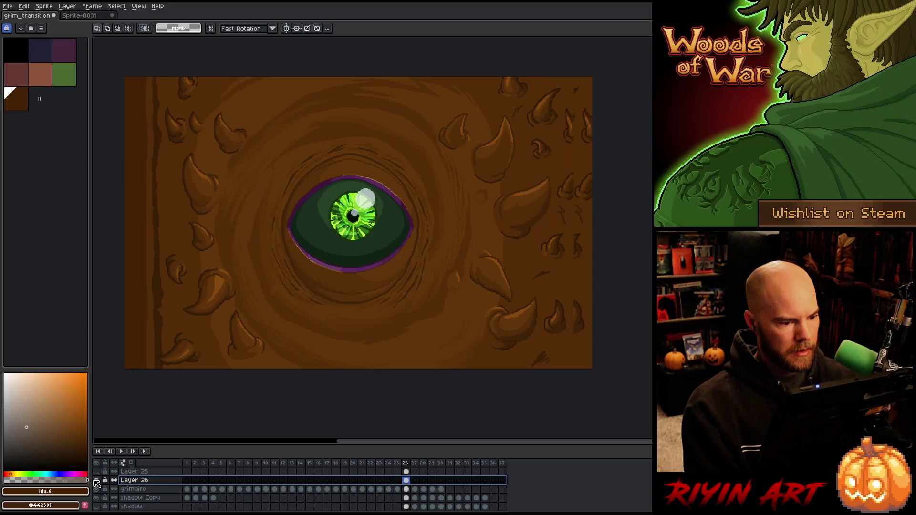
{"action": "left_click", "coordinate": [96, 481]}
{"action": "left_click", "coordinate": [96, 481]}
{"action": "left_click", "coordinate": [96, 481]}
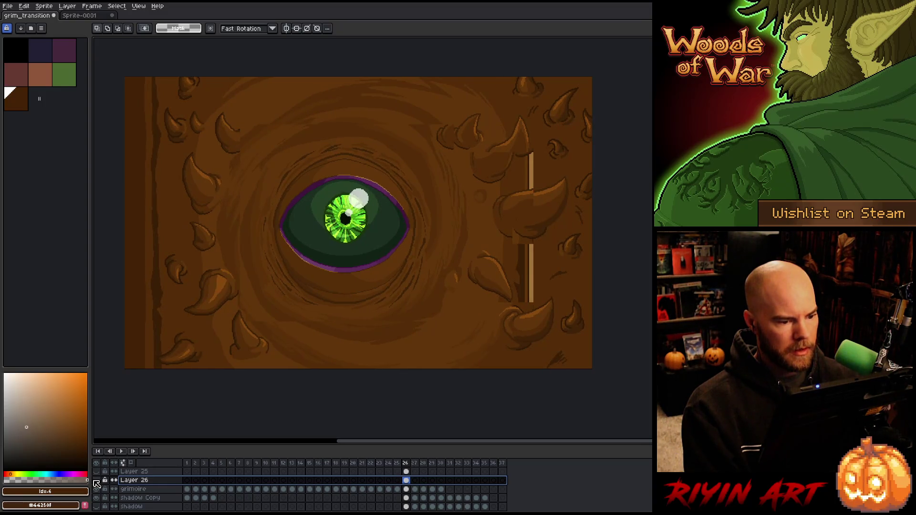
{"action": "left_click", "coordinate": [96, 482]}
{"action": "left_click", "coordinate": [96, 482]}
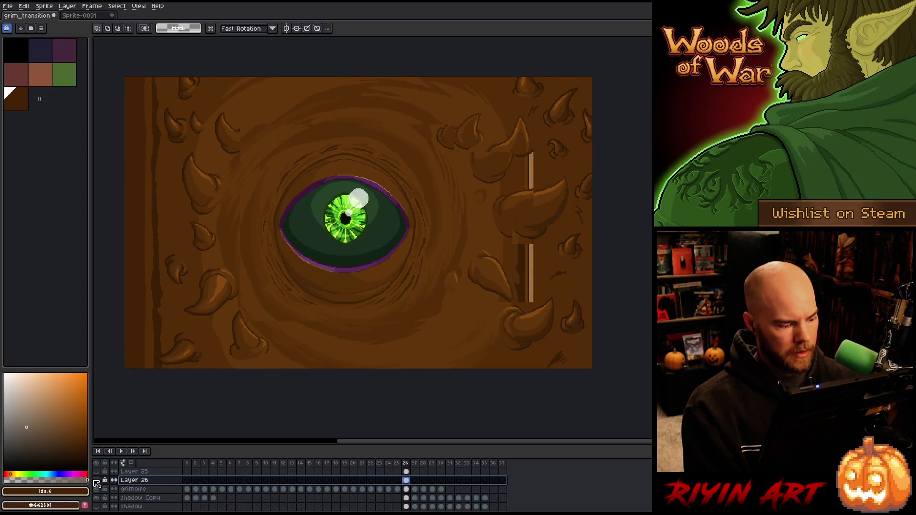
{"action": "left_click", "coordinate": [96, 481]}
{"action": "left_click", "coordinate": [96, 481]}
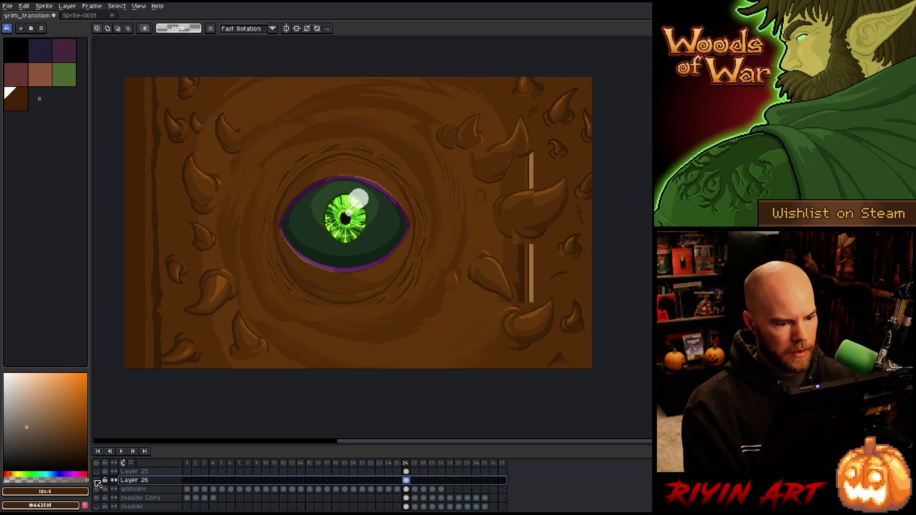
{"action": "left_click", "coordinate": [95, 481]}
{"action": "left_click", "coordinate": [95, 482]}
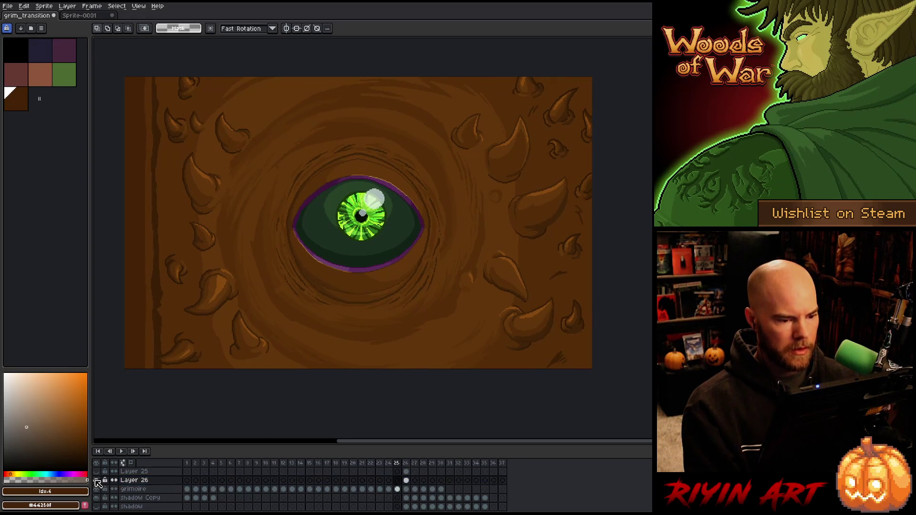
{"action": "left_click", "coordinate": [96, 482]}
{"action": "left_click", "coordinate": [96, 482]}
{"action": "left_click", "coordinate": [96, 481]}
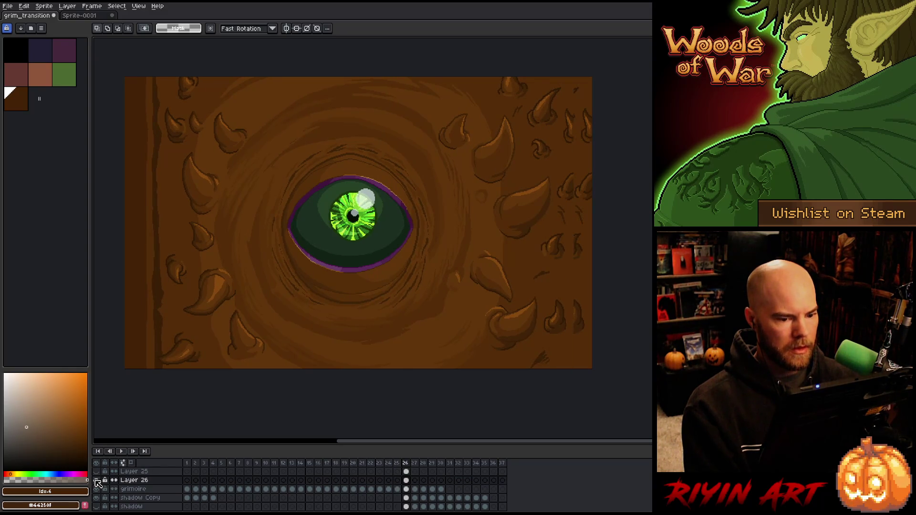
{"action": "left_click", "coordinate": [96, 482]}
{"action": "left_click", "coordinate": [96, 482]}
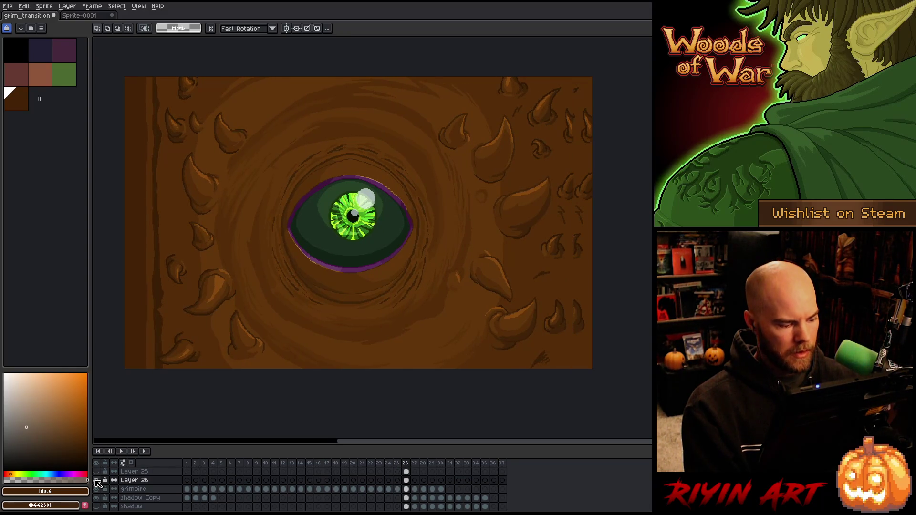
{"action": "left_click", "coordinate": [95, 481]}
{"action": "left_click", "coordinate": [96, 481]}
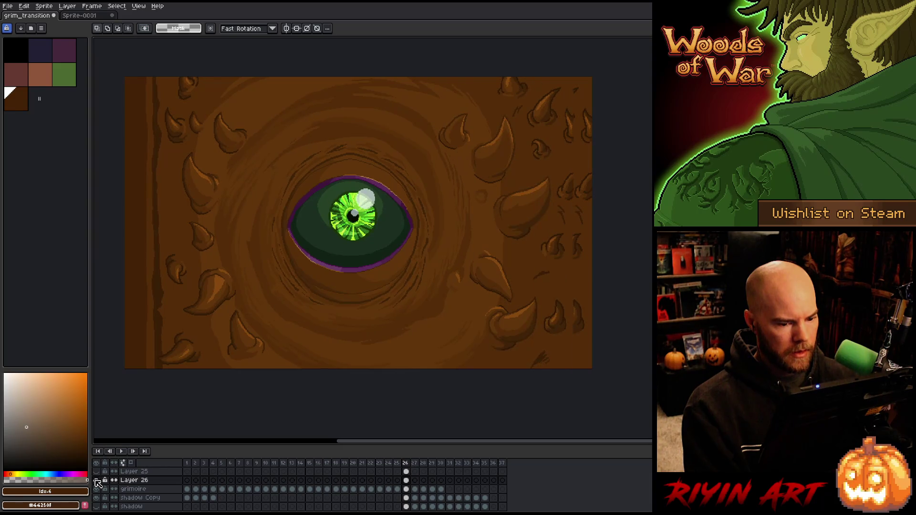
{"action": "left_click", "coordinate": [406, 490]}
{"action": "left_click", "coordinate": [96, 481]}
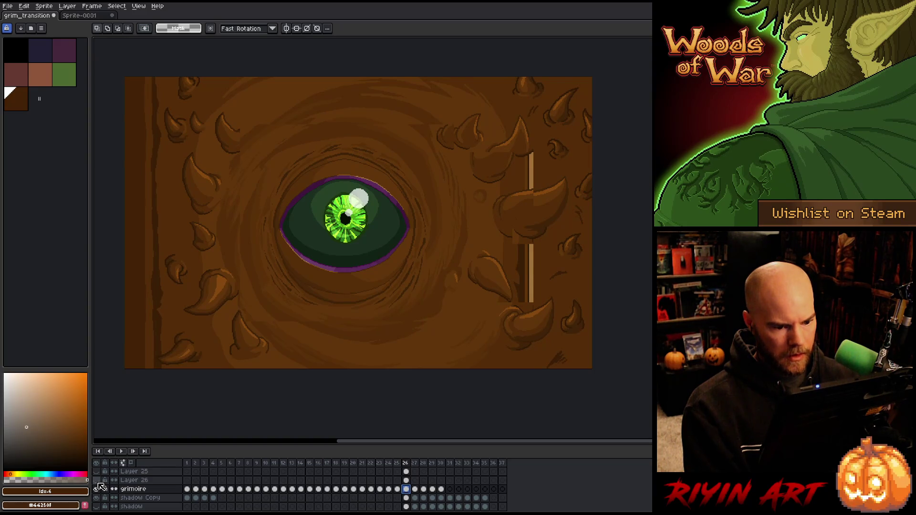
Step: Toggle the grimoire layer off and on to compare it with the layers below
{"action": "scroll", "coordinate": [370, 324], "scroll_direction": "down", "scroll_amount": 3}
{"action": "scroll", "coordinate": [421, 307], "scroll_direction": "up", "scroll_amount": 3}
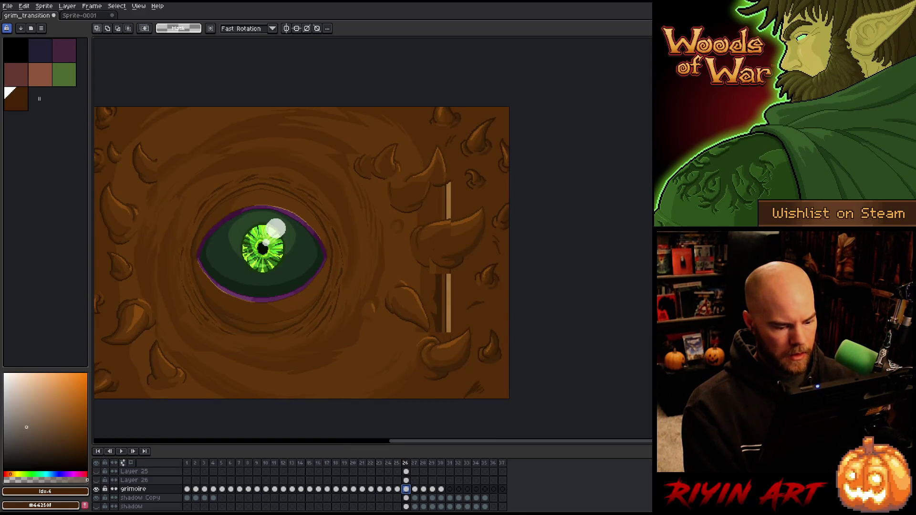
{"action": "left_click", "coordinate": [97, 490]}
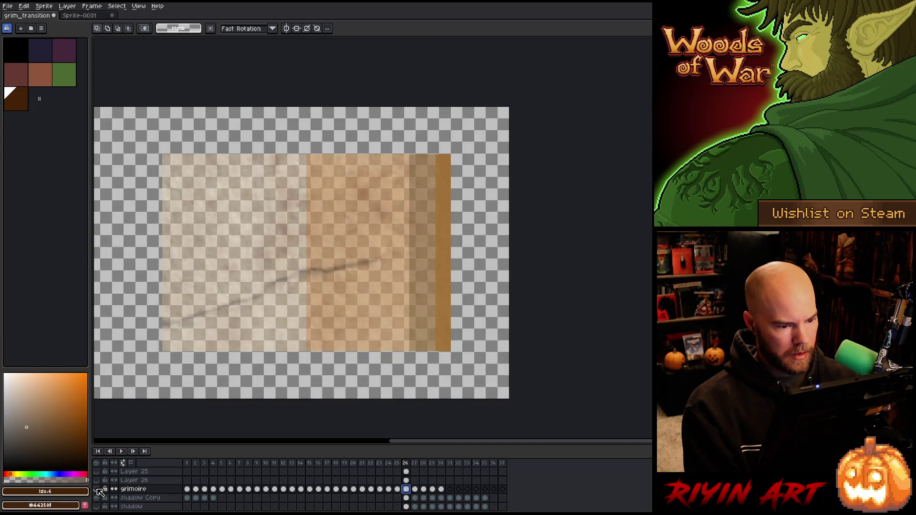
{"action": "left_click", "coordinate": [97, 490]}
{"action": "left_click", "coordinate": [96, 489]}
{"action": "left_click", "coordinate": [96, 489]}
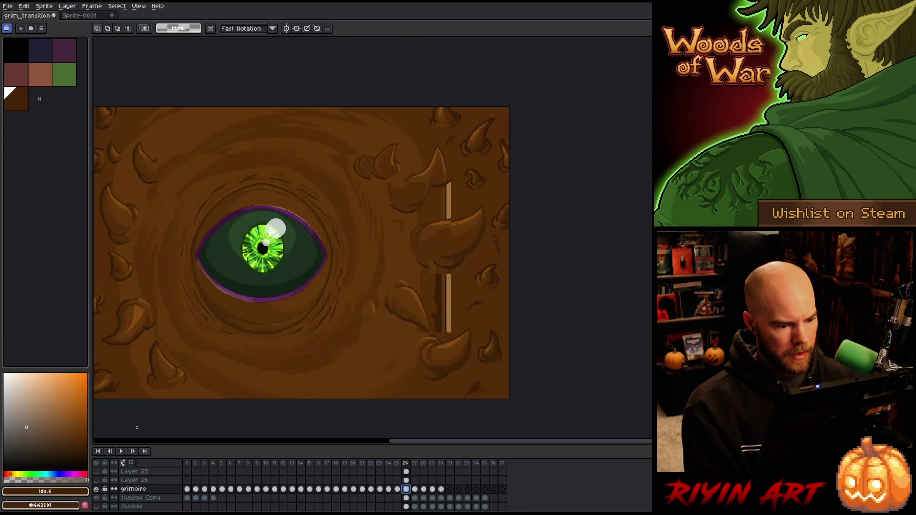
Step: Close Sprite-0001 without saving, then save grim_transition
{"action": "scroll", "coordinate": [225, 334], "scroll_direction": "down", "scroll_amount": 3}
{"action": "scroll", "coordinate": [225, 371], "scroll_direction": "up", "scroll_amount": 3}
{"action": "scroll", "coordinate": [224, 372], "scroll_direction": "up", "scroll_amount": 1}
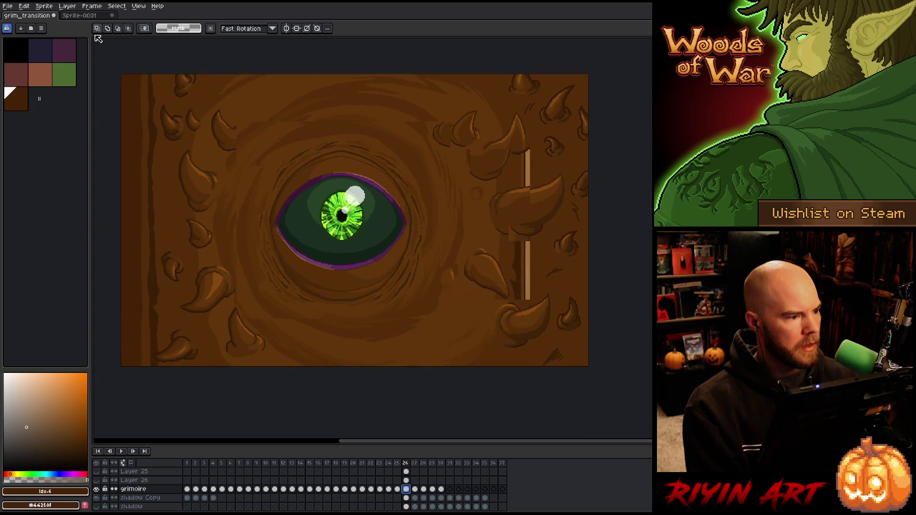
{"action": "left_click", "coordinate": [82, 16]}
{"action": "left_click", "coordinate": [114, 18]}
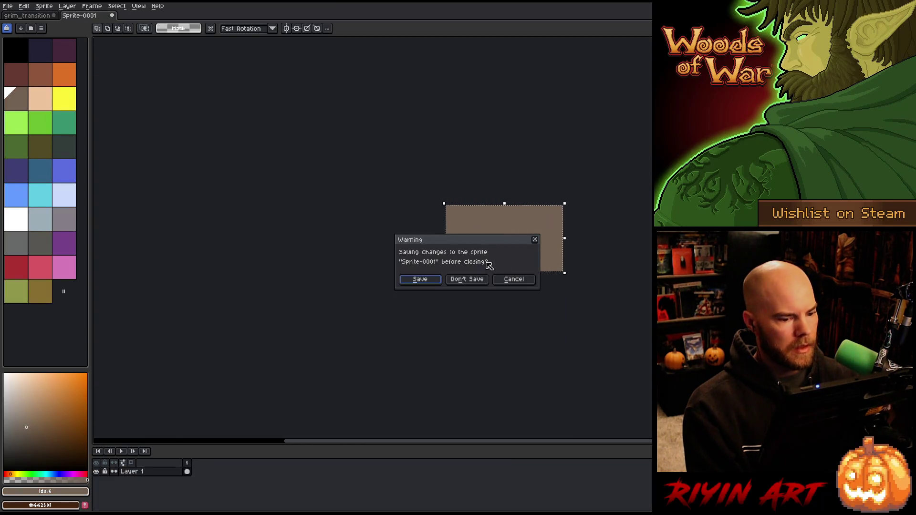
{"action": "left_click", "coordinate": [477, 279]}
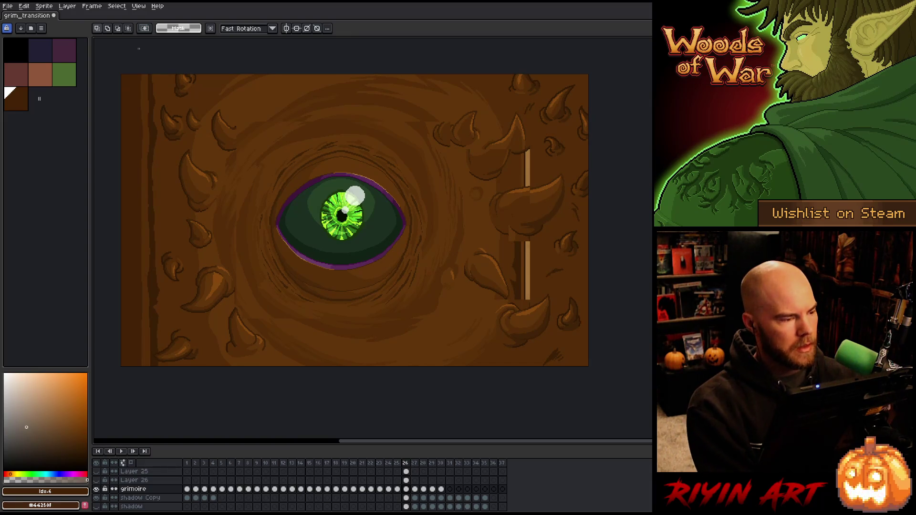
{"action": "key", "text": "ctrl+s"}
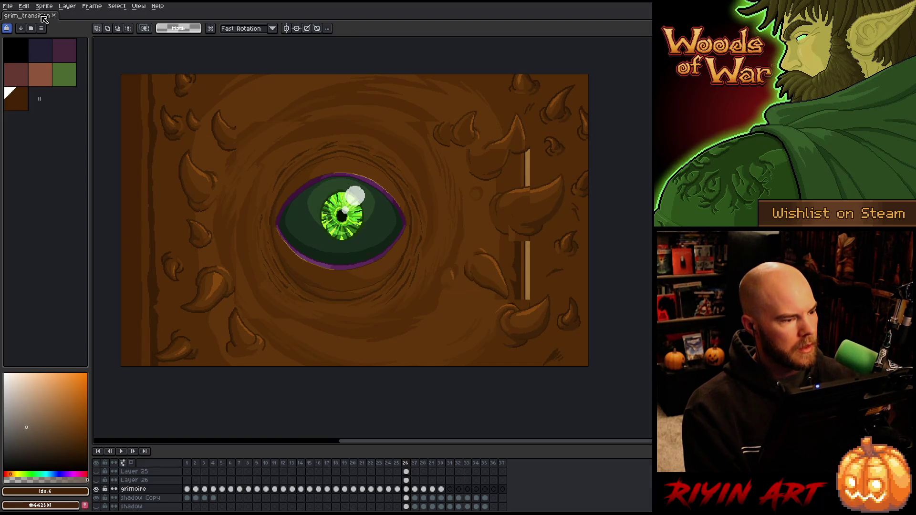
Step: Open grim_transition_v8.aseprite from the TreeRevenge folder
{"action": "left_click", "coordinate": [7, 6]}
{"action": "left_click", "coordinate": [21, 28]}
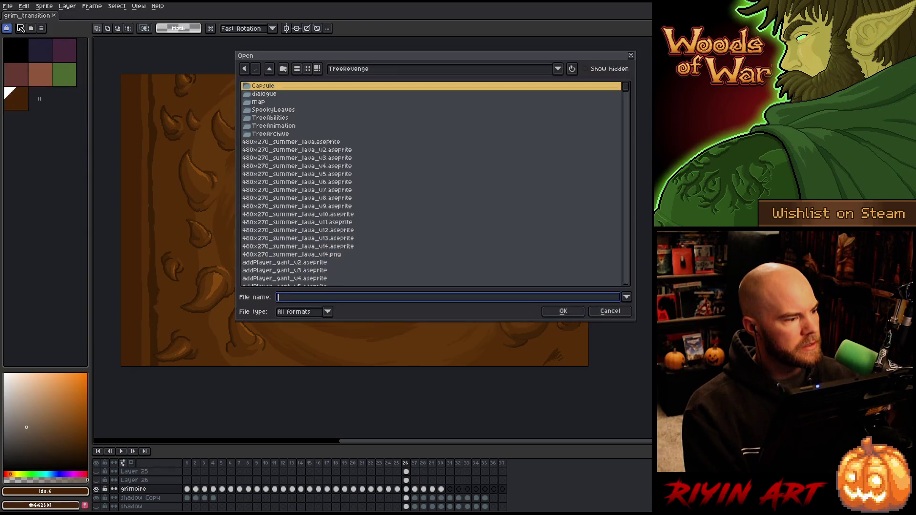
{"action": "left_click", "coordinate": [329, 198]}
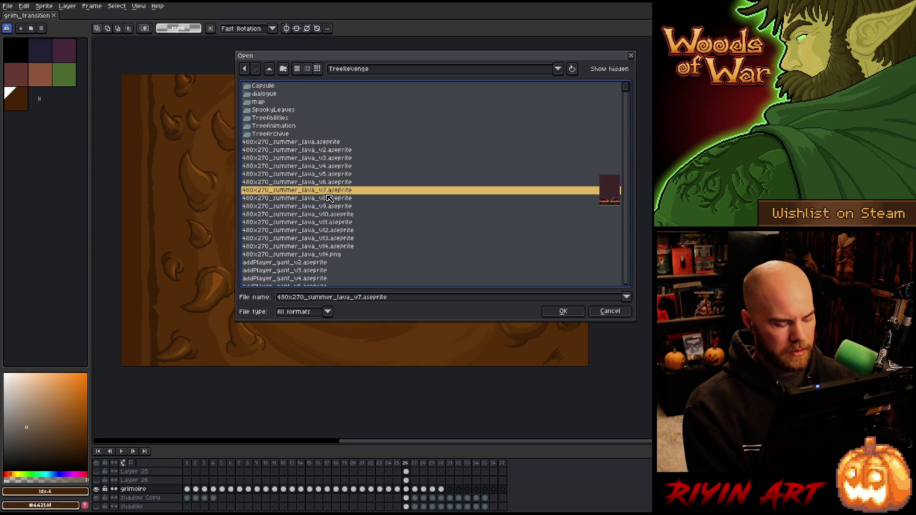
{"action": "key", "text": "t"}
{"action": "key", "text": "g"}
{"action": "scroll", "coordinate": [333, 237], "scroll_direction": "down", "scroll_amount": 15}
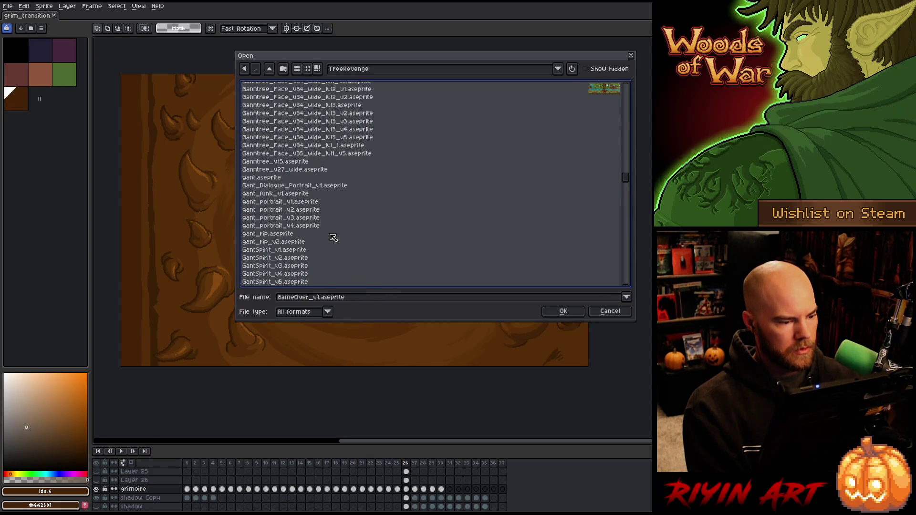
{"action": "scroll", "coordinate": [333, 237], "scroll_direction": "down", "scroll_amount": 8}
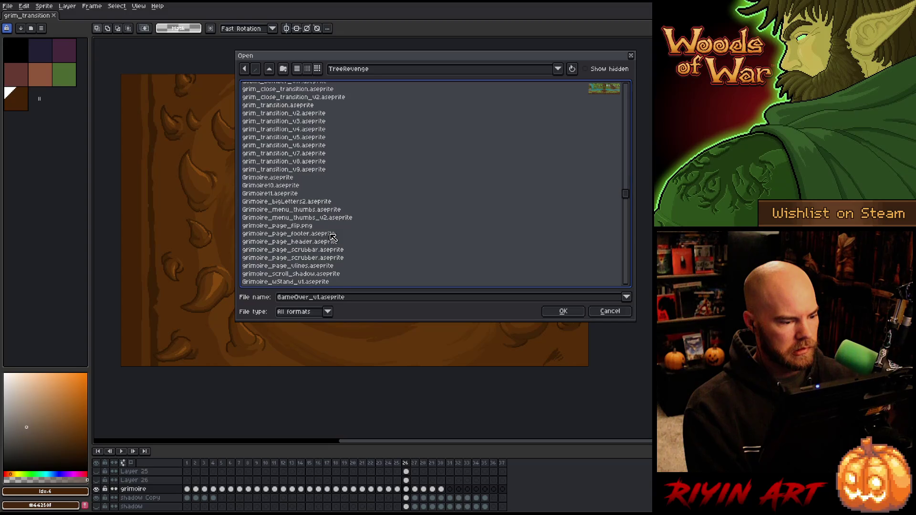
{"action": "left_click", "coordinate": [282, 171]}
{"action": "double_click", "coordinate": [590, 161]}
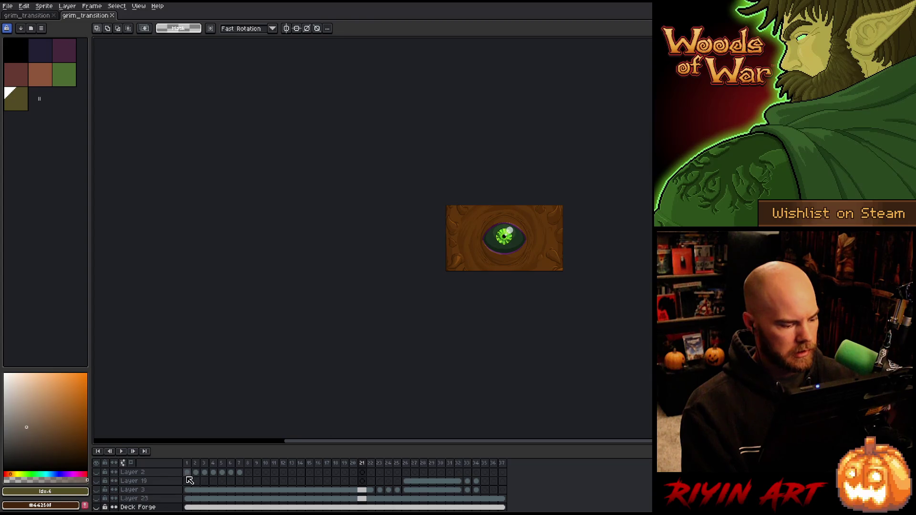
{"action": "scroll", "coordinate": [184, 475], "scroll_direction": "up", "scroll_amount": 5}
{"action": "scroll", "coordinate": [183, 477], "scroll_direction": "up", "scroll_amount": 5}
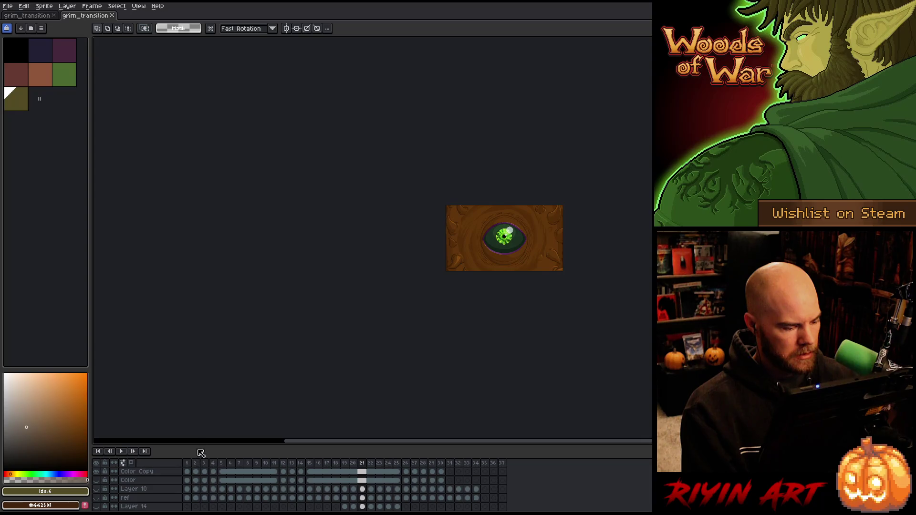
Step: Enlarge the timeline and delete the layers from Color down to Flattened Copy
{"action": "left_click_drag", "start_coordinate": [198, 445], "coordinate": [199, 264]}
{"action": "mouse_move", "coordinate": [157, 299]}
{"action": "left_mouse_down"}
{"action": "mouse_move", "coordinate": [143, 309]}
{"action": "mouse_move", "coordinate": [146, 356]}
{"action": "left_mouse_up"}
{"action": "right_click", "coordinate": [146, 357]}
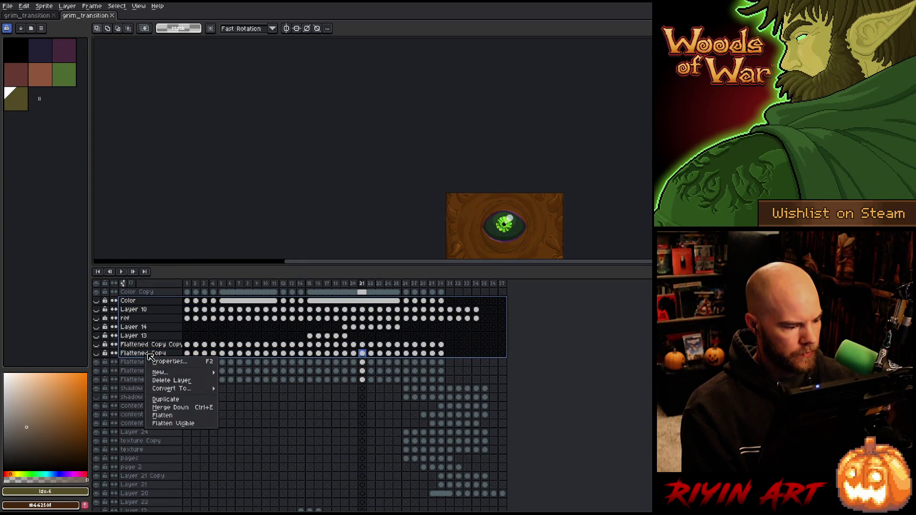
{"action": "left_click", "coordinate": [164, 382]}
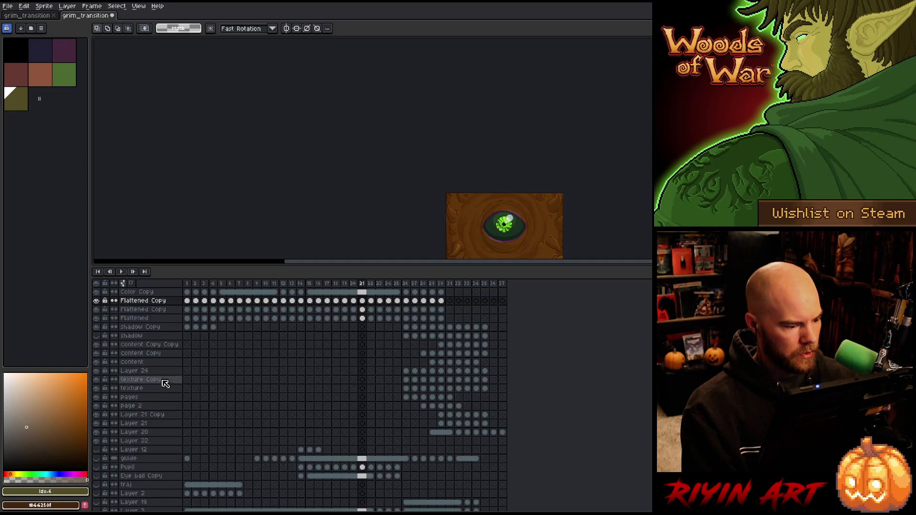
Step: Delete the remaining two Flattened Copy layers and the Color Copy layer
{"action": "scroll", "coordinate": [498, 206], "scroll_direction": "up", "scroll_amount": 2}
{"action": "mouse_move", "coordinate": [498, 205]}
{"action": "left_mouse_down"}
{"action": "mouse_move", "coordinate": [419, 170]}
{"action": "mouse_move", "coordinate": [393, 179]}
{"action": "left_mouse_up"}
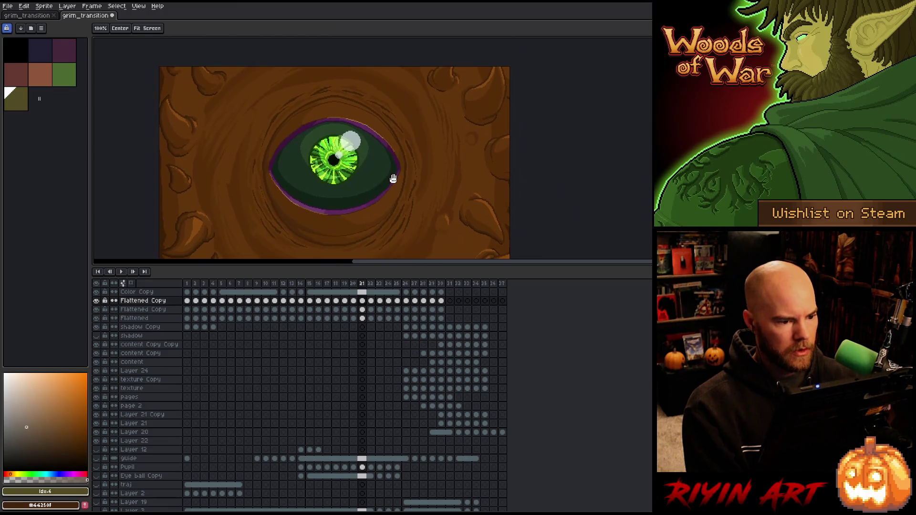
{"action": "left_click", "coordinate": [146, 309]}
{"action": "key", "text": "Delete"}
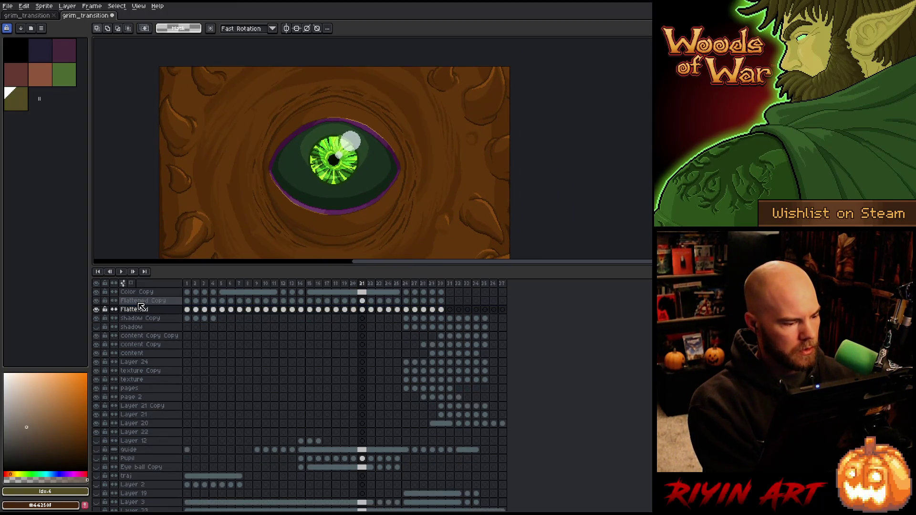
{"action": "left_click", "coordinate": [140, 301]}
{"action": "key", "text": "Delete"}
{"action": "left_click", "coordinate": [142, 293]}
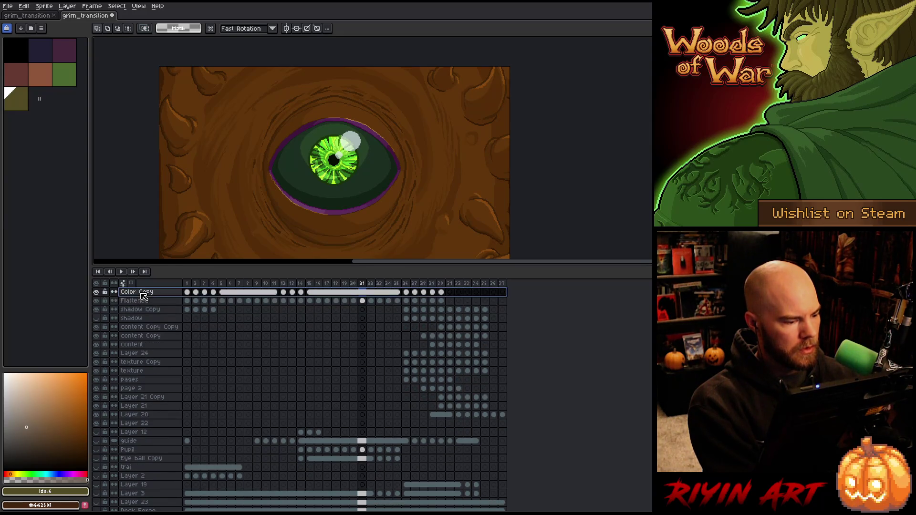
{"action": "key", "text": "Delete"}
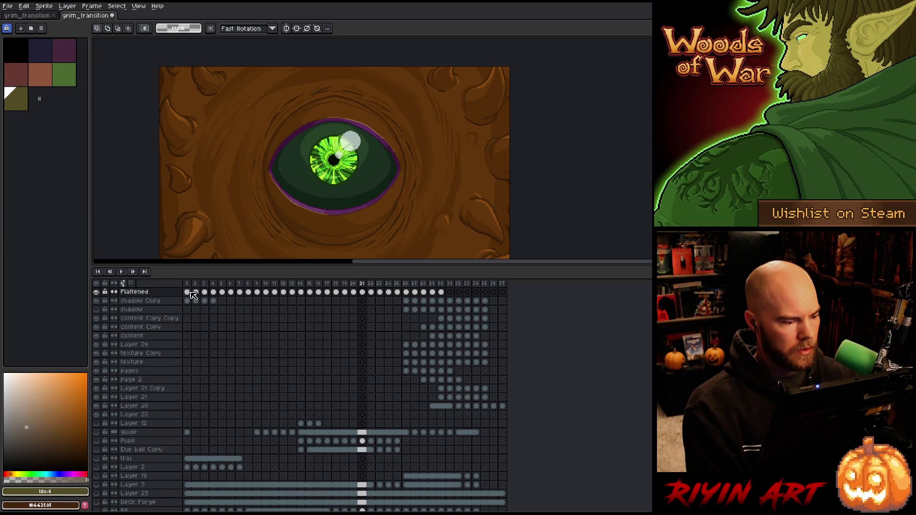
Step: Copy the Flattened layer's frames 1–30 and return to the main grim_transition document
{"action": "left_click_drag", "start_coordinate": [187, 292], "coordinate": [362, 292]}
{"action": "left_click", "coordinate": [441, 293], "text": "shift"}
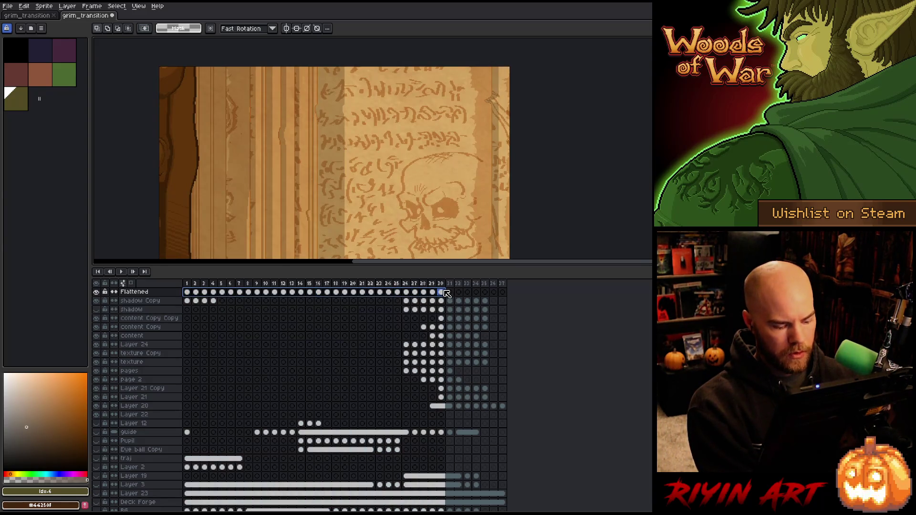
{"action": "key", "text": "ctrl+c"}
{"action": "left_click", "coordinate": [41, 16]}
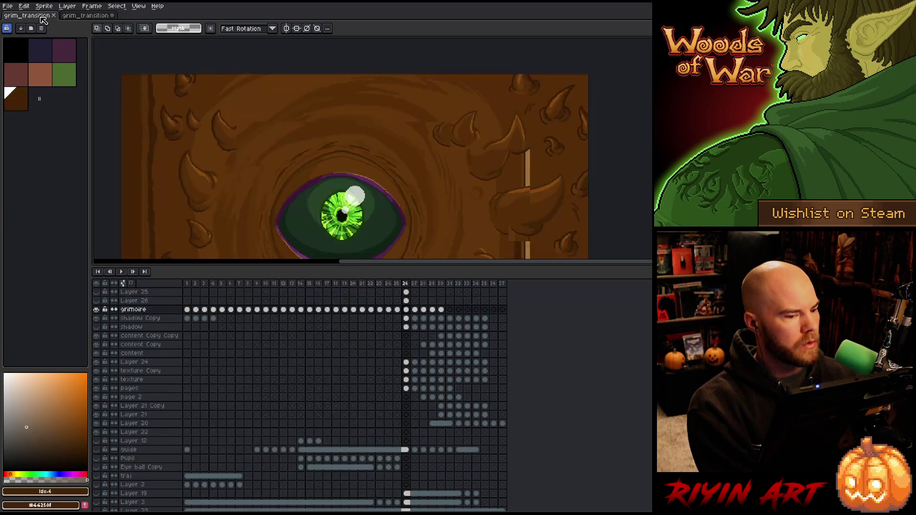
Step: Paste the copied frames into a new Layer 27 above shadow Copy, starting at frame 1
{"action": "left_click", "coordinate": [149, 320]}
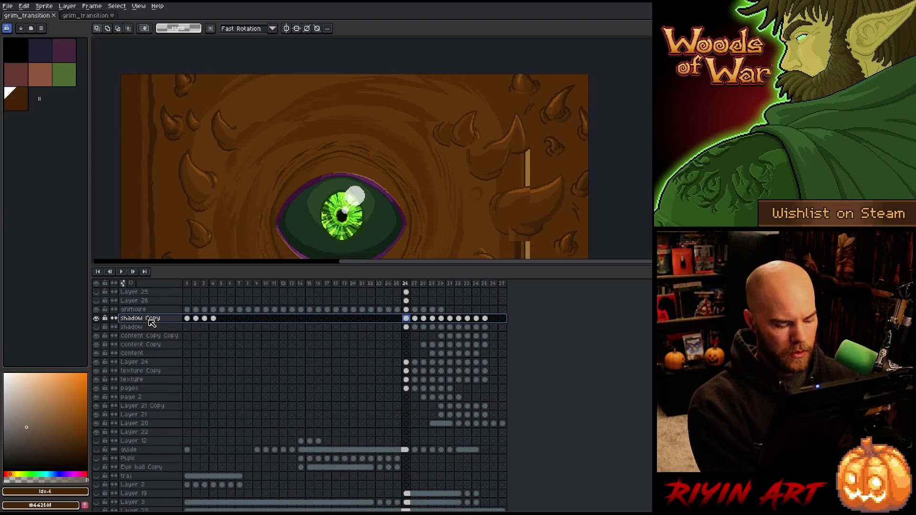
{"action": "key", "text": "shift+n"}
{"action": "left_click", "coordinate": [188, 320]}
{"action": "key", "text": "ctrl+v"}
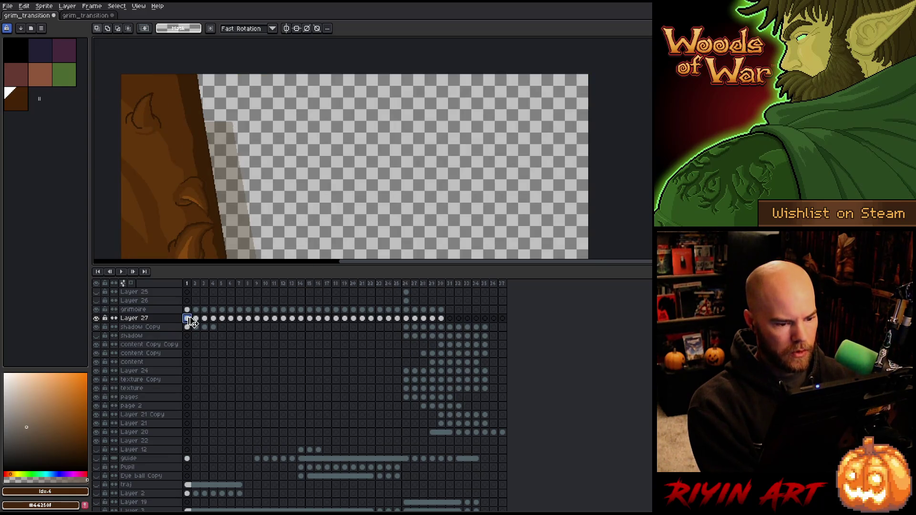
Step: Select the grimoire artwork at frame 26 and undo its last shift
{"action": "left_click", "coordinate": [405, 284]}
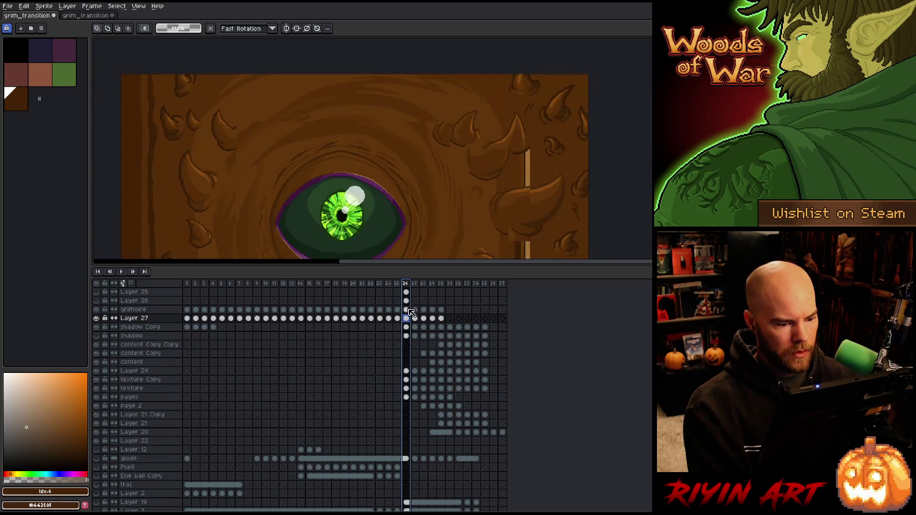
{"action": "left_click", "coordinate": [407, 310]}
{"action": "scroll", "coordinate": [395, 141], "scroll_direction": "down", "scroll_amount": 2}
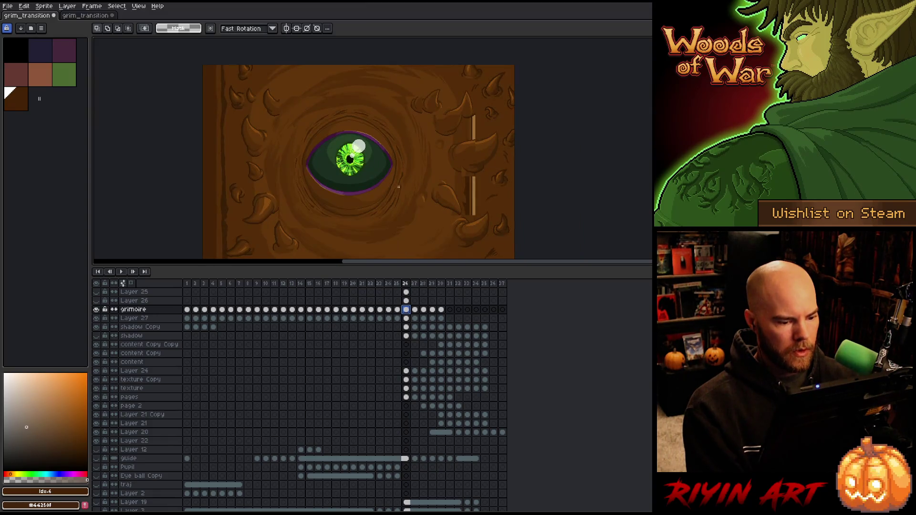
{"action": "key", "text": "ctrl+z"}
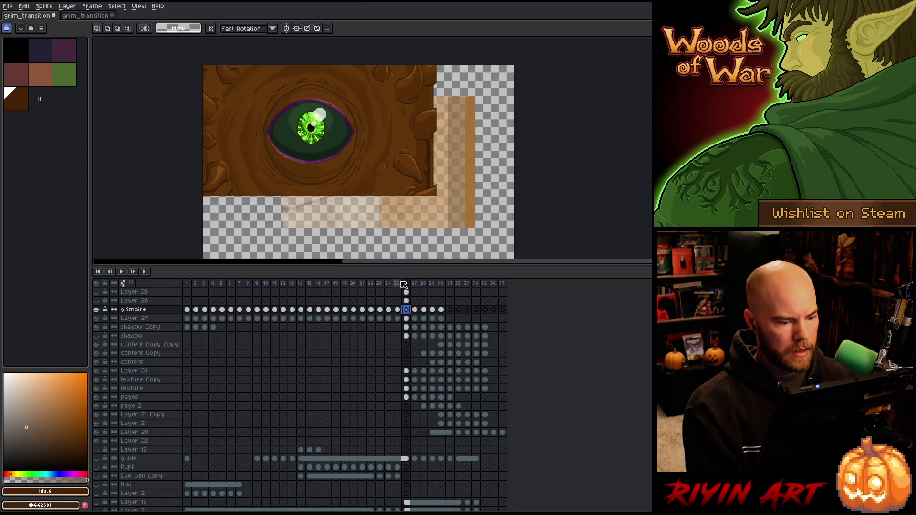
Step: Center Layer 27's frames 1–30 on the canvas and review frames 21–27
{"action": "left_click", "coordinate": [187, 318], "text": "shift"}
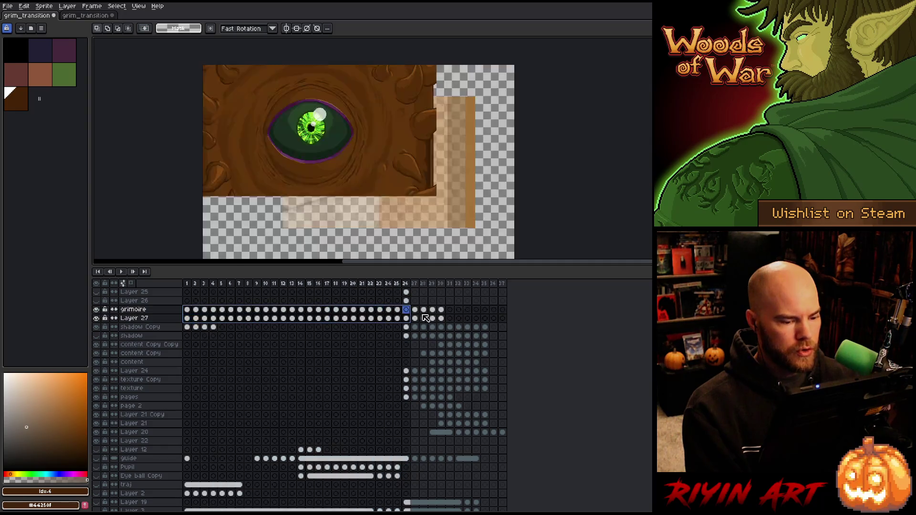
{"action": "left_click", "coordinate": [441, 318], "text": "shift"}
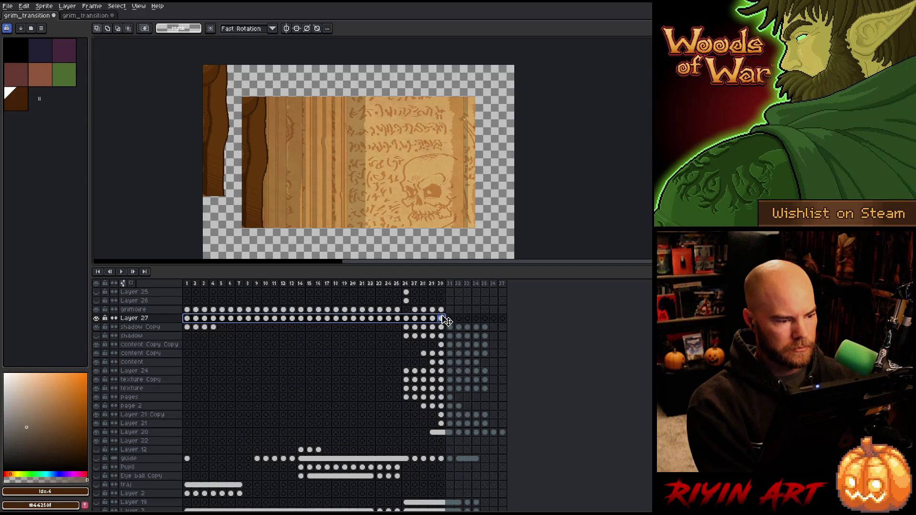
{"action": "left_click", "coordinate": [23, 6]}
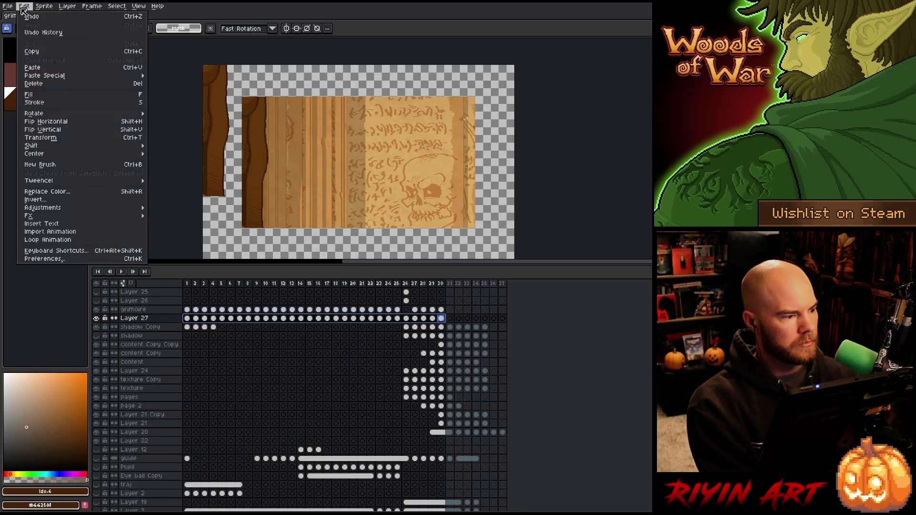
{"action": "mouse_move", "coordinate": [105, 155]}
{"action": "left_click", "coordinate": [181, 155]}
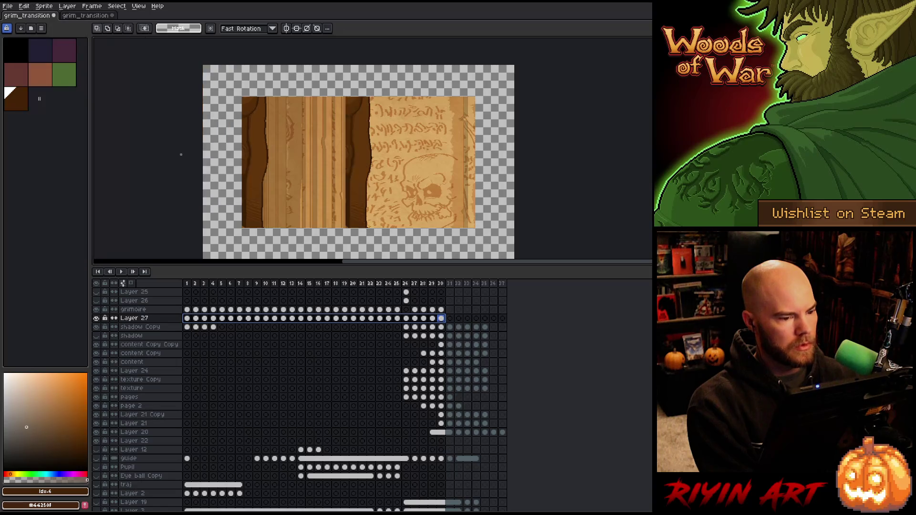
{"action": "mouse_move", "coordinate": [361, 285]}
{"action": "left_mouse_down"}
{"action": "mouse_move", "coordinate": [441, 286]}
{"action": "mouse_move", "coordinate": [430, 287]}
{"action": "left_mouse_up"}
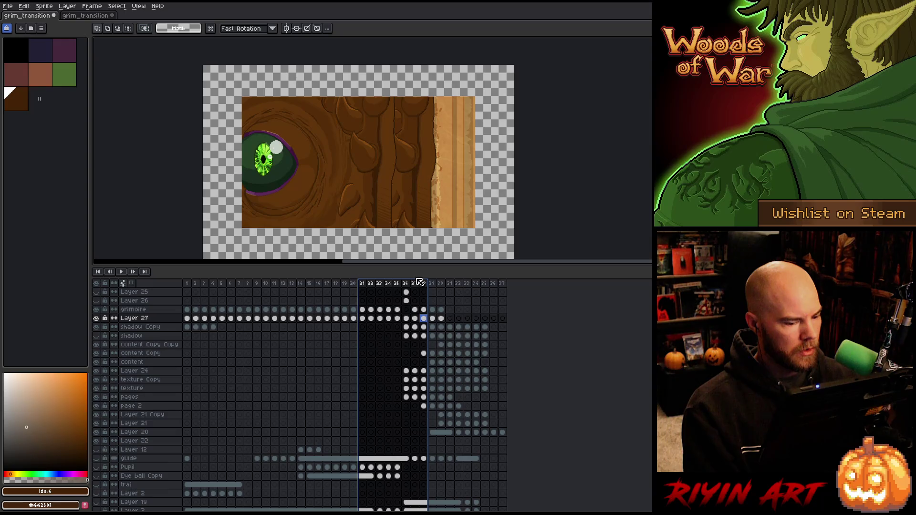
Step: Glance at the grim_transition_v8 document and return to the main animation
{"action": "left_click", "coordinate": [75, 18]}
{"action": "scroll", "coordinate": [176, 102], "scroll_direction": "down", "scroll_amount": 2}
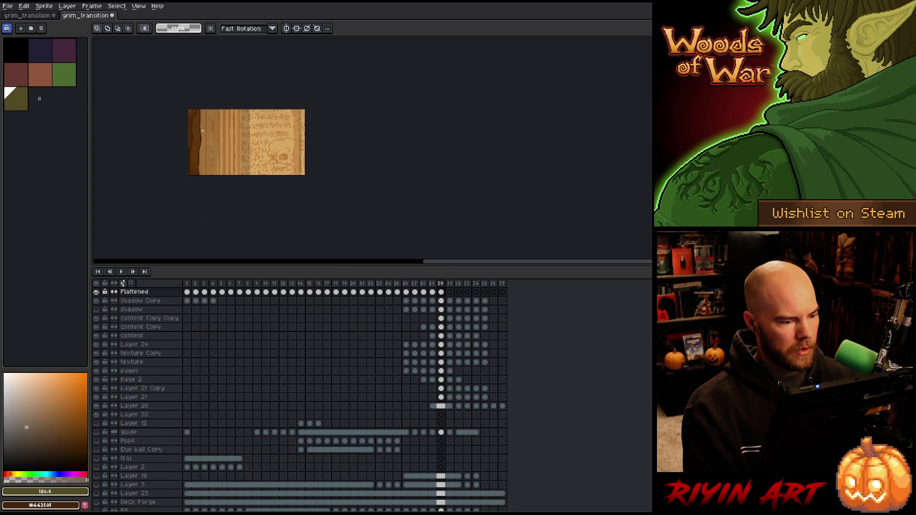
{"action": "scroll", "coordinate": [202, 131], "scroll_direction": "up", "scroll_amount": 1}
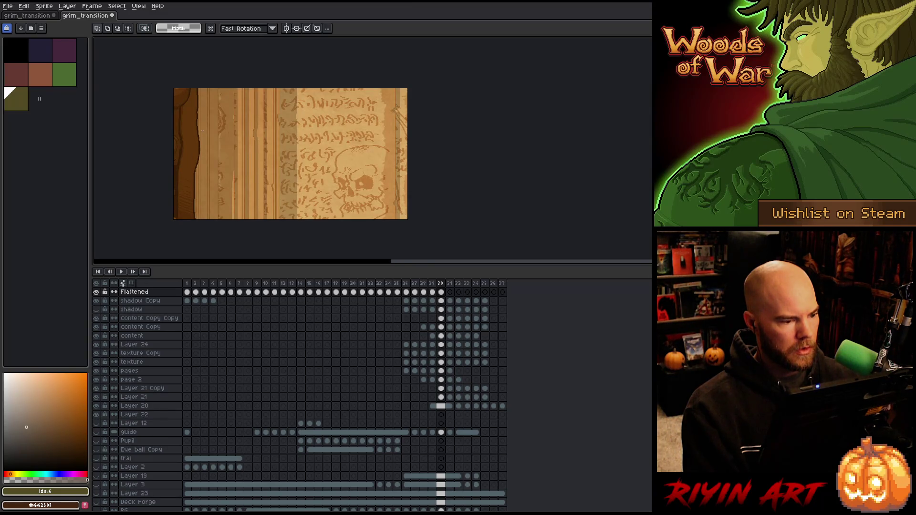
{"action": "left_click", "coordinate": [27, 15]}
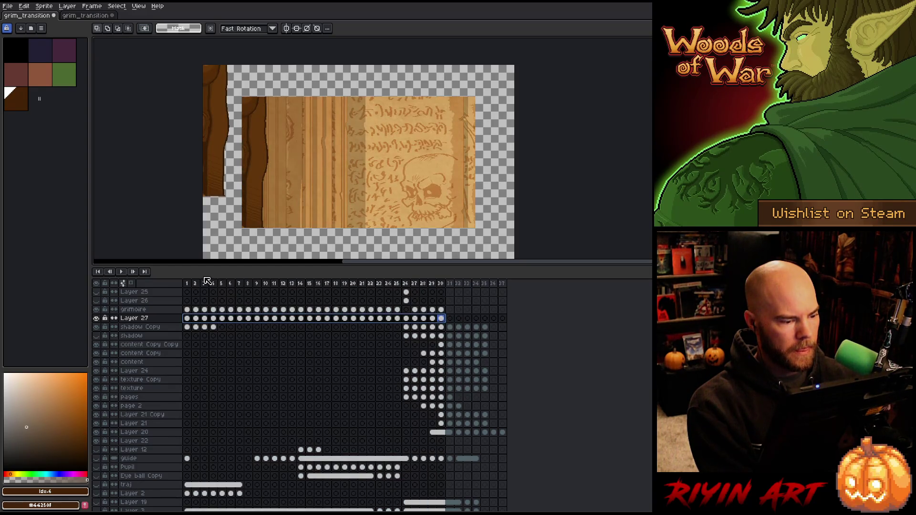
Step: Review Layer 27's frames, hide the grimoire layer, and select Layer 25 at frame 26
{"action": "left_click_drag", "start_coordinate": [187, 284], "coordinate": [432, 289]}
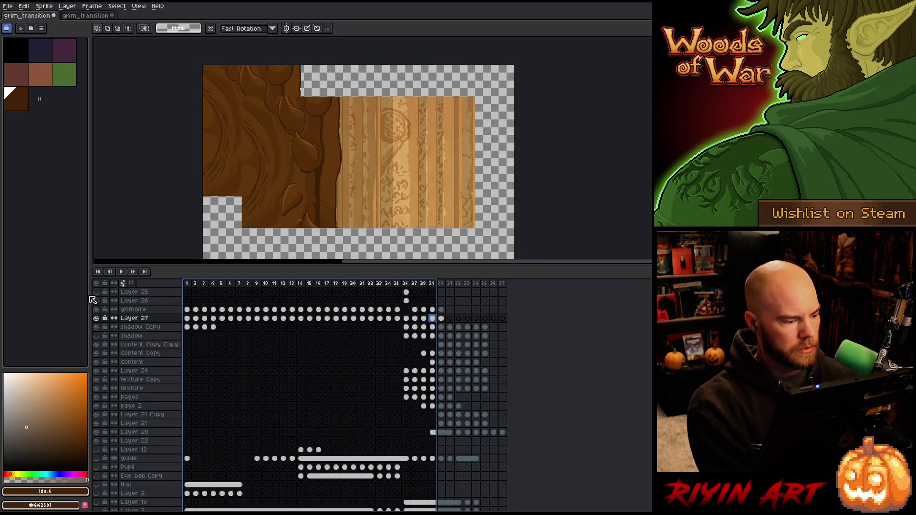
{"action": "left_click", "coordinate": [97, 309]}
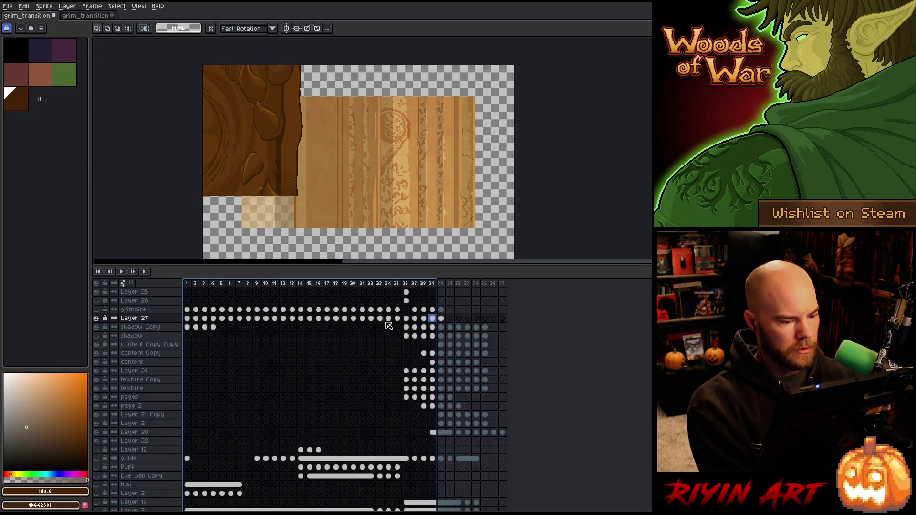
{"action": "left_click_drag", "start_coordinate": [441, 320], "coordinate": [310, 322]}
{"action": "left_click", "coordinate": [407, 292]}
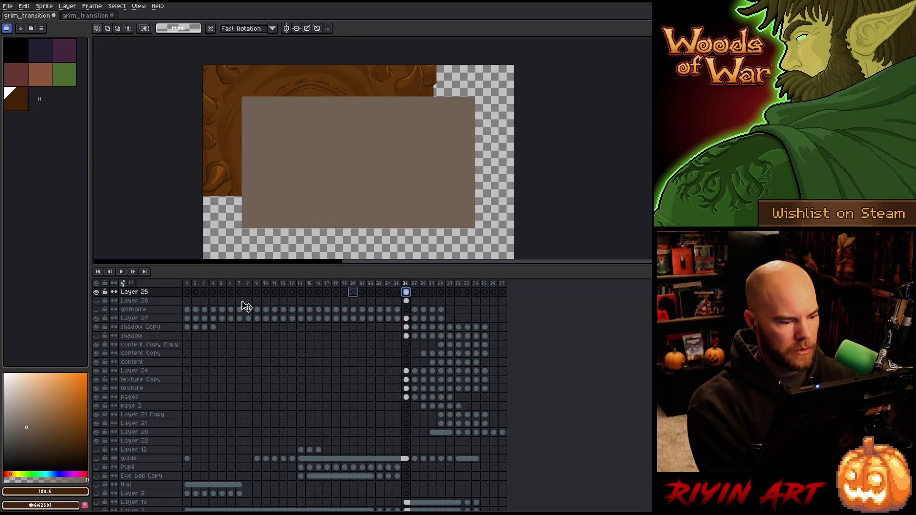
Step: Link Layer 25's cels across frames 1–30 into one shared taupe backing cel
{"action": "left_click", "coordinate": [187, 293]}
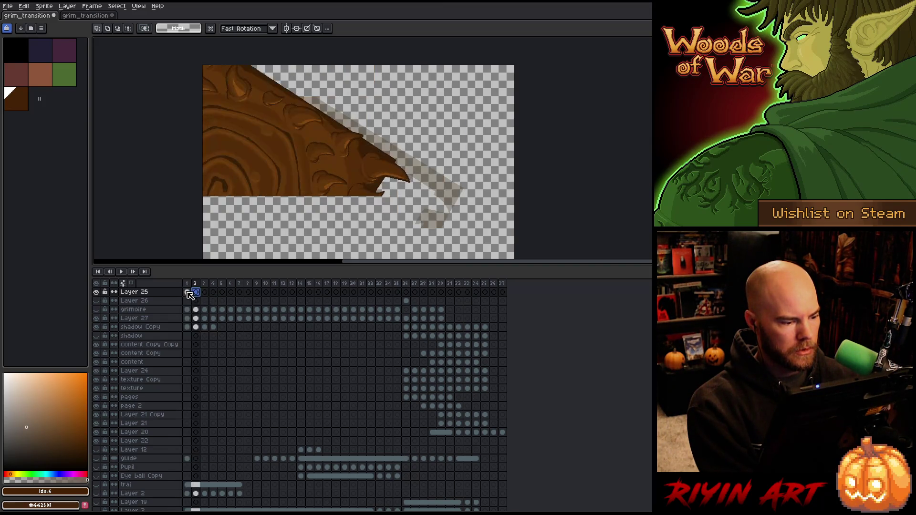
{"action": "left_click_drag", "start_coordinate": [189, 293], "coordinate": [443, 298]}
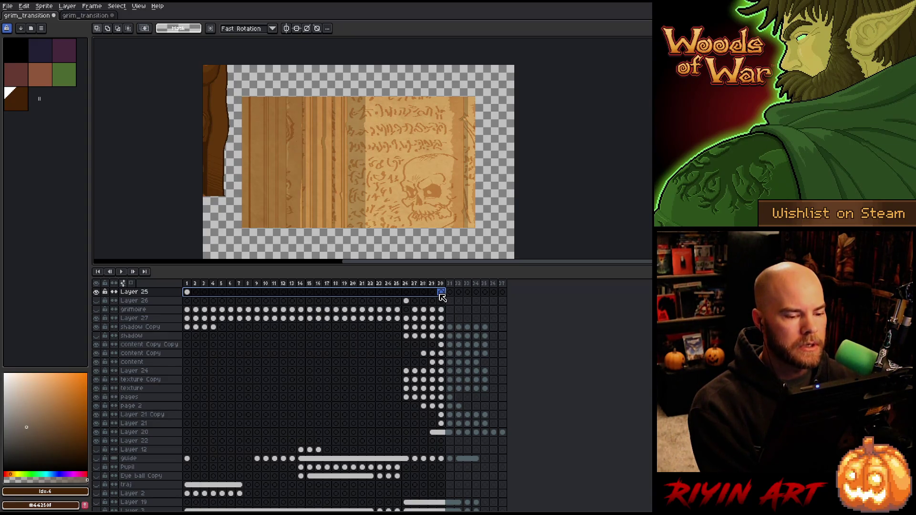
{"action": "right_click", "coordinate": [442, 296]}
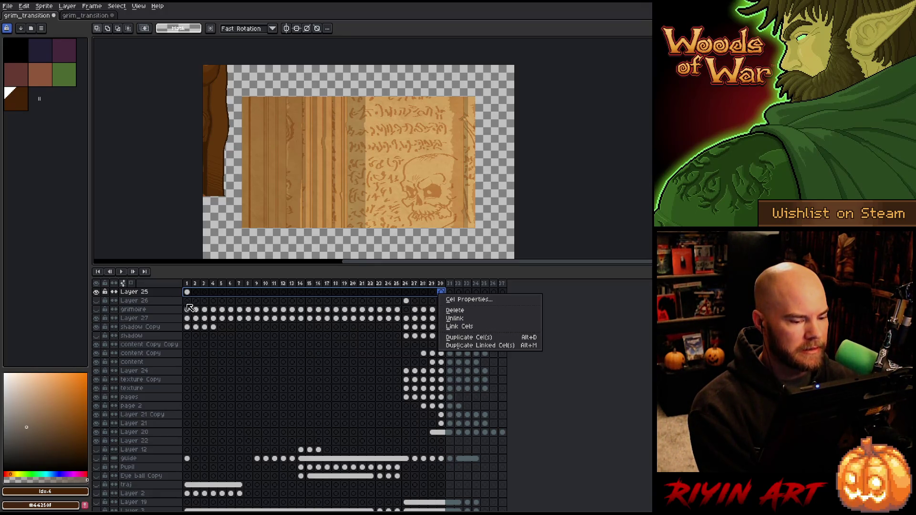
{"action": "left_click", "coordinate": [454, 327]}
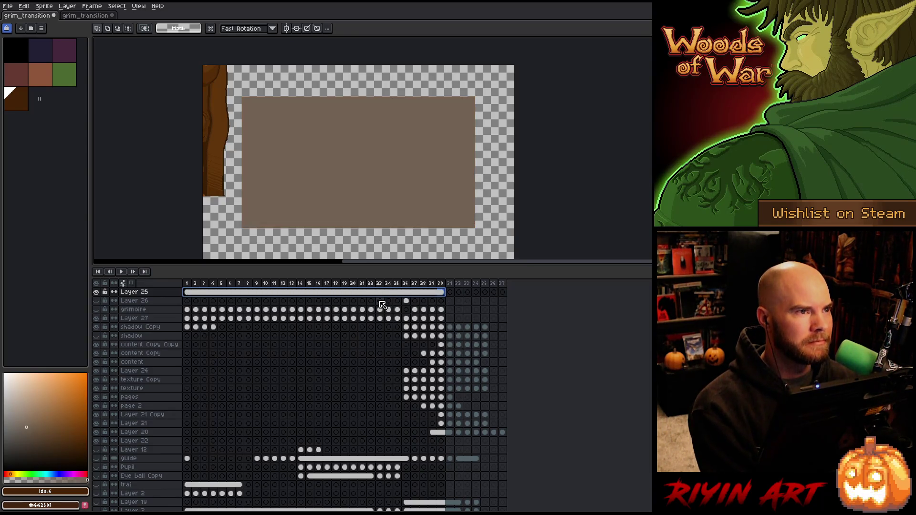
{"action": "left_click_drag", "start_coordinate": [187, 284], "coordinate": [242, 284]}
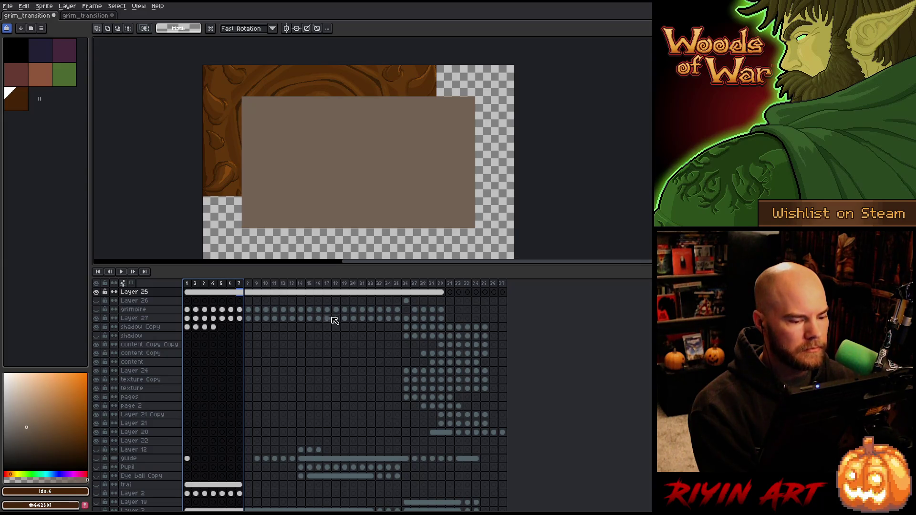
{"action": "left_click", "coordinate": [442, 284]}
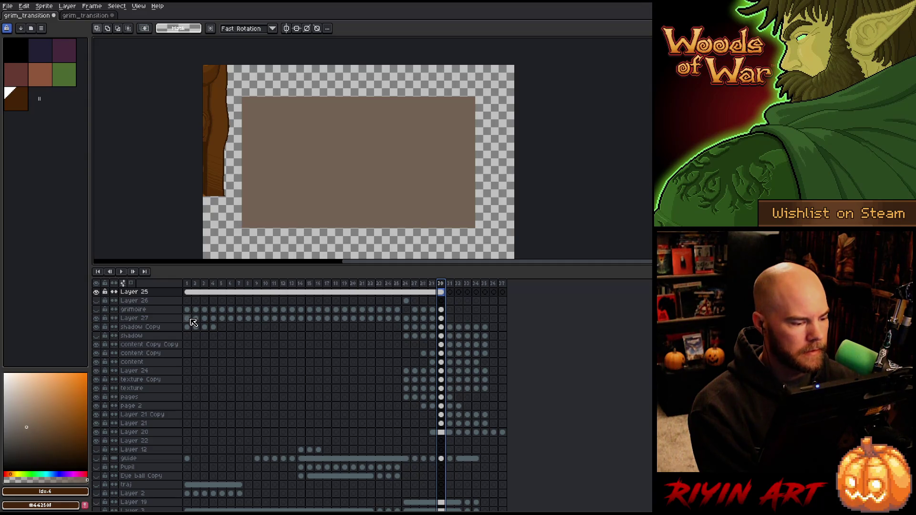
Step: Move Layer 27's wooden spine strip right and down across frames 1–30 onto the page's left edge
{"action": "left_click_drag", "start_coordinate": [191, 320], "coordinate": [445, 321]}
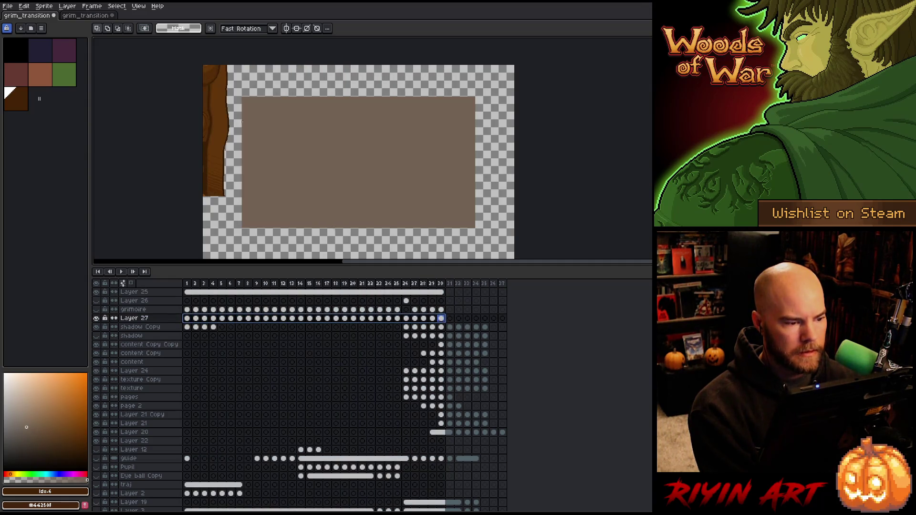
{"action": "key", "text": "v"}
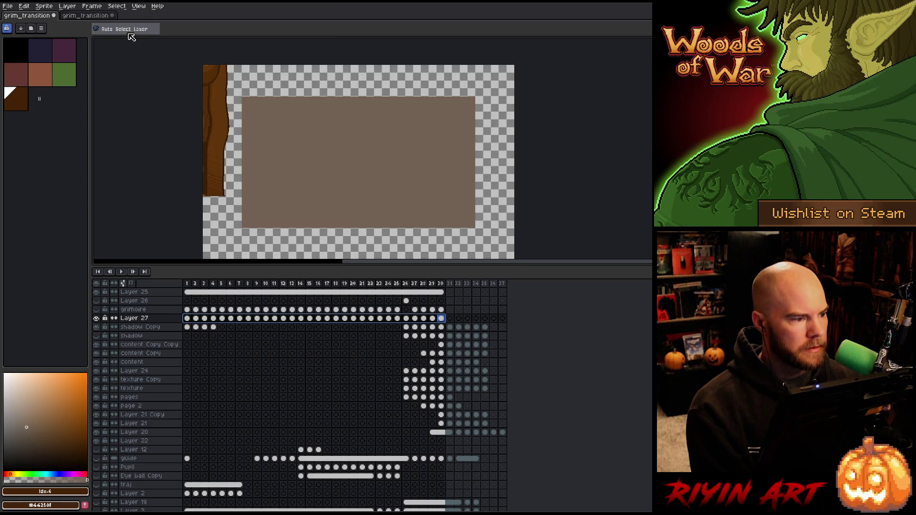
{"action": "left_click_drag", "start_coordinate": [218, 102], "coordinate": [268, 141]}
{"action": "scroll", "coordinate": [241, 95], "scroll_direction": "up", "scroll_amount": 2}
{"action": "scroll", "coordinate": [241, 97], "scroll_direction": "up", "scroll_amount": 2}
{"action": "scroll", "coordinate": [278, 140], "scroll_direction": "down", "scroll_amount": 4}
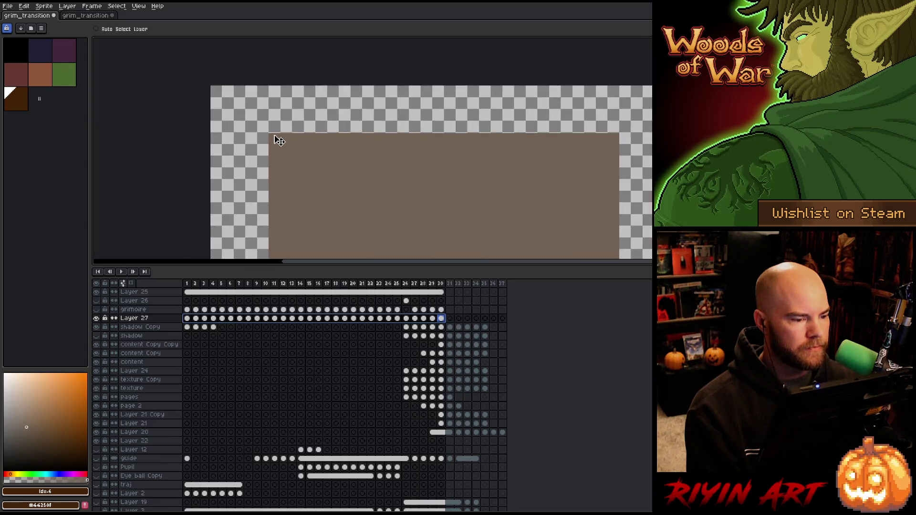
{"action": "key", "text": "h"}
{"action": "left_click_drag", "start_coordinate": [325, 153], "coordinate": [305, 153]}
{"action": "scroll", "coordinate": [305, 152], "scroll_direction": "up", "scroll_amount": 3}
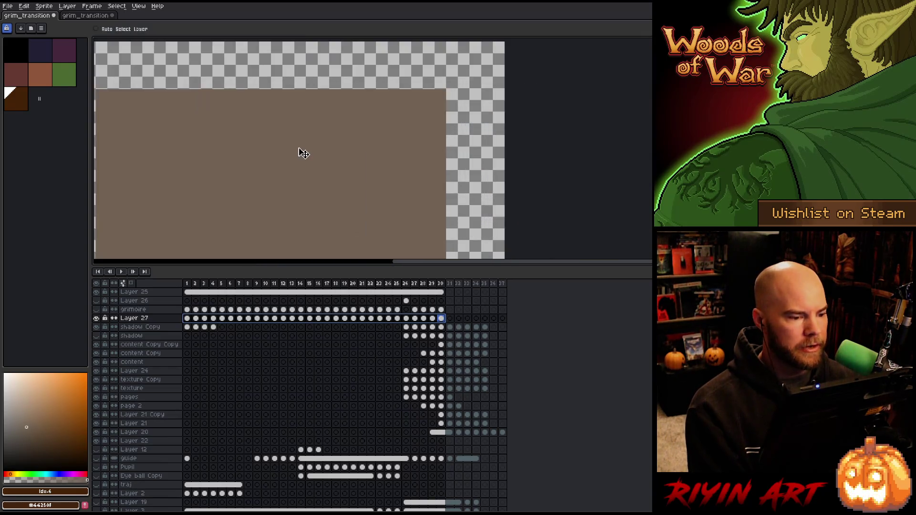
{"action": "scroll", "coordinate": [306, 153], "scroll_direction": "down", "scroll_amount": 2}
{"action": "key", "text": "v"}
{"action": "scroll", "coordinate": [305, 148], "scroll_direction": "up", "scroll_amount": 1}
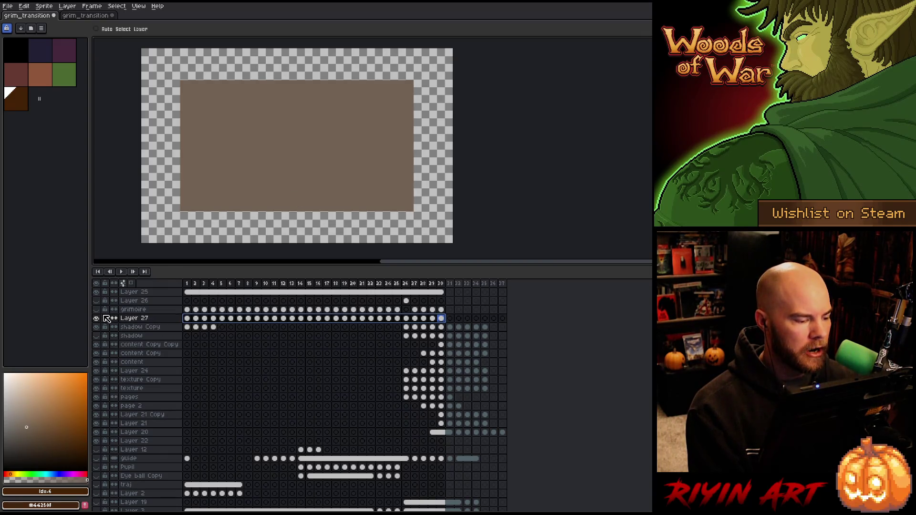
Step: Hide Layer 25's grey backing and go to frame 26
{"action": "left_click", "coordinate": [96, 293]}
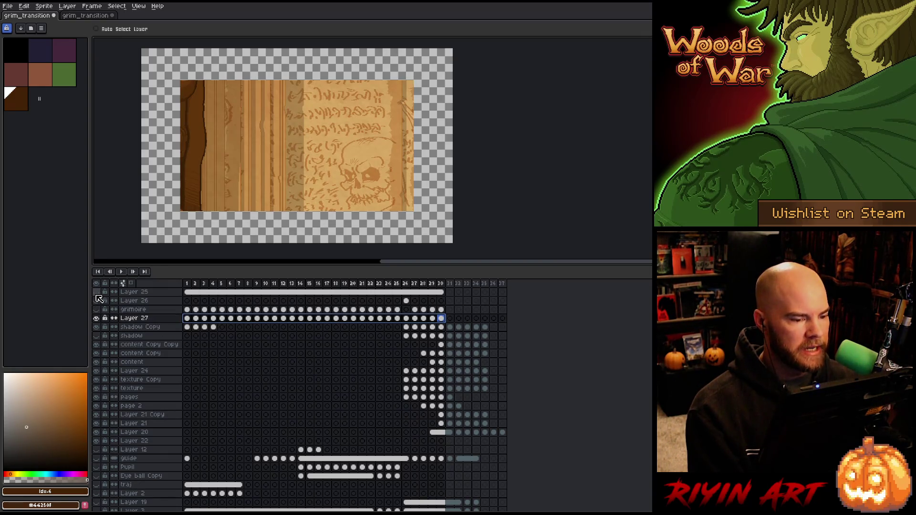
{"action": "left_click", "coordinate": [96, 294]}
{"action": "left_click", "coordinate": [96, 294]}
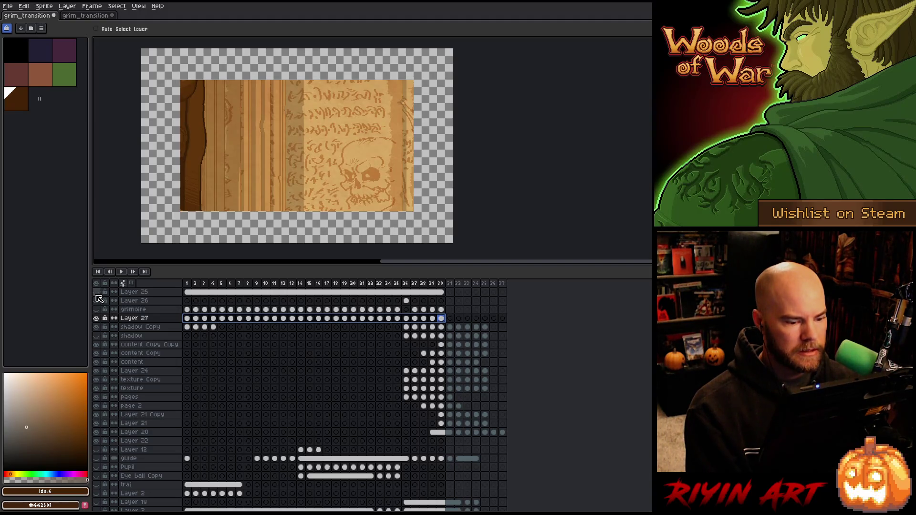
{"action": "left_click", "coordinate": [406, 283]}
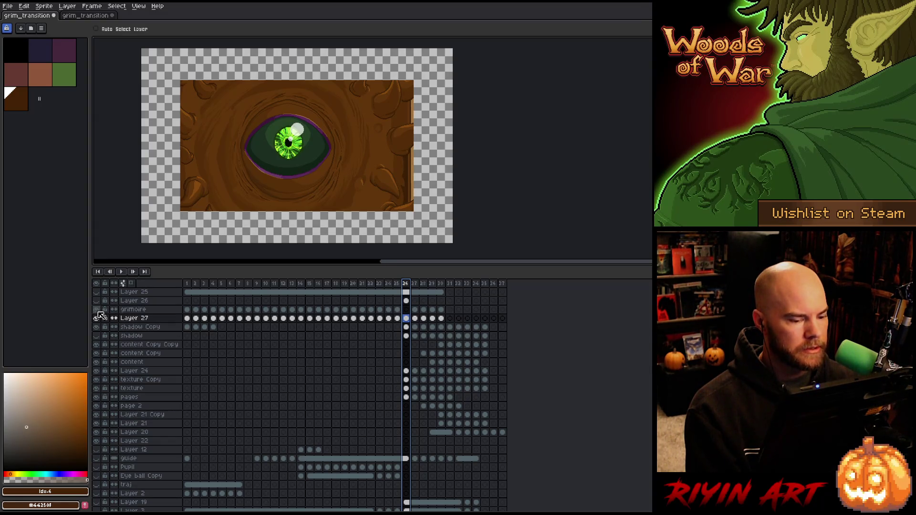
Step: Compare frames 26 and 27 by toggling the grimoire layer and Layer 26 on and off
{"action": "left_click", "coordinate": [97, 310]}
{"action": "left_click", "coordinate": [97, 310]}
{"action": "left_click", "coordinate": [97, 310]}
{"action": "left_click", "coordinate": [97, 310]}
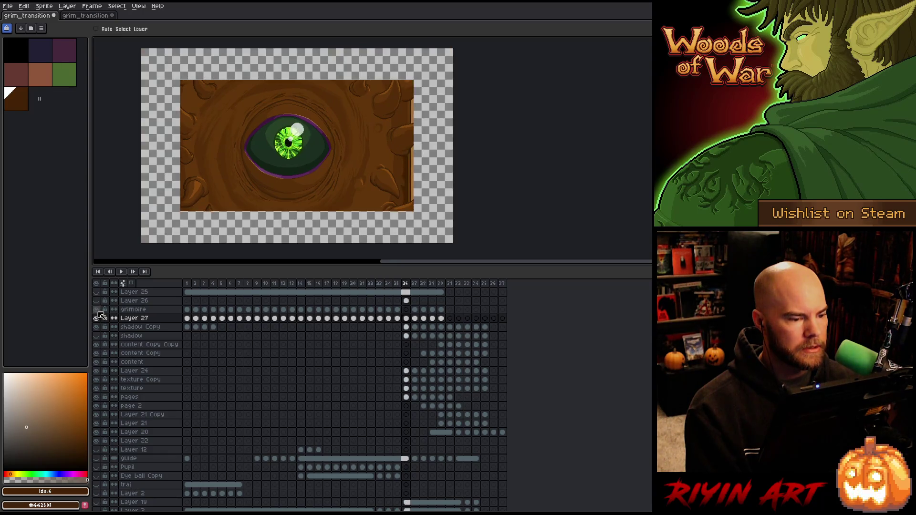
{"action": "key", "text": "Right"}
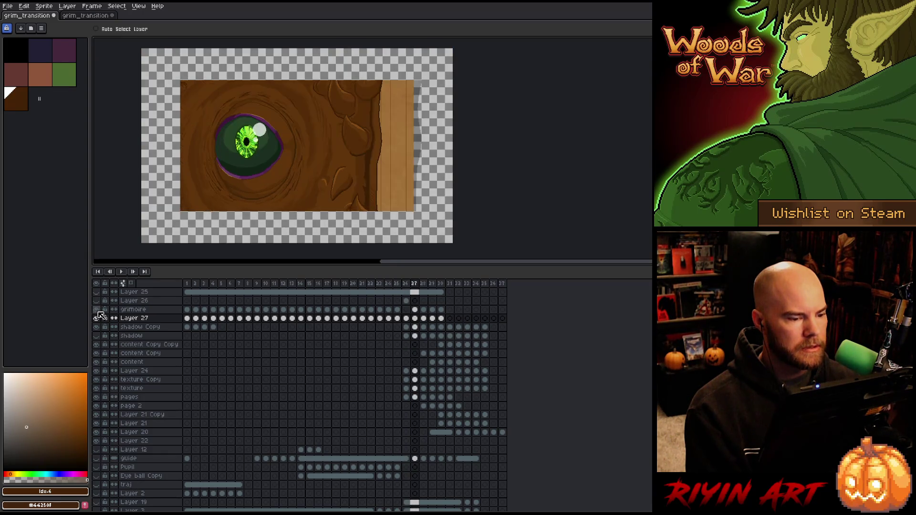
{"action": "key", "text": "Left"}
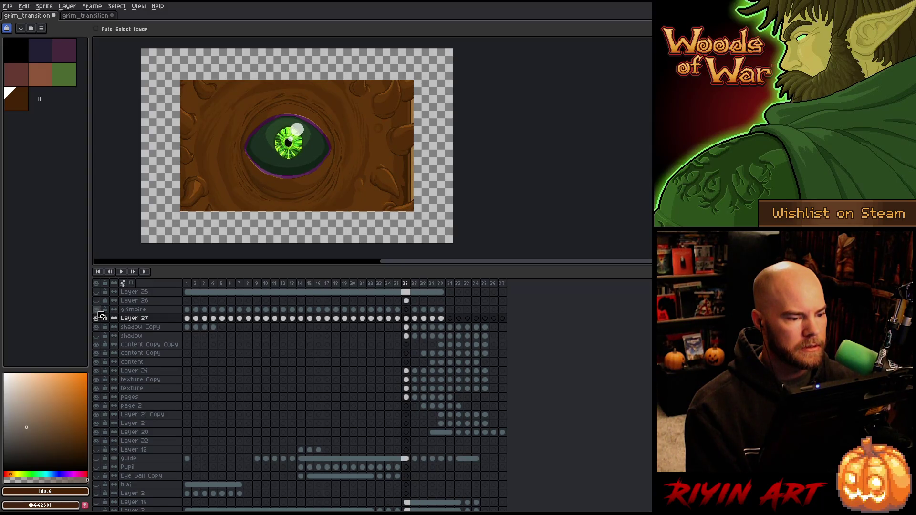
{"action": "left_click", "coordinate": [97, 311]}
{"action": "left_click", "coordinate": [97, 310]}
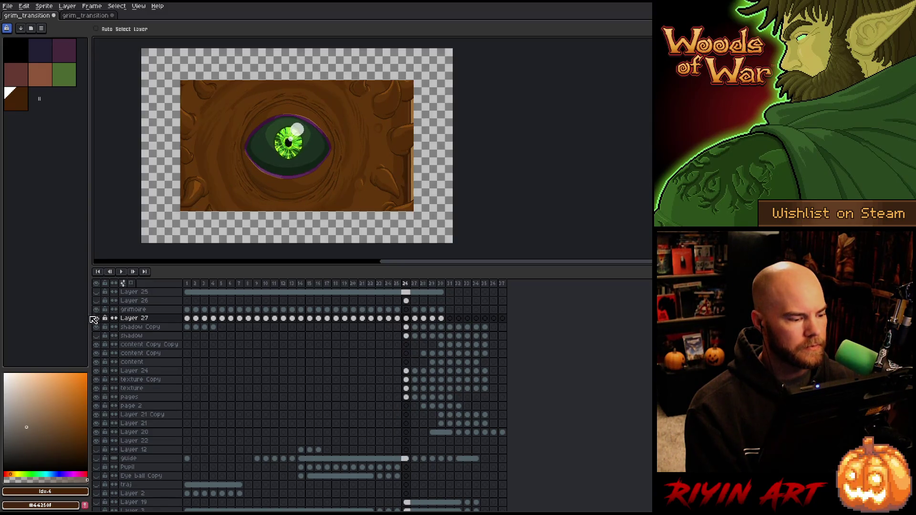
{"action": "left_click", "coordinate": [97, 301]}
{"action": "left_click", "coordinate": [97, 301]}
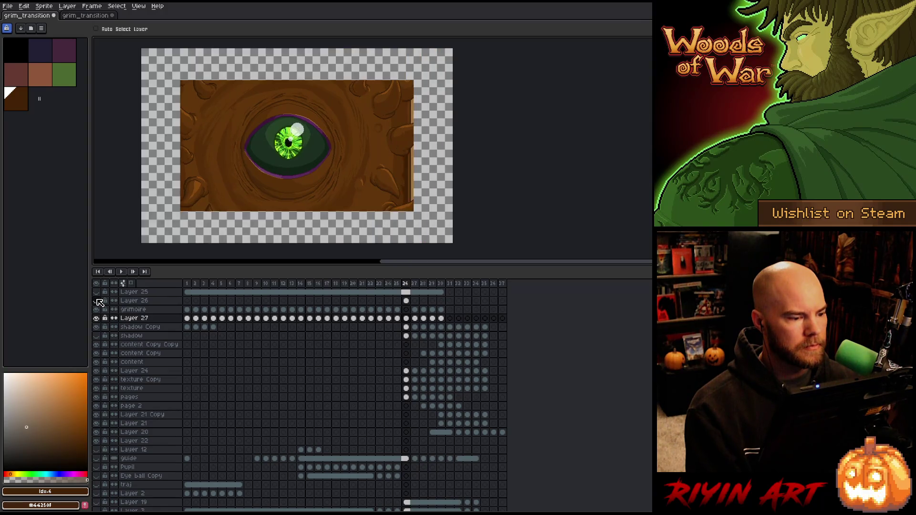
Step: Show Layer 26's spiky cover and make its frame 26 cel active
{"action": "left_click", "coordinate": [97, 301]}
{"action": "left_click", "coordinate": [97, 301]}
{"action": "left_click", "coordinate": [98, 301]}
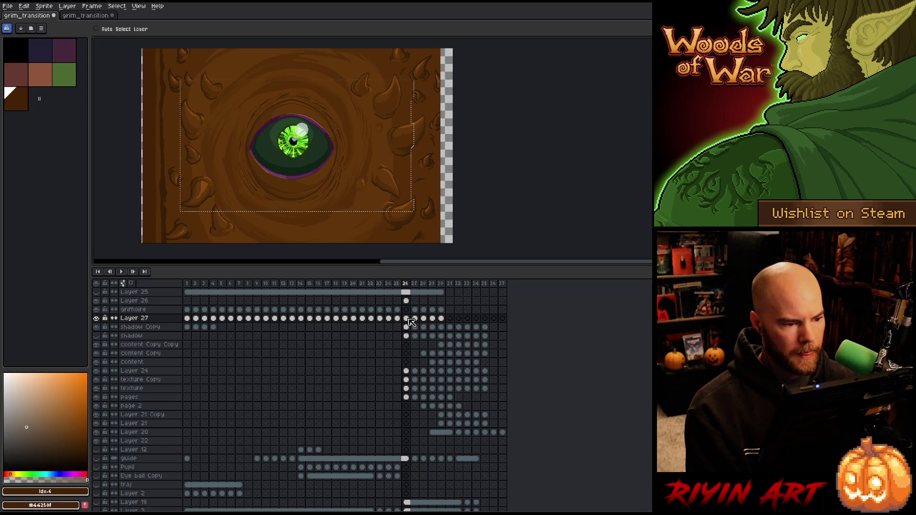
{"action": "left_click", "coordinate": [407, 302]}
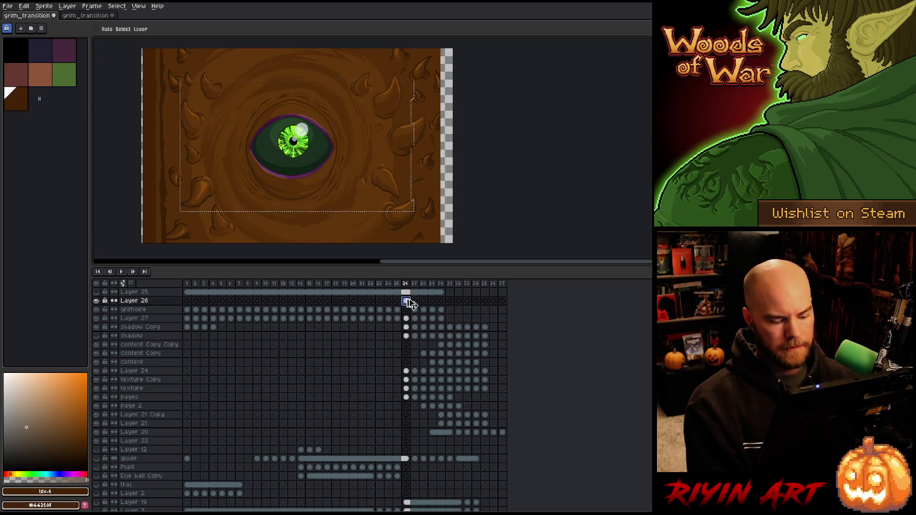
Step: Try clearing and nudging the cover artwork, undoing each change to keep it intact
{"action": "key", "text": "Delete"}
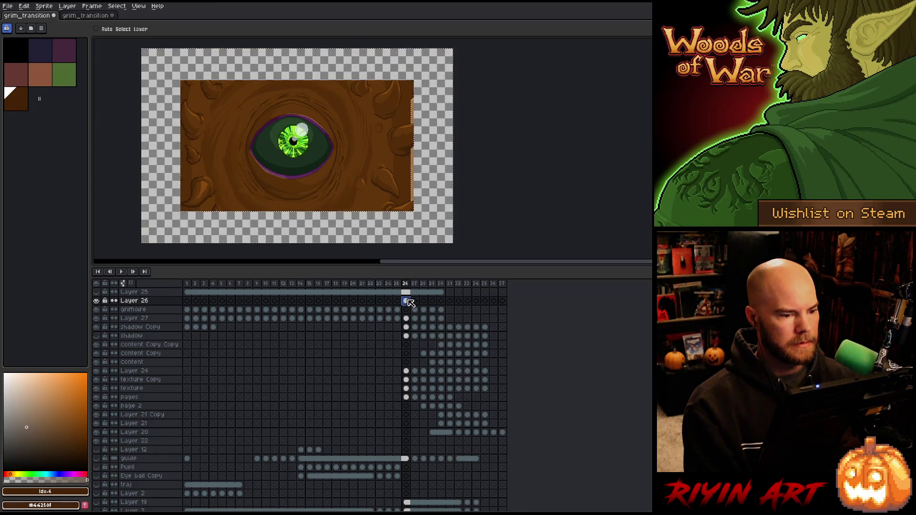
{"action": "key", "text": "ctrl+z"}
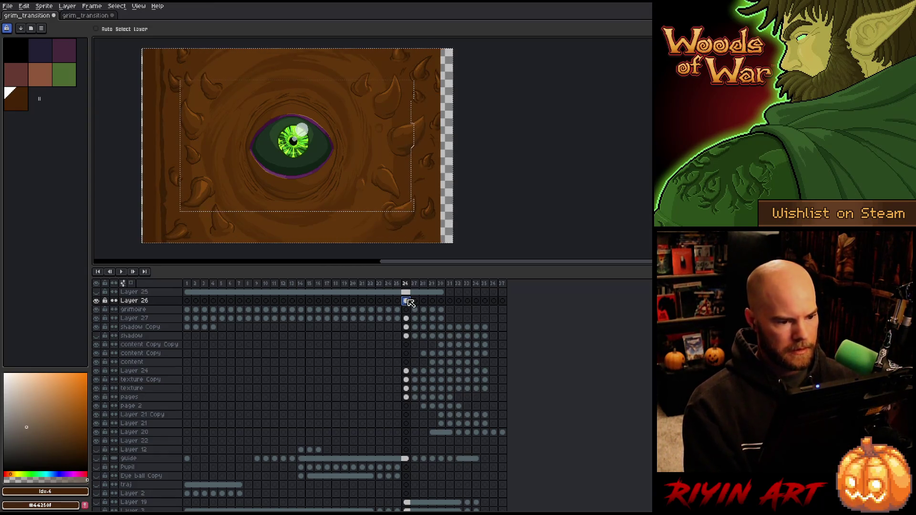
{"action": "key", "text": "ctrl+z"}
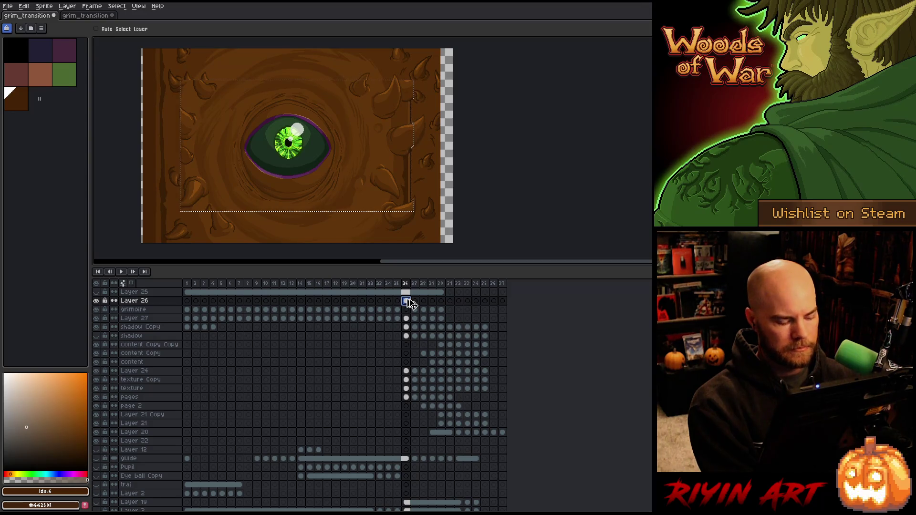
{"action": "key", "text": "ctrl+y"}
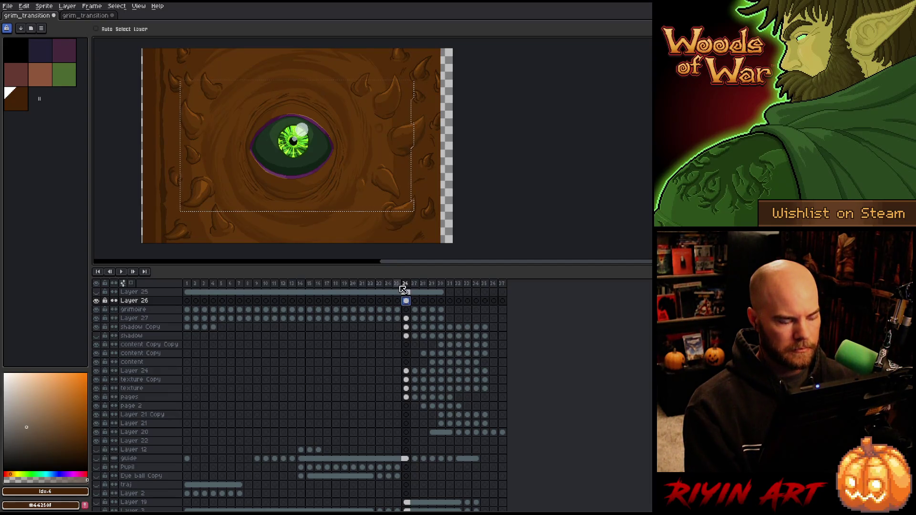
Step: Clear the selection and sketch a white guide line around the eye
{"action": "key", "text": "m"}
{"action": "left_click", "coordinate": [483, 196]}
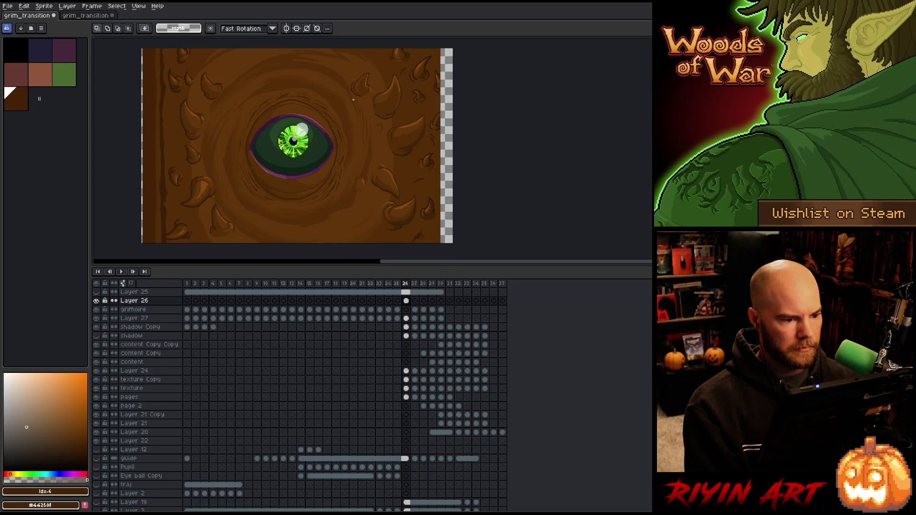
{"action": "key", "text": "b"}
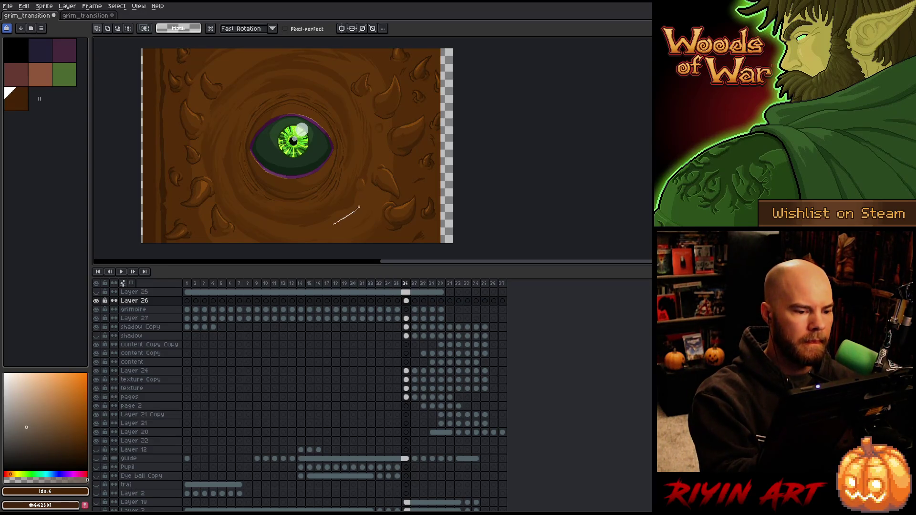
{"action": "mouse_move", "coordinate": [368, 183]}
{"action": "left_mouse_down"}
{"action": "mouse_move", "coordinate": [366, 113]}
{"action": "mouse_move", "coordinate": [348, 91]}
{"action": "mouse_move", "coordinate": [313, 68]}
{"action": "mouse_move", "coordinate": [248, 88]}
{"action": "mouse_move", "coordinate": [229, 181]}
{"action": "mouse_move", "coordinate": [323, 237]}
{"action": "left_mouse_up"}
Step: On Layer 26 frame 26, reshape the selection, nudge the eye slightly left, then deselect
{"action": "left_click", "coordinate": [405, 301]}
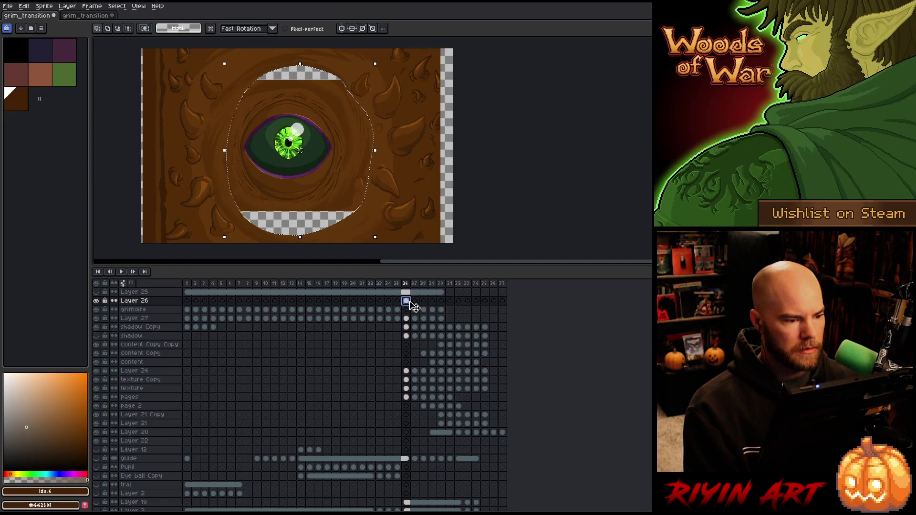
{"action": "key", "text": "Escape"}
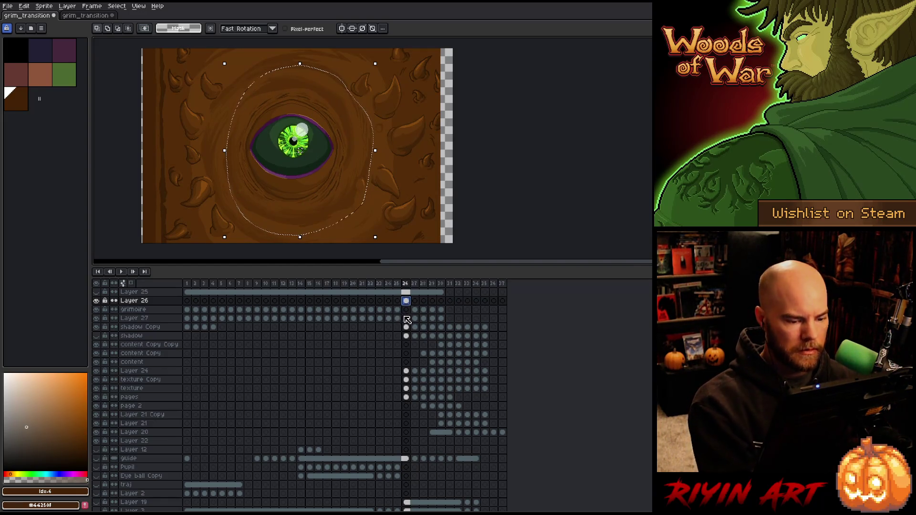
{"action": "key", "text": "ctrl+z"}
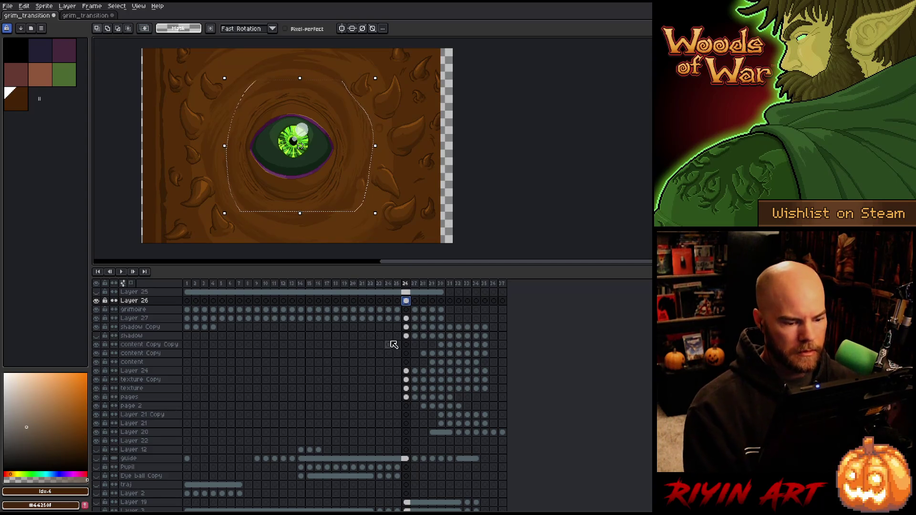
{"action": "key", "text": "ctrl+z"}
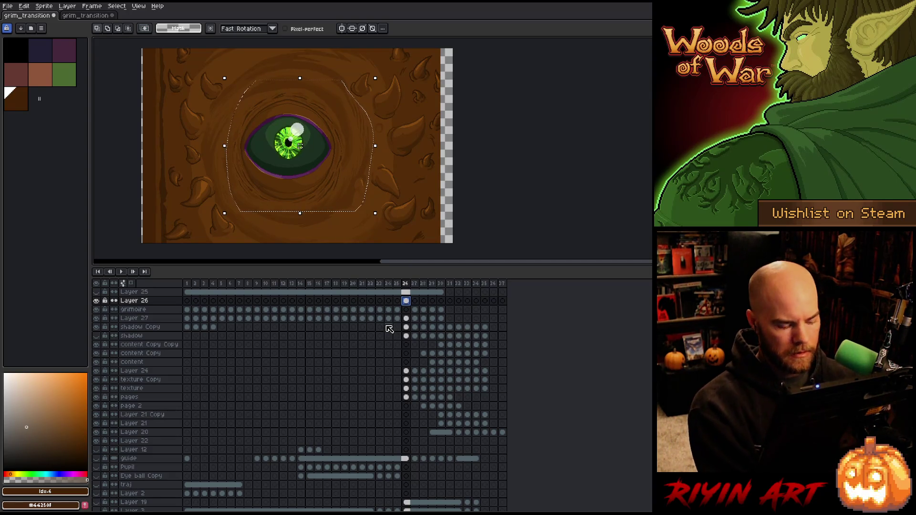
{"action": "key", "text": "ctrl+d"}
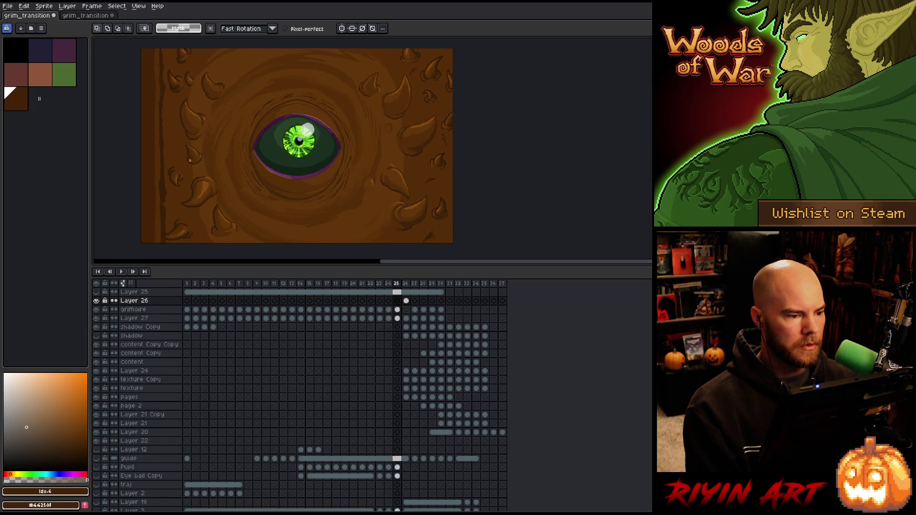
{"action": "key", "text": "Left"}
{"action": "key", "text": "Right"}
{"action": "key", "text": "Left"}
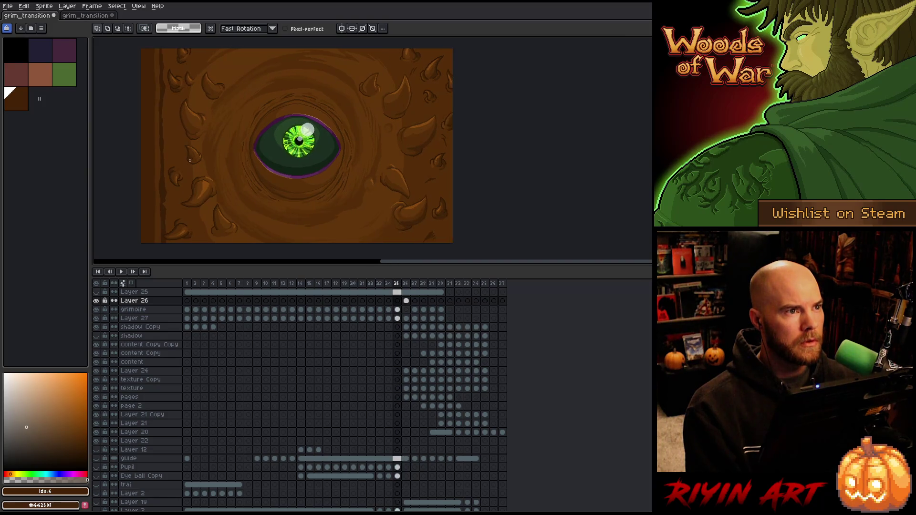
{"action": "key", "text": "Right"}
{"action": "key", "text": "Left"}
{"action": "key", "text": "Right"}
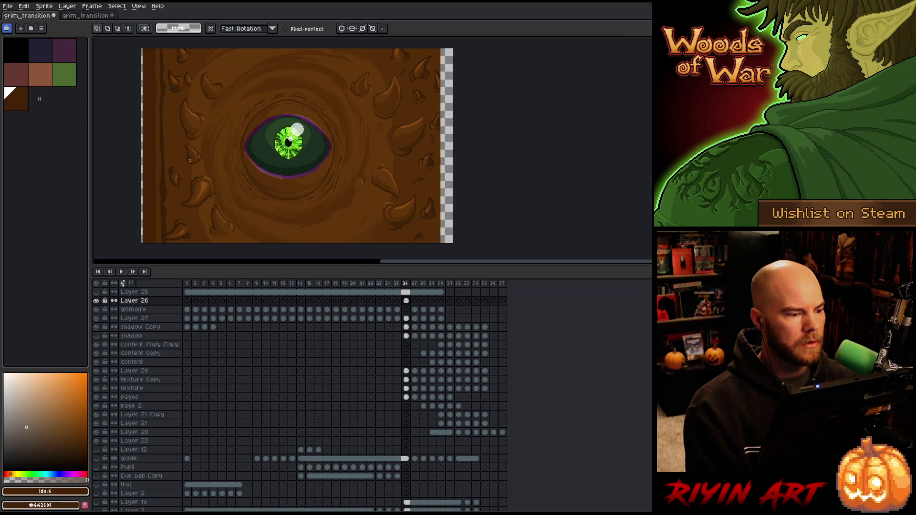
{"action": "key", "text": "Right"}
{"action": "key", "text": "Right"}
{"action": "key", "text": "Right"}
{"action": "key", "text": "Down"}
{"action": "key", "text": "b"}
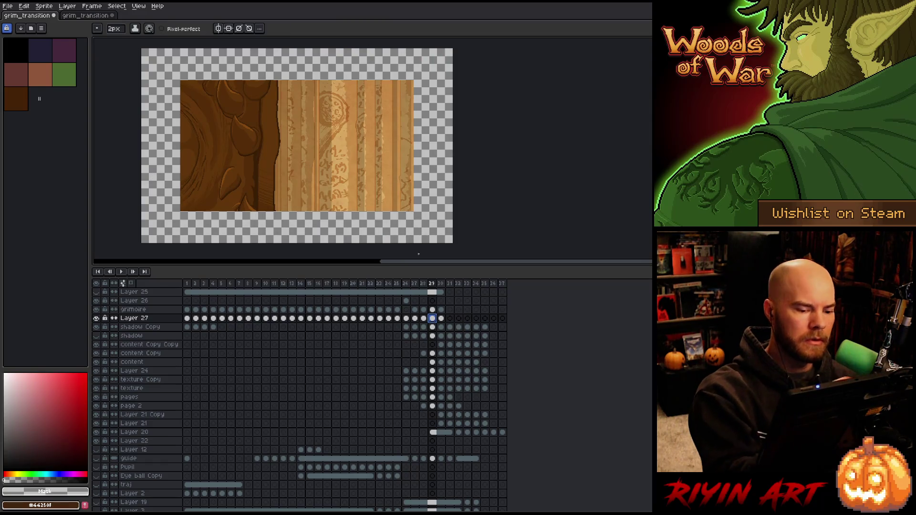
{"action": "key", "text": "Left"}
{"action": "key", "text": "Left"}
{"action": "key", "text": "Left"}
{"action": "key", "text": "Up"}
{"action": "left_click", "coordinate": [155, 143], "text": "alt"}
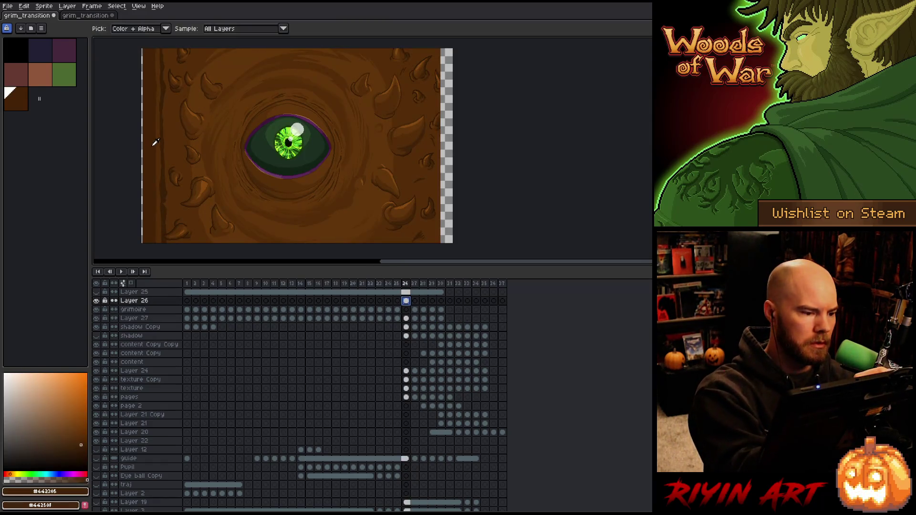
{"action": "key", "text": "ctrl+d"}
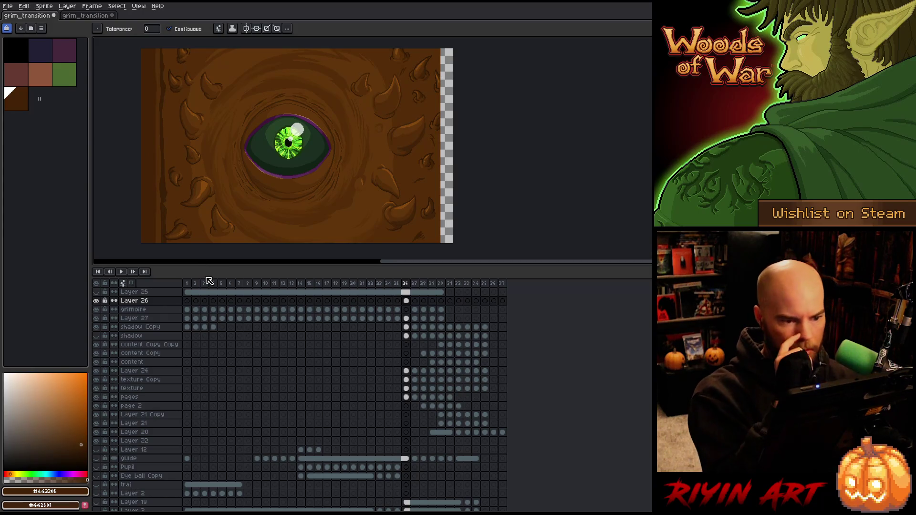
{"action": "key", "text": "Left"}
{"action": "key", "text": "Right"}
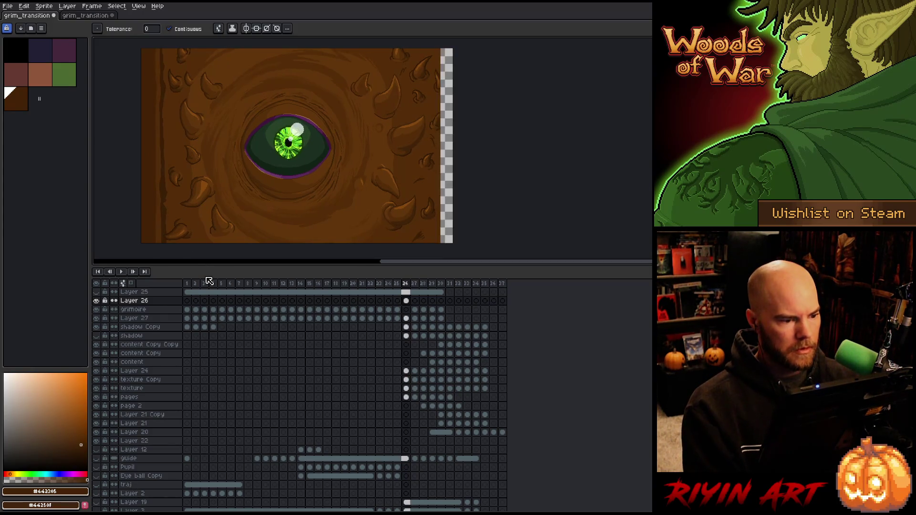
{"action": "key", "text": "Left"}
{"action": "key", "text": "Right"}
{"action": "key", "text": "Right"}
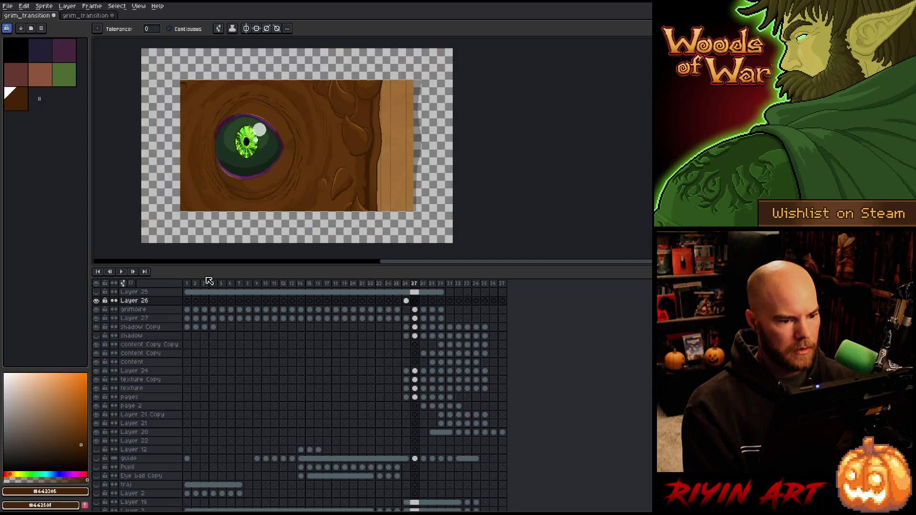
{"action": "key", "text": "Left"}
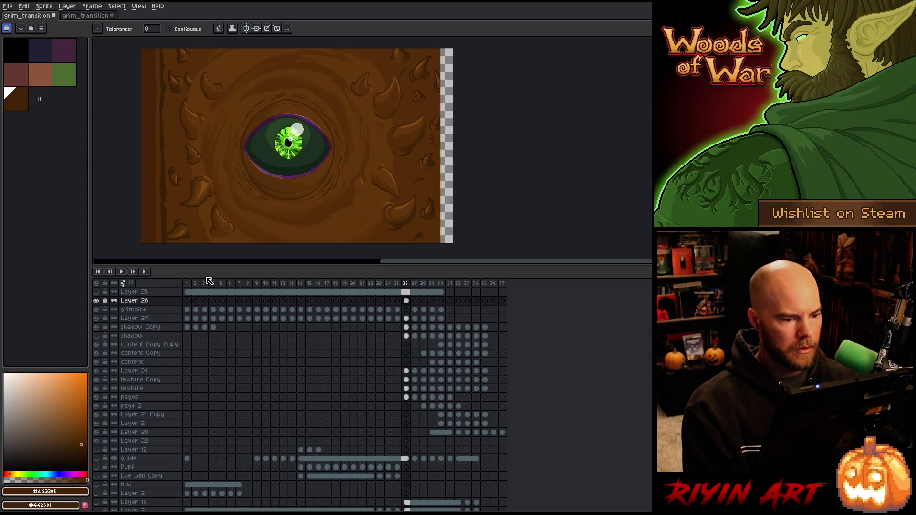
{"action": "key", "text": "Right"}
{"action": "key", "text": "Left"}
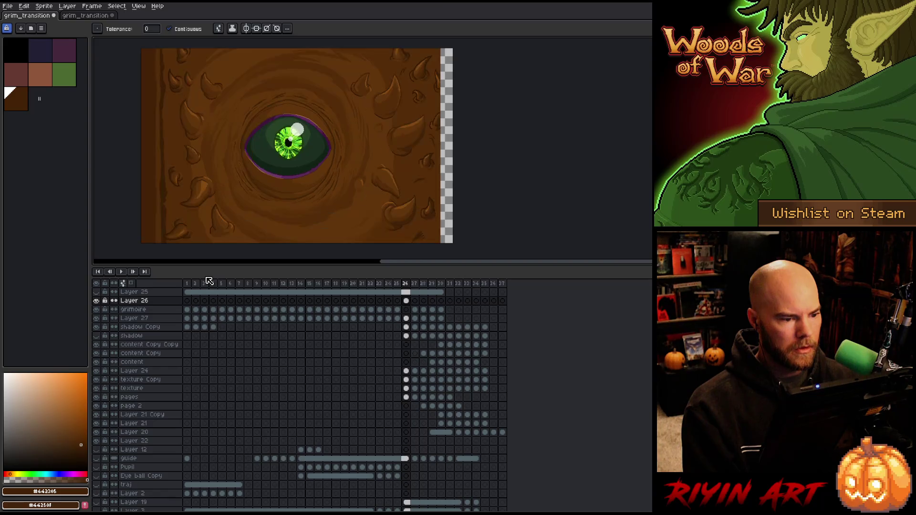
{"action": "key", "text": "Left"}
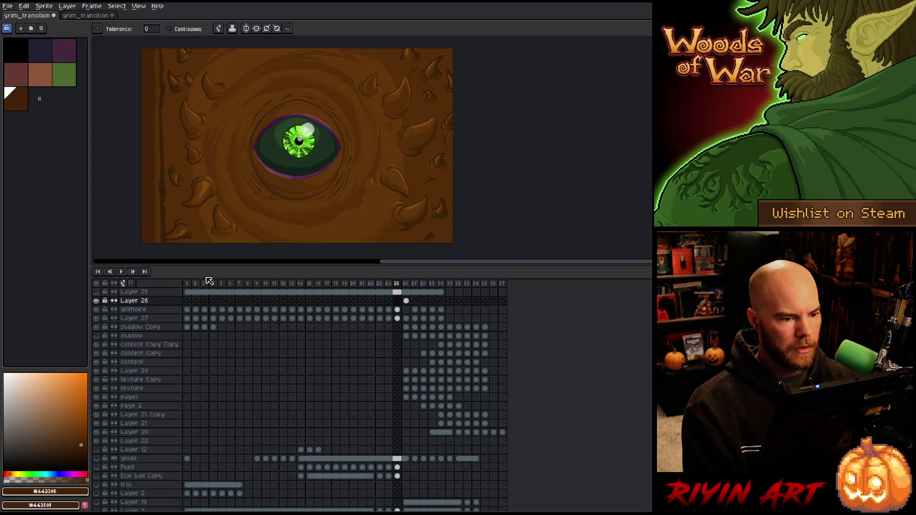
{"action": "key", "text": "Right"}
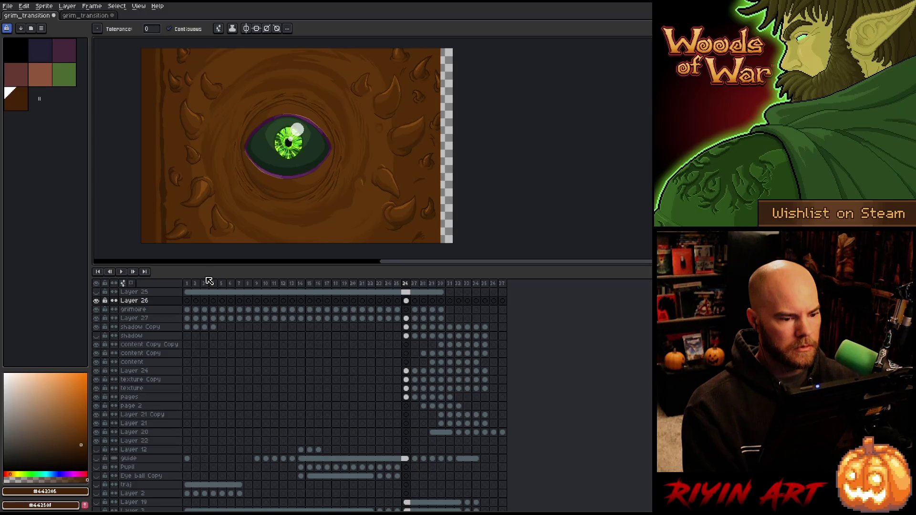
{"action": "key", "text": "Right"}
{"action": "key", "text": "Left"}
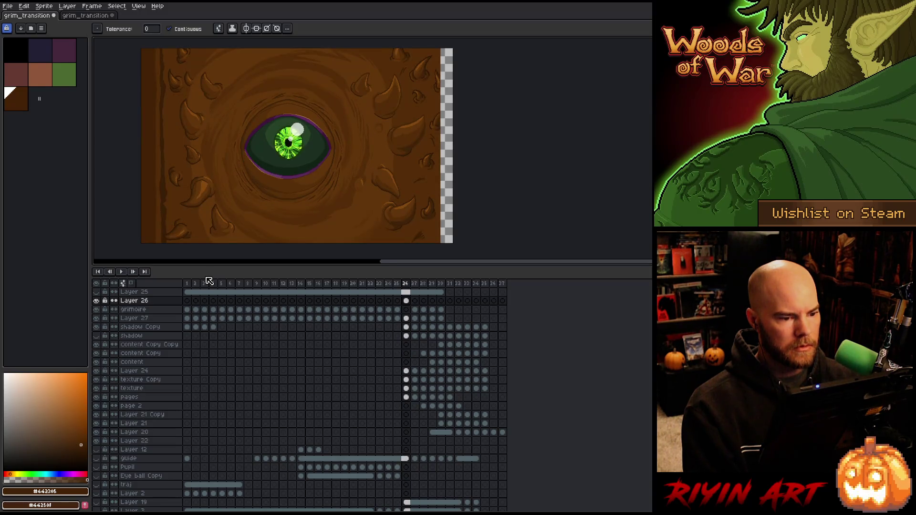
{"action": "key", "text": "Left"}
{"action": "key", "text": "Right"}
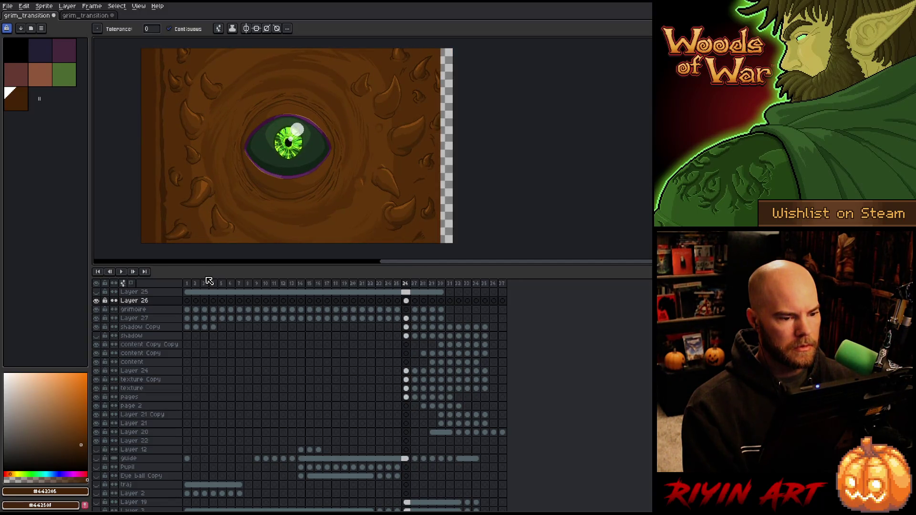
{"action": "key", "text": "Left"}
{"action": "key", "text": "Right"}
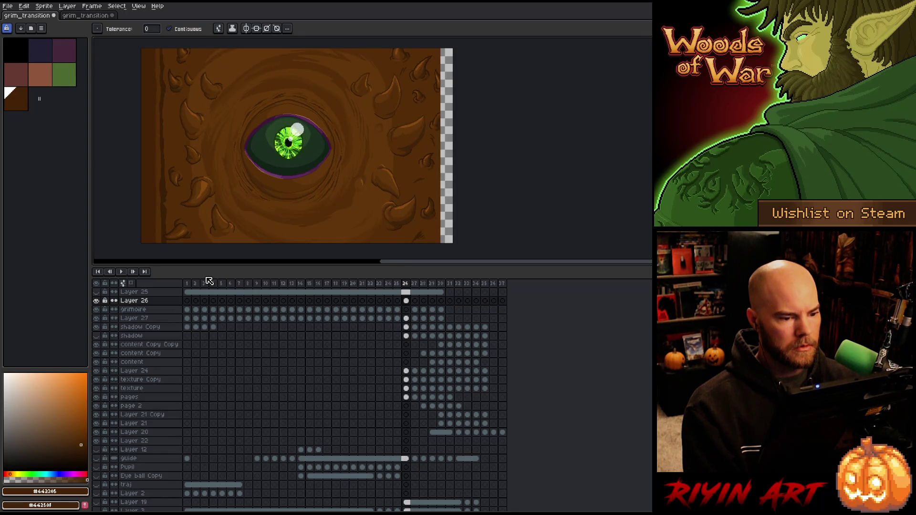
{"action": "key", "text": "Right"}
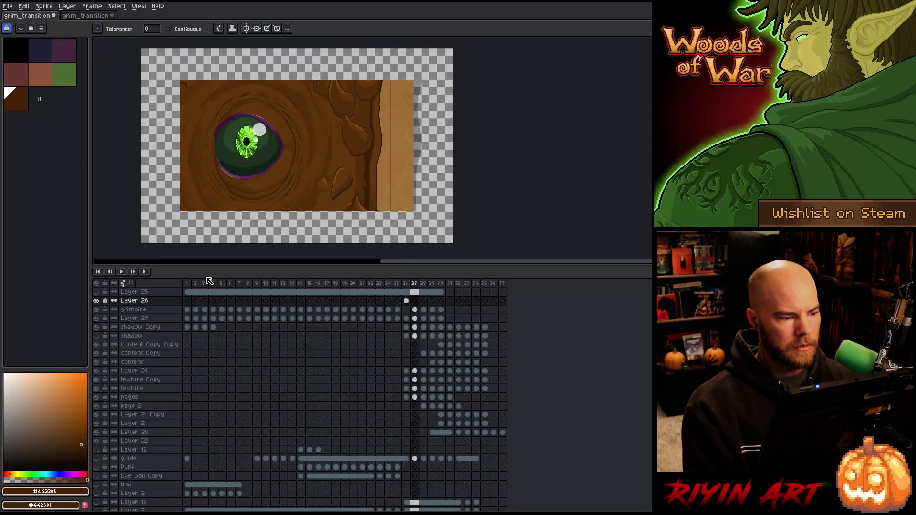
{"action": "key", "text": "Left"}
{"action": "key", "text": "Right"}
{"action": "key", "text": "Left"}
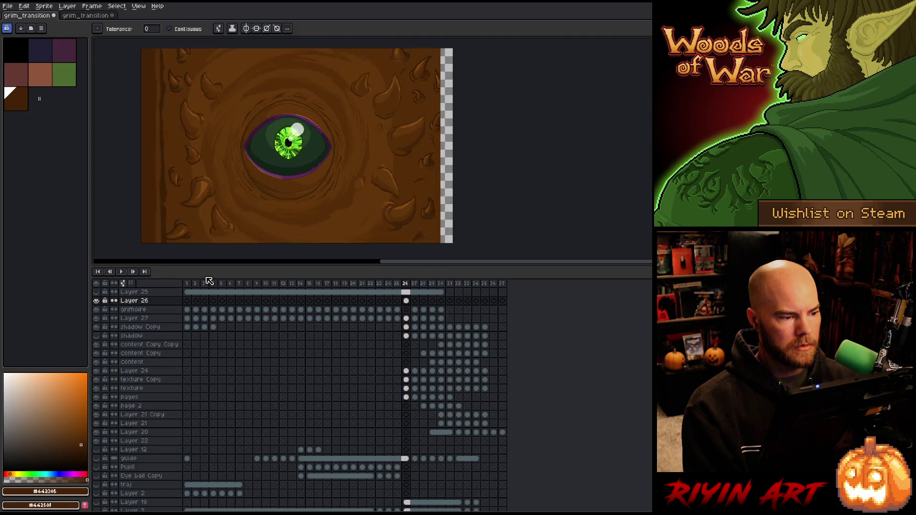
{"action": "key", "text": "Right"}
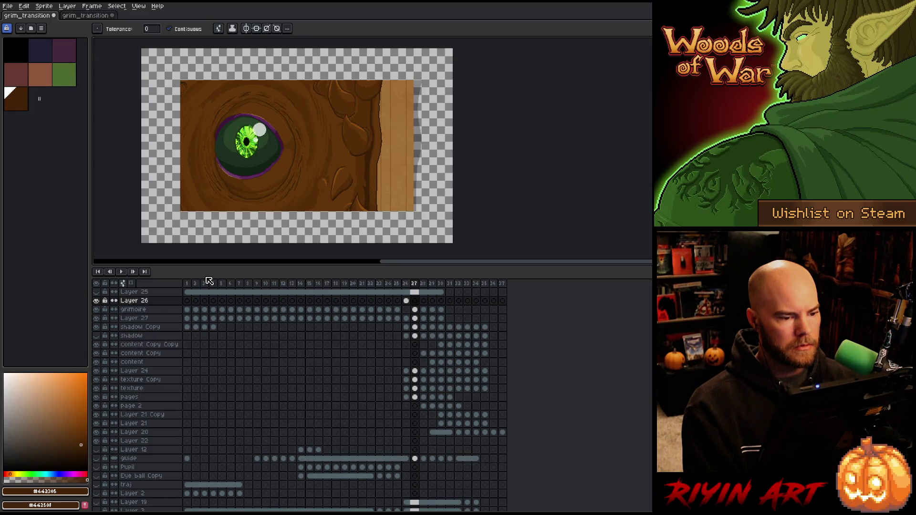
{"action": "key", "text": "Right"}
{"action": "key", "text": "Left"}
{"action": "key", "text": "Right"}
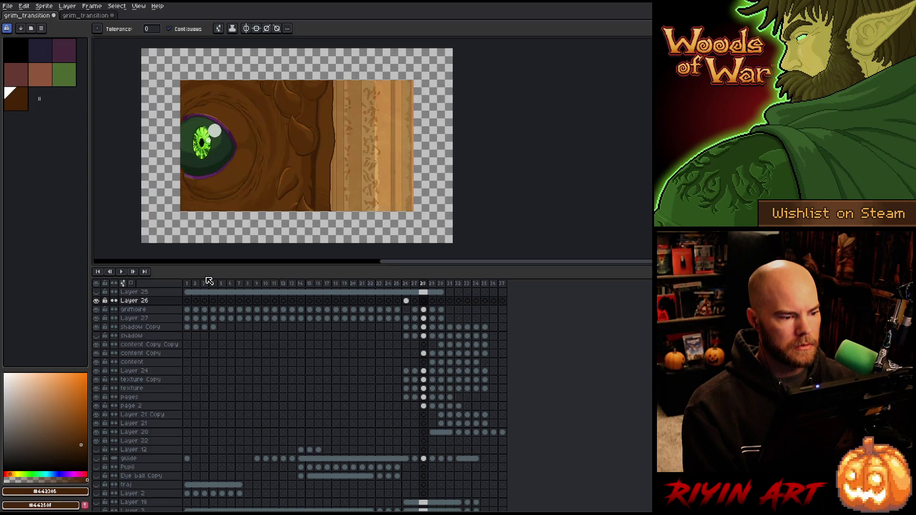
{"action": "key", "text": "Right"}
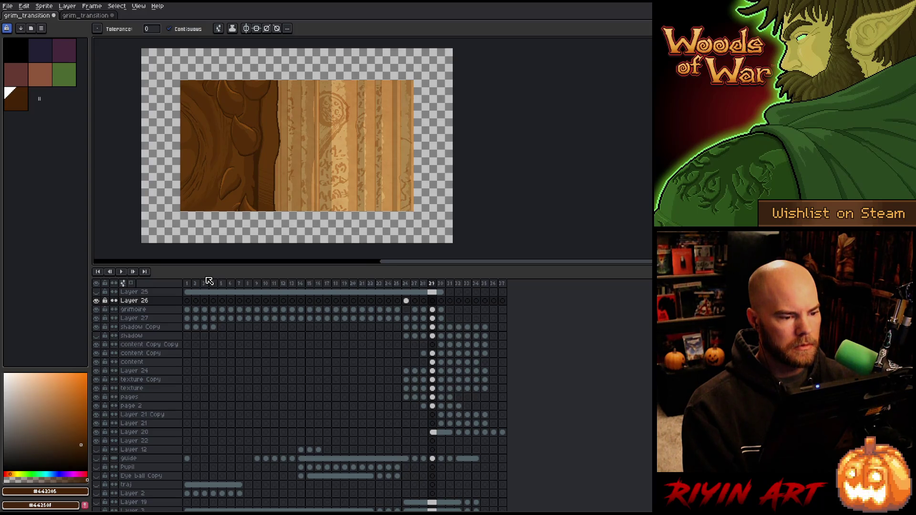
{"action": "key", "text": "Left"}
{"action": "key", "text": "Left"}
{"action": "key", "text": "Left"}
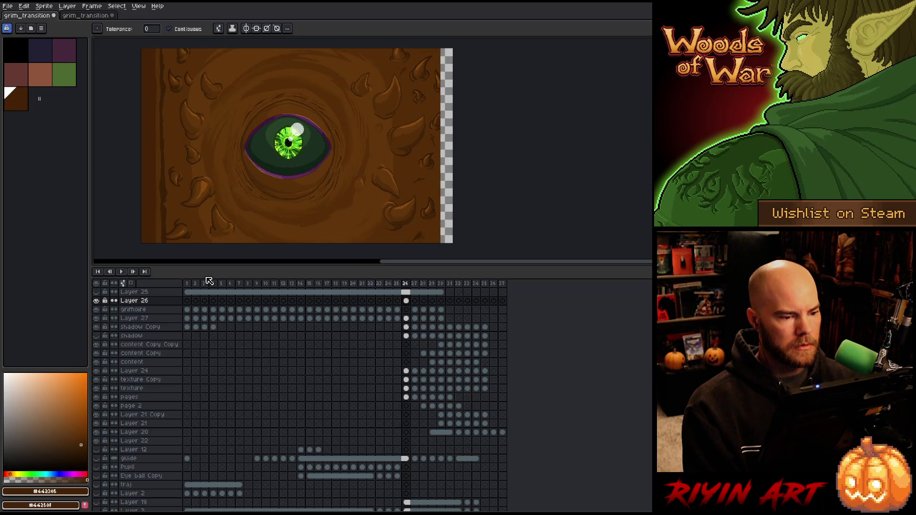
{"action": "key", "text": "Left"}
{"action": "key", "text": "Right"}
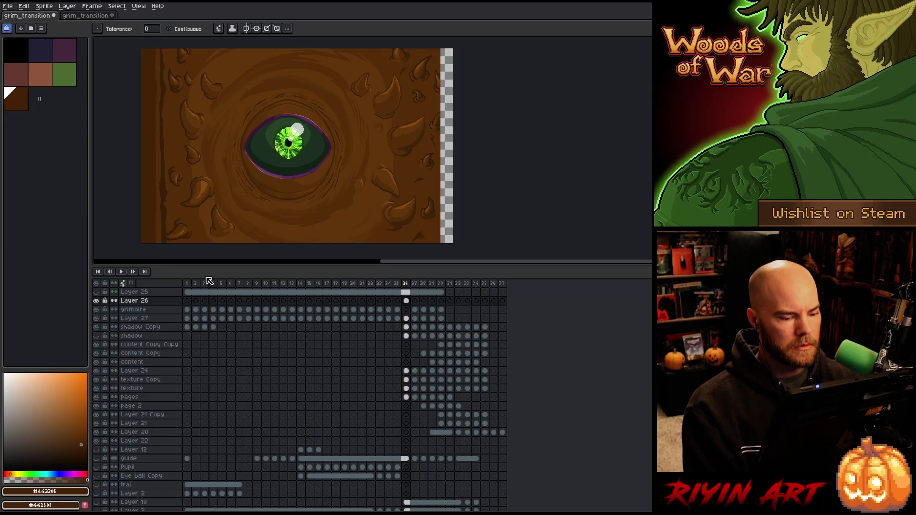
{"action": "key", "text": "Right"}
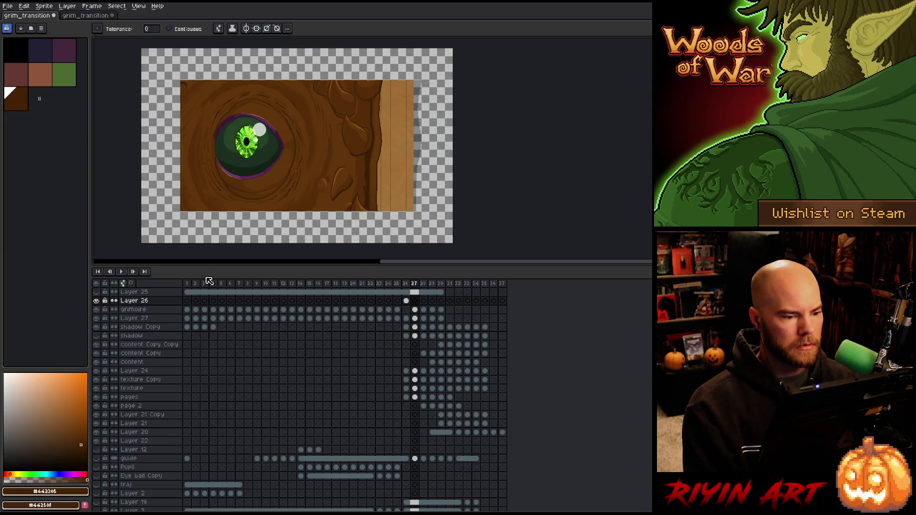
{"action": "key", "text": "Left"}
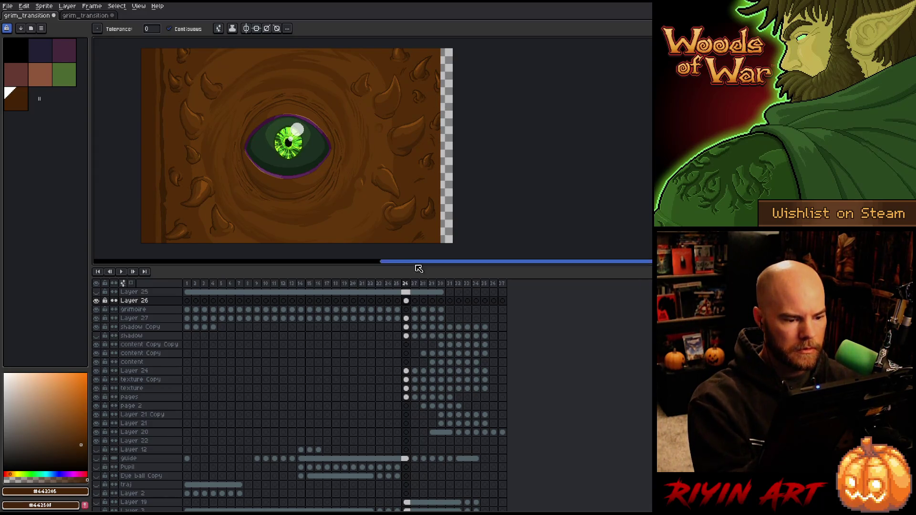
{"action": "left_click", "coordinate": [415, 309]}
Step: Sample a dark brown from the cover and ready the Pencil on Layer 26, frame 26
{"action": "key", "text": "i"}
{"action": "left_click", "coordinate": [371, 163]}
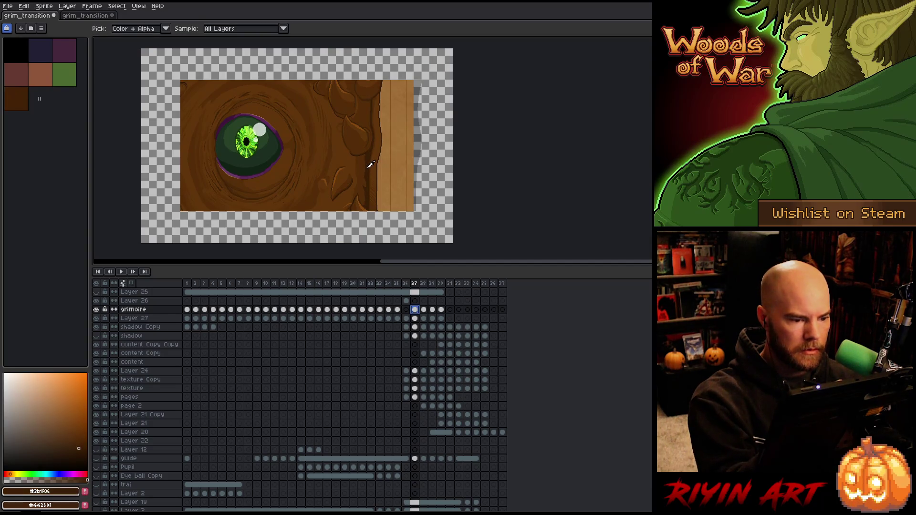
{"action": "key", "text": "b"}
{"action": "left_click", "coordinate": [406, 300]}
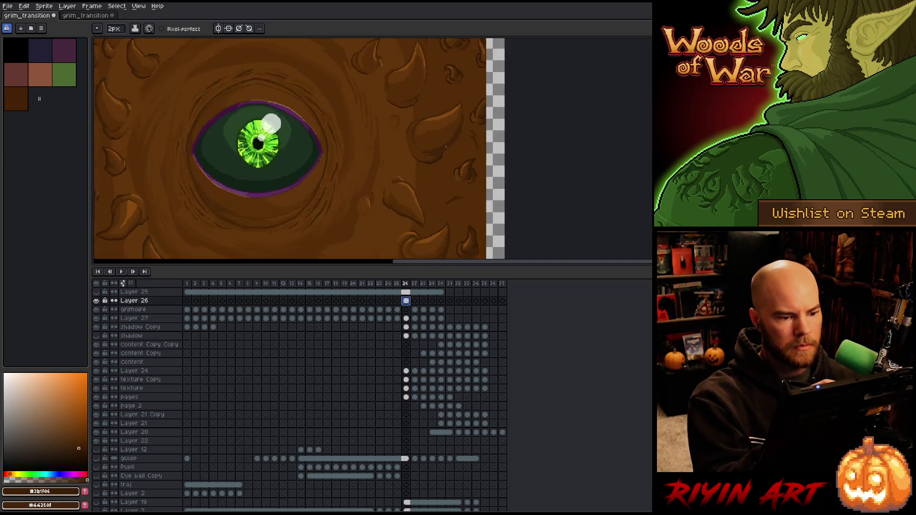
{"action": "scroll", "coordinate": [454, 177], "scroll_direction": "up", "scroll_amount": 3}
{"action": "scroll", "coordinate": [455, 177], "scroll_direction": "down", "scroll_amount": 3}
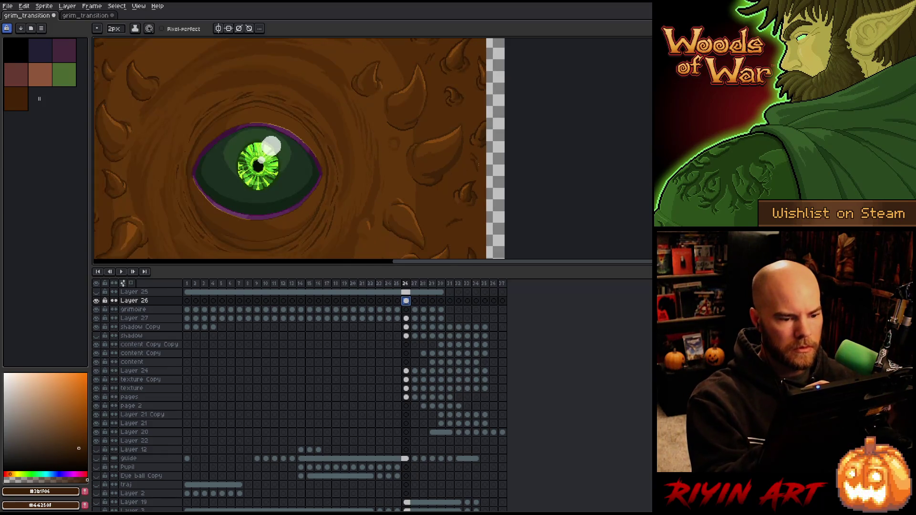
{"action": "key", "text": "b"}
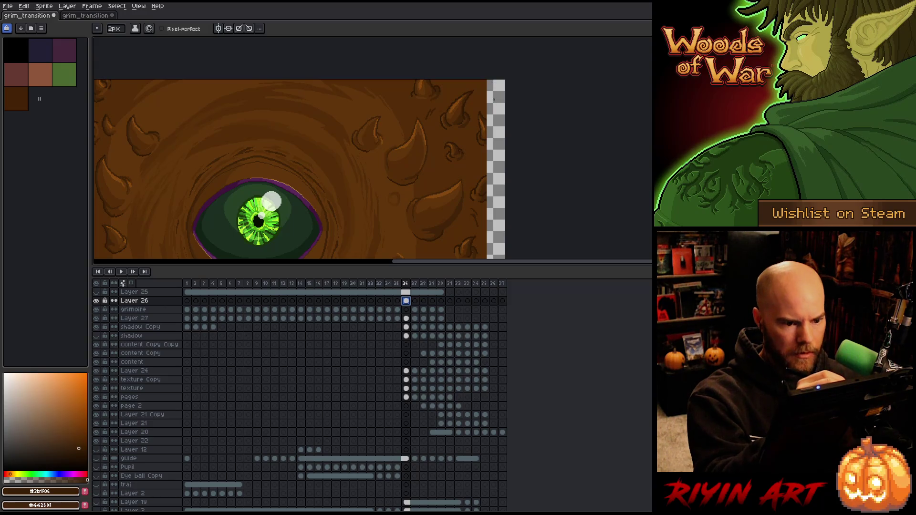
Step: Enlarge the canvas area and draw a dark stroke along the cover's right edge, then undo it
{"action": "left_click_drag", "start_coordinate": [450, 200], "coordinate": [450, 199]}
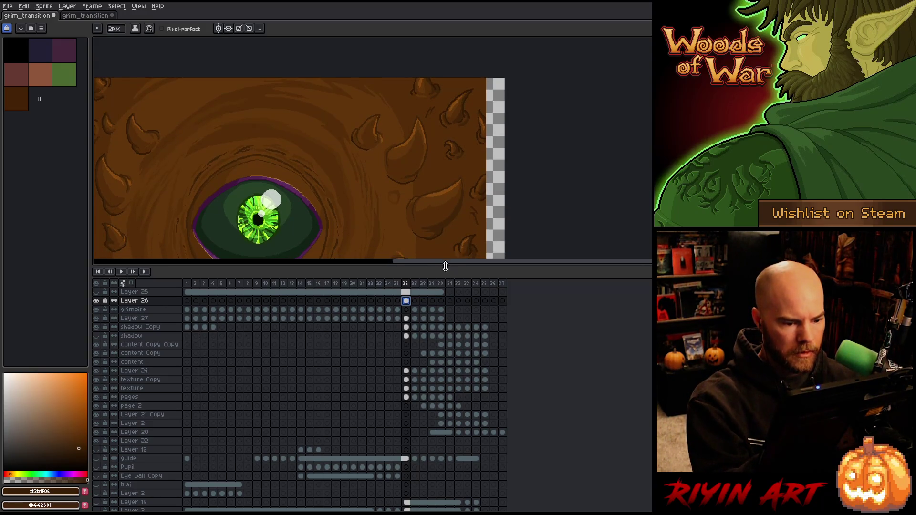
{"action": "left_click_drag", "start_coordinate": [445, 266], "coordinate": [443, 391]}
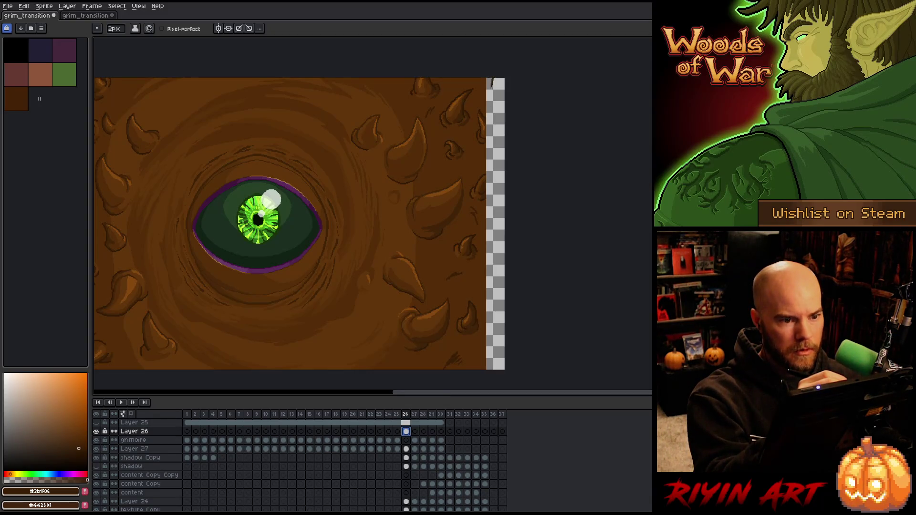
{"action": "left_click_drag", "start_coordinate": [492, 80], "coordinate": [494, 209]}
{"action": "key", "text": "ctrl+z"}
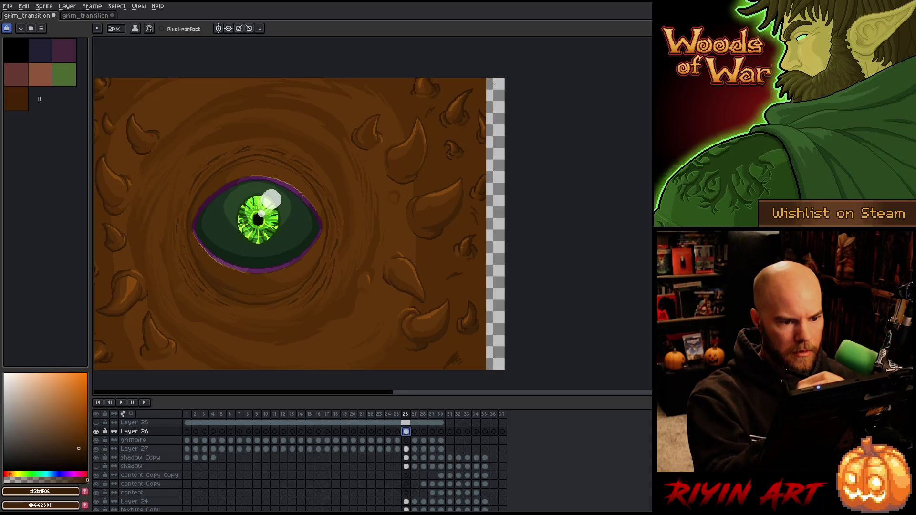
Step: Try full-height dark lines down the right edge, undo them, and compare with frame 27
{"action": "left_click_drag", "start_coordinate": [493, 78], "coordinate": [494, 372]}
{"action": "key", "text": "ctrl+z"}
{"action": "left_click_drag", "start_coordinate": [494, 93], "coordinate": [496, 371]}
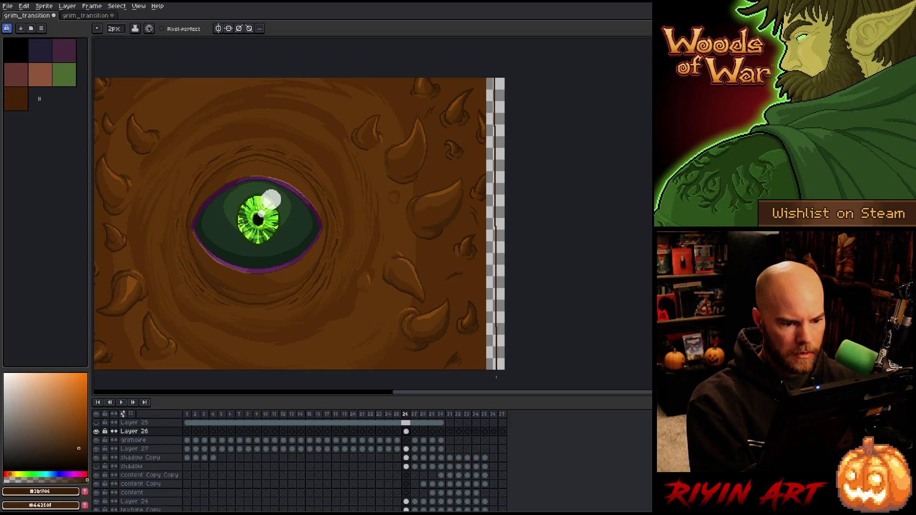
{"action": "key", "text": "ctrl+z"}
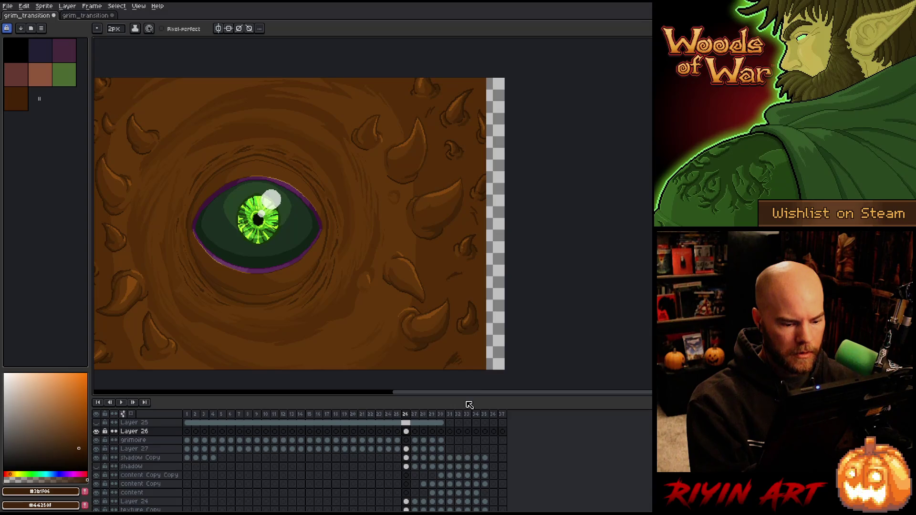
{"action": "left_click", "coordinate": [415, 415]}
{"action": "left_click", "coordinate": [406, 414]}
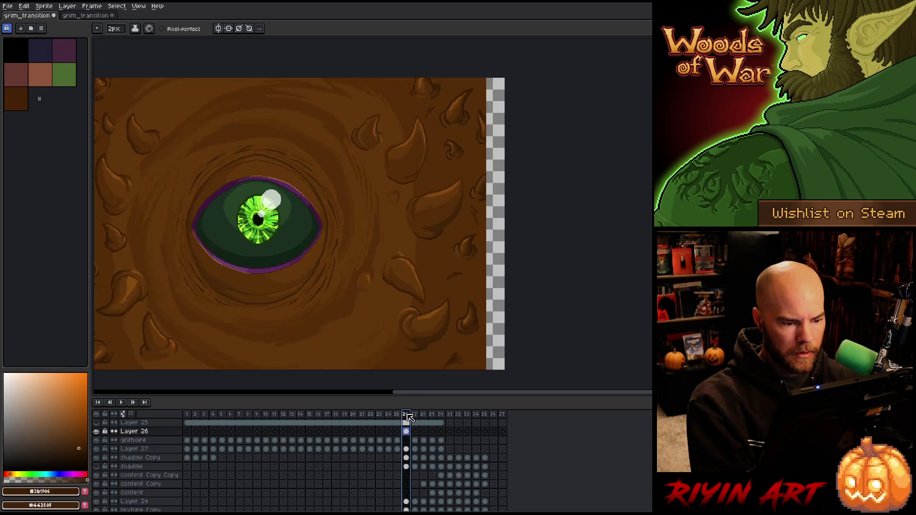
Step: Draw the dark line down the cover's right edge and bucket-fill the thin strip beside it
{"action": "mouse_move", "coordinate": [493, 75]}
{"action": "left_mouse_down"}
{"action": "mouse_move", "coordinate": [491, 371]}
{"action": "mouse_move", "coordinate": [489, 77]}
{"action": "left_mouse_up"}
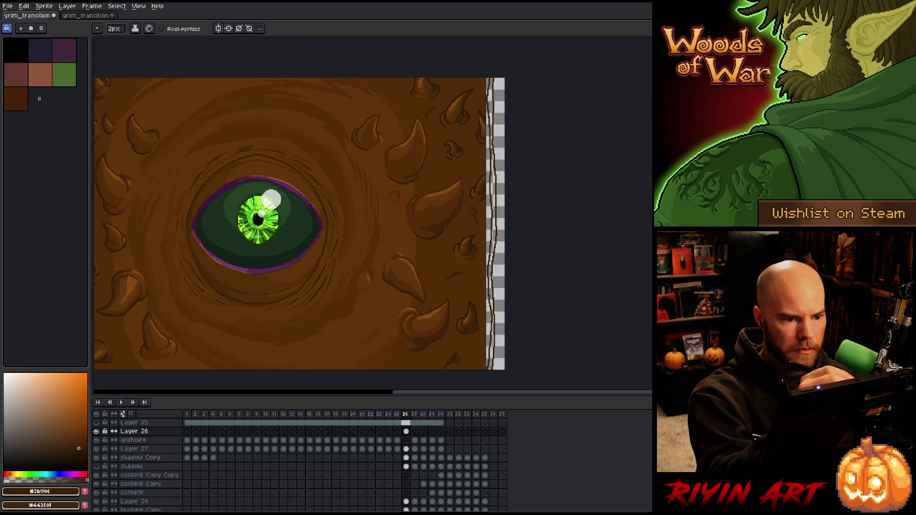
{"action": "key", "text": "g"}
{"action": "left_click", "coordinate": [491, 191]}
Step: Fill the right-edge strip with dark and lighter brown
{"action": "left_click", "coordinate": [490, 343]}
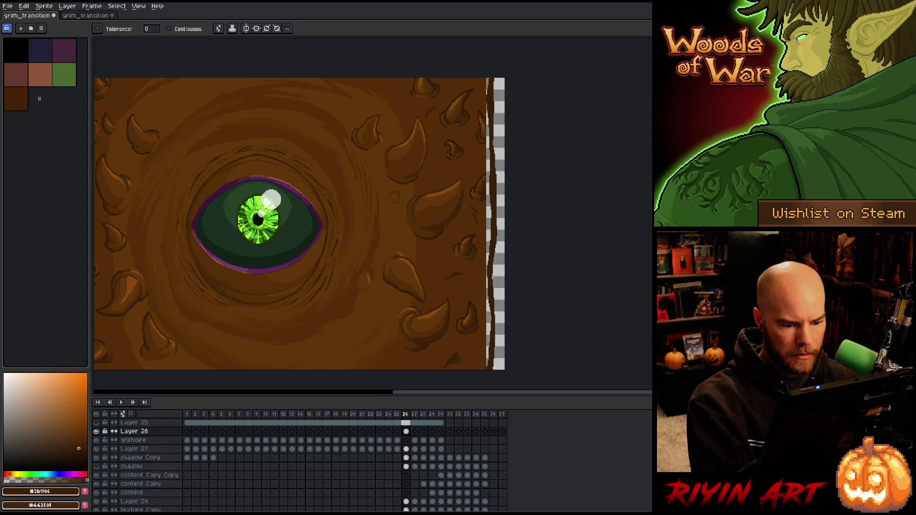
{"action": "left_click", "coordinate": [486, 324], "text": "alt"}
{"action": "left_click", "coordinate": [488, 323]}
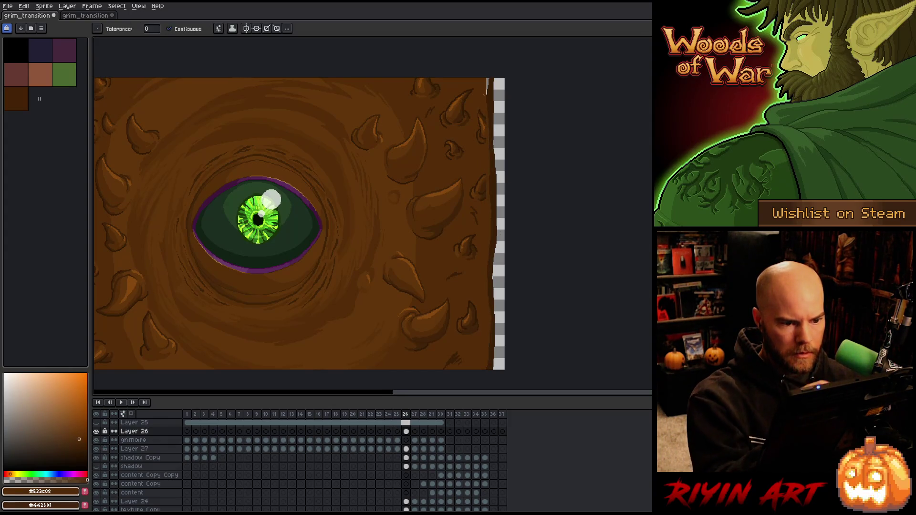
Step: Shade the edge with the Pencil, sampling darker, mid and outline browns from the cover
{"action": "key", "text": "b"}
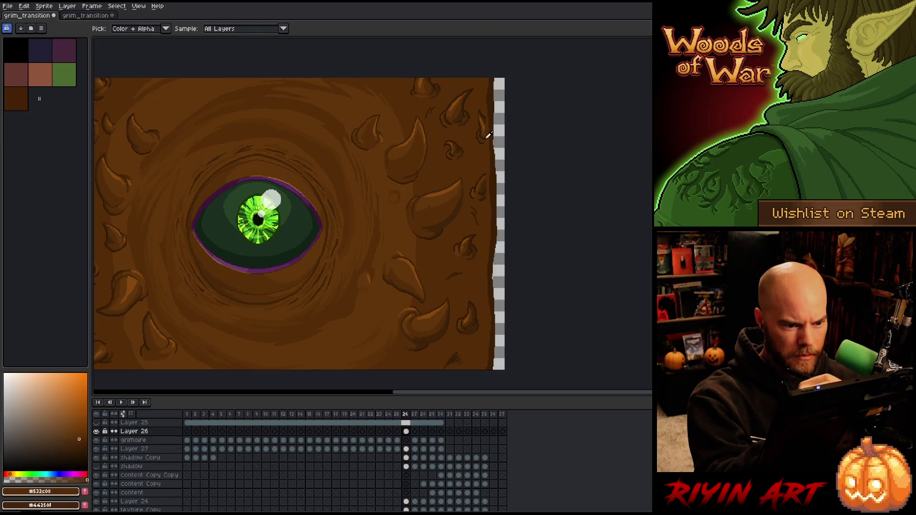
{"action": "left_click", "coordinate": [485, 117], "text": "alt"}
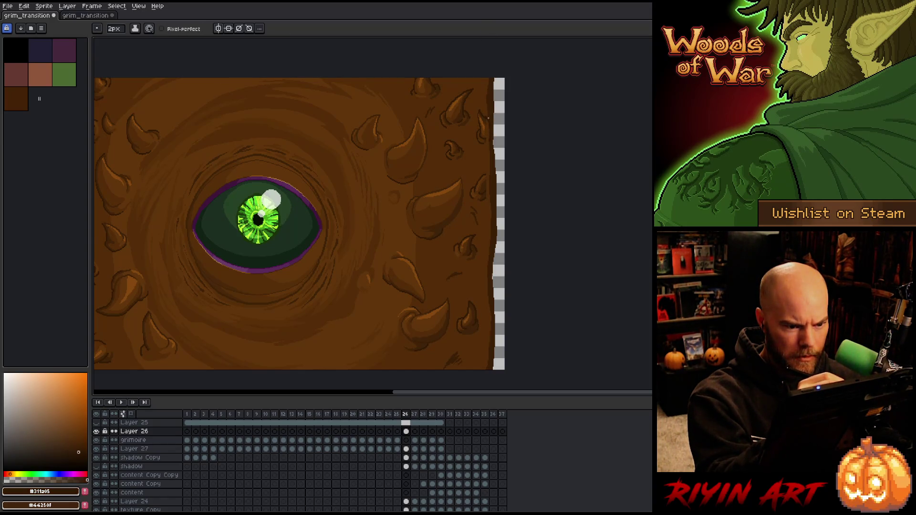
{"action": "left_click", "coordinate": [489, 132], "text": "alt"}
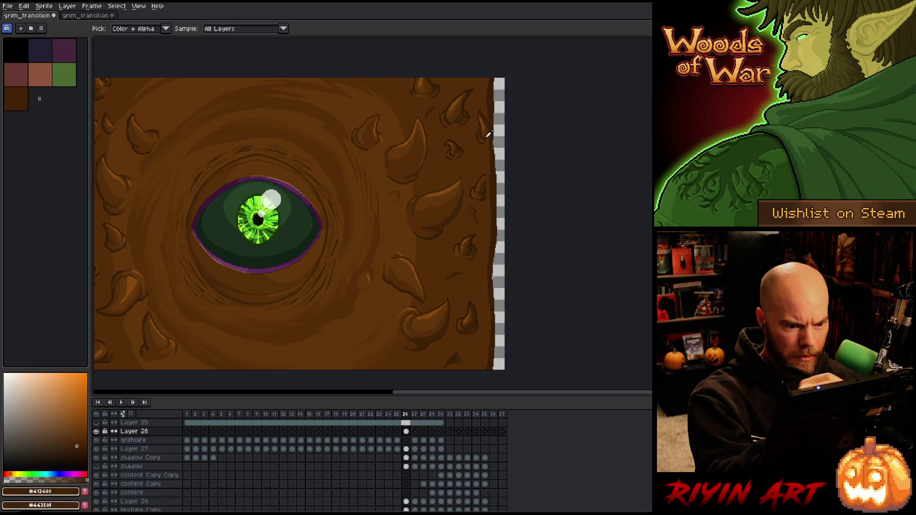
{"action": "left_click", "coordinate": [488, 138], "text": "alt"}
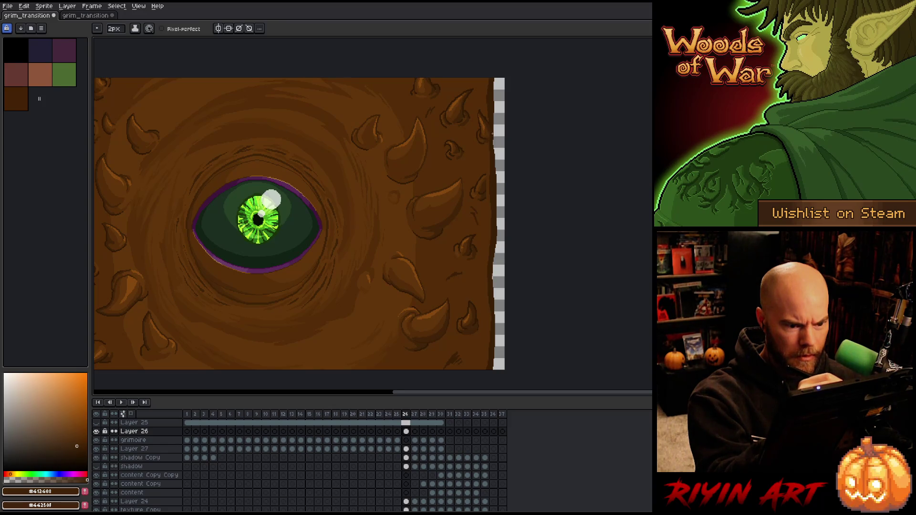
{"action": "left_click", "coordinate": [483, 143], "text": "alt"}
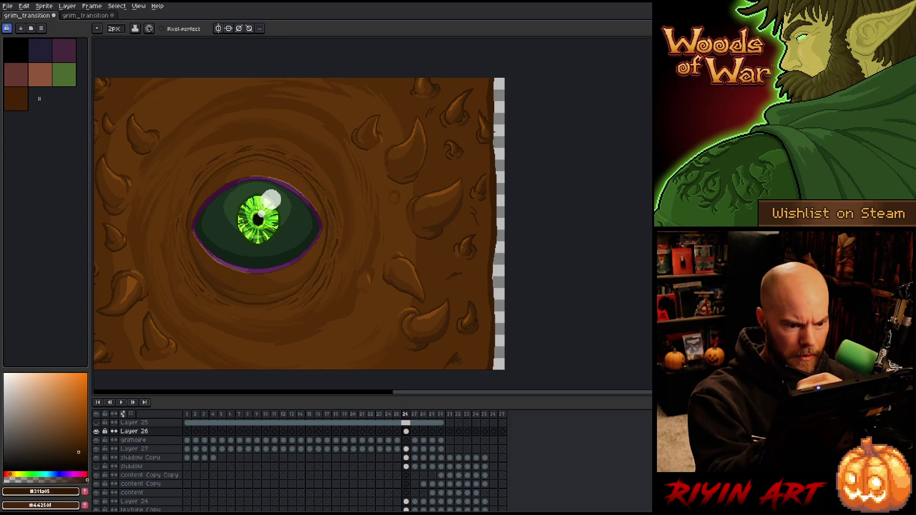
{"action": "left_click", "coordinate": [494, 125], "text": "alt"}
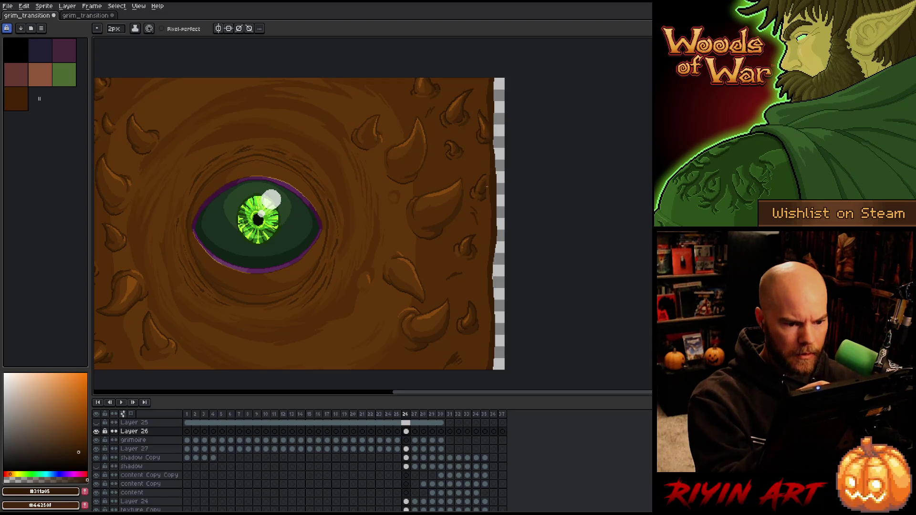
{"action": "left_click", "coordinate": [491, 176], "text": "alt"}
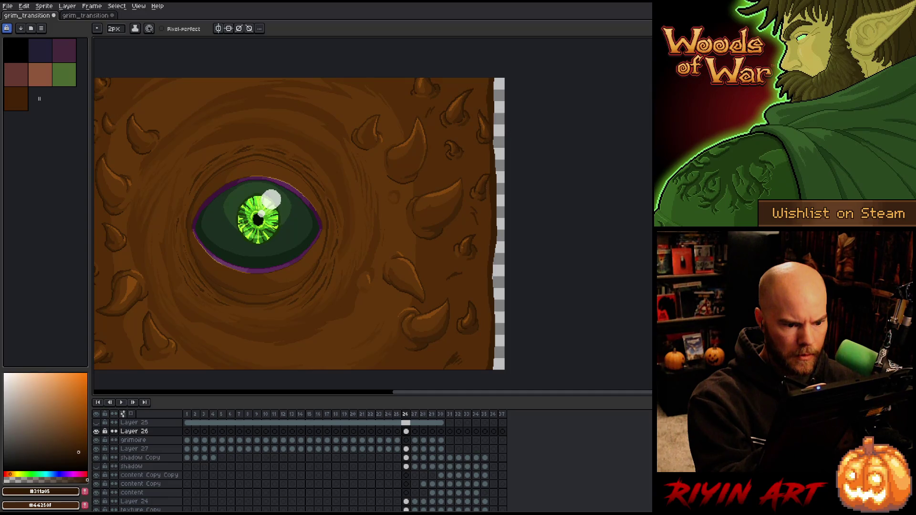
{"action": "left_click", "coordinate": [484, 188], "text": "alt"}
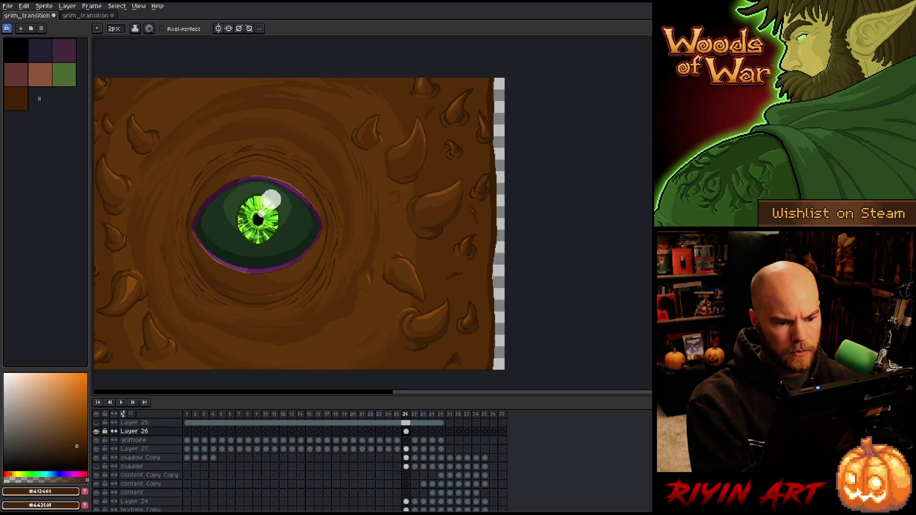
{"action": "left_click", "coordinate": [496, 293], "text": "alt"}
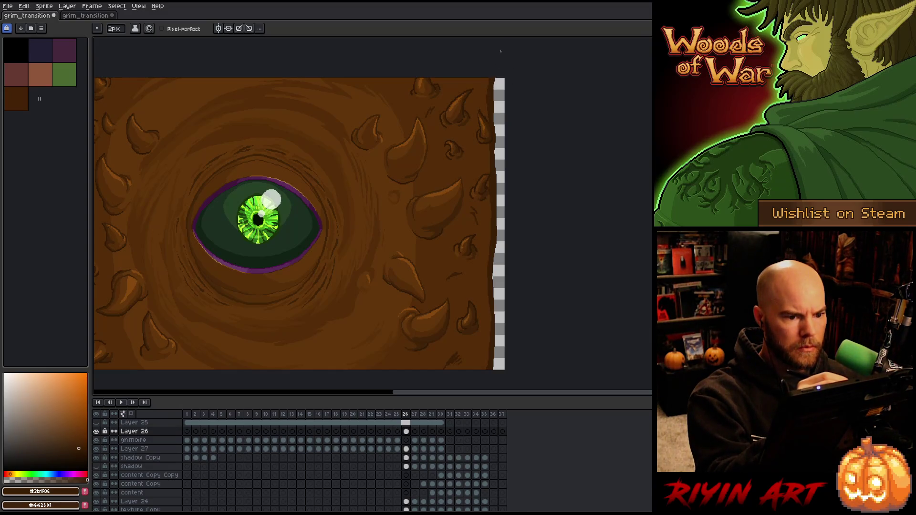
Step: Pick a lighter brown and fill the transparent edge strip on frame 26
{"action": "left_click", "coordinate": [414, 432]}
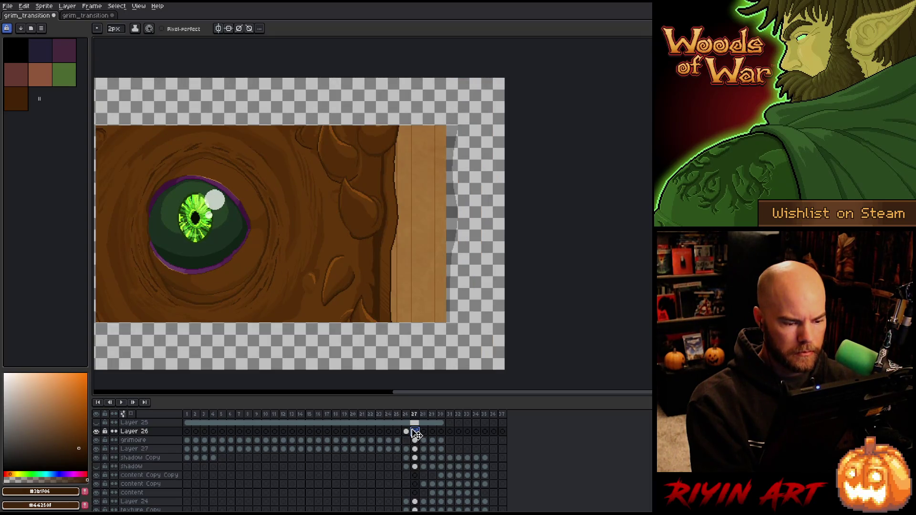
{"action": "left_click", "coordinate": [390, 253], "text": "alt"}
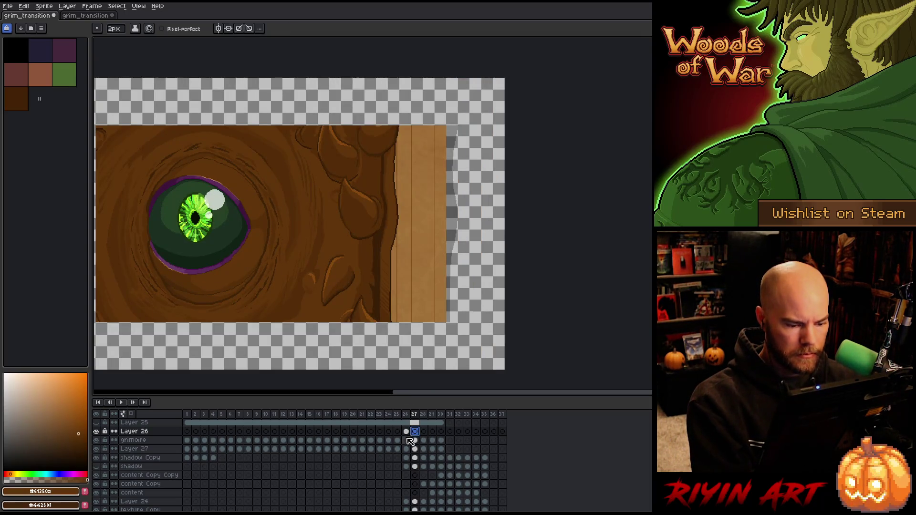
{"action": "key", "text": "Left"}
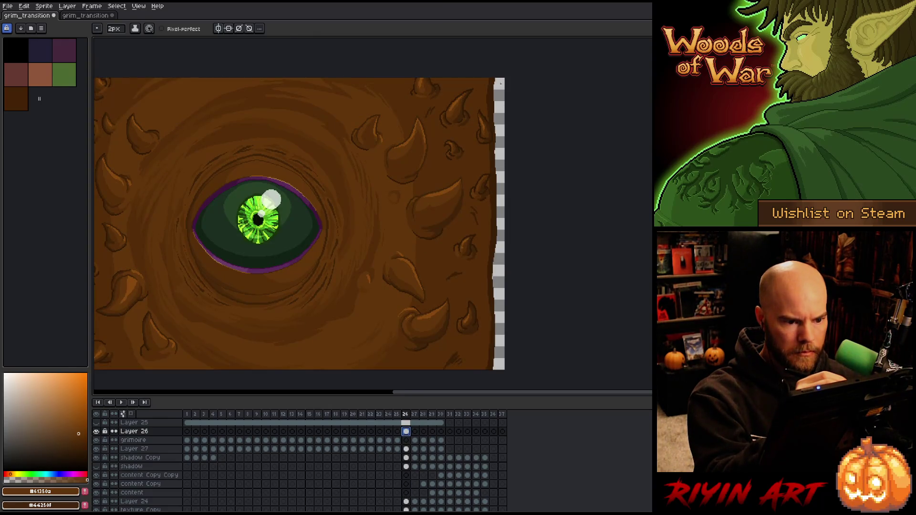
{"action": "key", "text": "g"}
{"action": "left_click", "coordinate": [500, 84]}
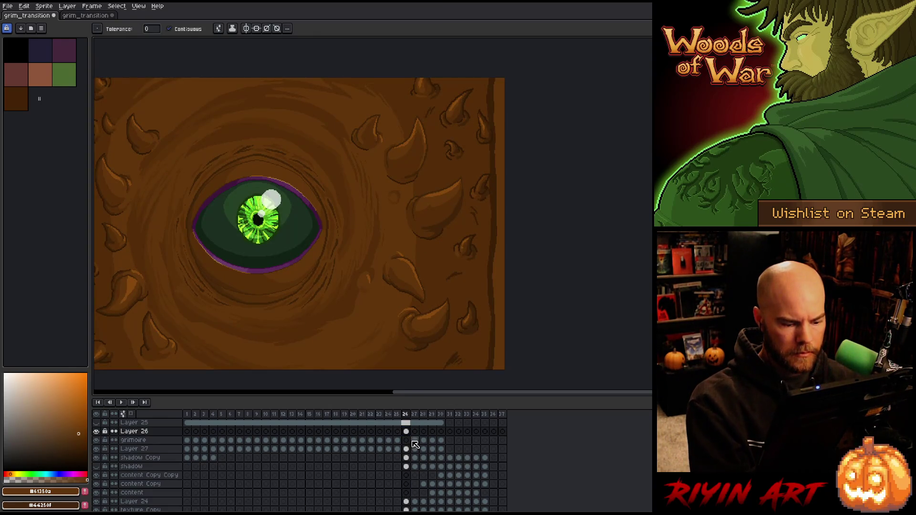
Step: Compare with frame 27, then select the strip along the cover's right edge on frame 26
{"action": "left_click", "coordinate": [415, 414]}
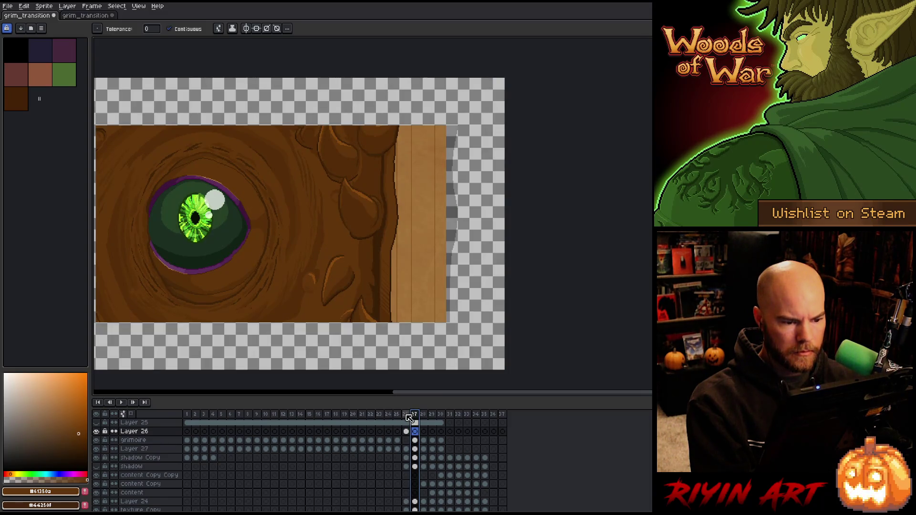
{"action": "left_click", "coordinate": [407, 415]}
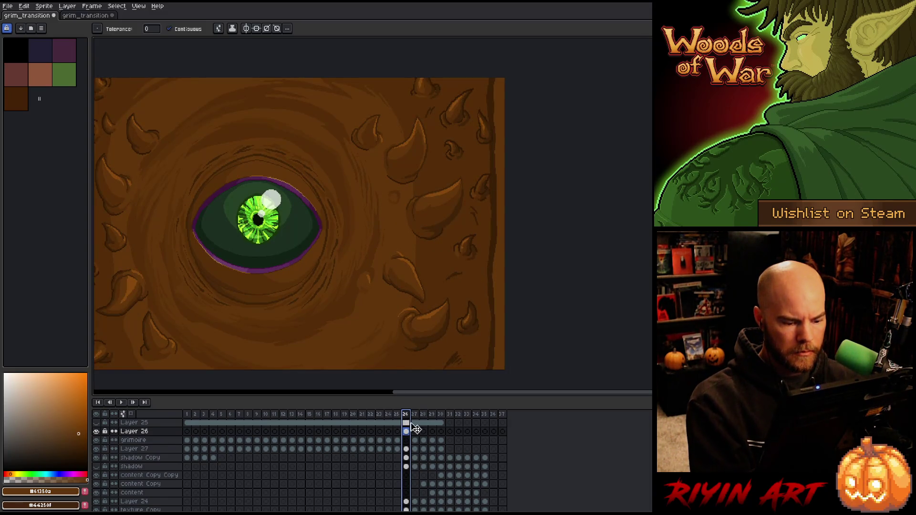
{"action": "left_click", "coordinate": [414, 440]}
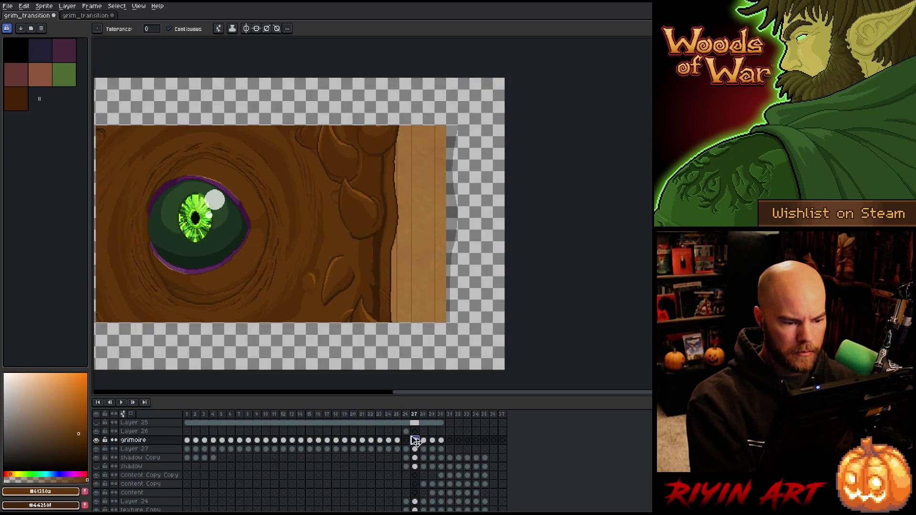
{"action": "key", "text": "b"}
{"action": "left_click", "coordinate": [408, 431]}
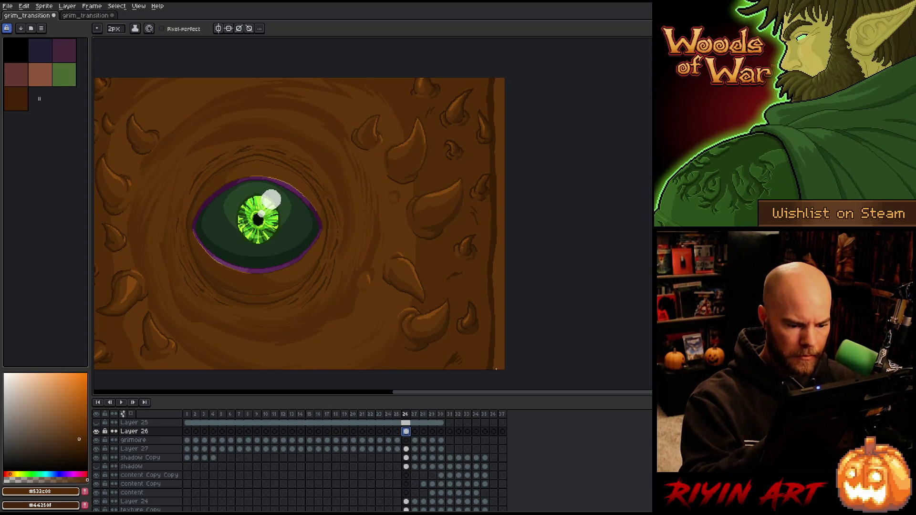
{"action": "left_click", "coordinate": [501, 301]}
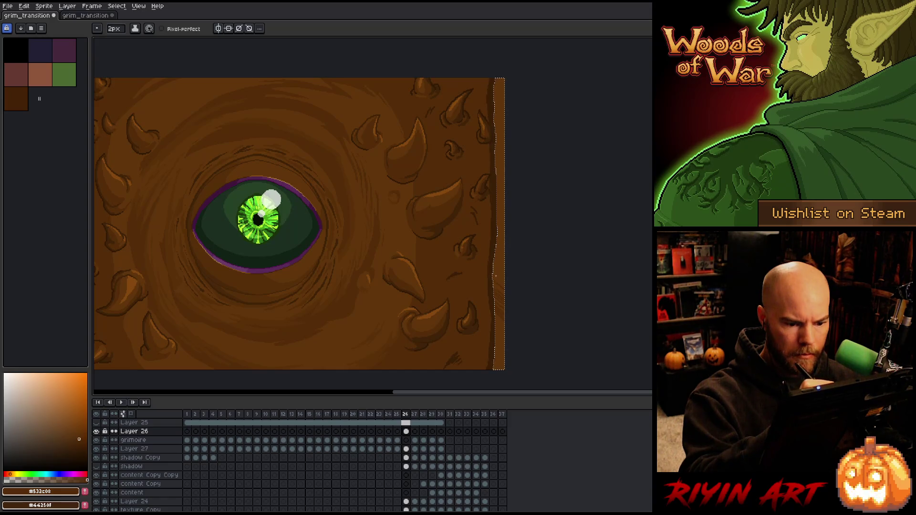
Step: Flip between frames 26 and 27, toggle the edge strip selection, and settle on frame 27
{"action": "key", "text": "Right"}
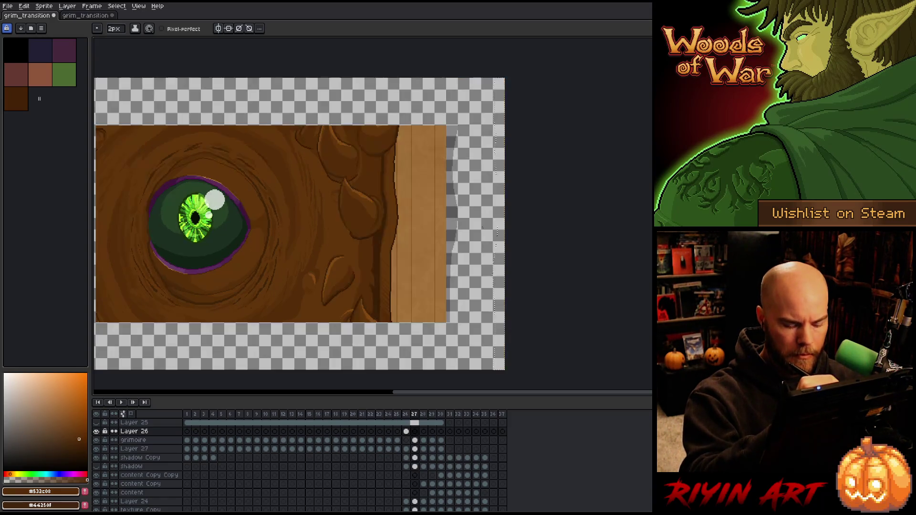
{"action": "key", "text": "Left"}
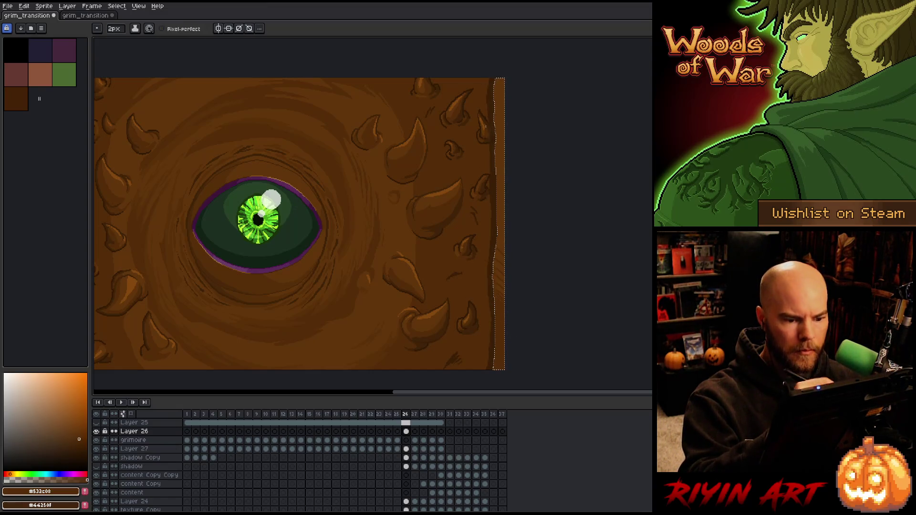
{"action": "key", "text": "Right"}
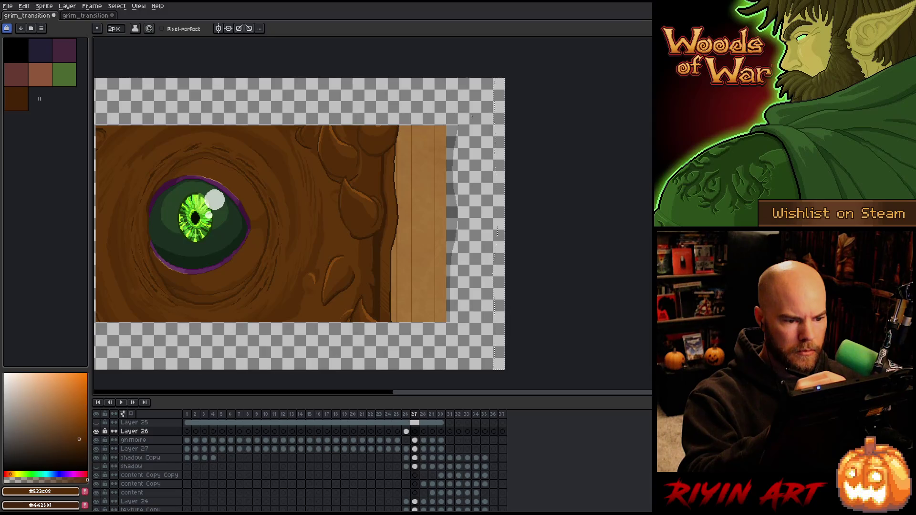
{"action": "key", "text": "Left"}
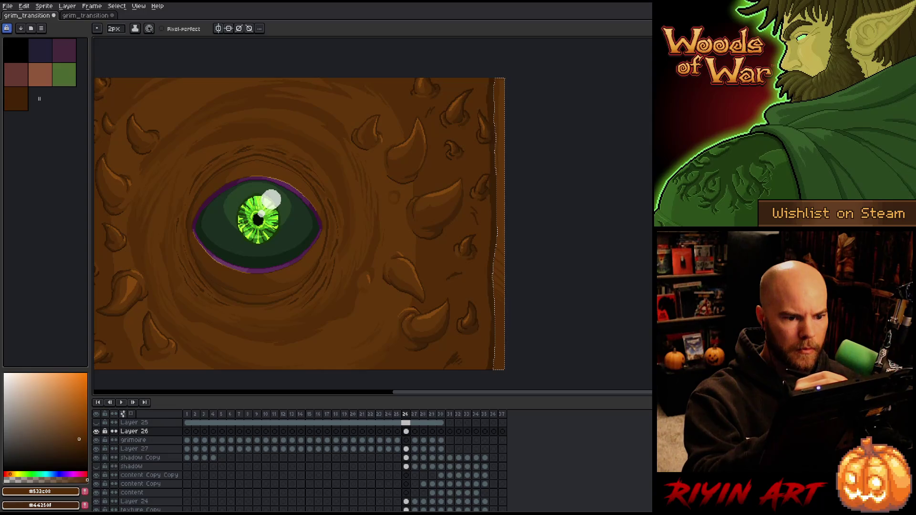
{"action": "key", "text": "ctrl+d"}
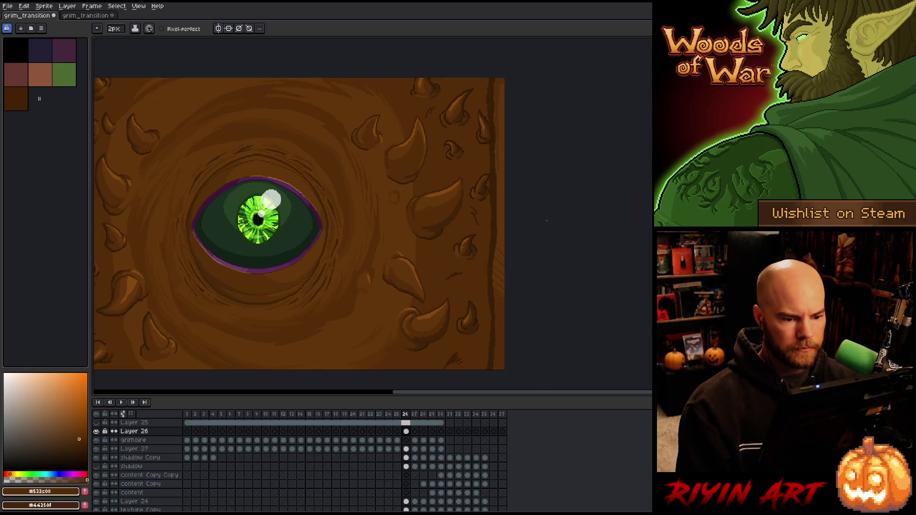
{"action": "key", "text": "ctrl+shift+d"}
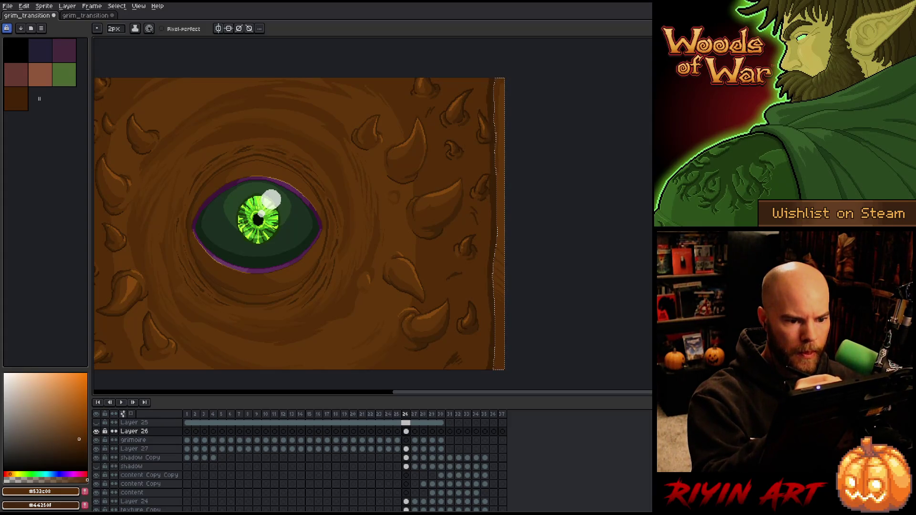
{"action": "key", "text": "Right"}
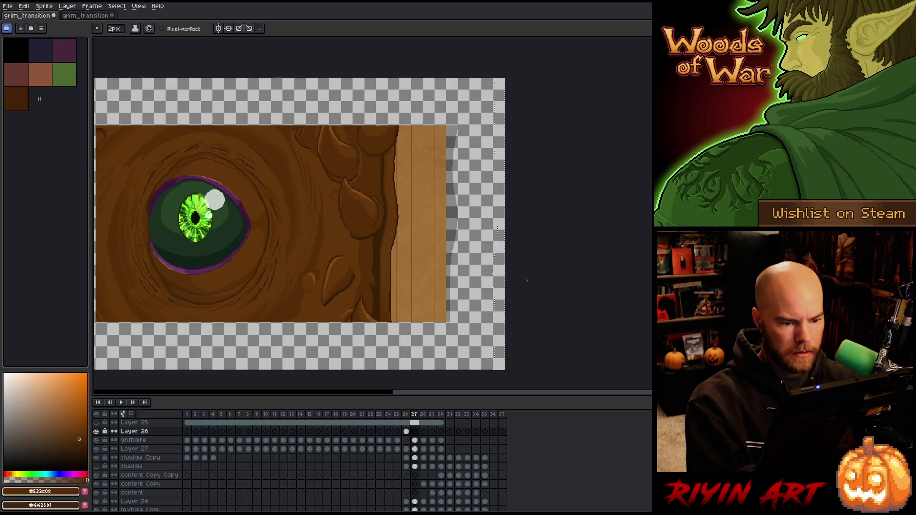
{"action": "key", "text": "space"}
Step: Centre the artwork, sample dark brown, and draw a root outline rising above the top edge
{"action": "left_click_drag", "start_coordinate": [507, 253], "coordinate": [620, 265]}
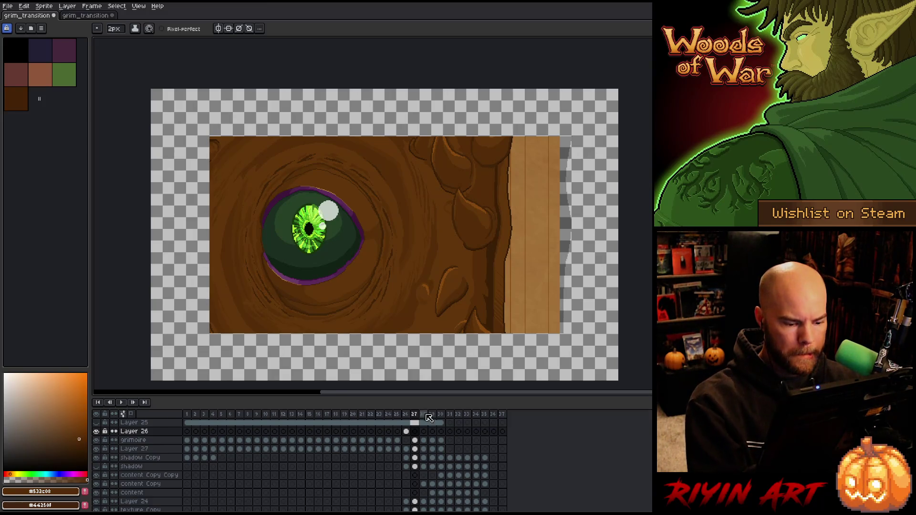
{"action": "left_click", "coordinate": [415, 431]}
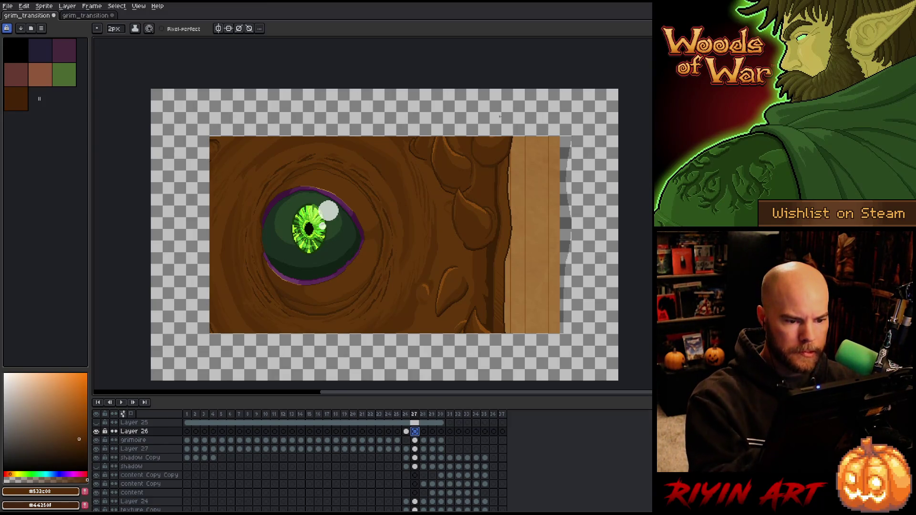
{"action": "left_click", "coordinate": [514, 140], "text": "alt"}
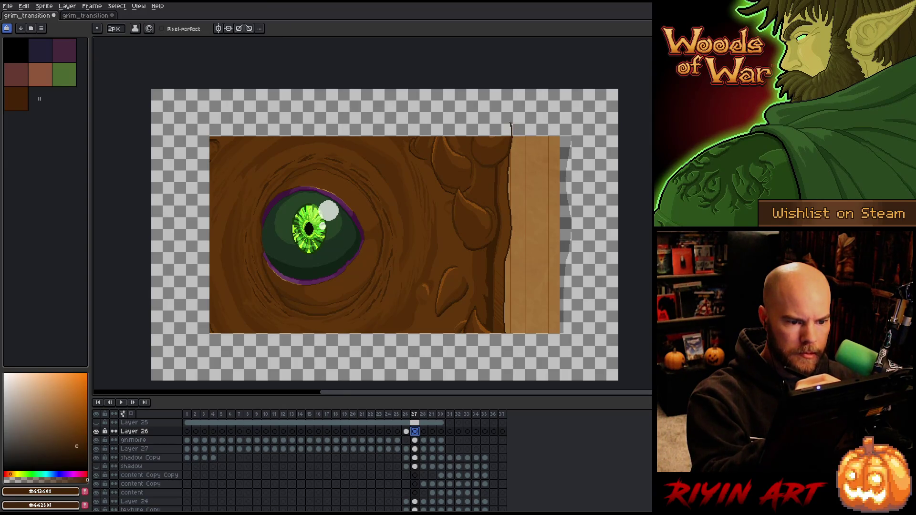
{"action": "left_click_drag", "start_coordinate": [510, 122], "coordinate": [497, 136]}
Step: Try bucket-filling the outlined shape brown, then undo the fill
{"action": "key", "text": "e"}
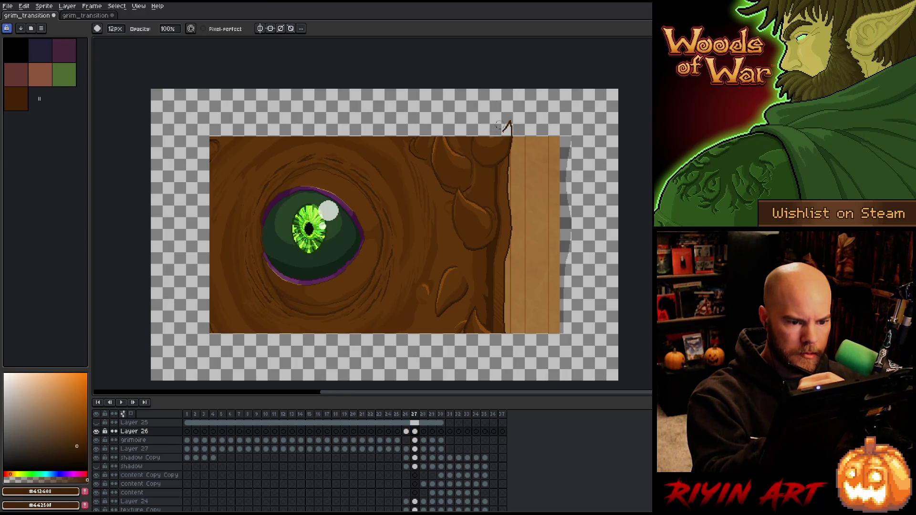
{"action": "key", "text": "b"}
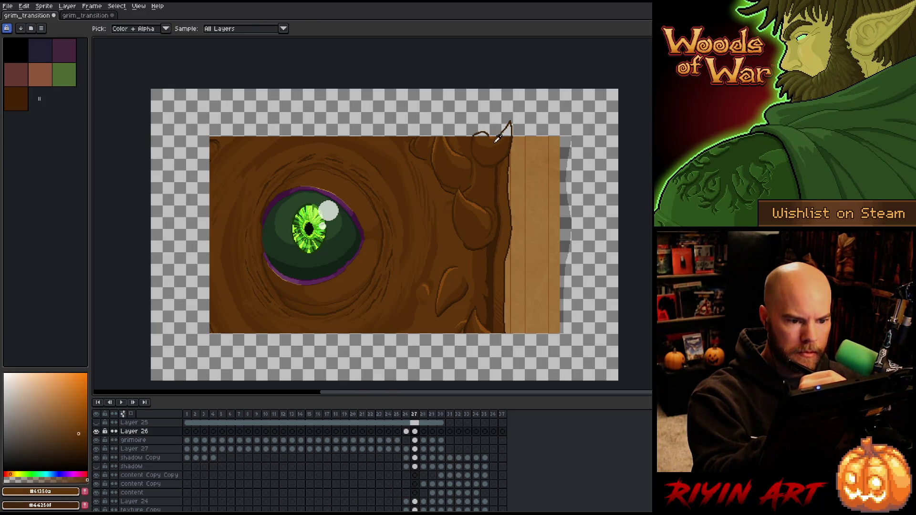
{"action": "key", "text": "g"}
{"action": "left_click", "coordinate": [491, 115]}
{"action": "key", "text": "ctrl+z"}
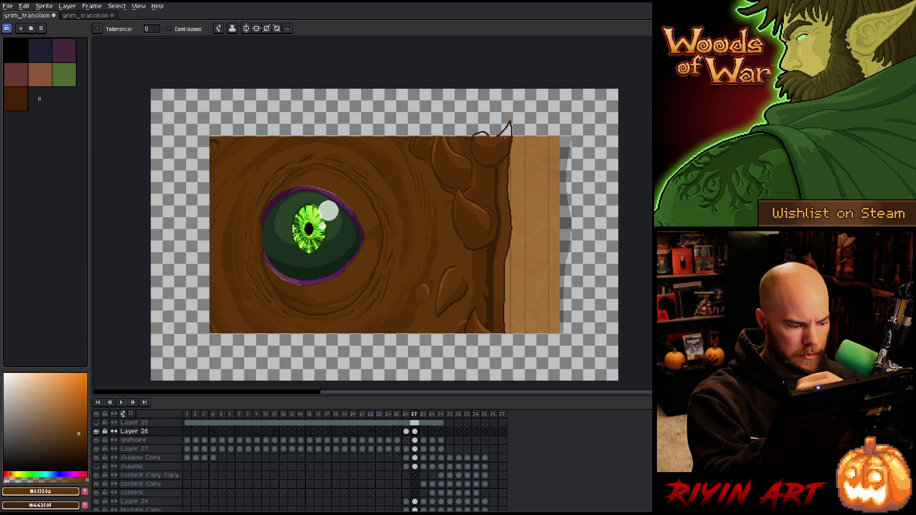
Step: Merge Layer 26 down into the grimoire layer and fill the lump above the top edge brown
{"action": "key", "text": "v"}
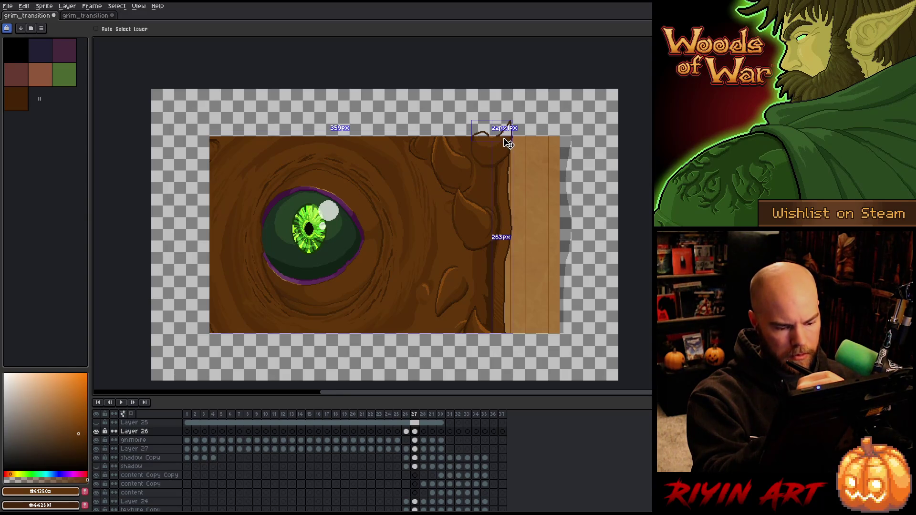
{"action": "key", "text": "ctrl+e"}
{"action": "key", "text": "b"}
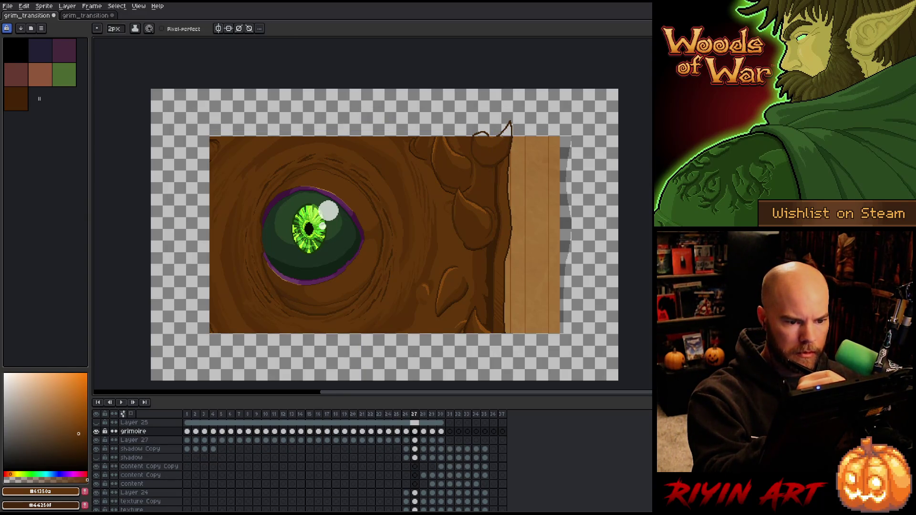
{"action": "left_click", "coordinate": [501, 138], "text": "alt"}
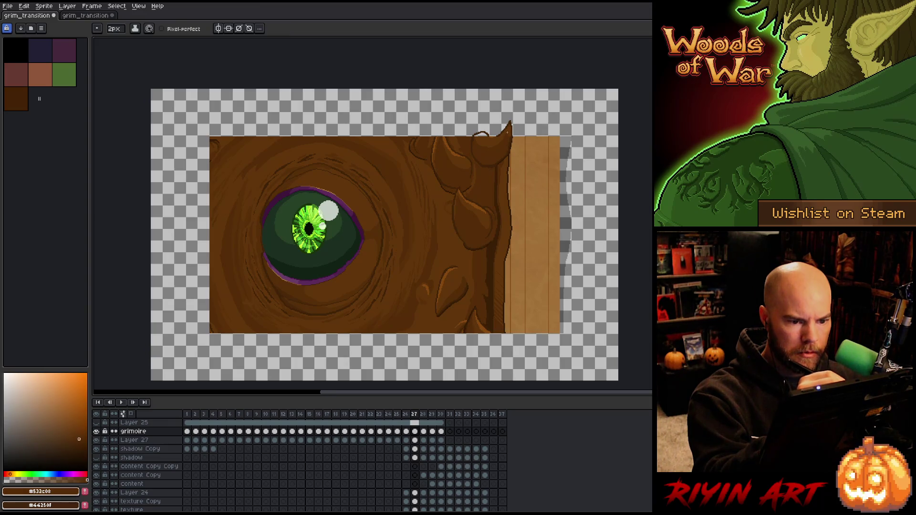
{"action": "key", "text": "g"}
{"action": "left_click", "coordinate": [485, 144], "text": "alt"}
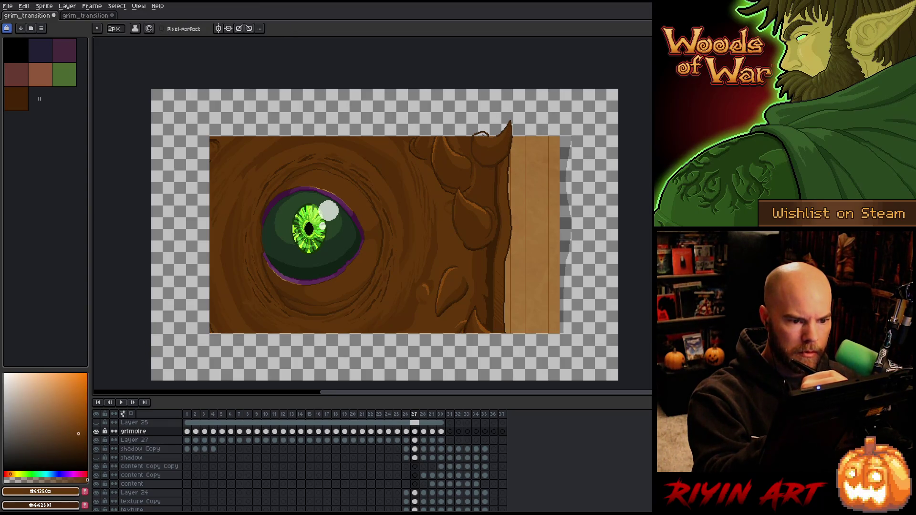
{"action": "left_click", "coordinate": [480, 134]}
Step: Choose a darker brown and draw a vertical line up from the spine top
{"action": "key", "text": "b"}
{"action": "left_click", "coordinate": [498, 136], "text": "alt"}
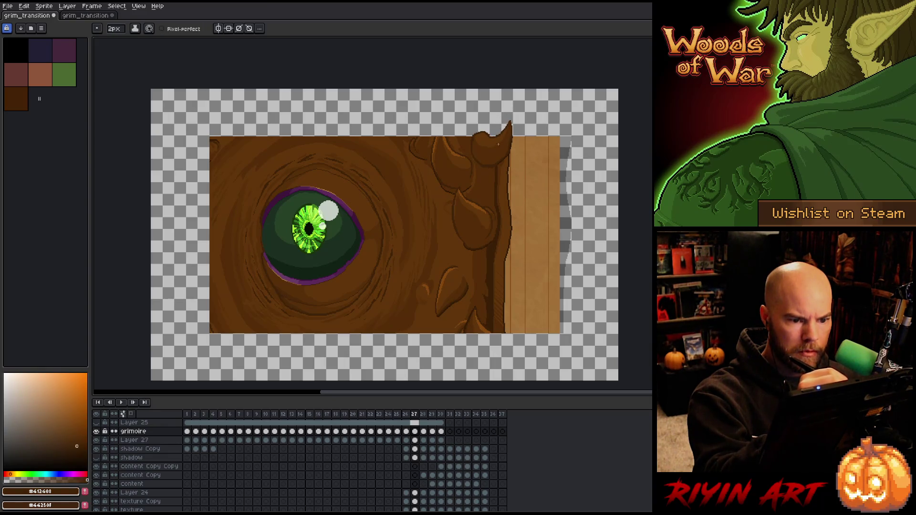
{"action": "left_click", "coordinate": [499, 134], "text": "alt"}
{"action": "left_click_drag", "start_coordinate": [497, 136], "coordinate": [497, 98]}
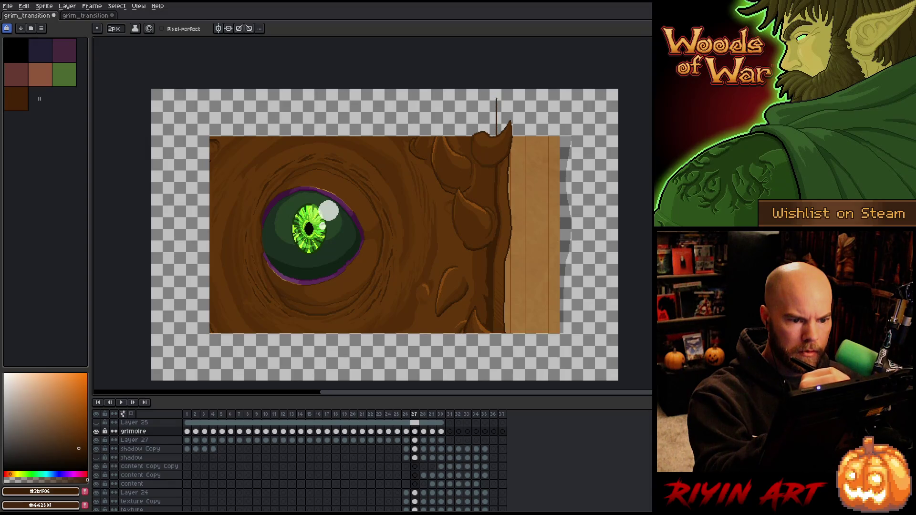
Step: Fill the strip between the two upward lines with the darkest trunk brown
{"action": "left_click", "coordinate": [510, 159], "text": "alt"}
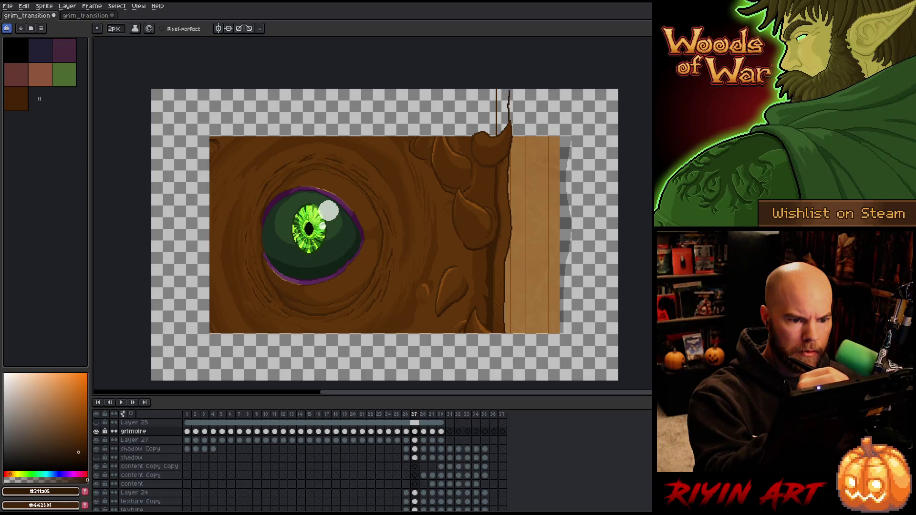
{"action": "key", "text": "g"}
{"action": "left_click", "coordinate": [506, 157], "text": "alt"}
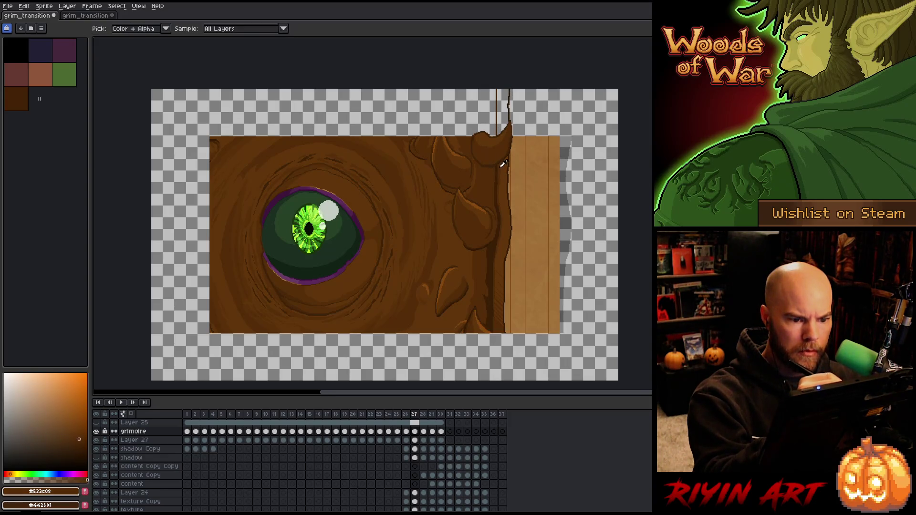
{"action": "left_click", "coordinate": [504, 110]}
{"action": "key", "text": "b"}
Step: Add a darker edge stroke up the trunk and fill the strip beside it
{"action": "left_click", "coordinate": [496, 184], "text": "alt"}
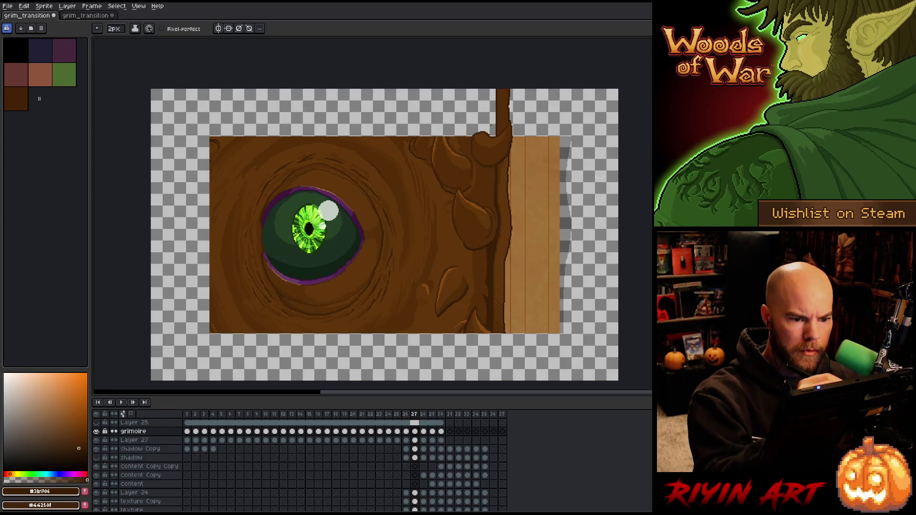
{"action": "left_click_drag", "start_coordinate": [493, 130], "coordinate": [494, 89]}
{"action": "key", "text": "g"}
{"action": "left_click", "coordinate": [495, 114]}
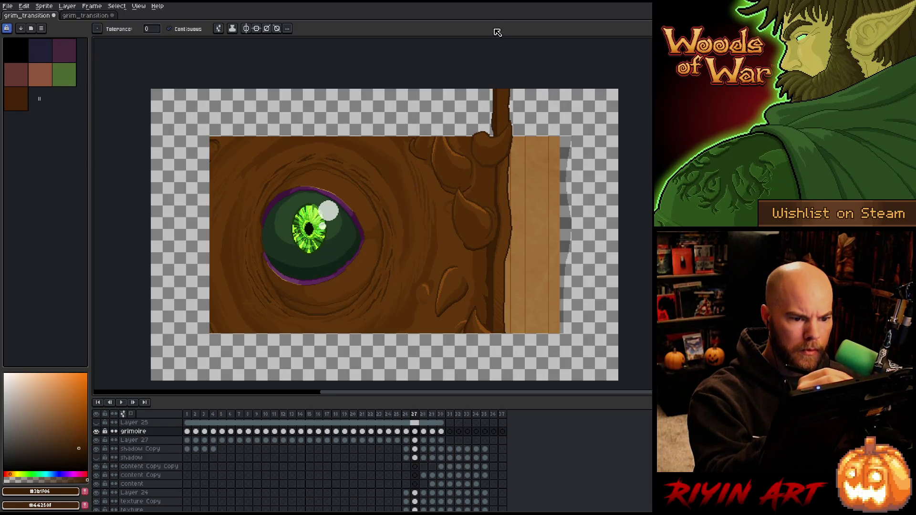
{"action": "key", "text": "b"}
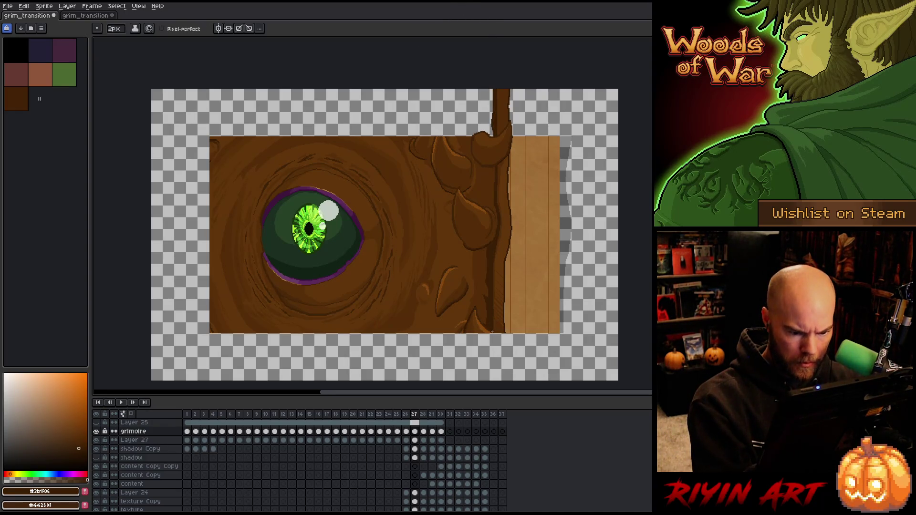
{"action": "left_click_drag", "start_coordinate": [492, 354], "coordinate": [493, 381]}
{"action": "scroll", "coordinate": [492, 381], "scroll_direction": "down", "scroll_amount": 3}
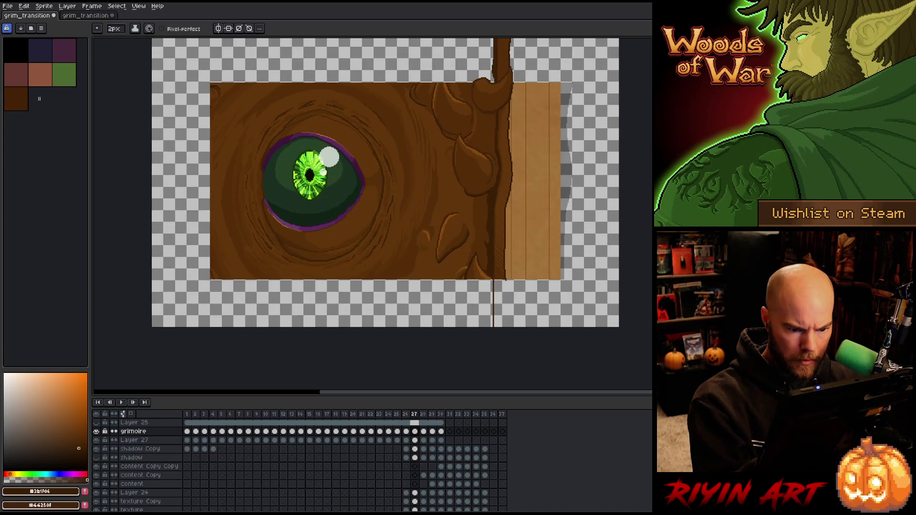
Step: Extend the trunk below the cover in mid brown with a dark outline on its lower left
{"action": "left_click_drag", "start_coordinate": [507, 282], "coordinate": [506, 329]}
{"action": "key", "text": "ctrl+z"}
{"action": "key", "text": "g"}
{"action": "left_click", "coordinate": [504, 274], "text": "alt"}
{"action": "left_click", "coordinate": [500, 301]}
{"action": "key", "text": "b"}
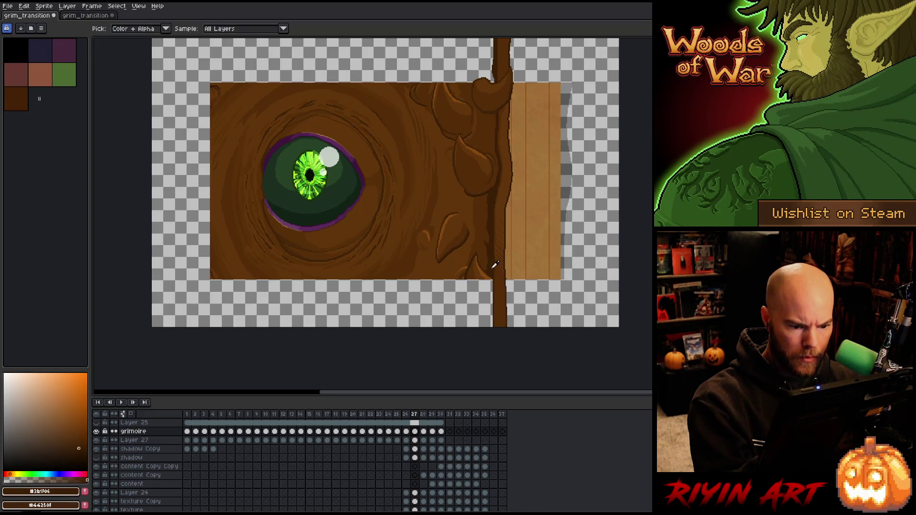
{"action": "left_click", "coordinate": [485, 282], "text": "alt"}
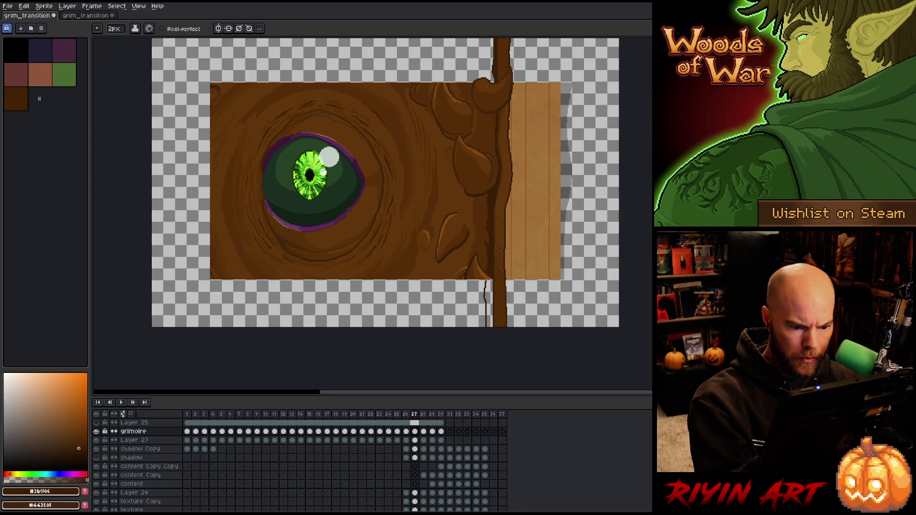
{"action": "left_click_drag", "start_coordinate": [485, 282], "coordinate": [486, 327]}
Step: Outline and fill a small lump at the trunk's lower left, shaded in several browns
{"action": "left_click", "coordinate": [487, 277], "text": "alt"}
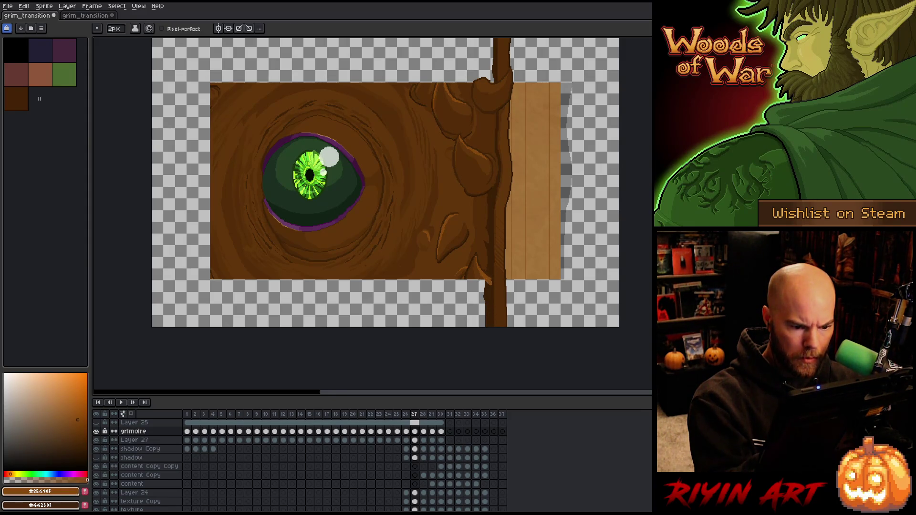
{"action": "left_click", "coordinate": [78, 434]}
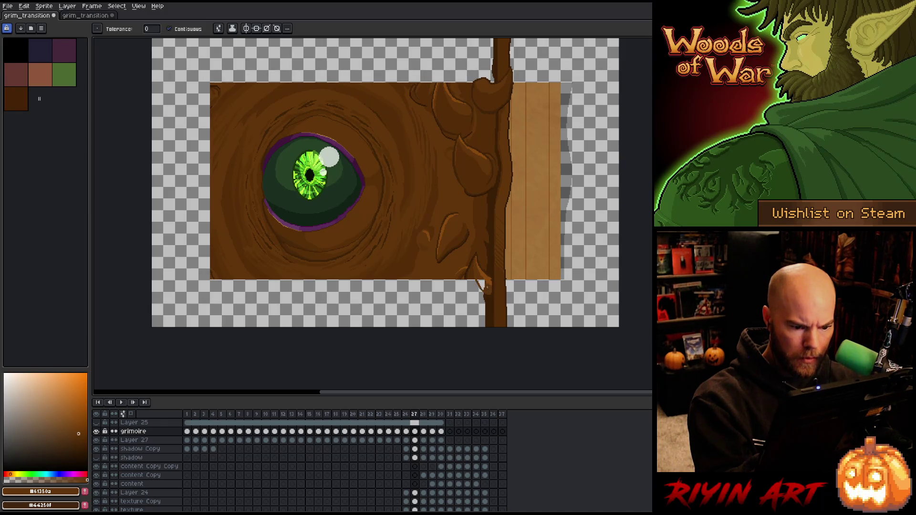
{"action": "left_click_drag", "start_coordinate": [479, 281], "coordinate": [484, 289]}
{"action": "left_click", "coordinate": [482, 285], "text": "alt"}
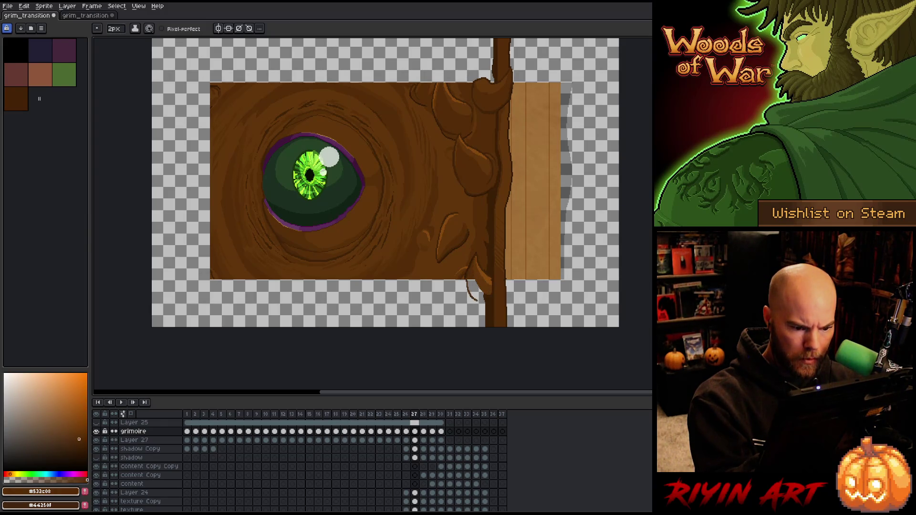
{"action": "left_click_drag", "start_coordinate": [483, 299], "coordinate": [486, 297]}
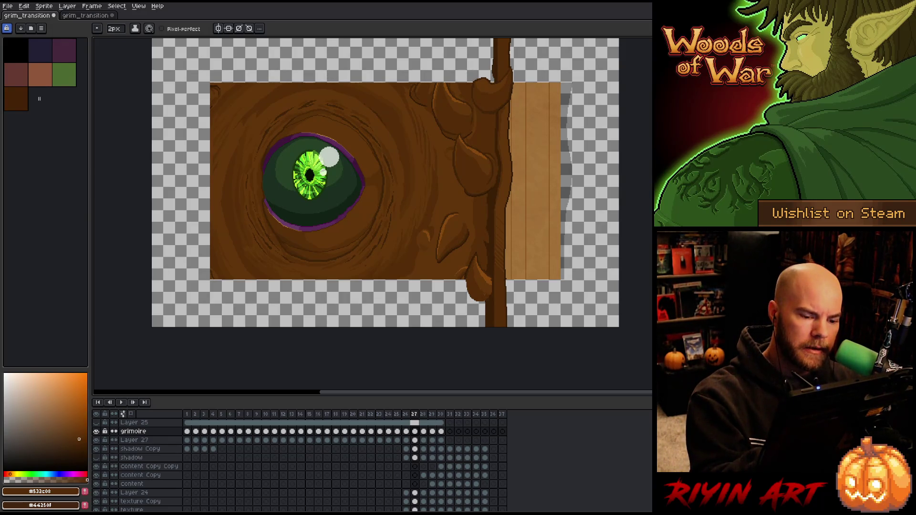
{"action": "key", "text": "i"}
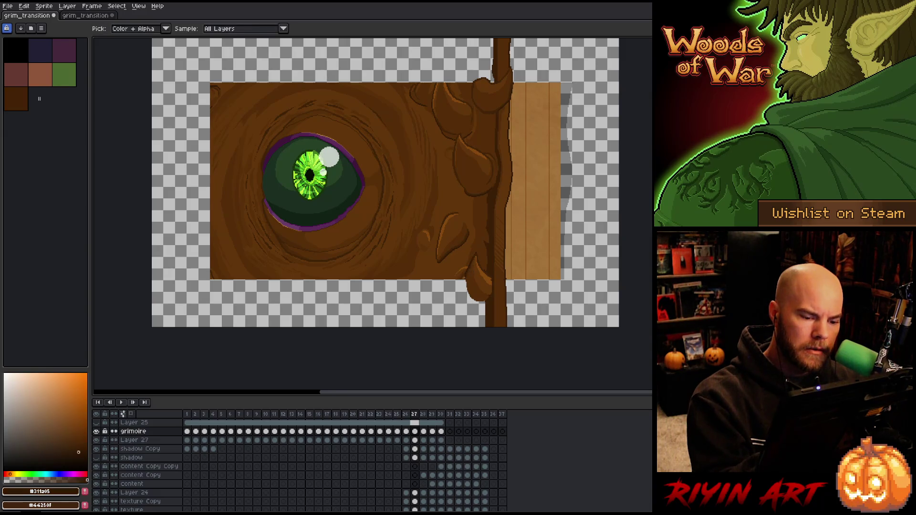
{"action": "key", "text": "b"}
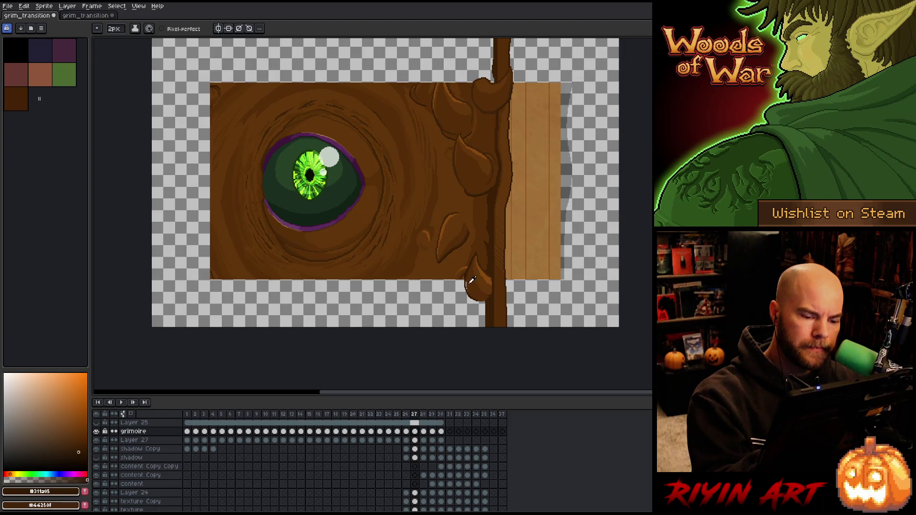
{"action": "left_click", "coordinate": [472, 280], "text": "alt"}
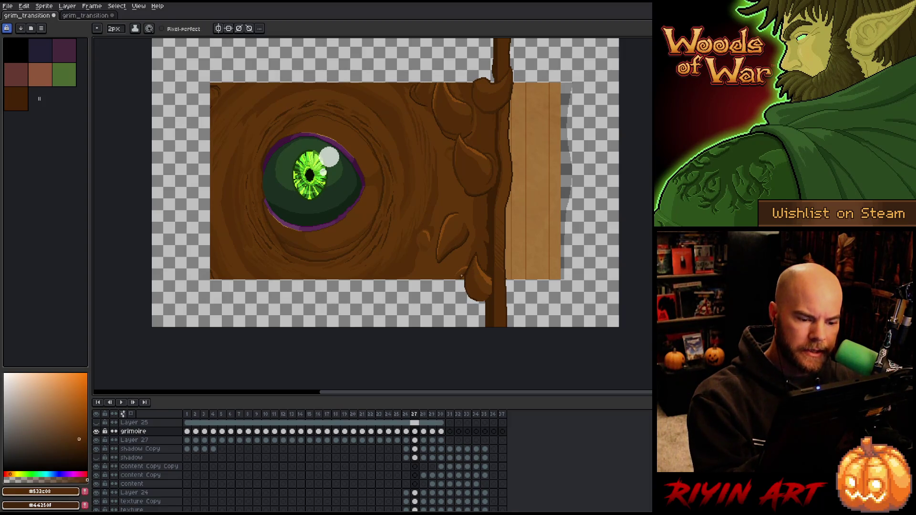
{"action": "left_click", "coordinate": [466, 272], "text": "alt"}
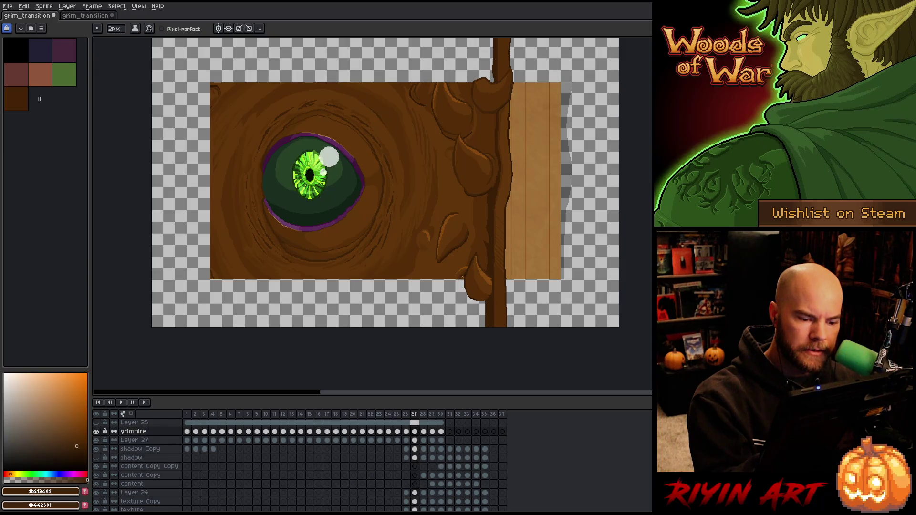
{"action": "left_click", "coordinate": [461, 285], "text": "alt"}
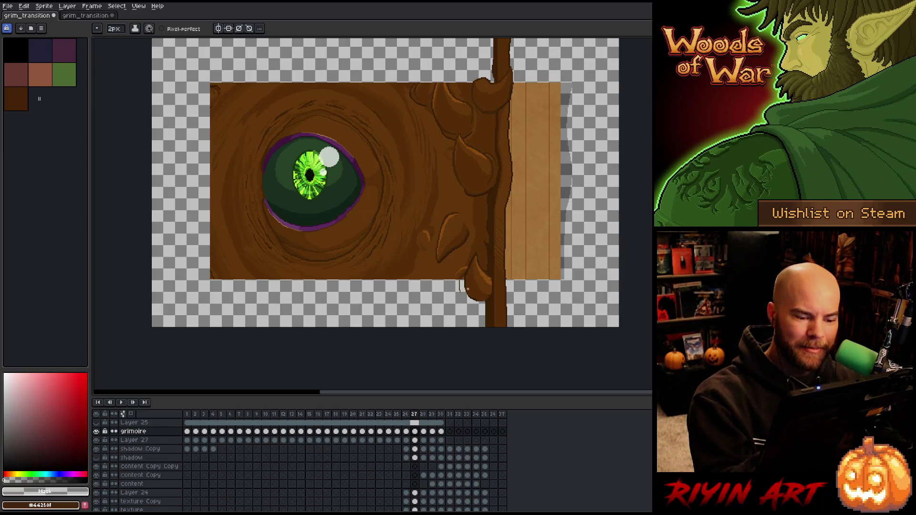
{"action": "left_click", "coordinate": [466, 277], "text": "alt"}
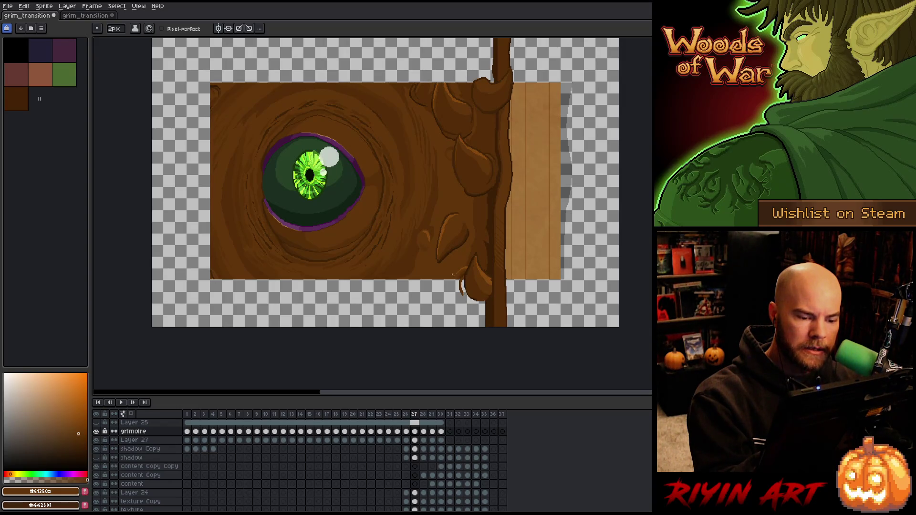
{"action": "left_click", "coordinate": [478, 247], "text": "alt"}
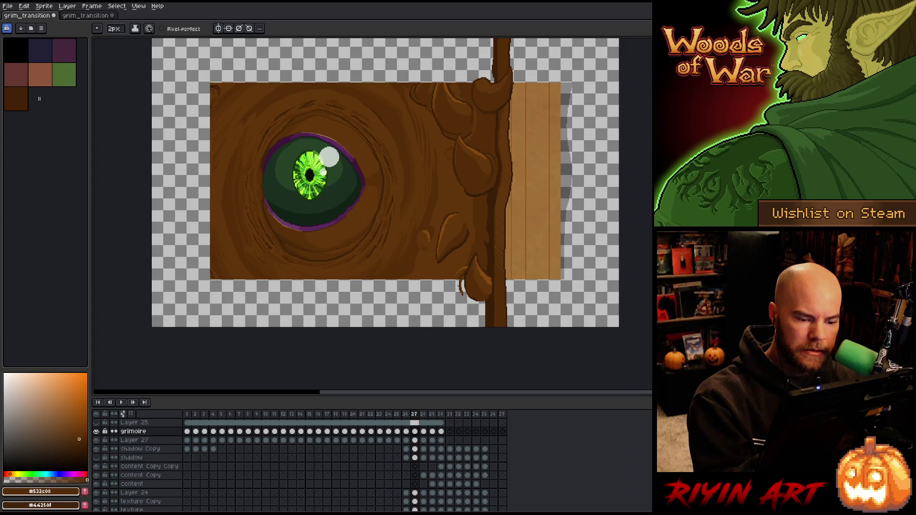
Step: Outline the thorn's left edge, fill below it dark brown, then sample cover browns
{"action": "left_click_drag", "start_coordinate": [457, 280], "coordinate": [463, 327]}
{"action": "key", "text": "g"}
{"action": "left_click", "coordinate": [474, 316]}
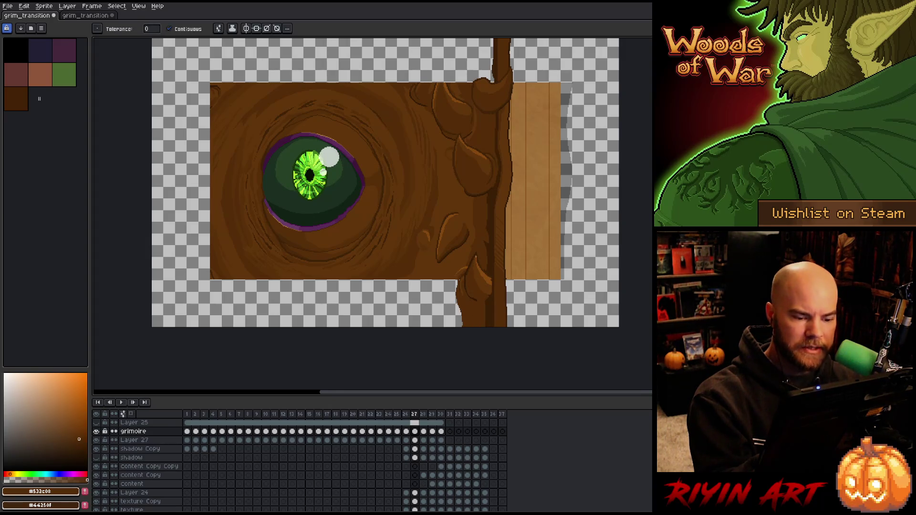
{"action": "key", "text": "i"}
{"action": "left_click", "coordinate": [489, 302], "text": "alt"}
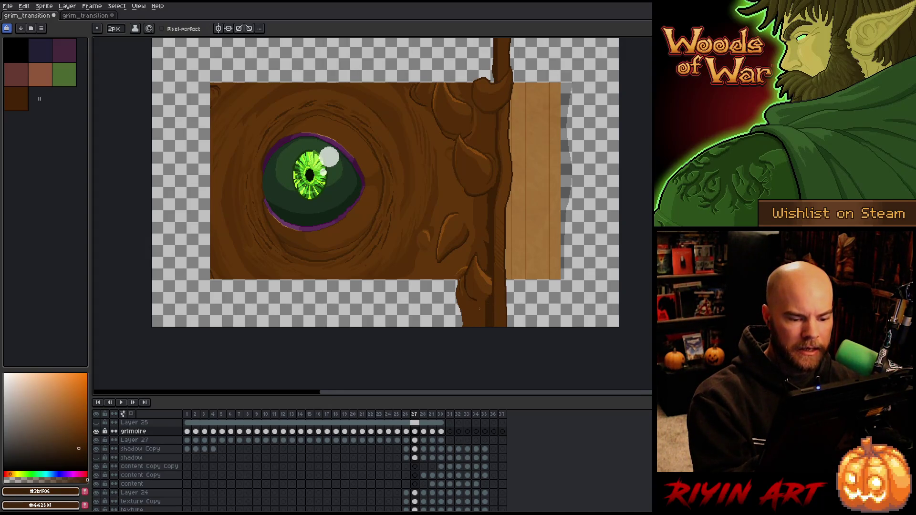
{"action": "left_click", "coordinate": [467, 273], "text": "alt"}
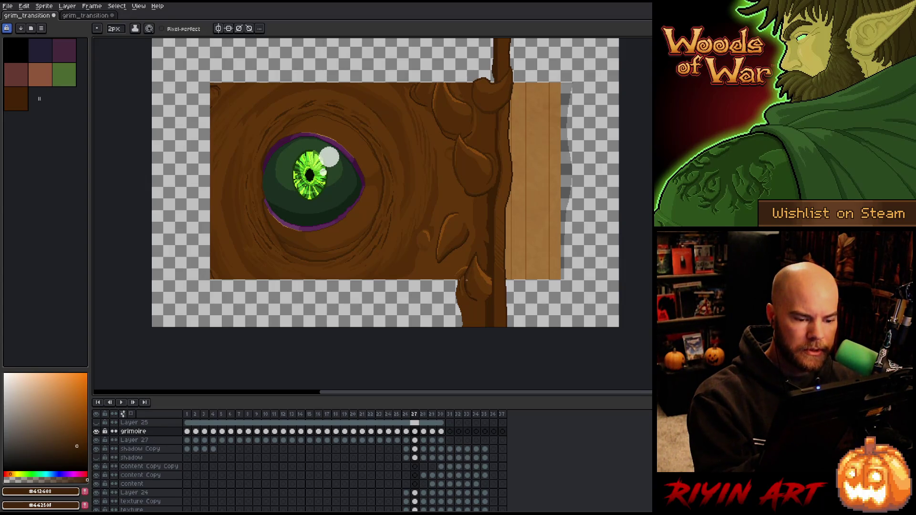
{"action": "left_click", "coordinate": [464, 303], "text": "alt"}
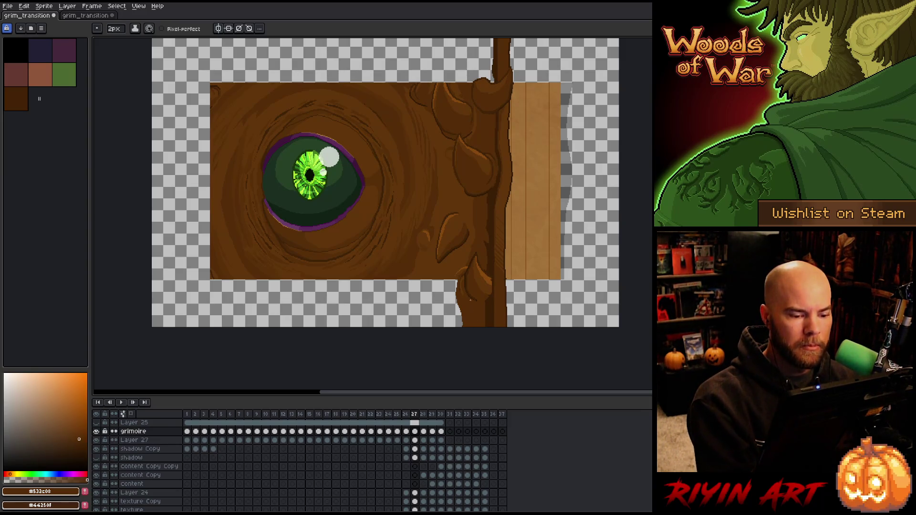
{"action": "left_click", "coordinate": [454, 268], "text": "alt"}
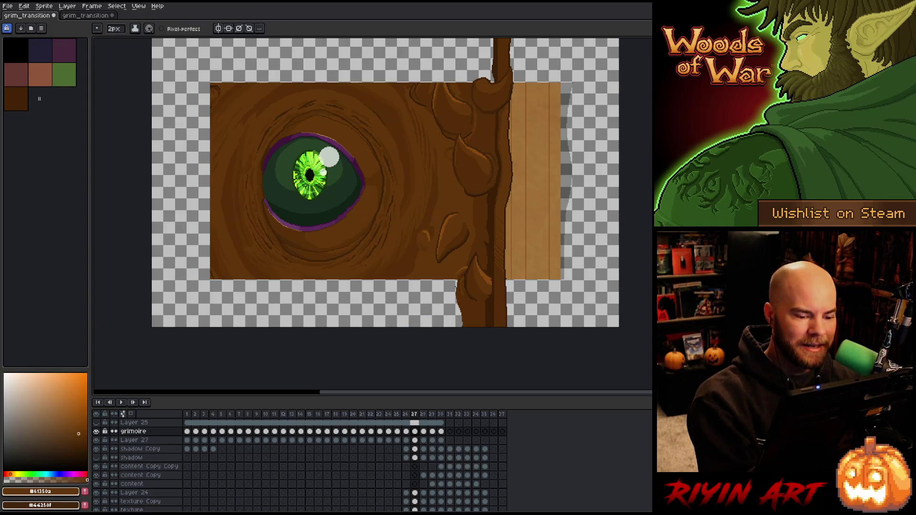
Step: Sketch several curving root outlines below the cover, redoing one bad stroke
{"action": "left_click_drag", "start_coordinate": [457, 283], "coordinate": [427, 328]}
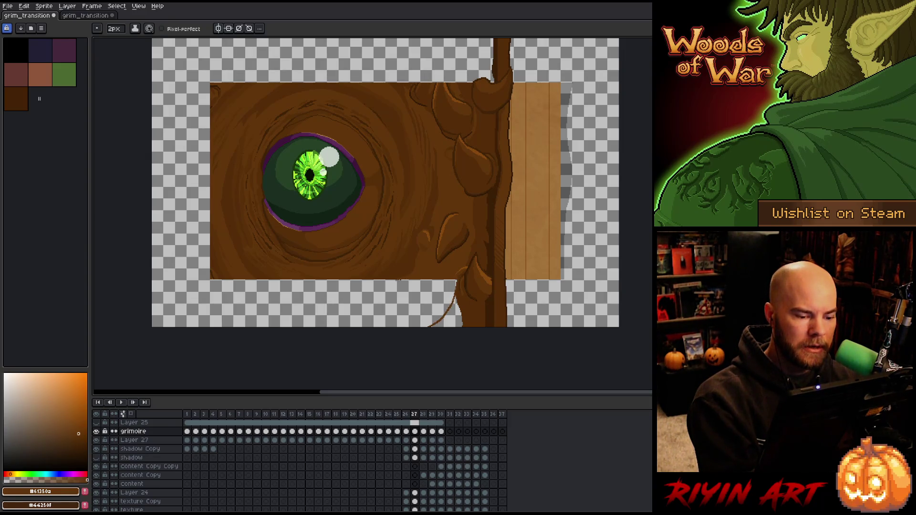
{"action": "mouse_move", "coordinate": [398, 281]}
{"action": "left_mouse_down"}
{"action": "mouse_move", "coordinate": [317, 305]}
{"action": "mouse_move", "coordinate": [328, 311]}
{"action": "left_mouse_up"}
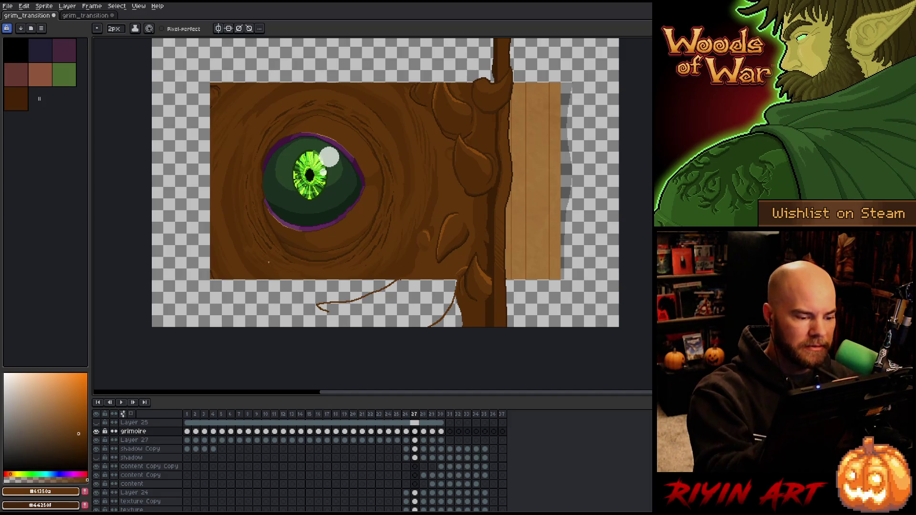
{"action": "left_click_drag", "start_coordinate": [260, 281], "coordinate": [306, 307]}
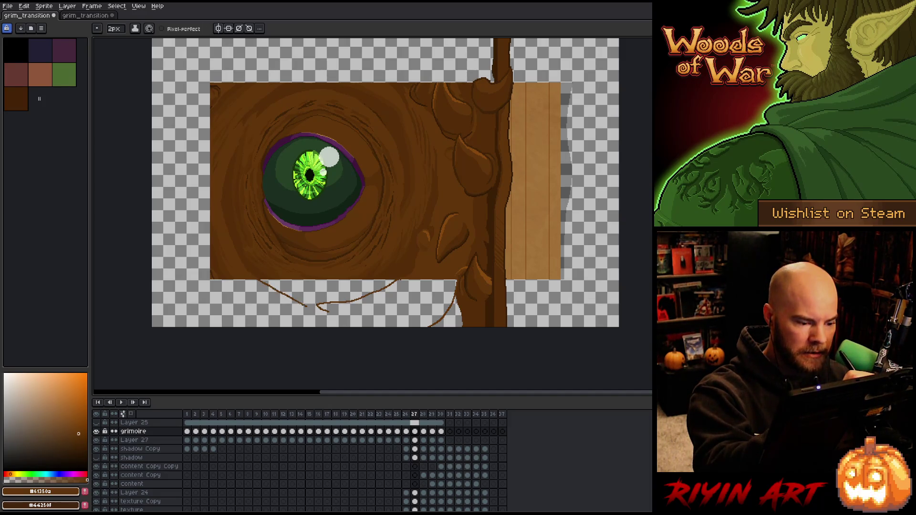
{"action": "key", "text": "ctrl+z"}
{"action": "left_click_drag", "start_coordinate": [255, 280], "coordinate": [328, 311]}
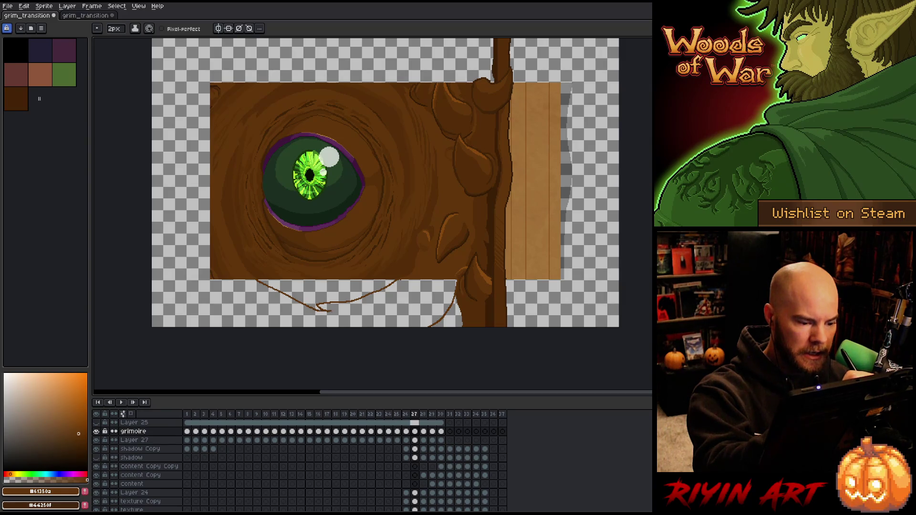
{"action": "mouse_move", "coordinate": [235, 280]}
{"action": "left_mouse_down"}
{"action": "mouse_move", "coordinate": [289, 321]}
{"action": "mouse_move", "coordinate": [312, 327]}
{"action": "left_mouse_up"}
{"action": "left_click", "coordinate": [230, 271], "text": "alt"}
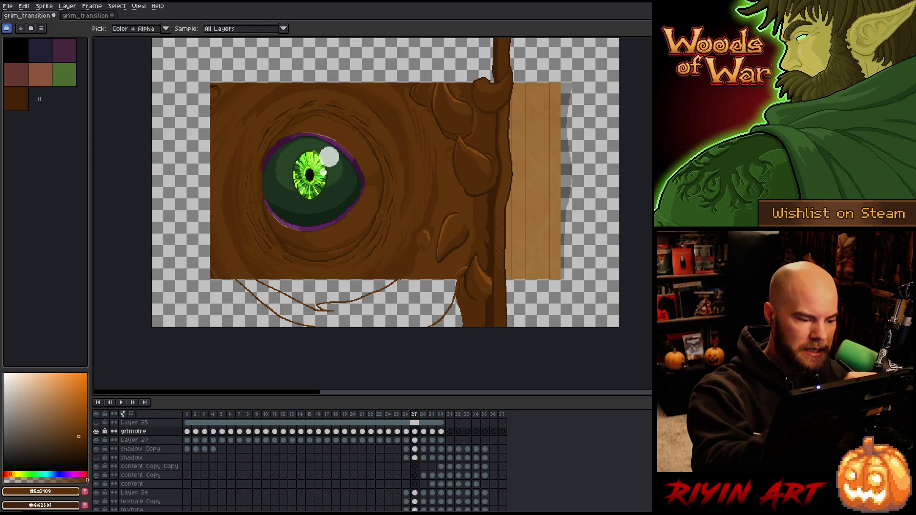
{"action": "left_click_drag", "start_coordinate": [229, 279], "coordinate": [286, 327]}
Step: Fill the root shapes brown and outline a root along the cover's lower-left edge
{"action": "key", "text": "g"}
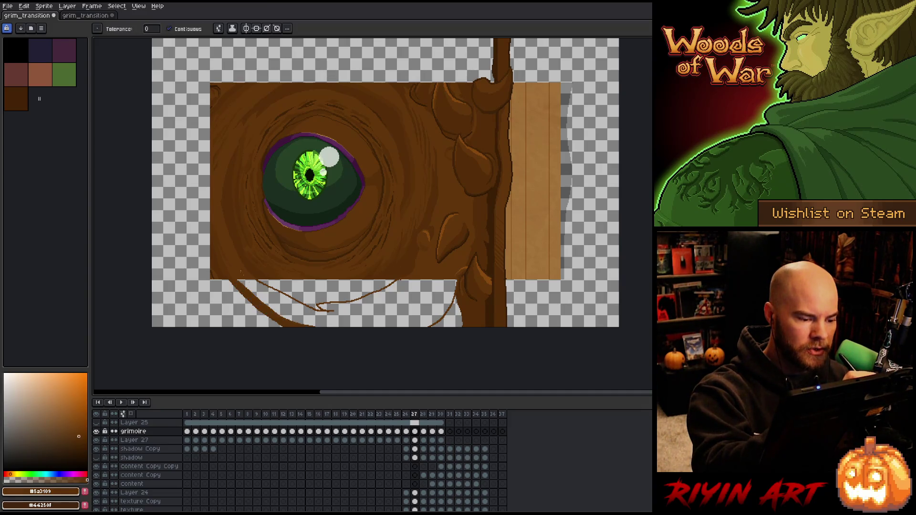
{"action": "left_click", "coordinate": [334, 267], "text": "alt"}
{"action": "left_click", "coordinate": [363, 311]}
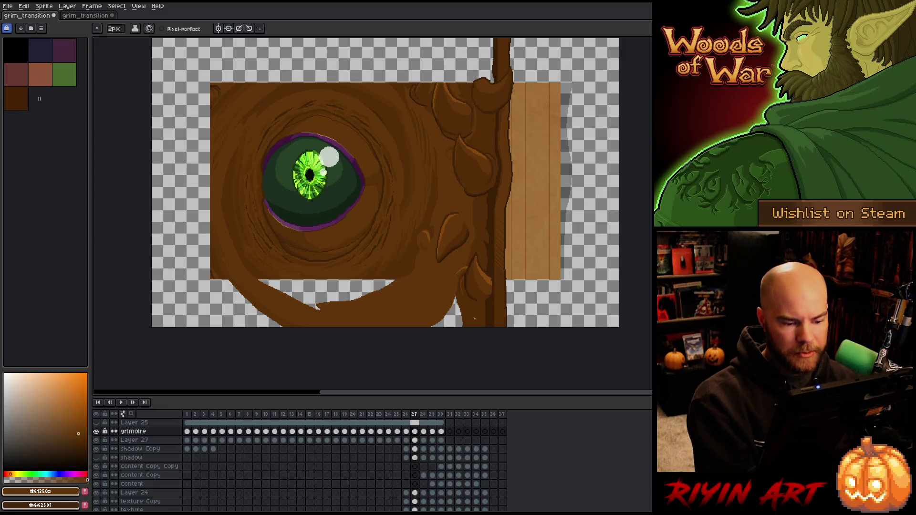
{"action": "left_click", "coordinate": [353, 267], "text": "alt"}
{"action": "left_click", "coordinate": [360, 291]}
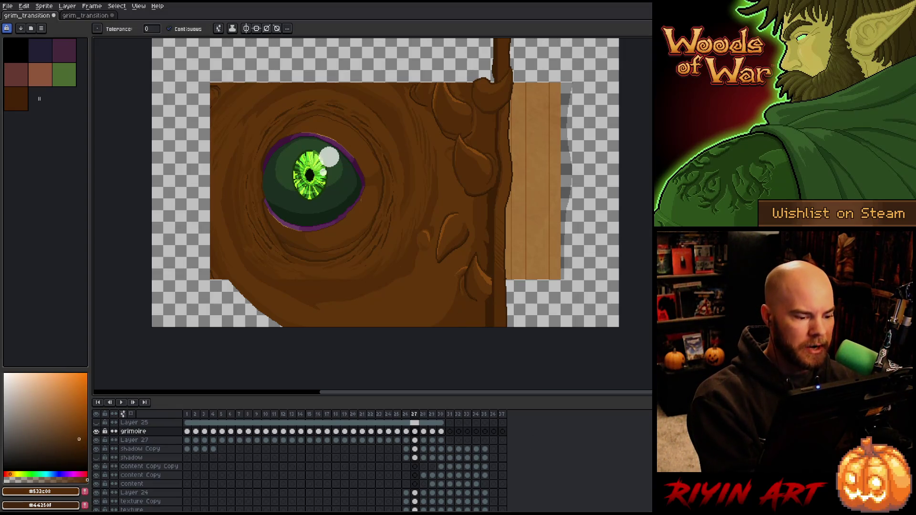
{"action": "key", "text": "b"}
{"action": "left_click", "coordinate": [221, 283], "text": "alt"}
{"action": "left_click_drag", "start_coordinate": [220, 281], "coordinate": [265, 327]}
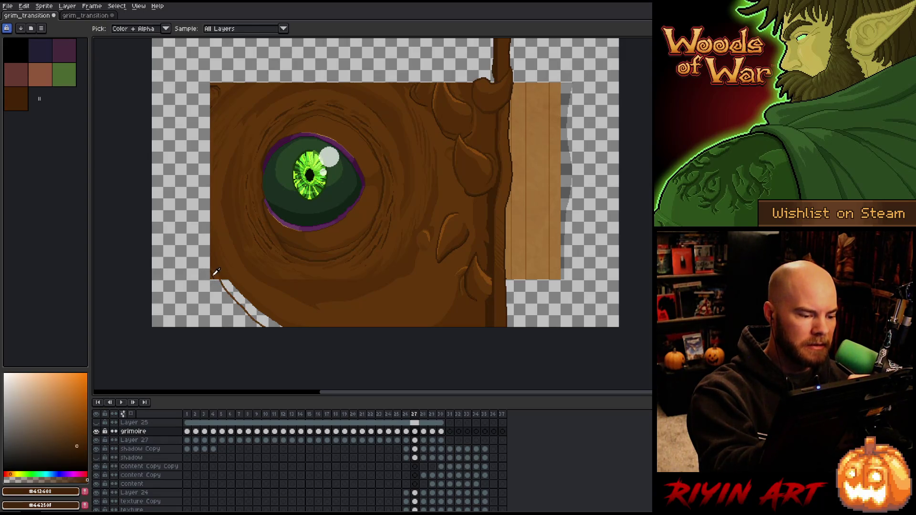
Step: Thicken the lower-left root lines and add short dark lines at the lower-left edge
{"action": "left_click_drag", "start_coordinate": [213, 280], "coordinate": [228, 293]}
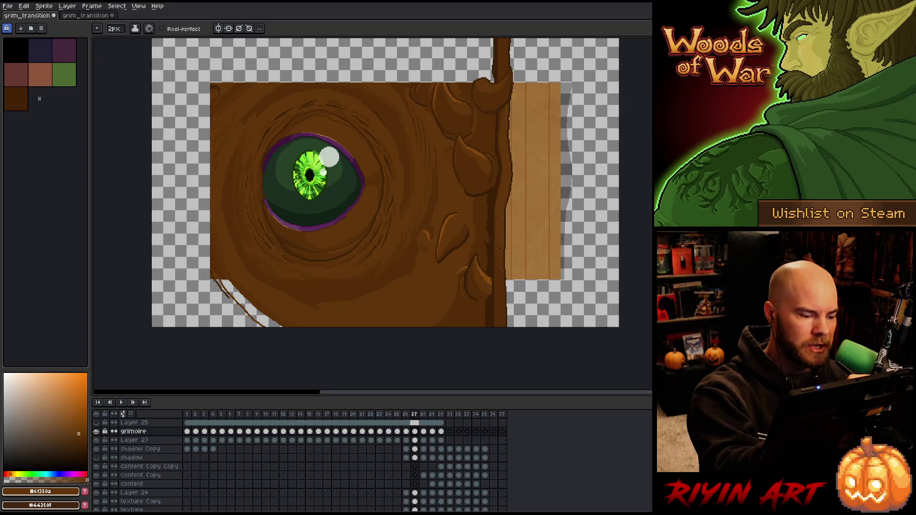
{"action": "left_click_drag", "start_coordinate": [208, 279], "coordinate": [262, 332]}
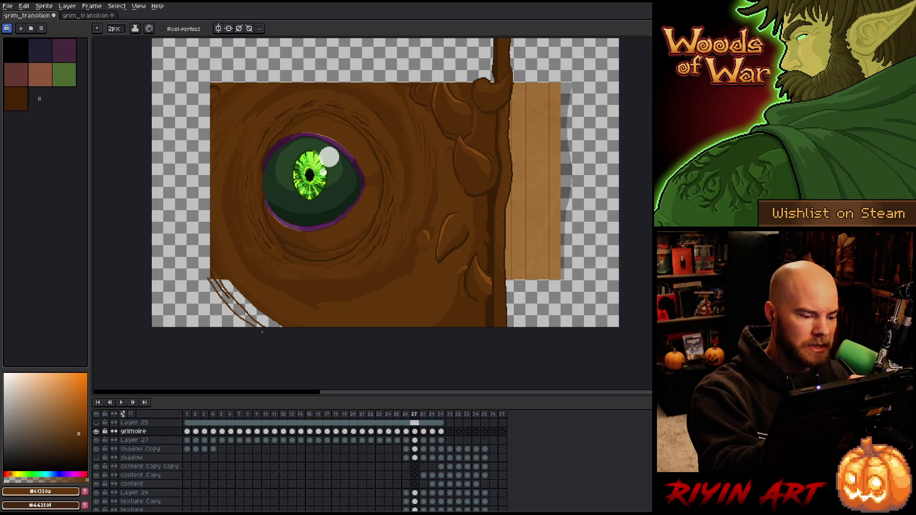
{"action": "left_click_drag", "start_coordinate": [210, 280], "coordinate": [261, 327]}
{"action": "left_click_drag", "start_coordinate": [215, 279], "coordinate": [226, 292]}
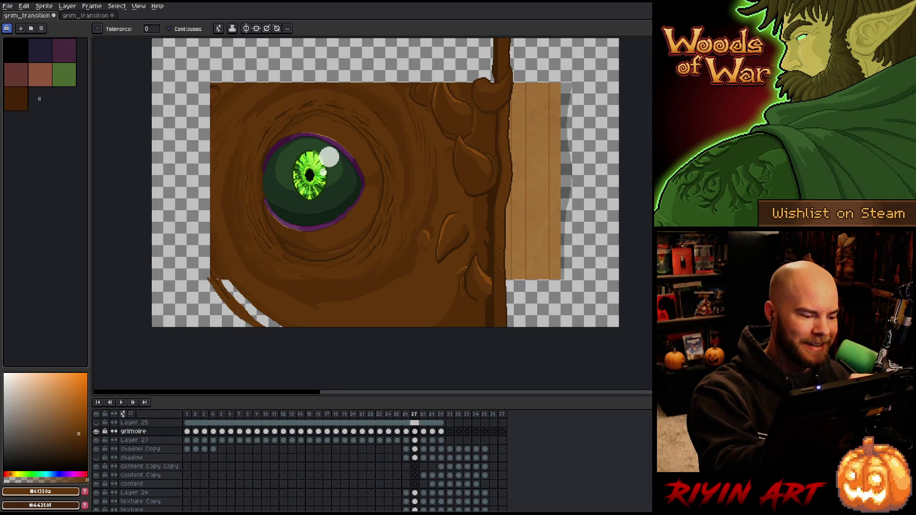
{"action": "left_click", "coordinate": [213, 278], "text": "alt"}
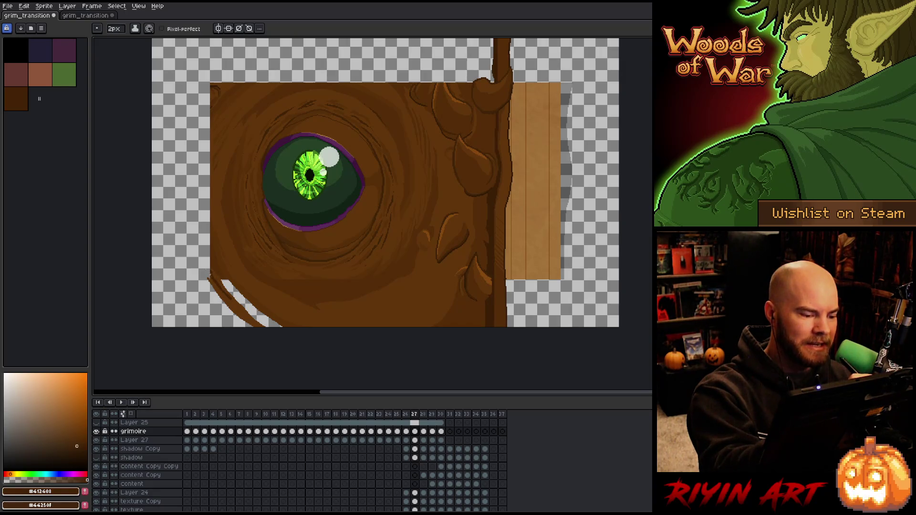
{"action": "left_click_drag", "start_coordinate": [211, 276], "coordinate": [202, 260]}
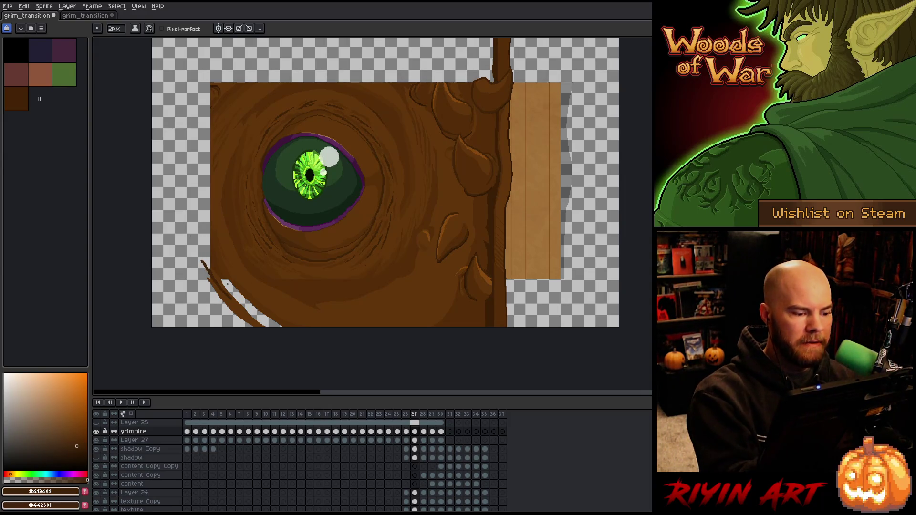
{"action": "left_click", "coordinate": [205, 262], "text": "alt"}
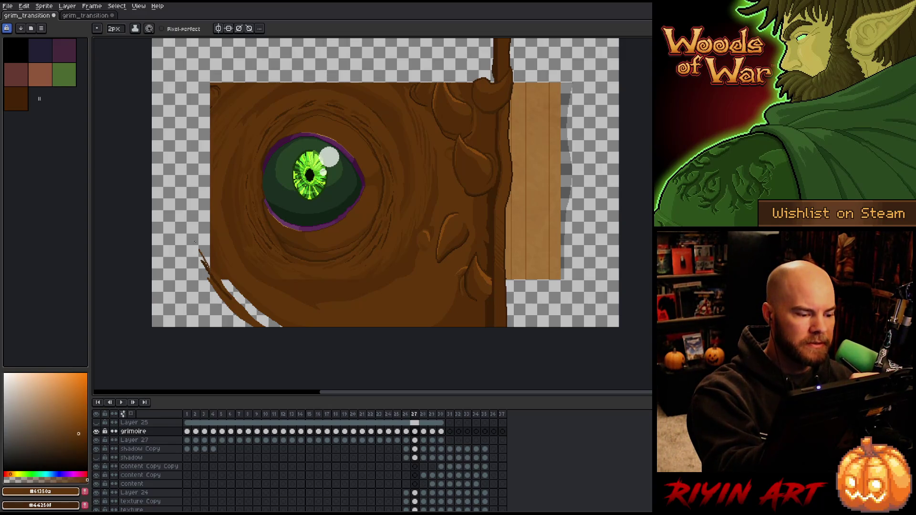
{"action": "left_click_drag", "start_coordinate": [207, 262], "coordinate": [197, 252]}
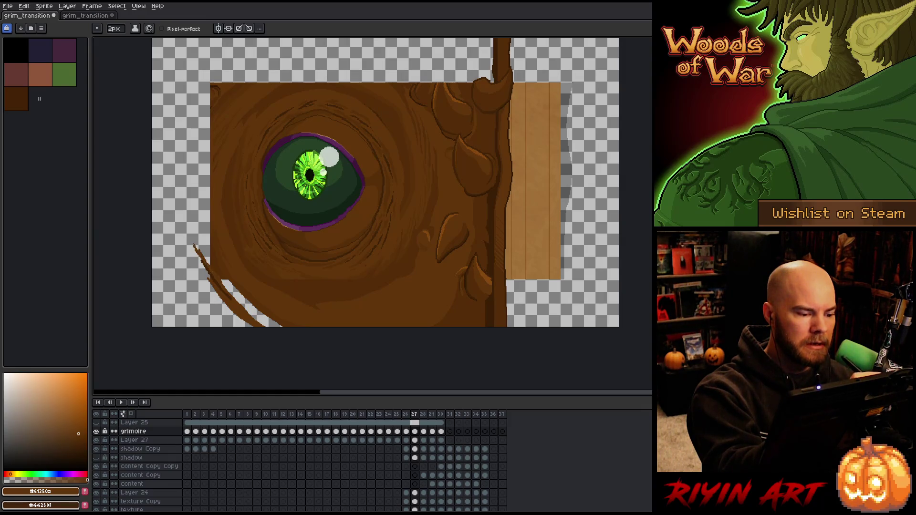
Step: Outline a band up the cover's left side and fill it and the bottom-left gap brown
{"action": "left_click_drag", "start_coordinate": [192, 241], "coordinate": [210, 160]}
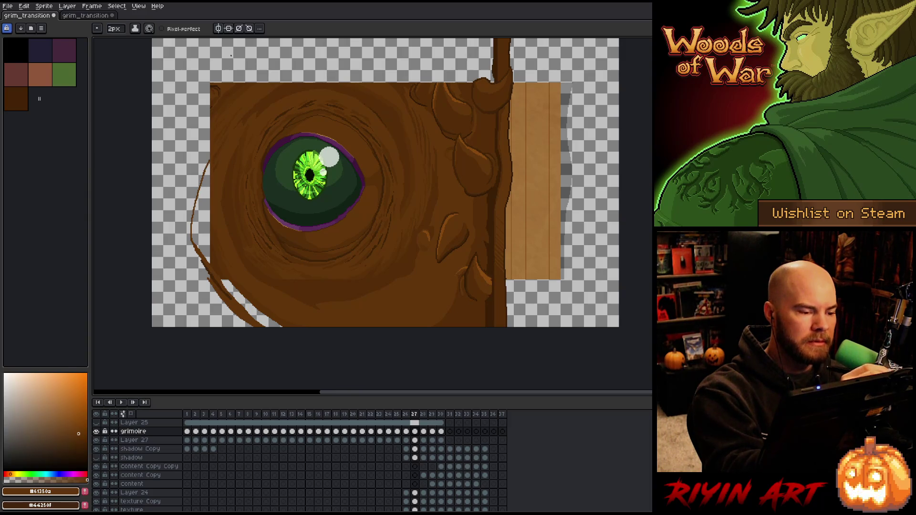
{"action": "left_click", "coordinate": [221, 126], "text": "alt"}
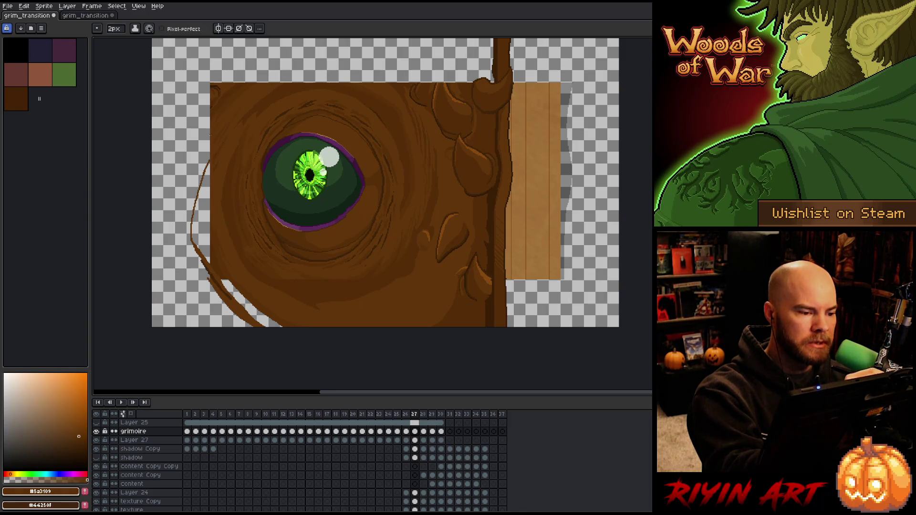
{"action": "mouse_move", "coordinate": [195, 168]}
{"action": "left_mouse_down"}
{"action": "mouse_move", "coordinate": [210, 135]}
{"action": "mouse_move", "coordinate": [182, 255]}
{"action": "mouse_move", "coordinate": [220, 297]}
{"action": "left_mouse_up"}
{"action": "key", "text": "g"}
{"action": "left_click", "coordinate": [192, 225]}
{"action": "key", "text": "b"}
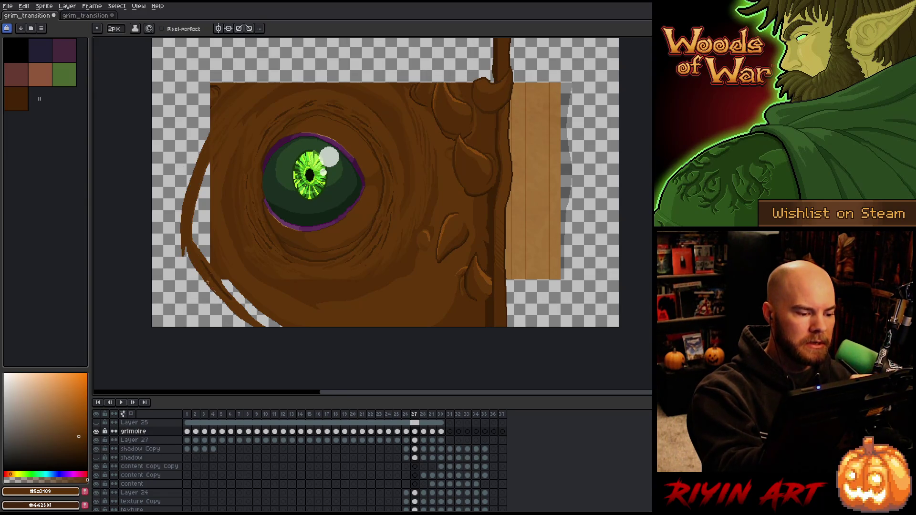
{"action": "left_click", "coordinate": [212, 220], "text": "alt"}
{"action": "key", "text": "g"}
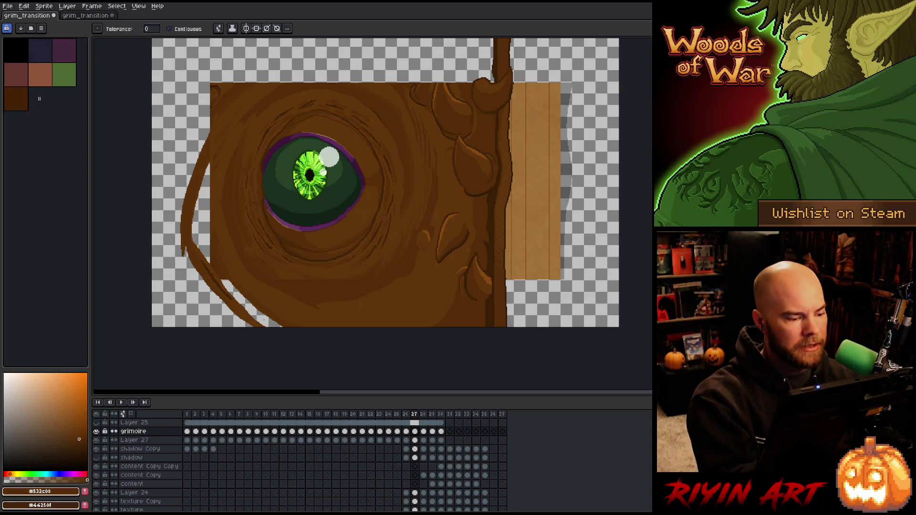
{"action": "left_click", "coordinate": [253, 313]}
{"action": "left_click", "coordinate": [203, 210]}
Step: Resample browns along the left edge and compare against neighbouring animation frames
{"action": "left_click", "coordinate": [215, 190], "text": "alt"}
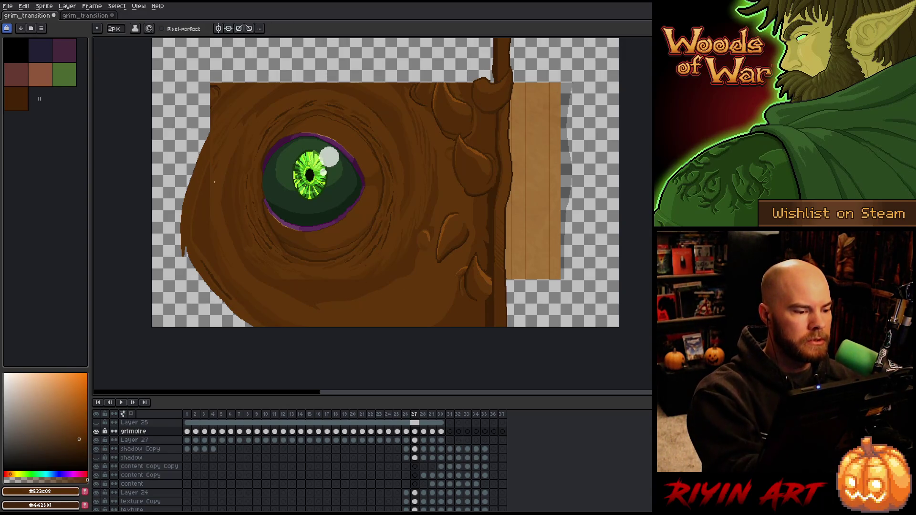
{"action": "key", "text": "b"}
{"action": "left_click", "coordinate": [210, 234], "text": "alt"}
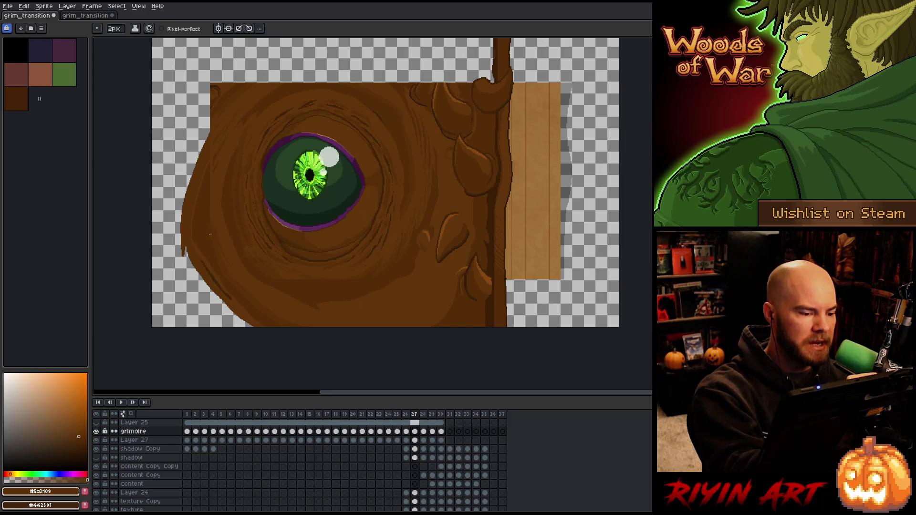
{"action": "left_click", "coordinate": [212, 190], "text": "alt"}
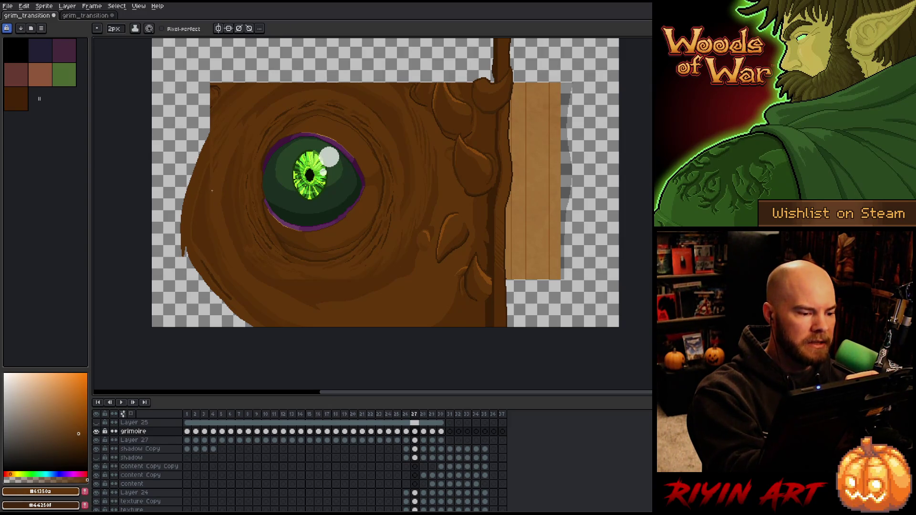
{"action": "left_click", "coordinate": [212, 165], "text": "alt"}
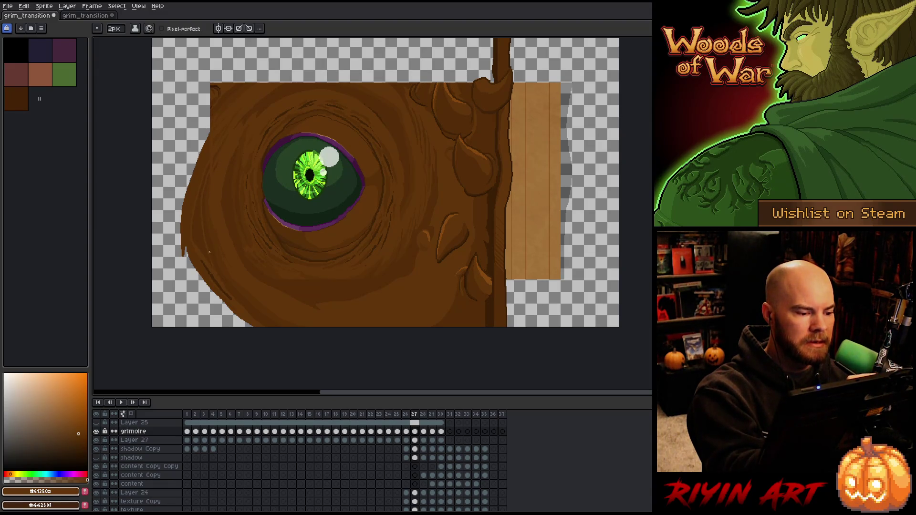
{"action": "key", "text": "g"}
{"action": "key", "text": "b"}
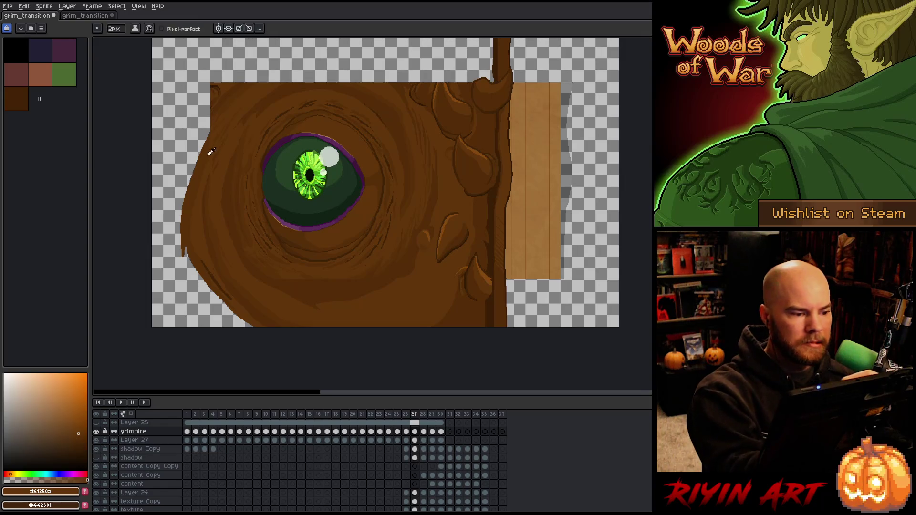
{"action": "left_click", "coordinate": [205, 172], "text": "alt"}
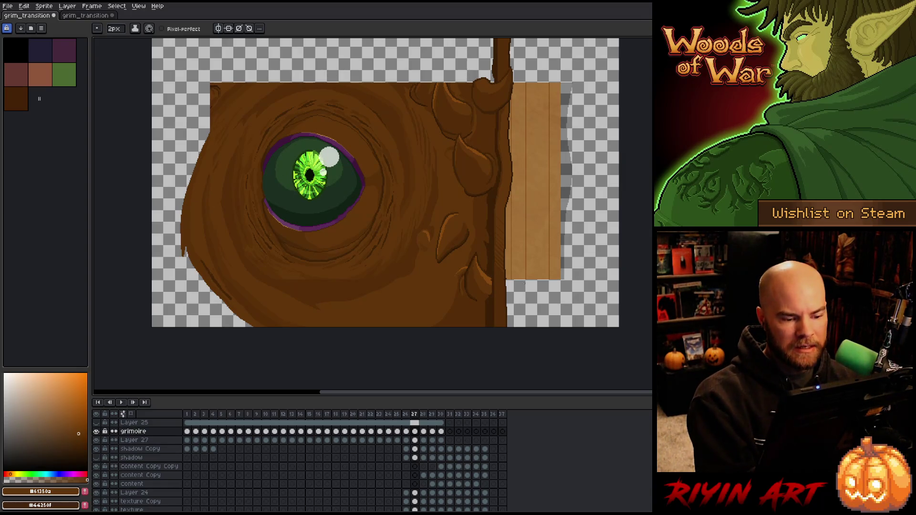
{"action": "key", "text": "Left"}
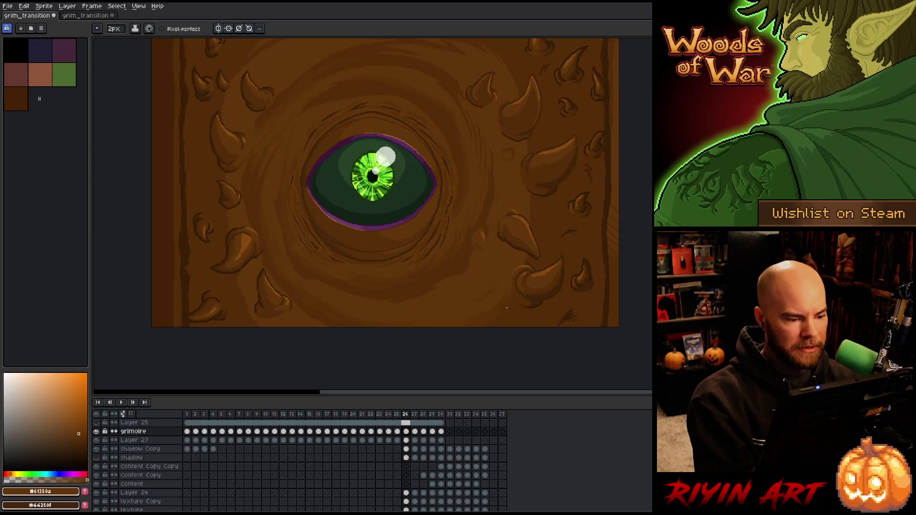
{"action": "key", "text": "Right"}
{"action": "key", "text": "Left"}
{"action": "key", "text": "Left"}
{"action": "key", "text": "Right"}
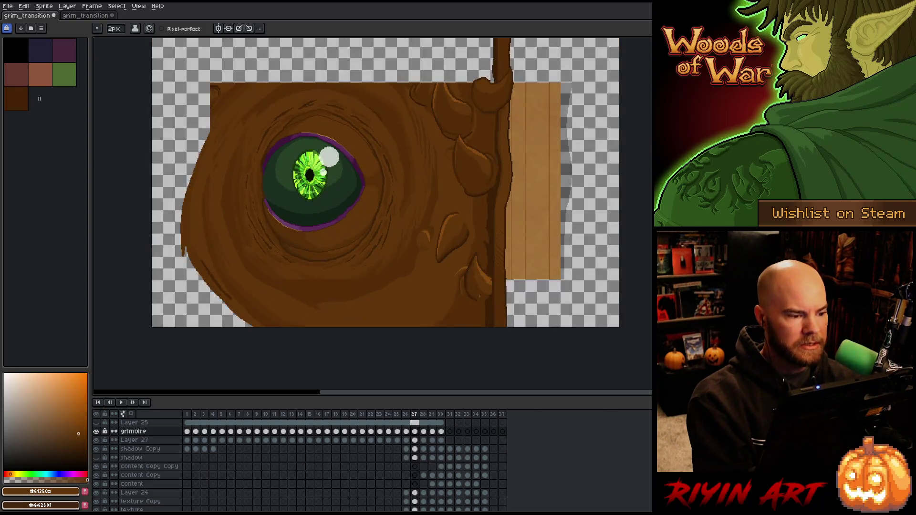
{"action": "key", "text": "Right"}
Step: Fill the left-edge strip darker and the transparent area left of the trunk dark brown
{"action": "key", "text": "i"}
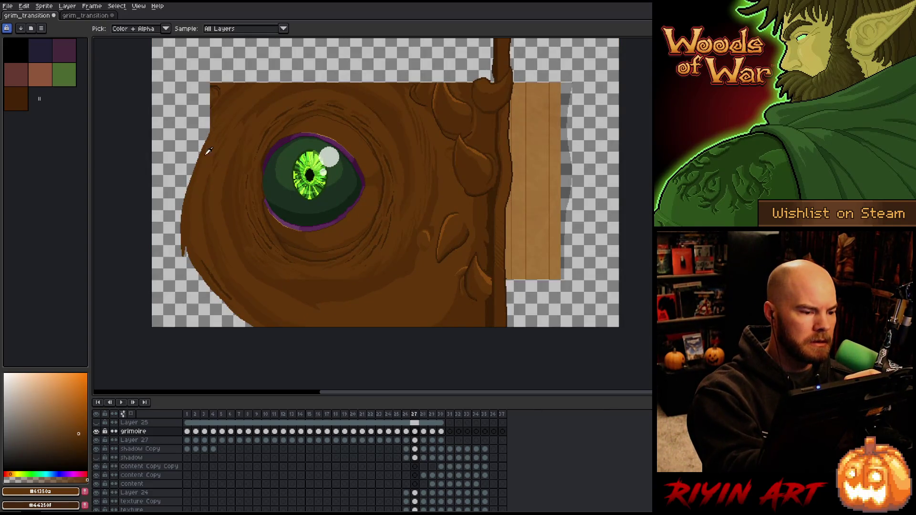
{"action": "left_click", "coordinate": [198, 171]}
{"action": "key", "text": "w"}
{"action": "key", "text": "i"}
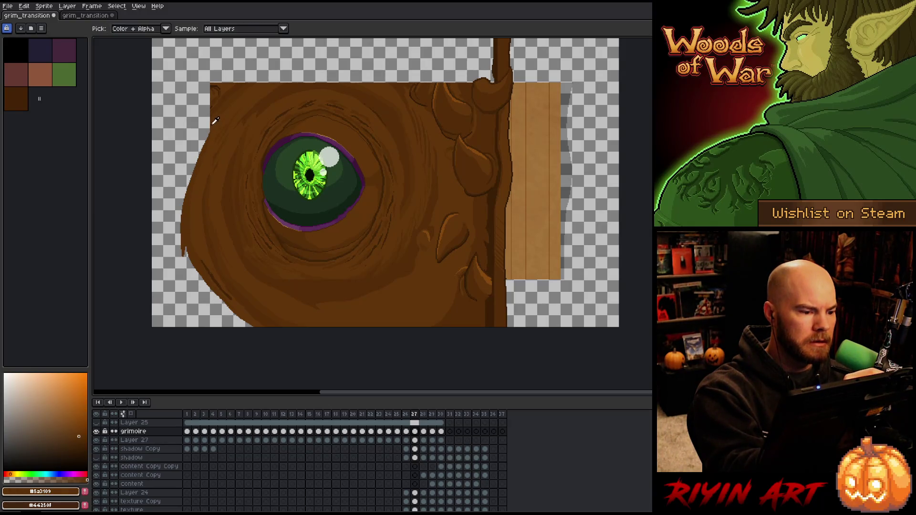
{"action": "left_click", "coordinate": [215, 106]}
{"action": "key", "text": "b"}
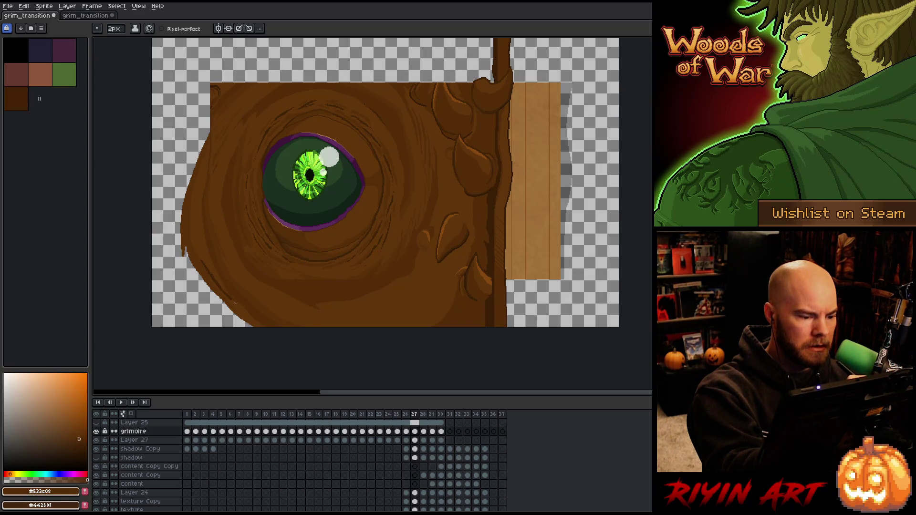
{"action": "key", "text": "g"}
{"action": "left_click", "coordinate": [197, 204]}
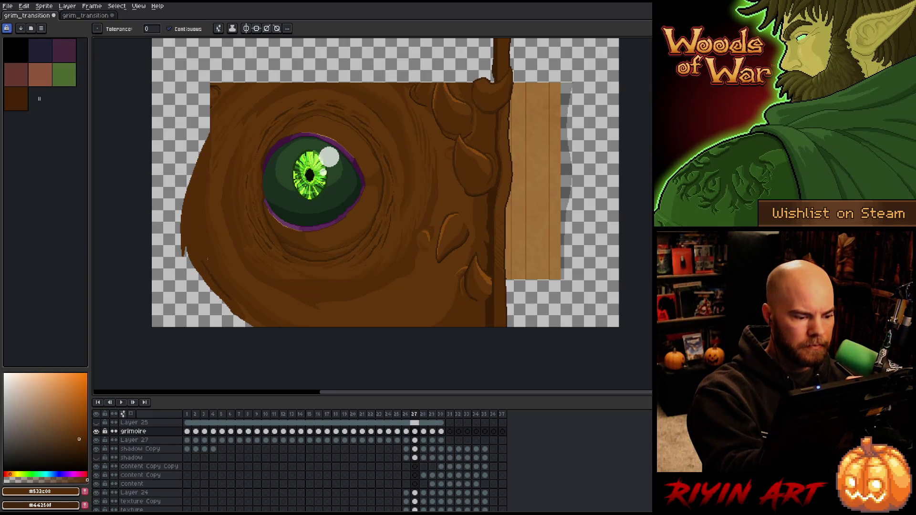
{"action": "key", "text": "b"}
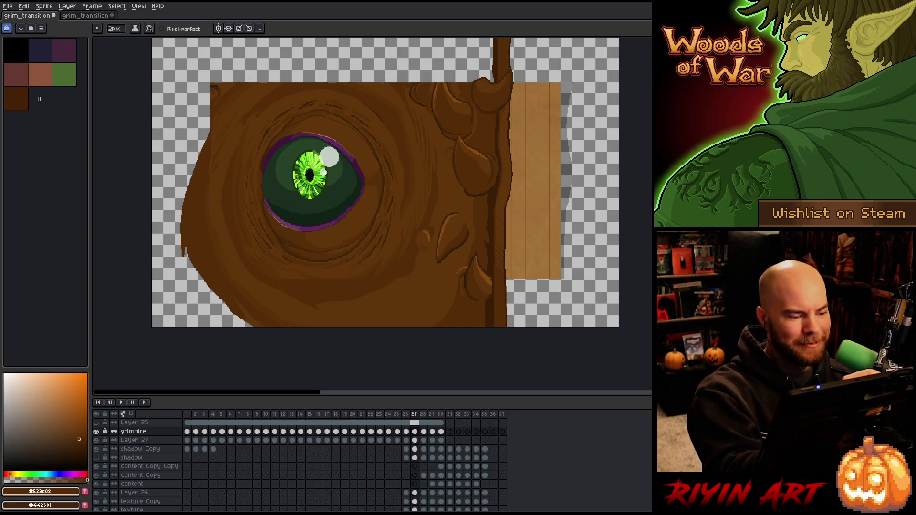
{"action": "key", "text": "g"}
{"action": "left_click", "coordinate": [445, 223]}
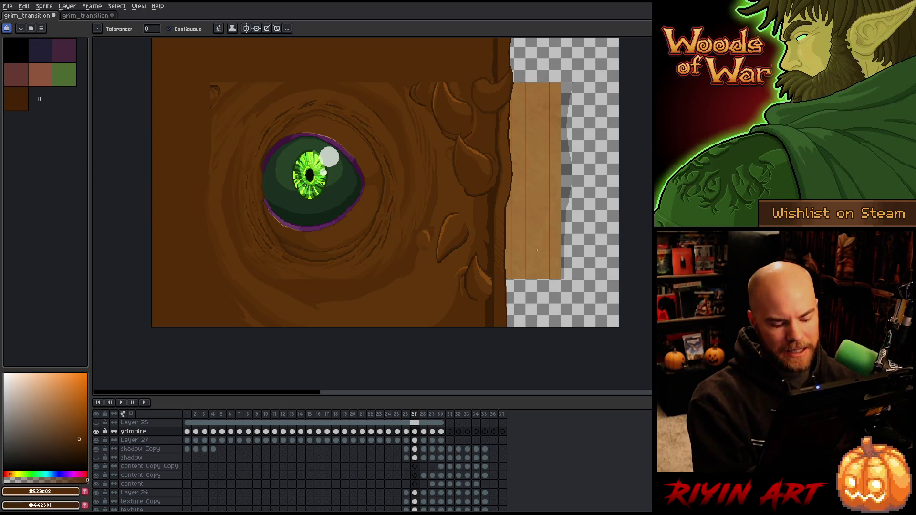
Step: Flip between frames 25, 26 and 27 to compare the fill, then sample the darkest brown
{"action": "key", "text": "Left"}
{"action": "key", "text": "Right"}
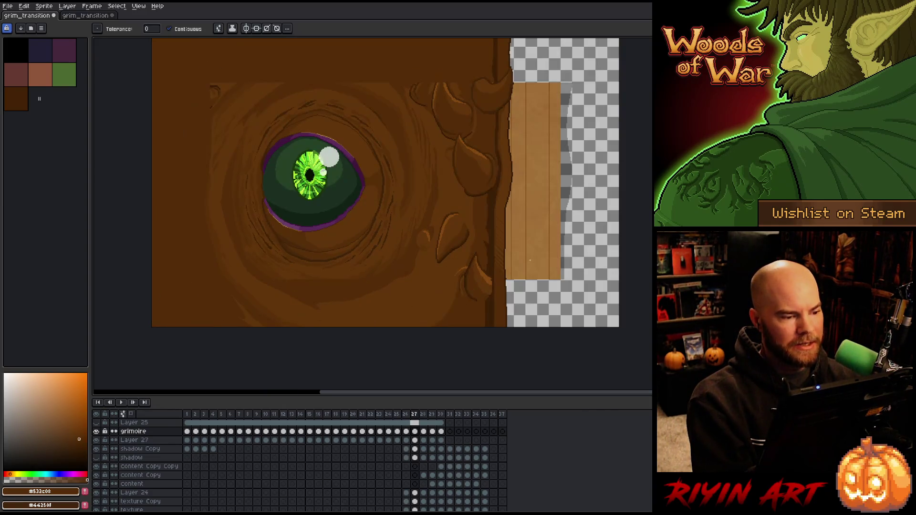
{"action": "key", "text": "Left"}
{"action": "key", "text": "Right"}
{"action": "key", "text": "Left"}
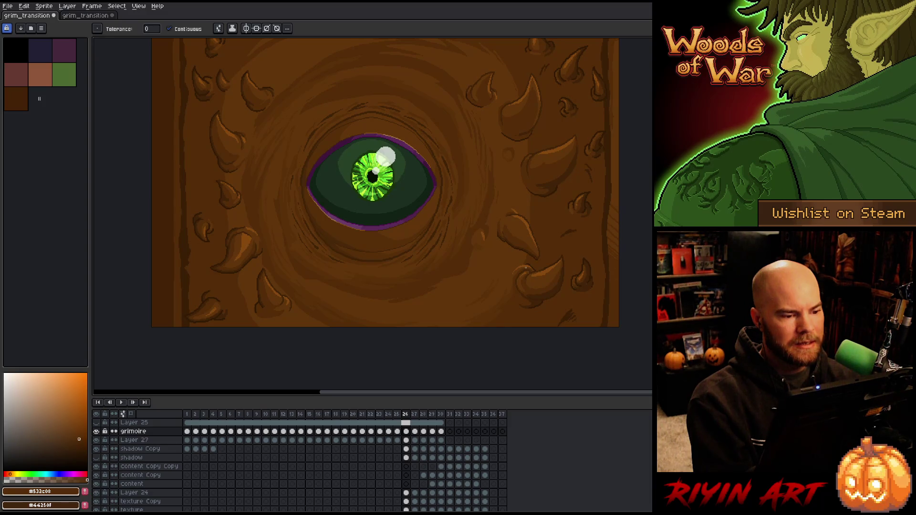
{"action": "key", "text": "Left"}
{"action": "key", "text": "Right"}
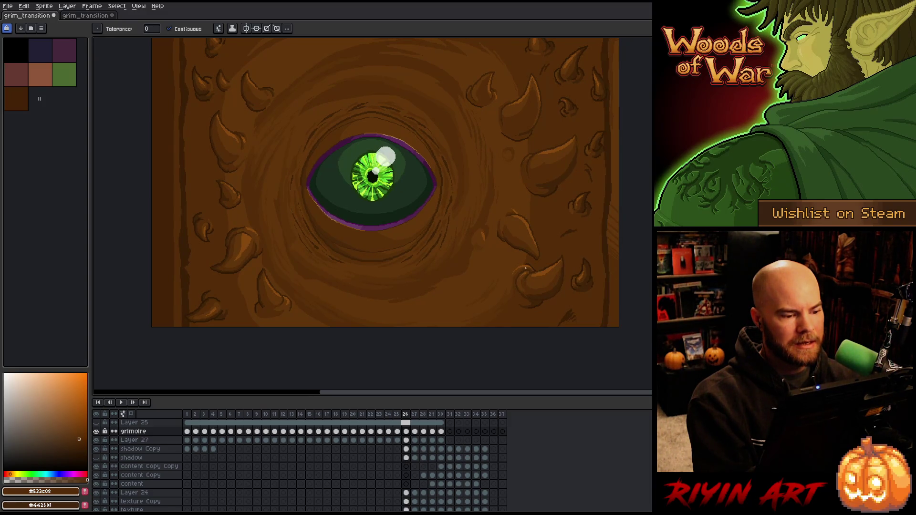
{"action": "key", "text": "Left"}
{"action": "key", "text": "Right"}
{"action": "key", "text": "Right"}
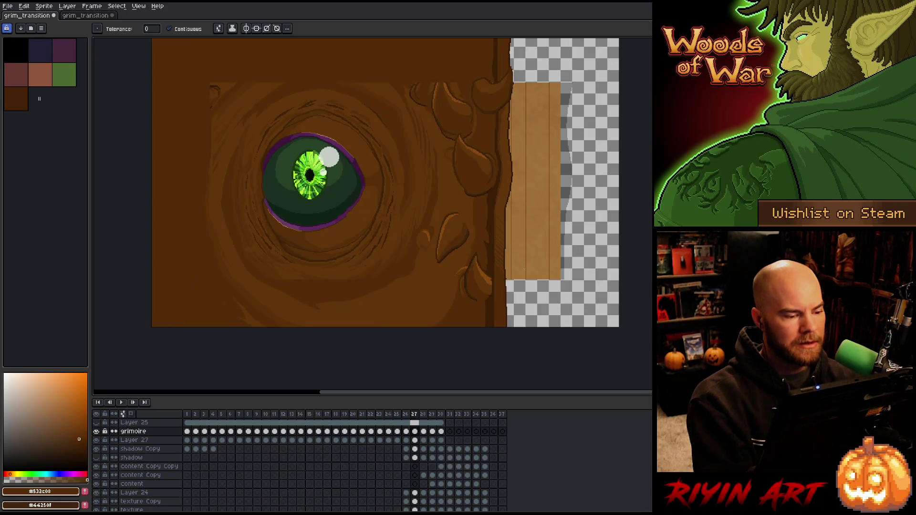
{"action": "key", "text": "Left"}
{"action": "key", "text": "Right"}
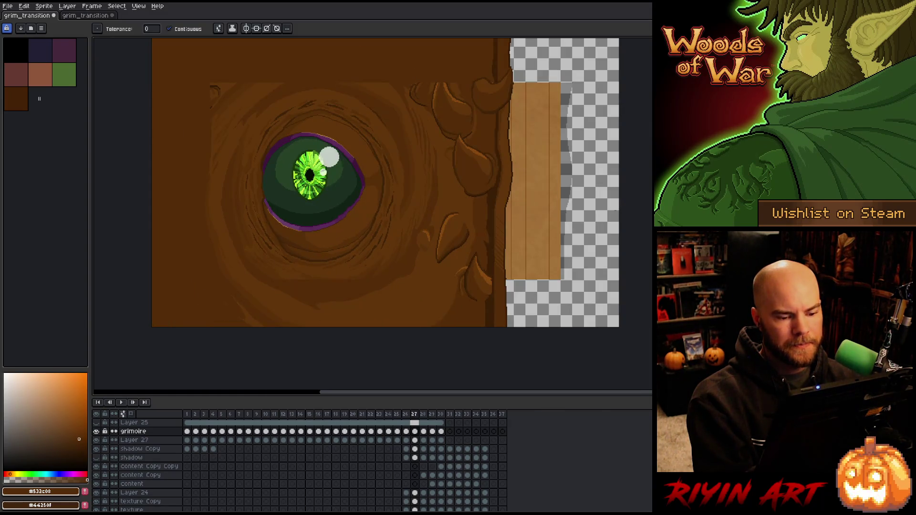
{"action": "key", "text": "Left"}
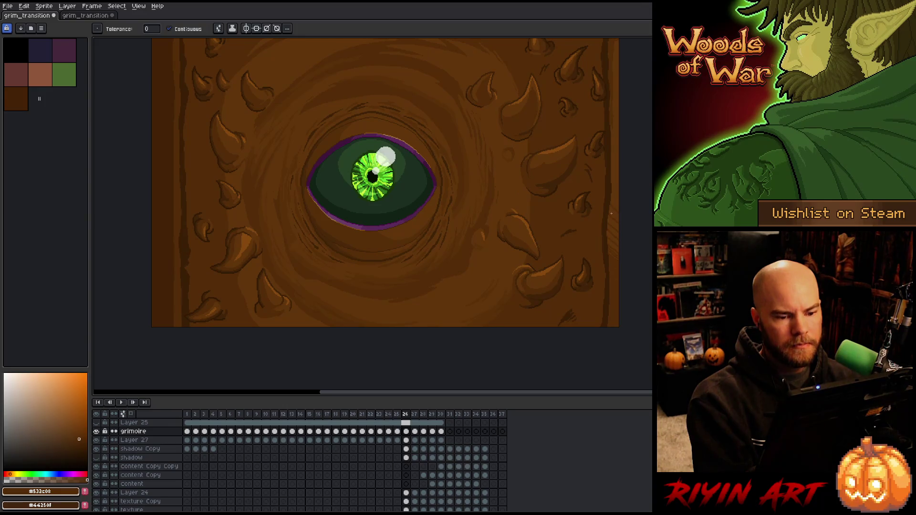
{"action": "key", "text": "Right"}
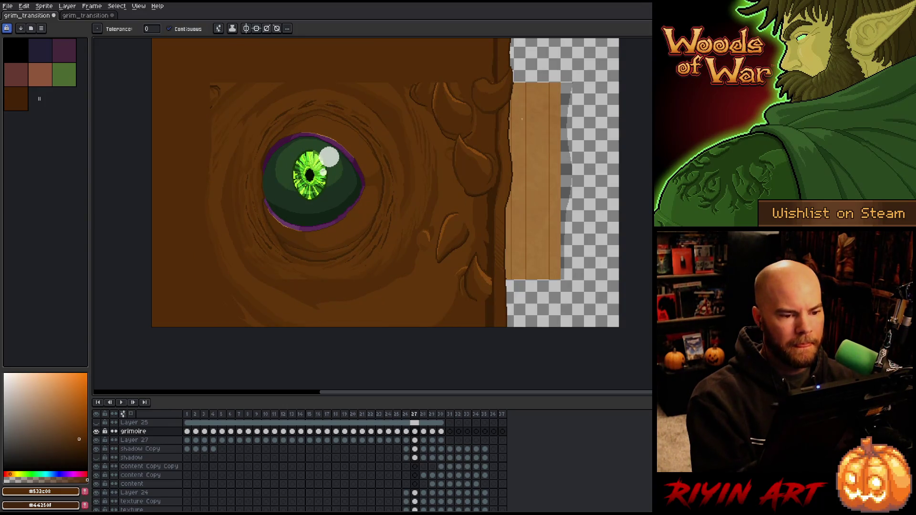
{"action": "key", "text": "b"}
{"action": "left_click", "coordinate": [495, 59], "text": "alt"}
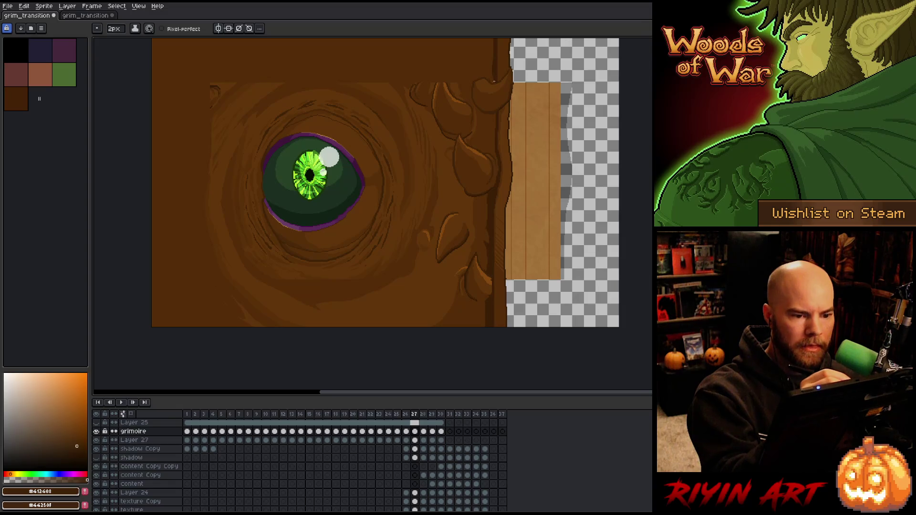
Step: Draw a new thorn near the spine's top with dark outline, mid brown and orange-brown highlights
{"action": "left_click", "coordinate": [492, 83], "text": "alt"}
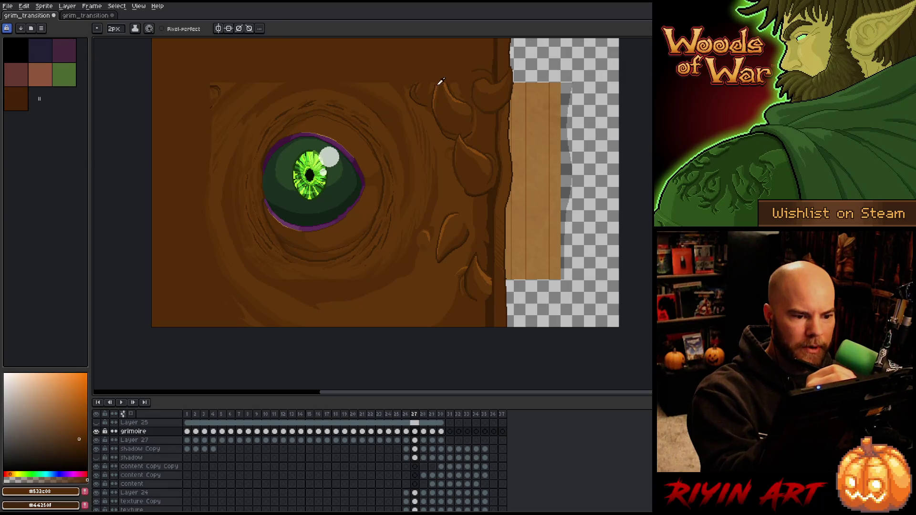
{"action": "left_click", "coordinate": [438, 79], "text": "alt"}
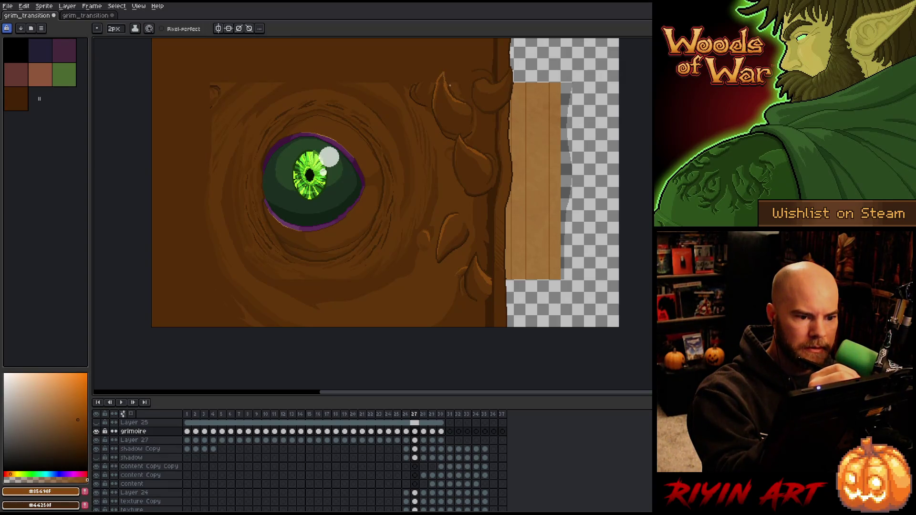
{"action": "left_click", "coordinate": [439, 82], "text": "alt"}
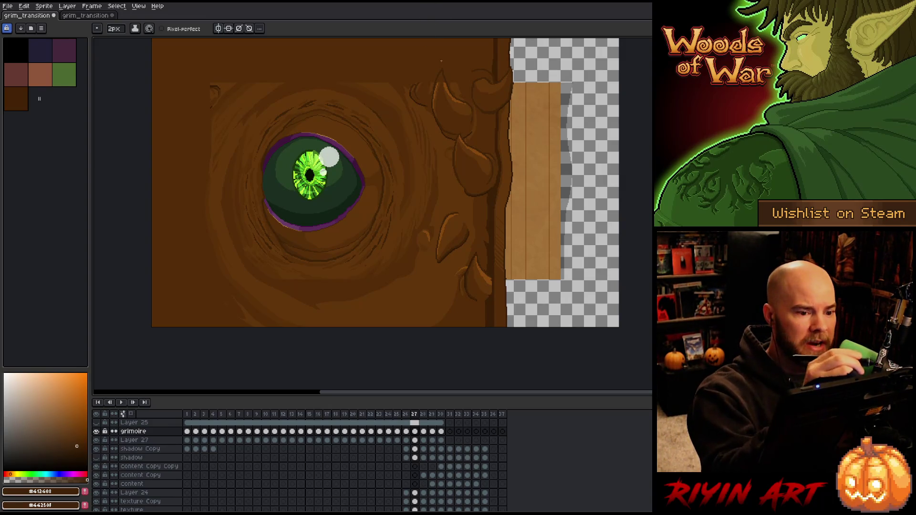
{"action": "left_click", "coordinate": [436, 83], "text": "alt"}
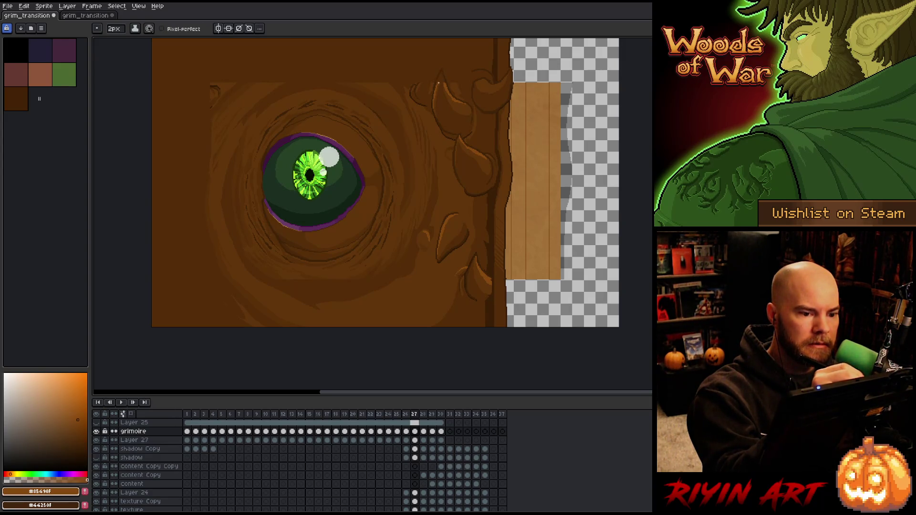
{"action": "left_click", "coordinate": [441, 75], "text": "alt"}
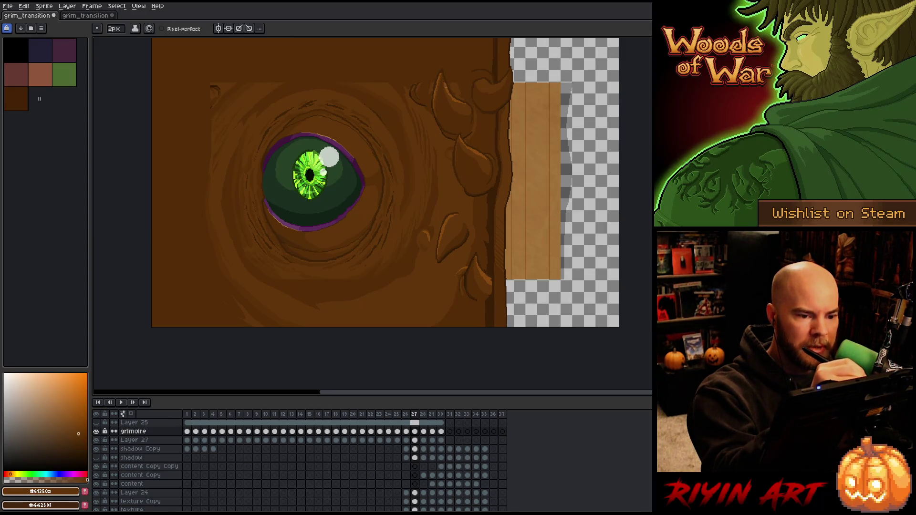
{"action": "left_click", "coordinate": [443, 77], "text": "alt"}
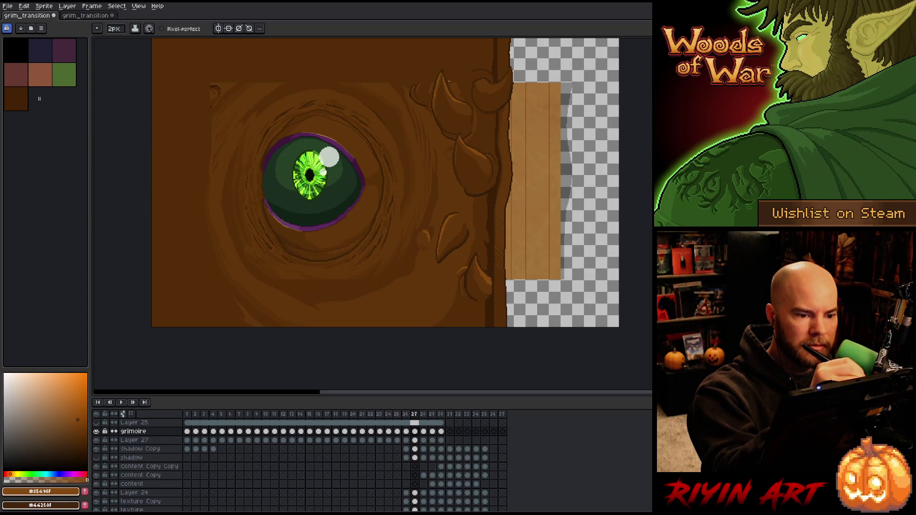
{"action": "left_click", "coordinate": [444, 73], "text": "alt"}
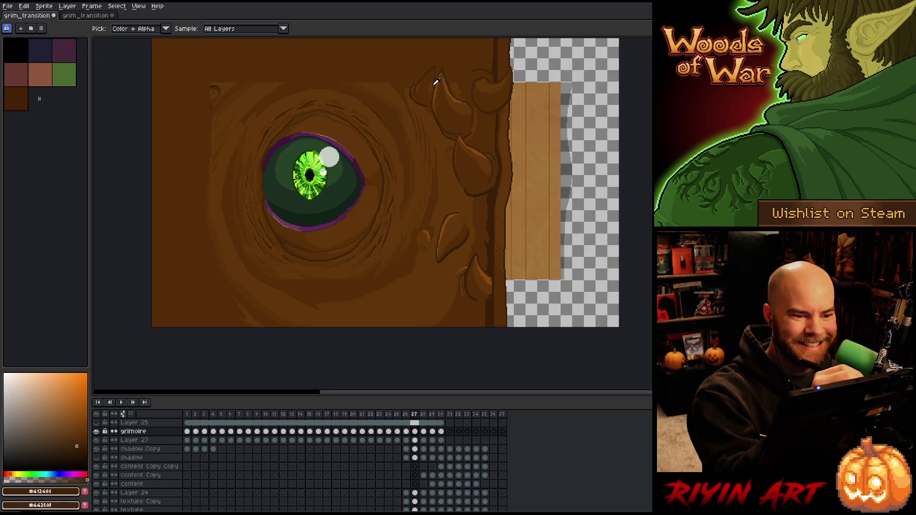
{"action": "left_click", "coordinate": [431, 86], "text": "alt"}
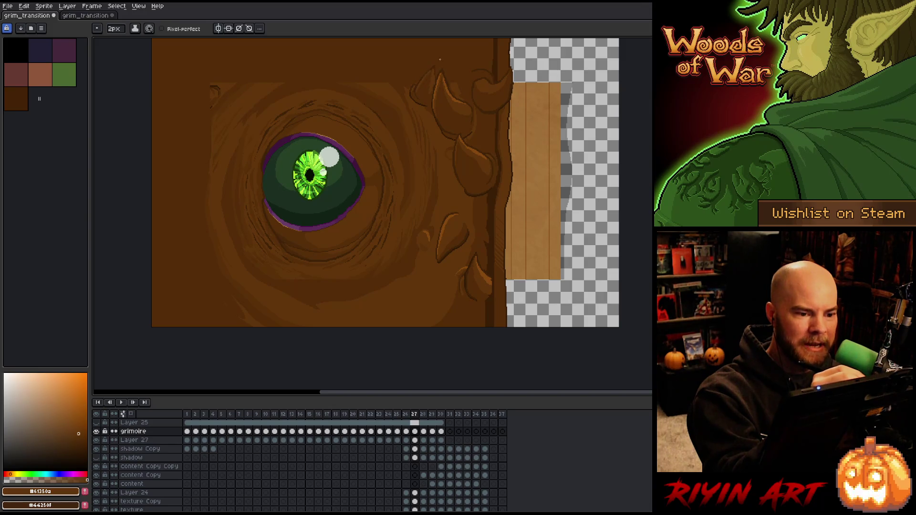
Step: Draw curved wood-grain strokes into the dark area above the eye using sampled mid and dark browns
{"action": "key", "text": "alt"}
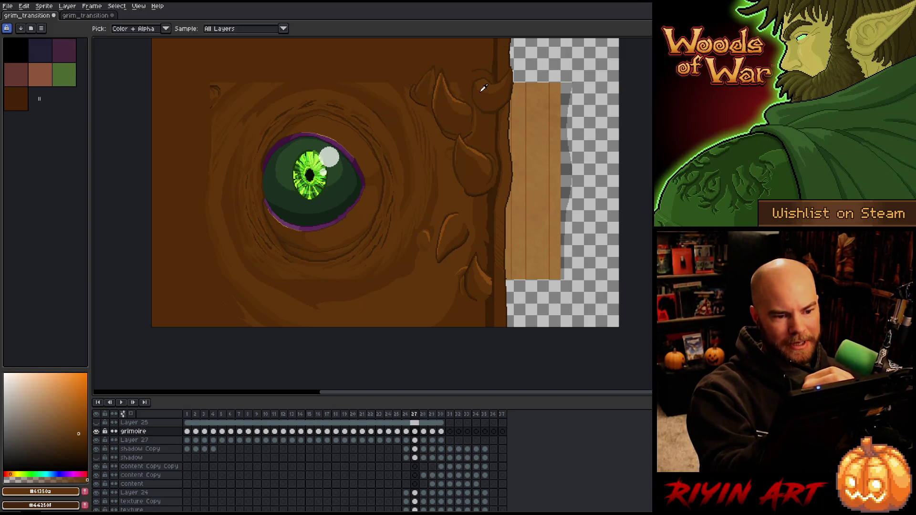
{"action": "left_click", "coordinate": [483, 88], "text": "alt"}
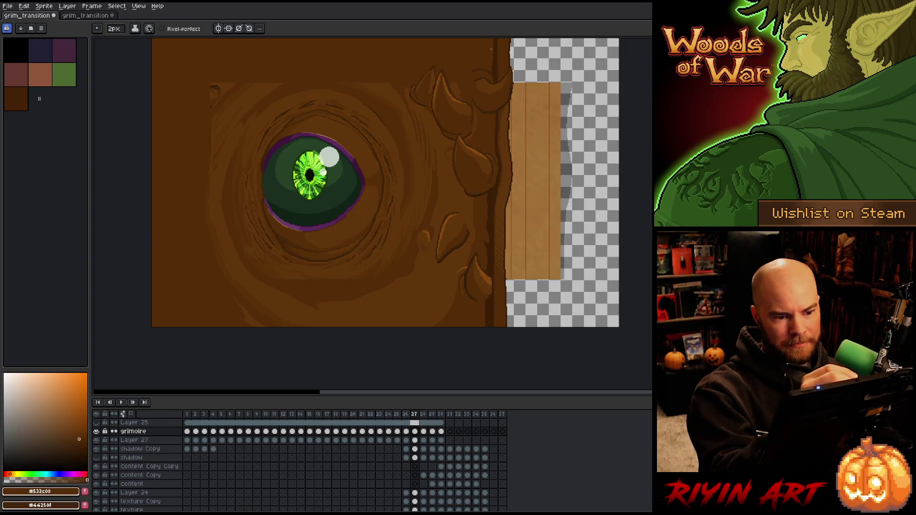
{"action": "left_click", "coordinate": [494, 115], "text": "alt"}
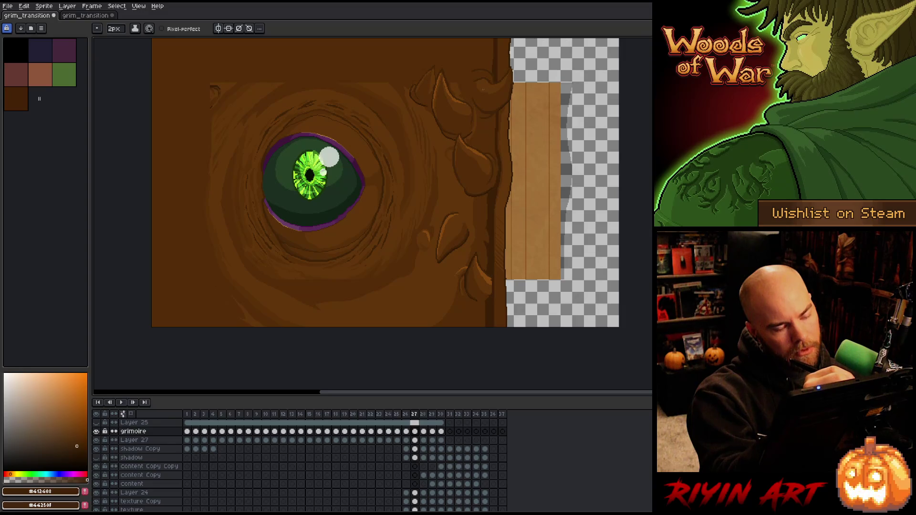
{"action": "key", "text": "alt"}
{"action": "left_click", "coordinate": [477, 128], "text": "alt"}
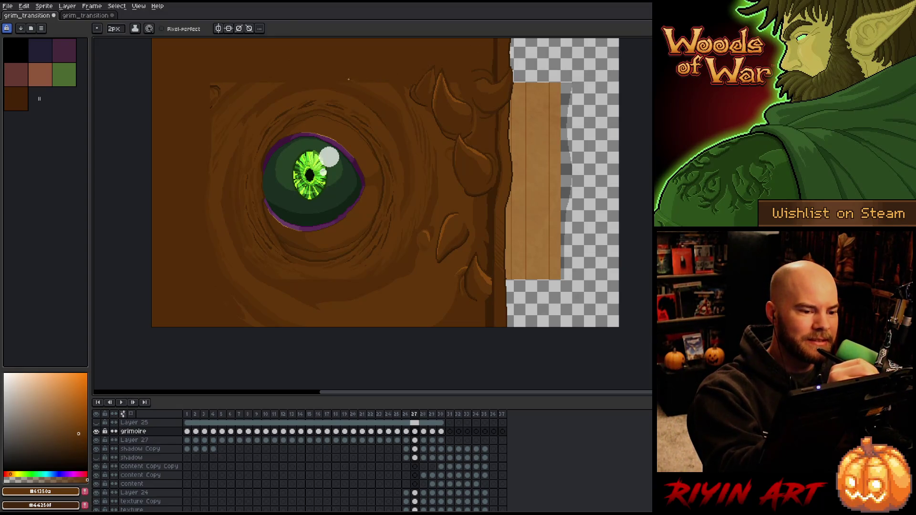
{"action": "key", "text": "g"}
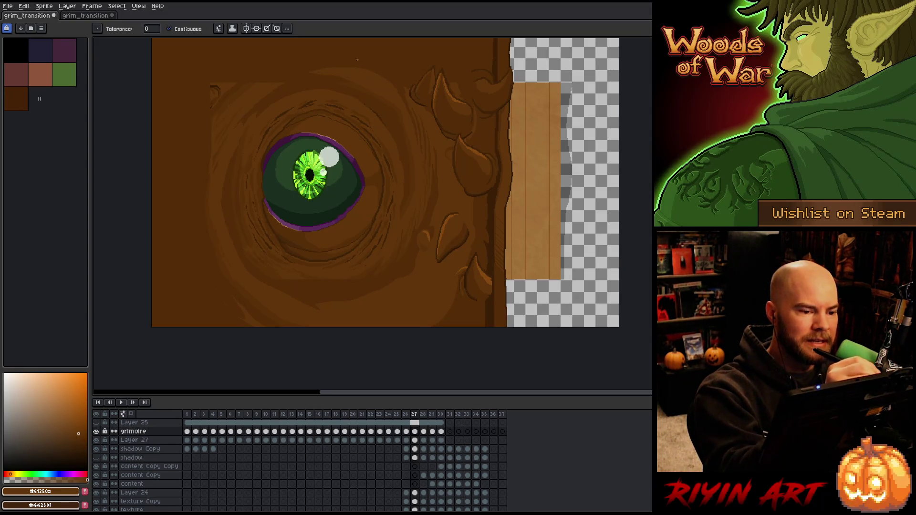
{"action": "key", "text": "b"}
{"action": "left_click", "coordinate": [337, 73], "text": "alt"}
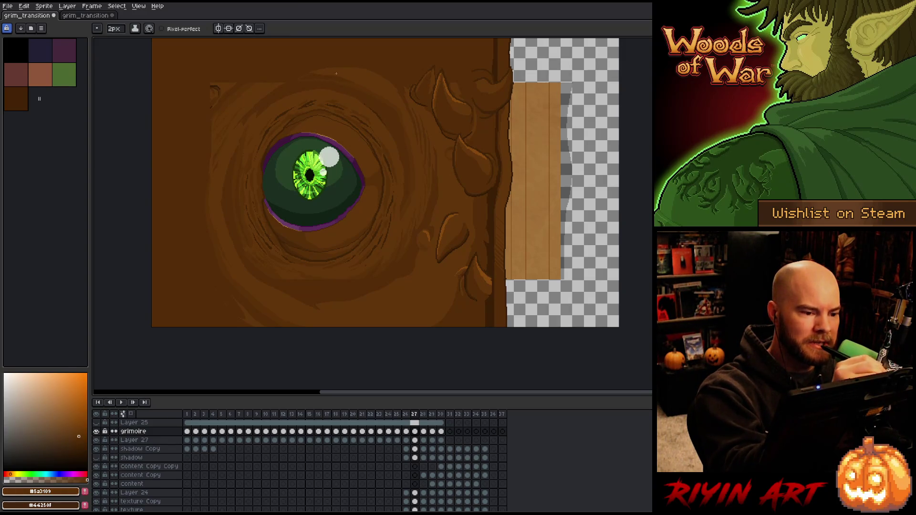
{"action": "key", "text": "g"}
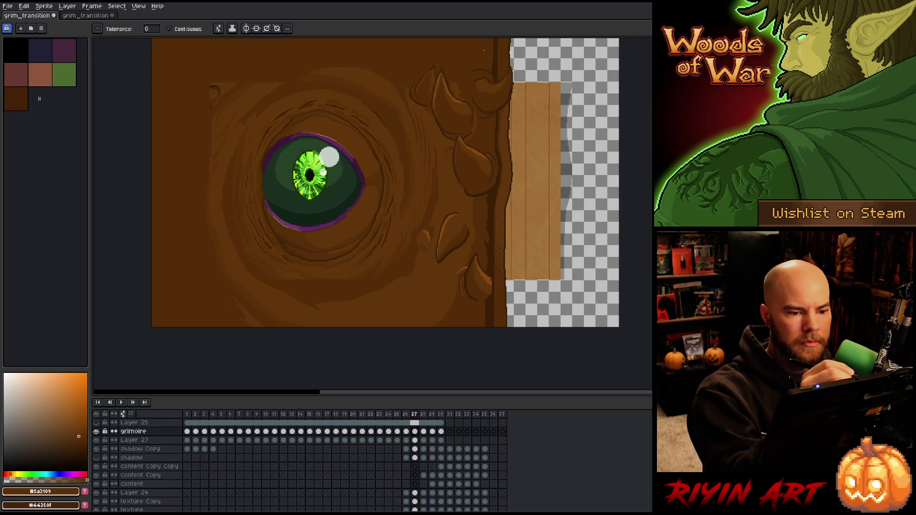
{"action": "key", "text": "b"}
{"action": "left_click", "coordinate": [481, 68], "text": "alt"}
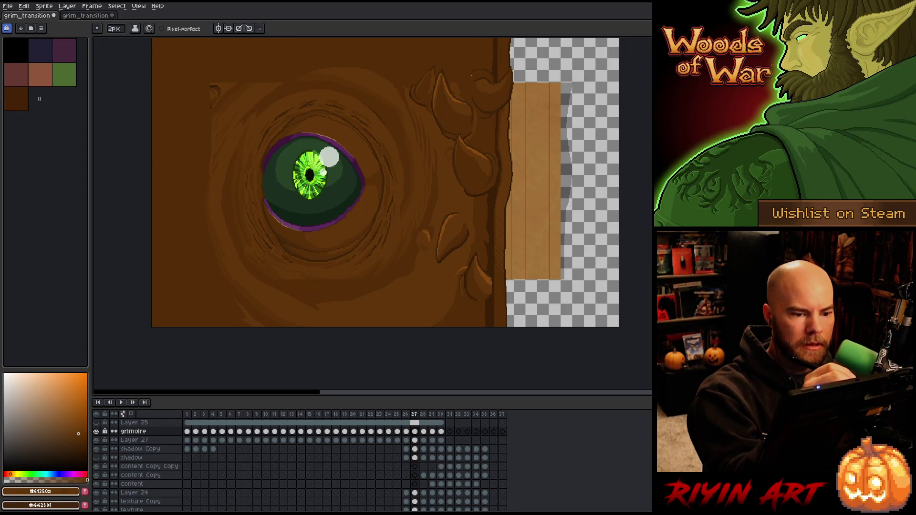
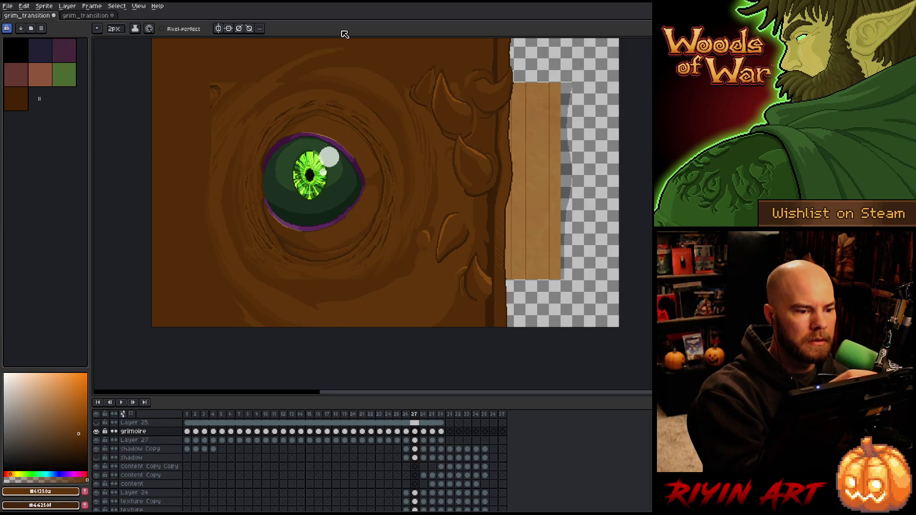
Step: Sample darker and very dark browns and add shading strokes to the left bark on frame 27
{"action": "left_click", "coordinate": [245, 87], "text": "alt"}
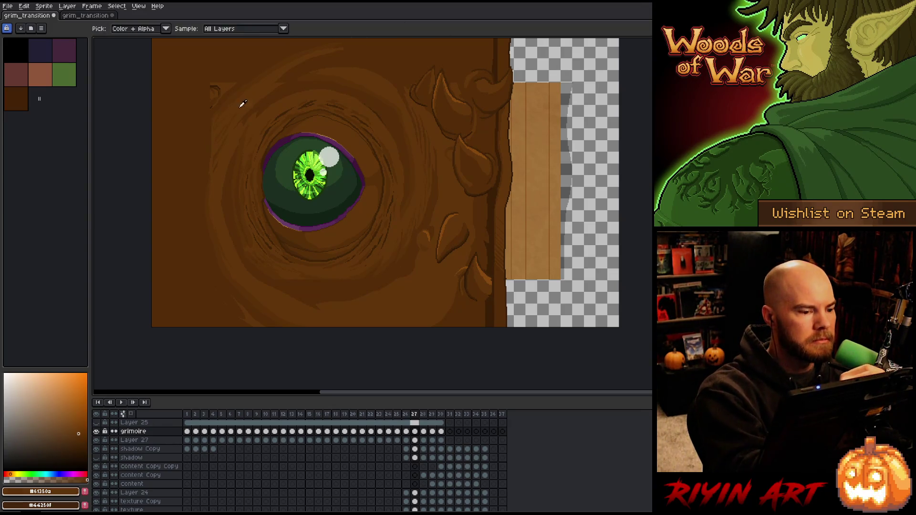
{"action": "left_click", "coordinate": [214, 132], "text": "alt"}
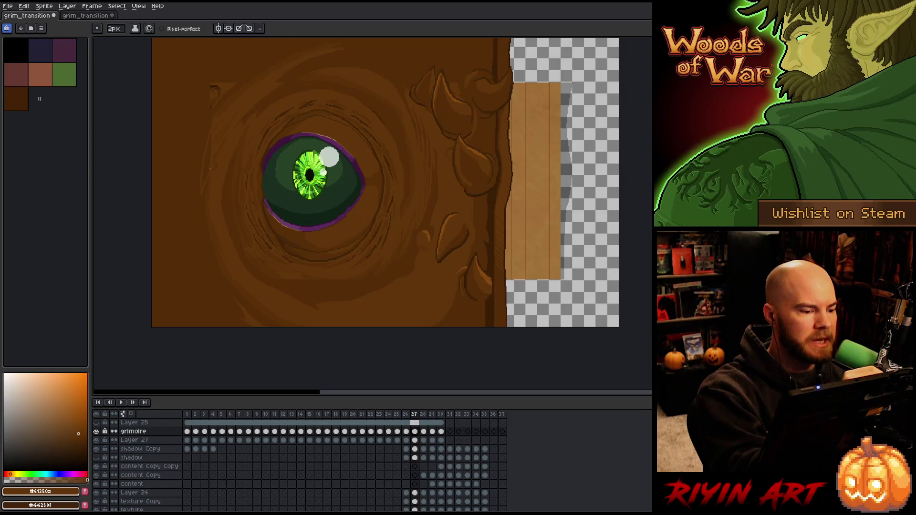
{"action": "left_click", "coordinate": [214, 143], "text": "alt"}
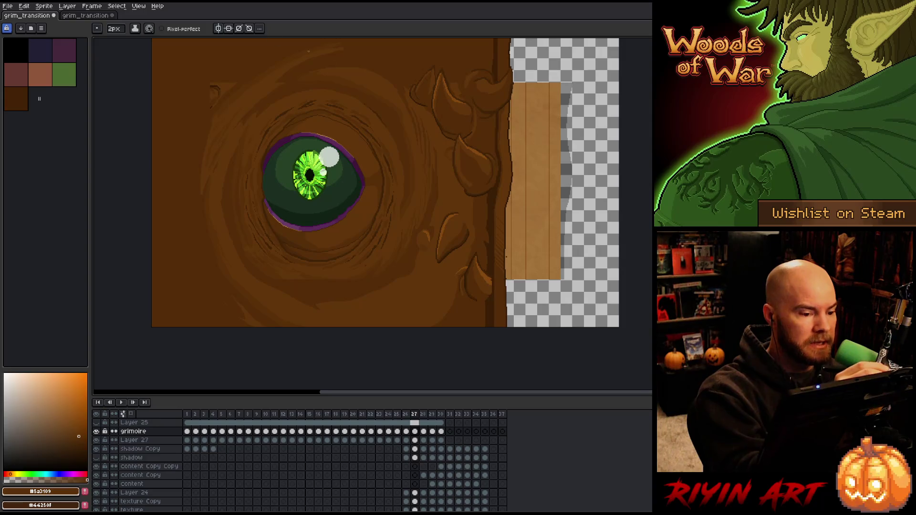
{"action": "left_click", "coordinate": [210, 85], "text": "alt"}
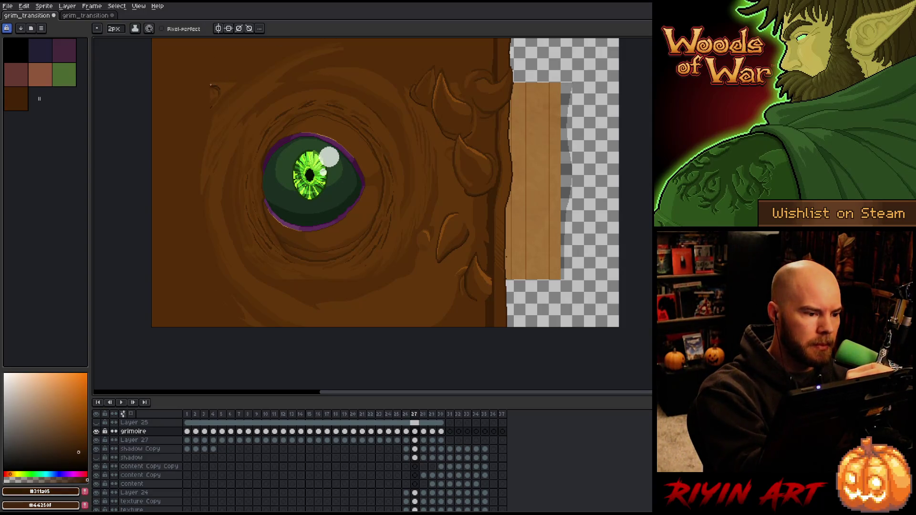
Step: Compare frames 26 and 27, then pick a mid-dark brown to keep shading with the pencil
{"action": "key", "text": "comma"}
{"action": "key", "text": "period"}
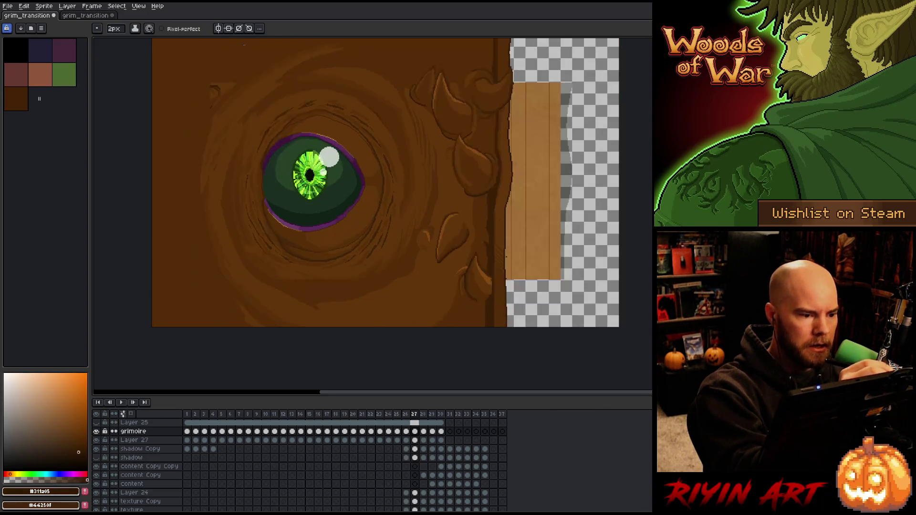
{"action": "key", "text": "comma"}
{"action": "key", "text": "period"}
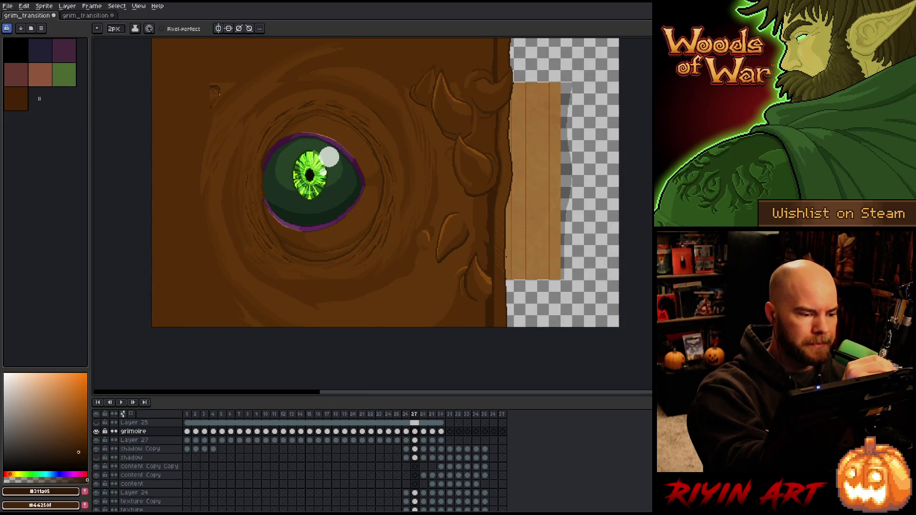
{"action": "left_click", "coordinate": [240, 84], "text": "alt"}
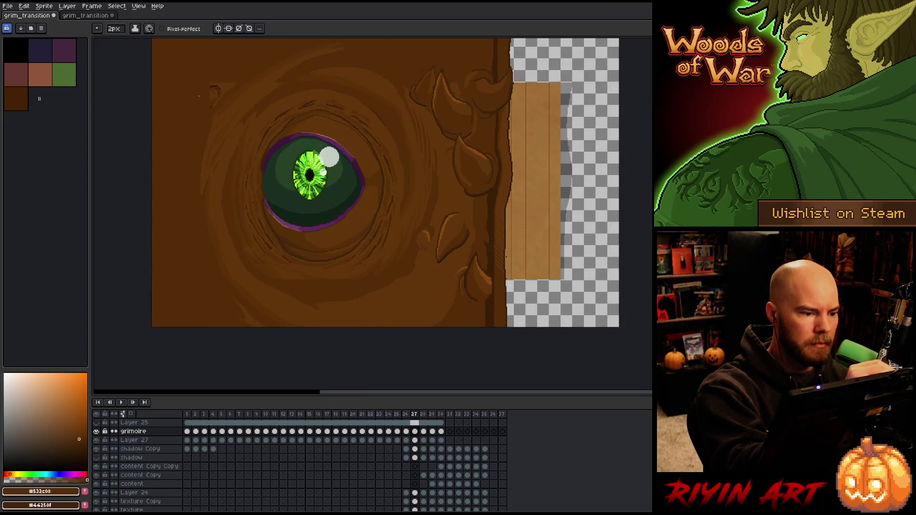
{"action": "key", "text": "g"}
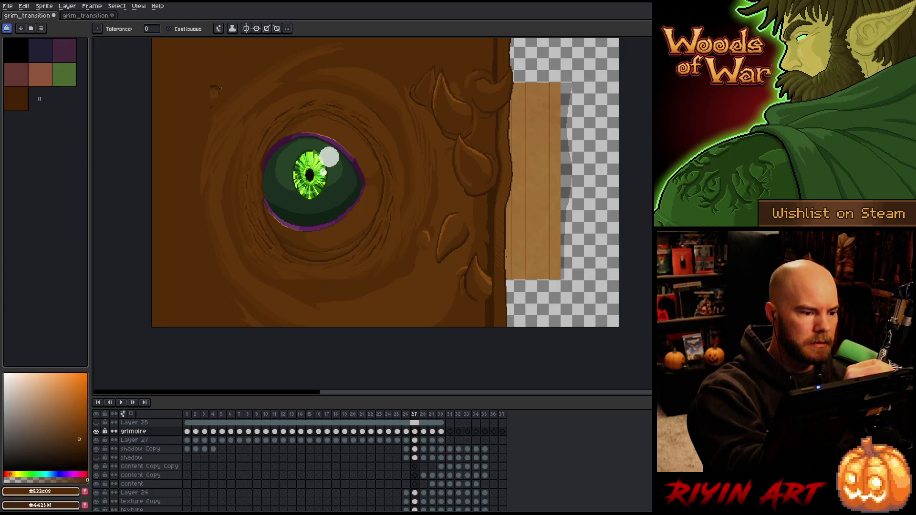
{"action": "key", "text": "b"}
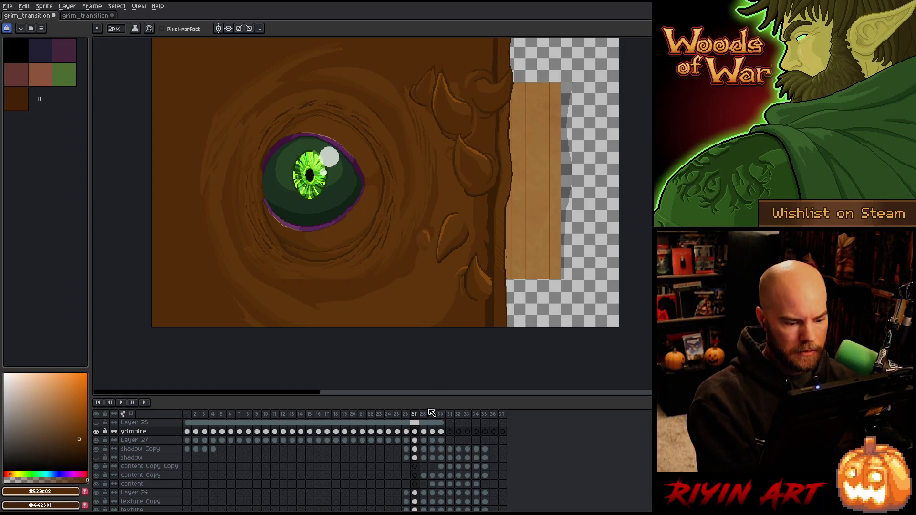
Step: Add a new empty Layer 28 above grimoire and save the sprite
{"action": "left_click", "coordinate": [407, 432]}
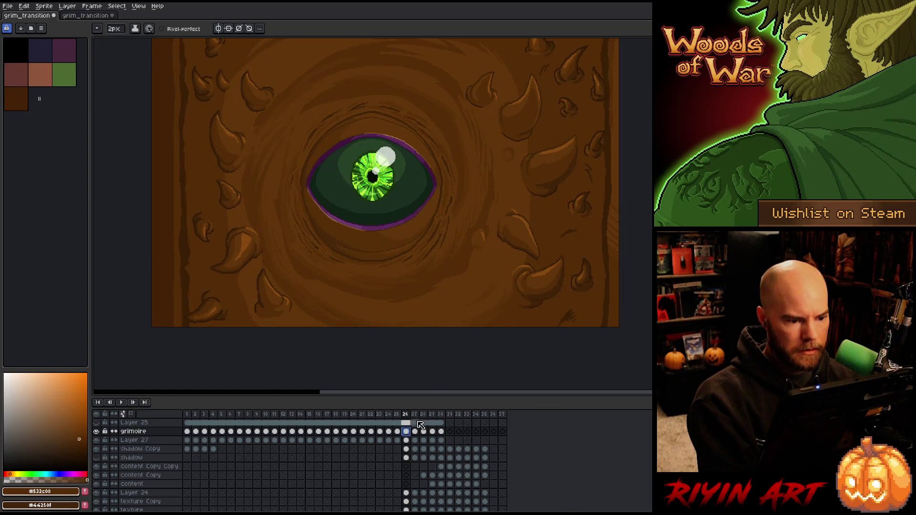
{"action": "left_click", "coordinate": [415, 432]}
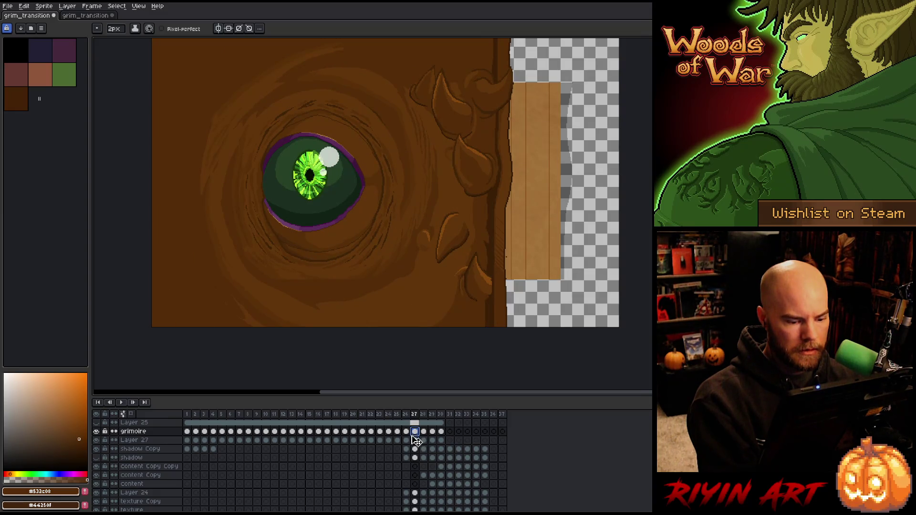
{"action": "key", "text": "shift+n"}
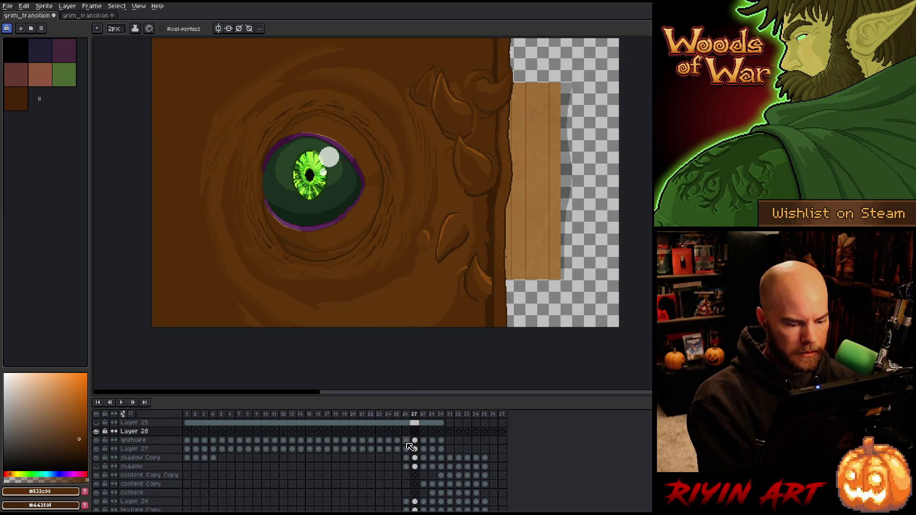
{"action": "left_click", "coordinate": [407, 441]}
{"action": "key", "text": "ctrl+s"}
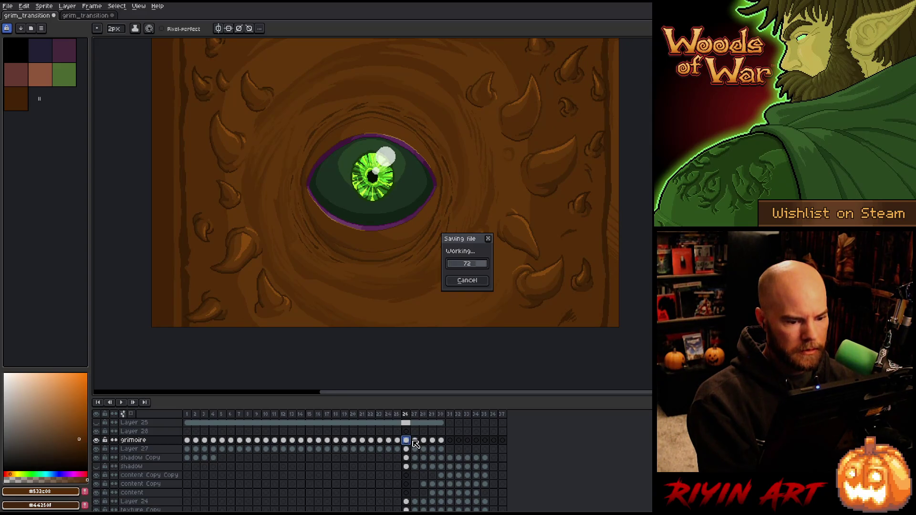
Step: Lasso the thorned left strip of the frame 26 cover
{"action": "key", "text": "m"}
{"action": "left_click_drag", "start_coordinate": [294, 155], "coordinate": [297, 194]}
{"action": "mouse_move", "coordinate": [251, 67]}
{"action": "left_mouse_down"}
{"action": "mouse_move", "coordinate": [281, 129]}
{"action": "mouse_move", "coordinate": [255, 185]}
{"action": "mouse_move", "coordinate": [266, 296]}
{"action": "mouse_move", "coordinate": [289, 369]}
{"action": "left_mouse_up"}
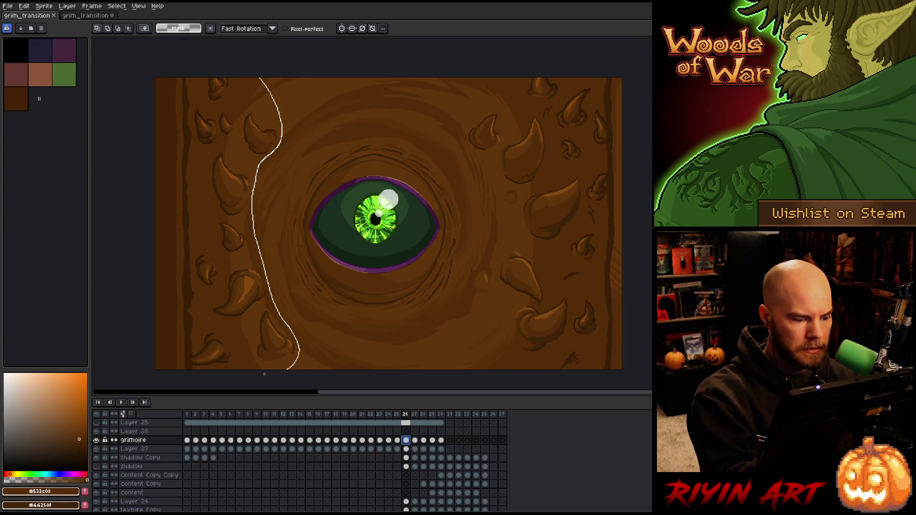
Step: Close the left-strip selection and carry it to Layer 28 on frame 27
{"action": "left_click_drag", "start_coordinate": [258, 52], "coordinate": [258, 52]}
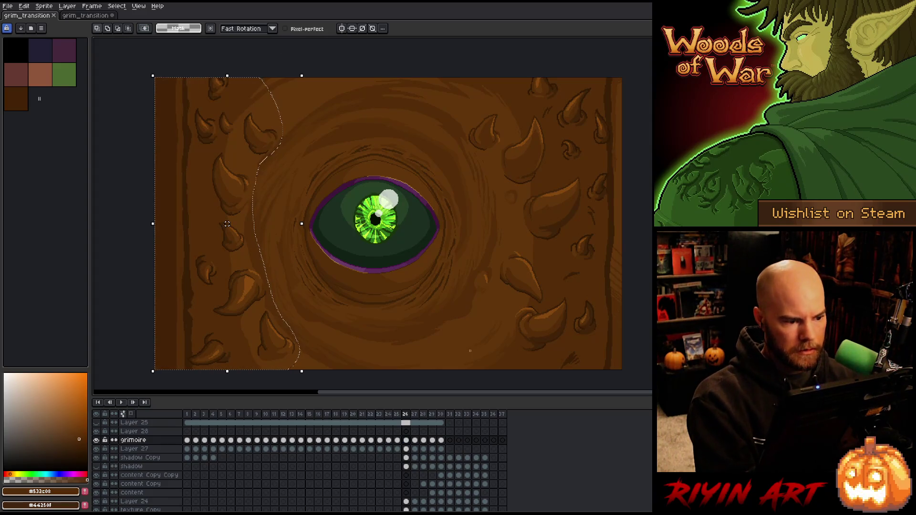
{"action": "left_click", "coordinate": [406, 431]}
{"action": "left_click", "coordinate": [415, 431]}
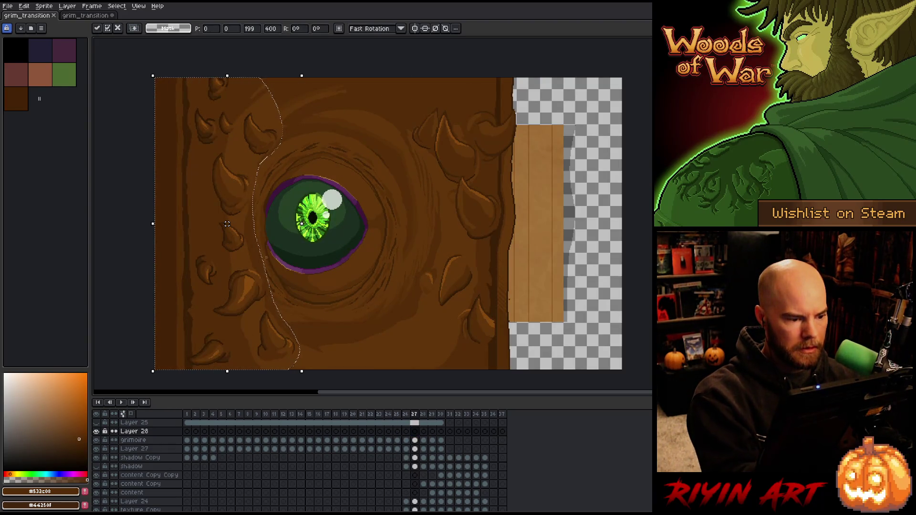
{"action": "left_click_drag", "start_coordinate": [302, 224], "coordinate": [284, 228]}
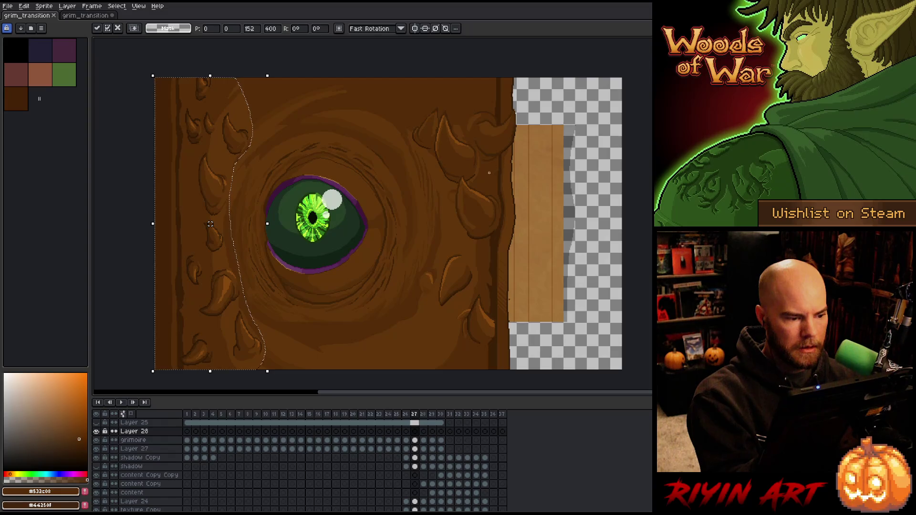
{"action": "key", "text": "Escape"}
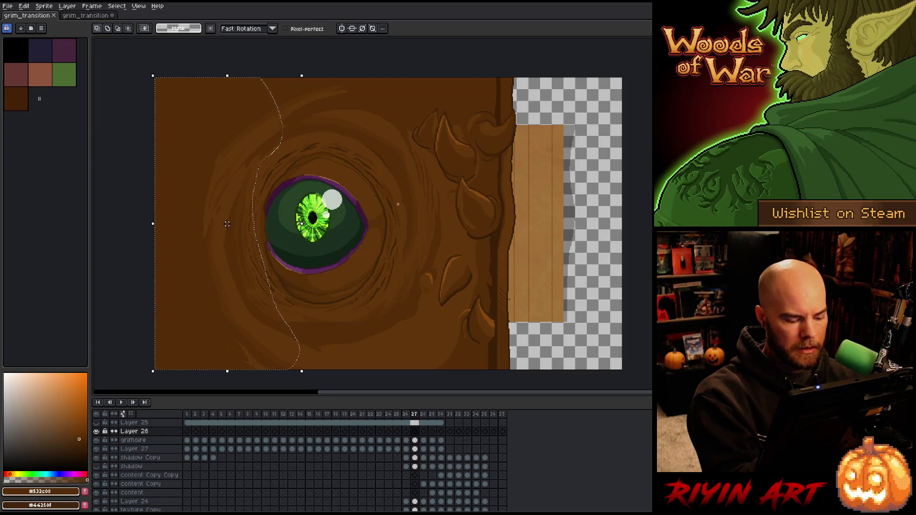
Step: Shift the thorn strip slightly left, then start lassoing the inner edge of the thorns
{"action": "left_click", "coordinate": [228, 224]}
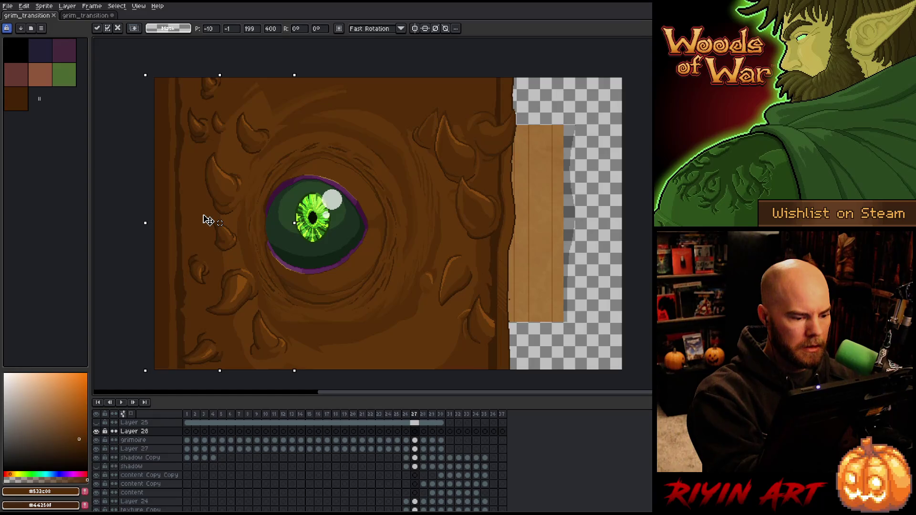
{"action": "key", "text": "Delete"}
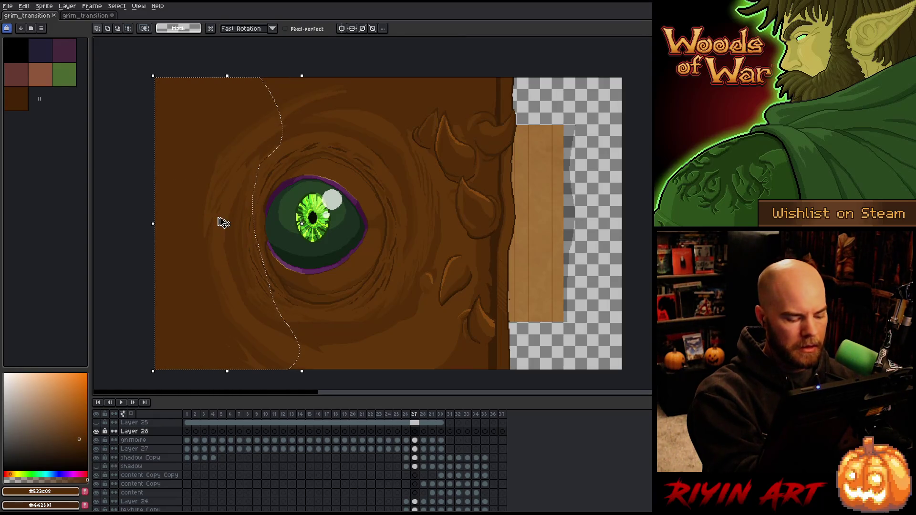
{"action": "key", "text": "ctrl+z"}
{"action": "left_click_drag", "start_coordinate": [209, 228], "coordinate": [207, 228]}
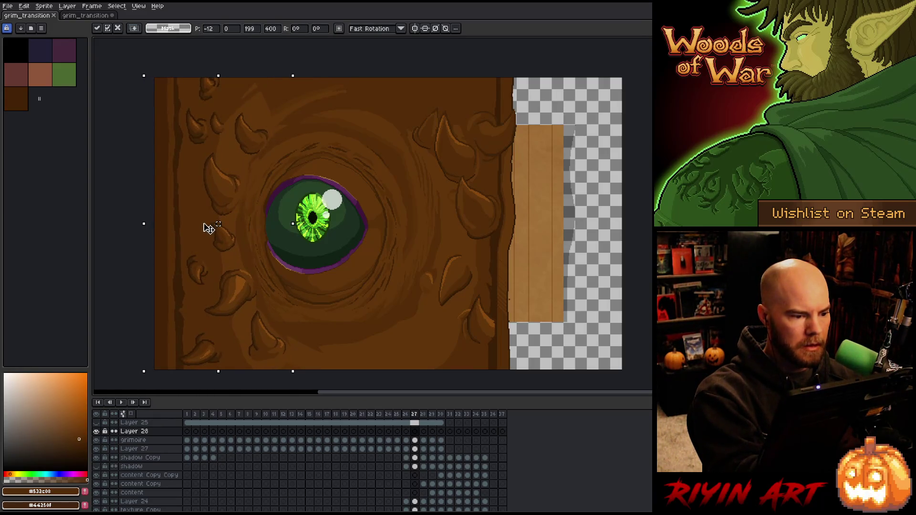
{"action": "mouse_move", "coordinate": [241, 75]}
{"action": "left_mouse_down"}
{"action": "mouse_move", "coordinate": [266, 143]}
{"action": "mouse_move", "coordinate": [246, 214]}
{"action": "mouse_move", "coordinate": [286, 348]}
{"action": "mouse_move", "coordinate": [281, 370]}
{"action": "left_mouse_up"}
{"action": "mouse_move", "coordinate": [241, 81]}
{"action": "left_mouse_down"}
{"action": "mouse_move", "coordinate": [196, 205]}
{"action": "mouse_move", "coordinate": [204, 304]}
{"action": "mouse_move", "coordinate": [243, 369]}
{"action": "left_mouse_up"}
Step: Refine the lasso selection around the copied thorns, adding areas at the top, left and bottom
{"action": "left_click_drag", "start_coordinate": [213, 276], "coordinate": [198, 292]}
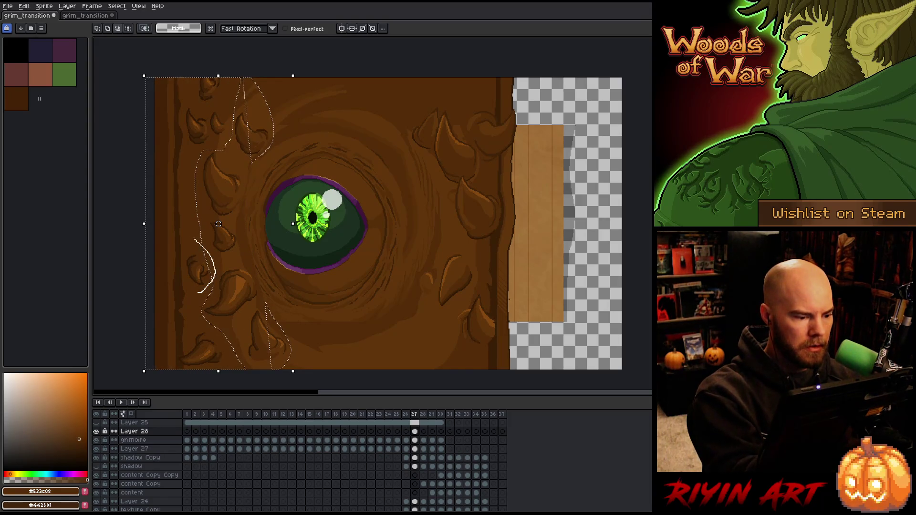
{"action": "left_click_drag", "start_coordinate": [199, 224], "coordinate": [192, 234]}
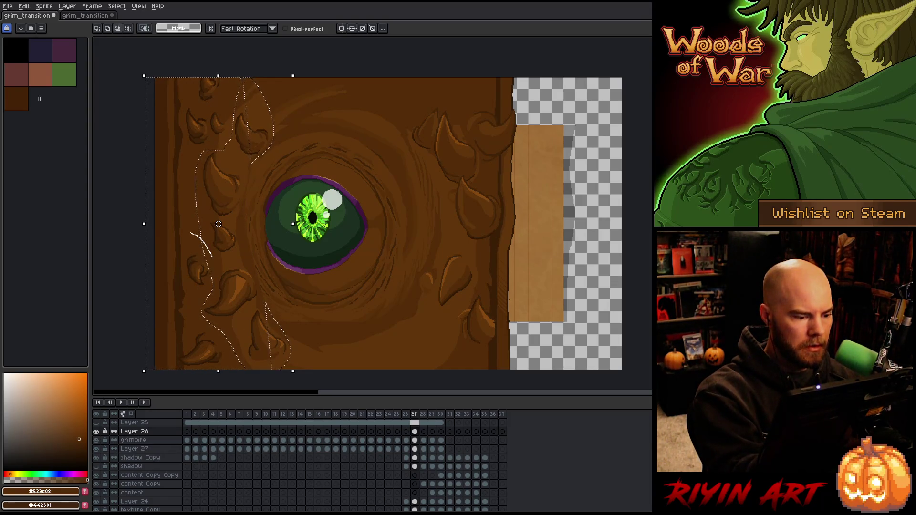
{"action": "left_click_drag", "start_coordinate": [191, 300], "coordinate": [192, 301]}
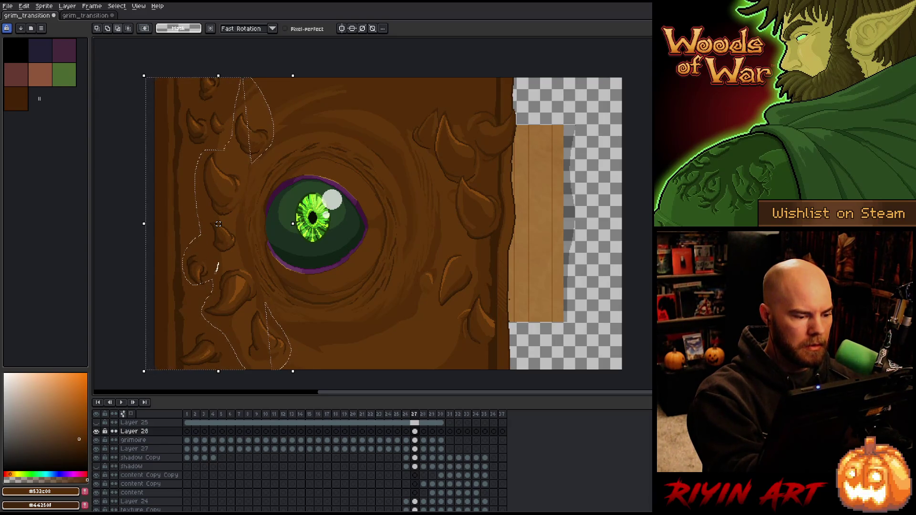
{"action": "left_click_drag", "start_coordinate": [219, 263], "coordinate": [215, 282]}
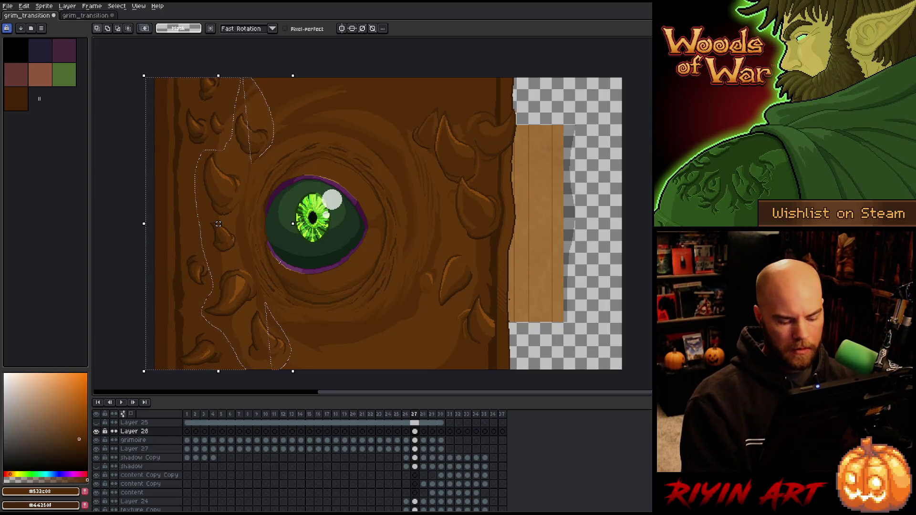
{"action": "left_click_drag", "start_coordinate": [210, 258], "coordinate": [285, 269]}
{"action": "mouse_move", "coordinate": [289, 163]}
{"action": "left_mouse_down"}
{"action": "mouse_move", "coordinate": [290, 105]}
{"action": "mouse_move", "coordinate": [279, 80]}
{"action": "mouse_move", "coordinate": [241, 124]}
{"action": "left_mouse_up"}
{"action": "left_click_drag", "start_coordinate": [252, 162], "coordinate": [268, 163]}
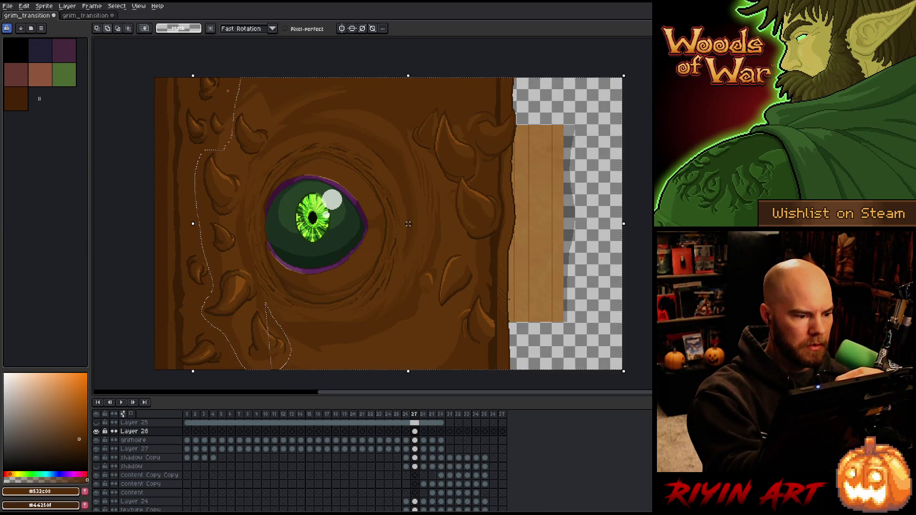
{"action": "left_click_drag", "start_coordinate": [191, 238], "coordinate": [208, 251]}
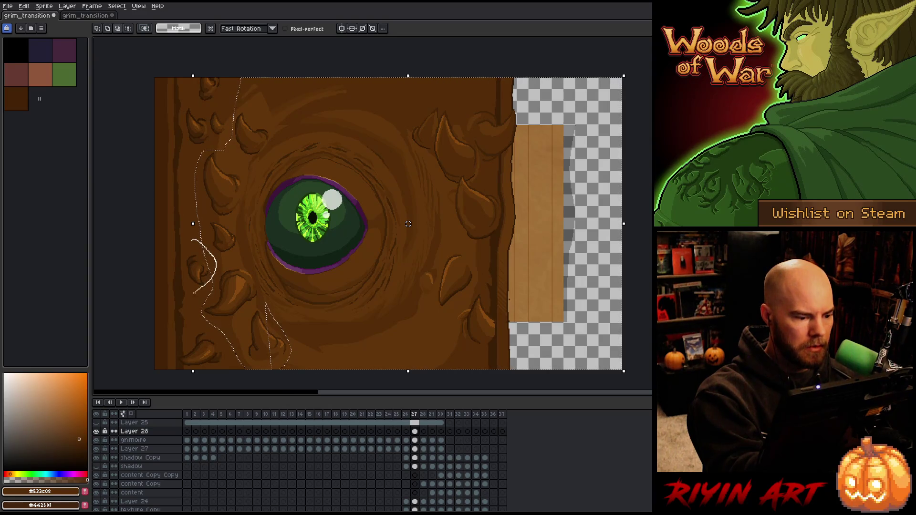
{"action": "left_click_drag", "start_coordinate": [194, 294], "coordinate": [202, 310]}
{"action": "mouse_move", "coordinate": [275, 318]}
{"action": "left_mouse_down"}
{"action": "mouse_move", "coordinate": [268, 351]}
{"action": "mouse_move", "coordinate": [253, 334]}
{"action": "mouse_move", "coordinate": [263, 306]}
{"action": "left_mouse_up"}
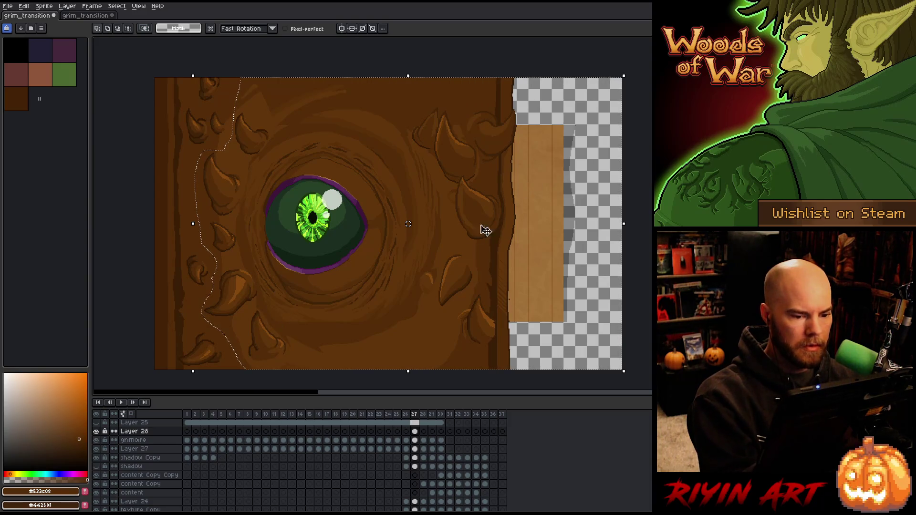
Step: Nudge the selected thorns a few pixels, commit them, and deselect
{"action": "left_click_drag", "start_coordinate": [364, 354], "coordinate": [359, 353]}
{"action": "key", "text": "Return"}
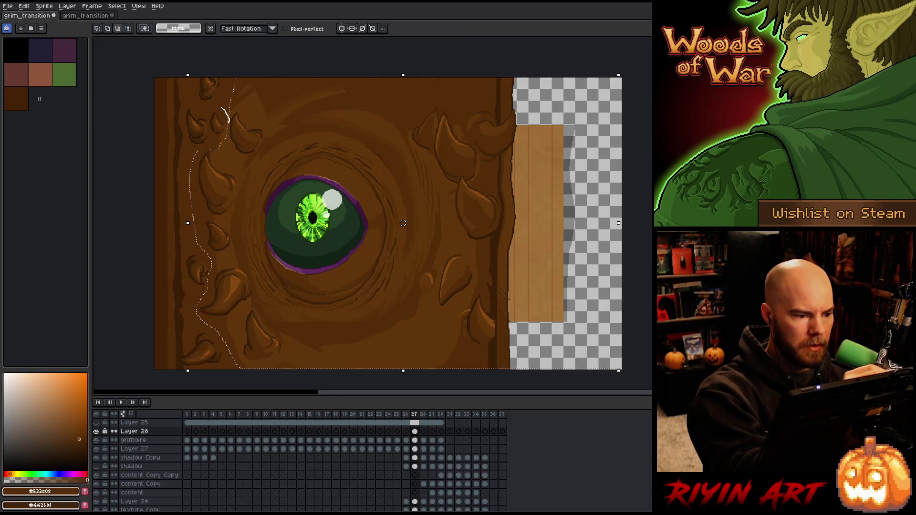
{"action": "key", "text": "b"}
{"action": "key", "text": "ctrl+d"}
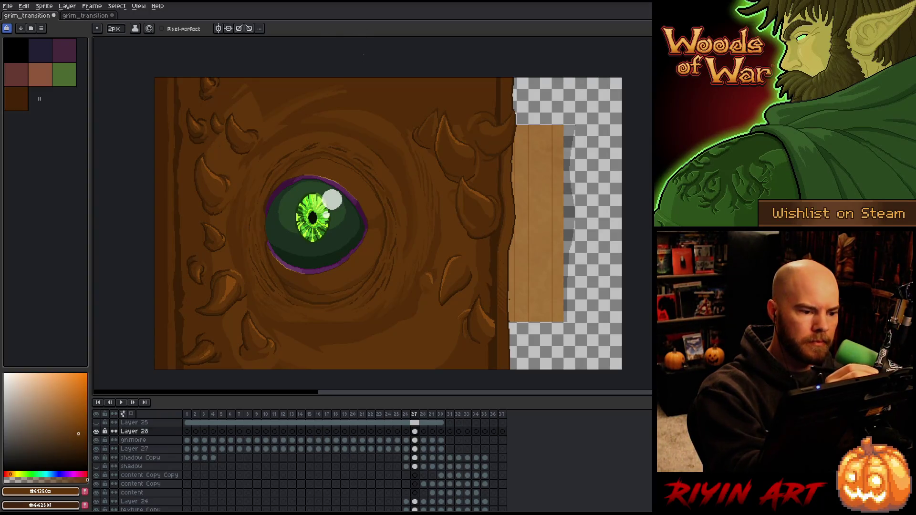
Step: Compare frames 26 and 27, then merge Layer 28 down into the grimoire layer
{"action": "key", "text": "comma"}
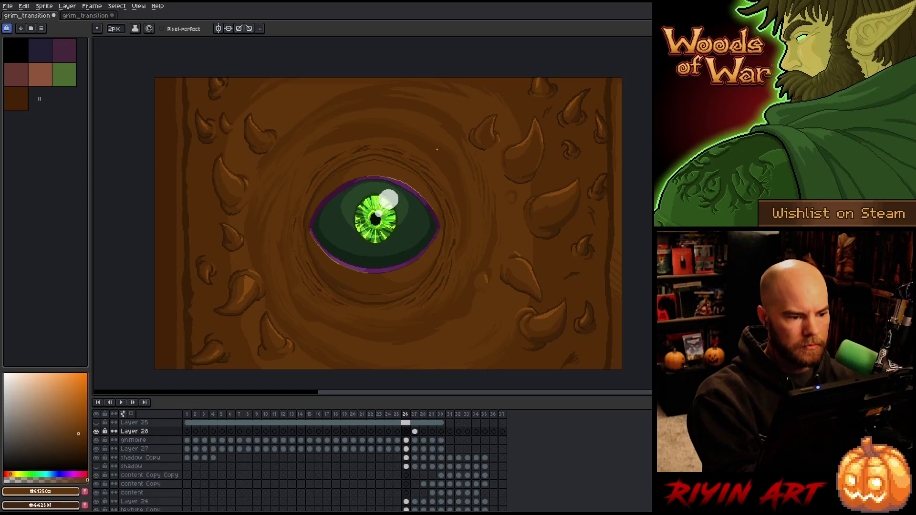
{"action": "key", "text": "period"}
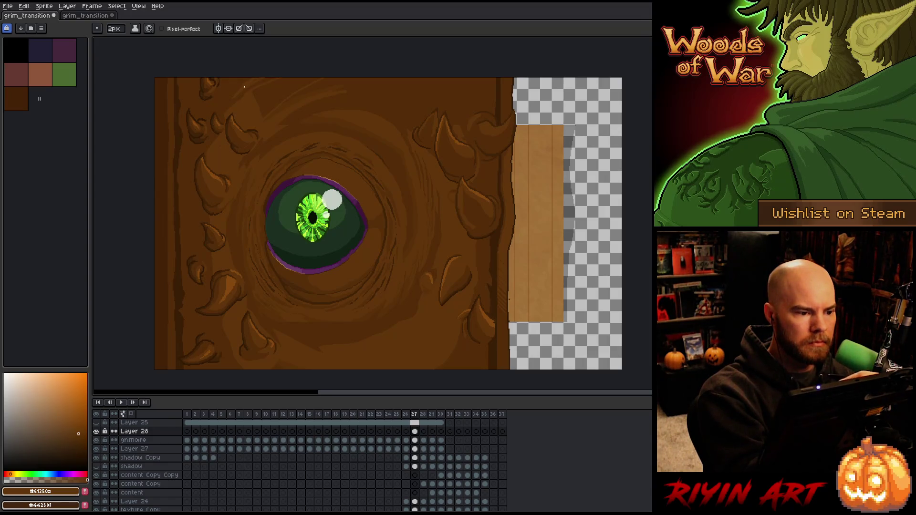
{"action": "key", "text": "g"}
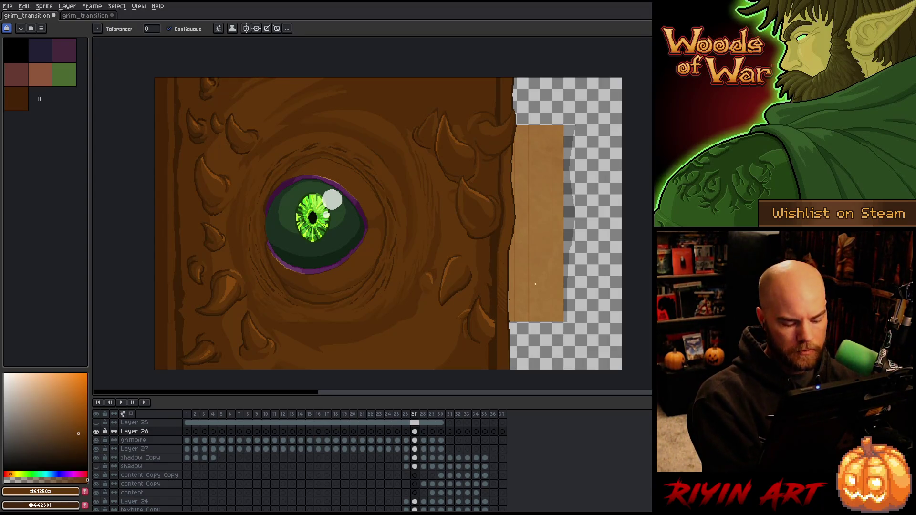
{"action": "key", "text": "b"}
{"action": "key", "text": "comma"}
{"action": "key", "text": "period"}
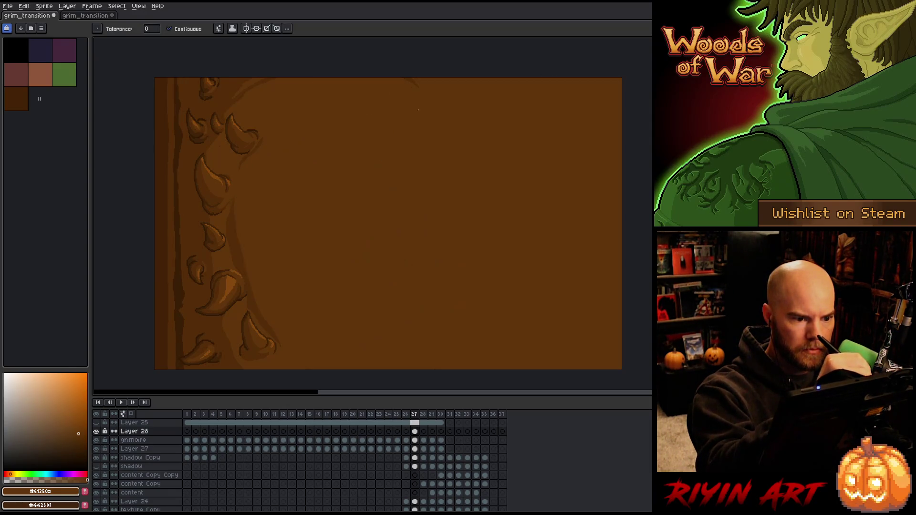
{"action": "key", "text": "ctrl"}
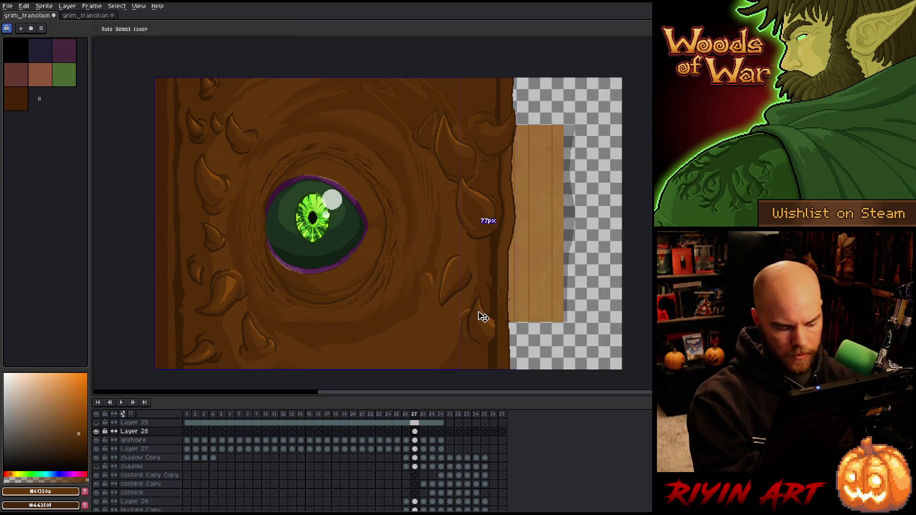
{"action": "key", "text": "ctrl+e"}
{"action": "key", "text": "w"}
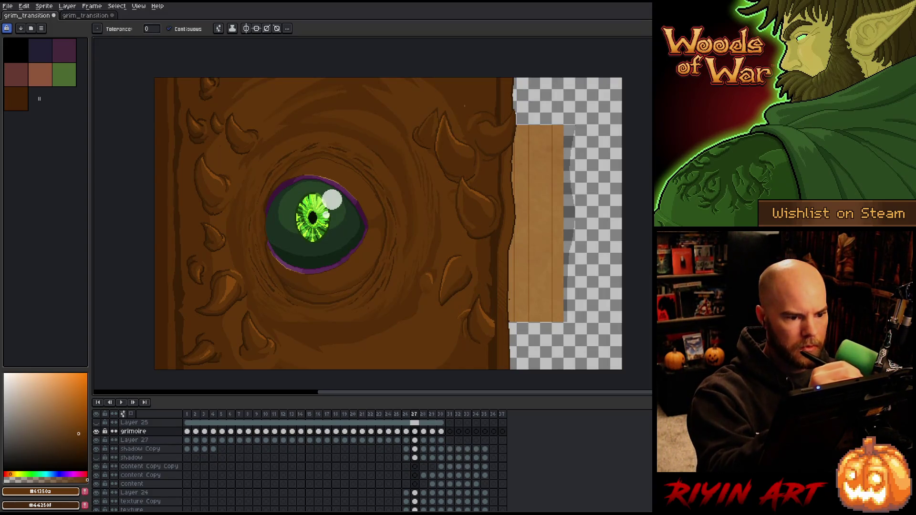
Step: Undo a trial brown fill on the right edge, retouch browns on the cover, and save
{"action": "left_click", "coordinate": [568, 225]}
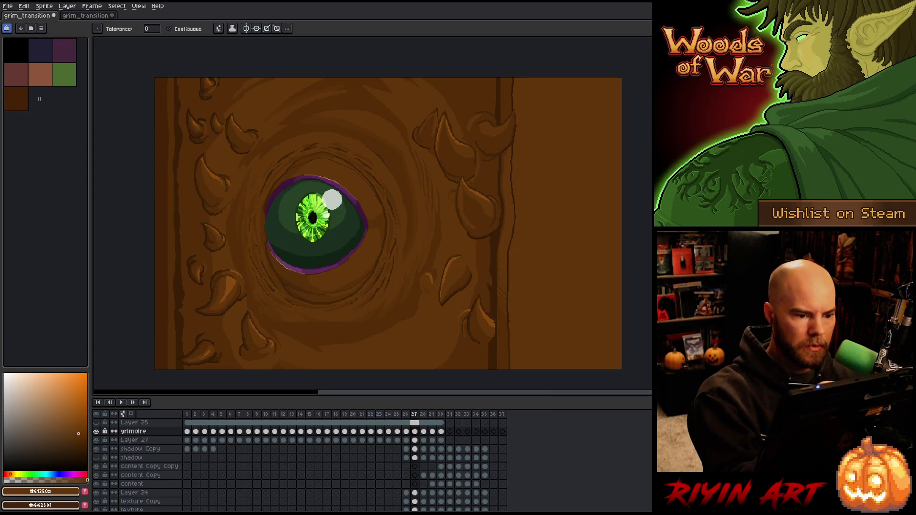
{"action": "key", "text": "ctrl+z"}
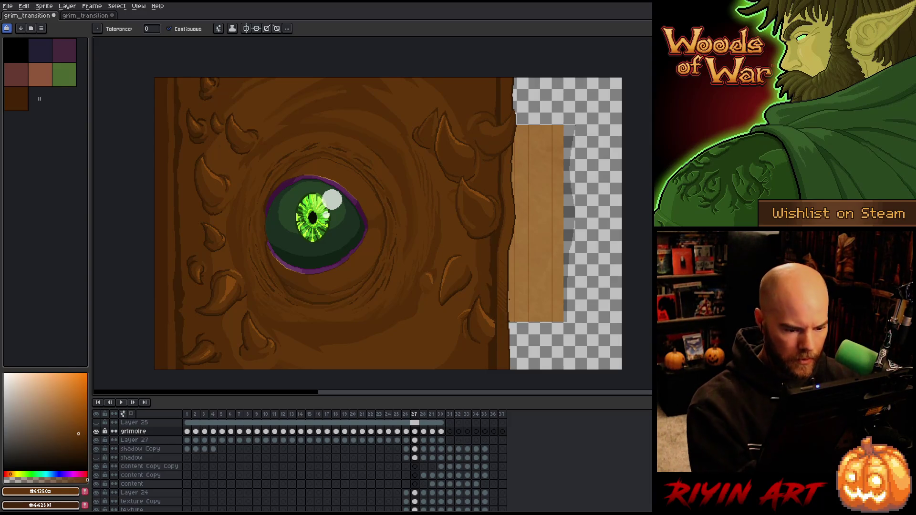
{"action": "key", "text": "b"}
{"action": "left_click", "coordinate": [465, 316], "text": "alt"}
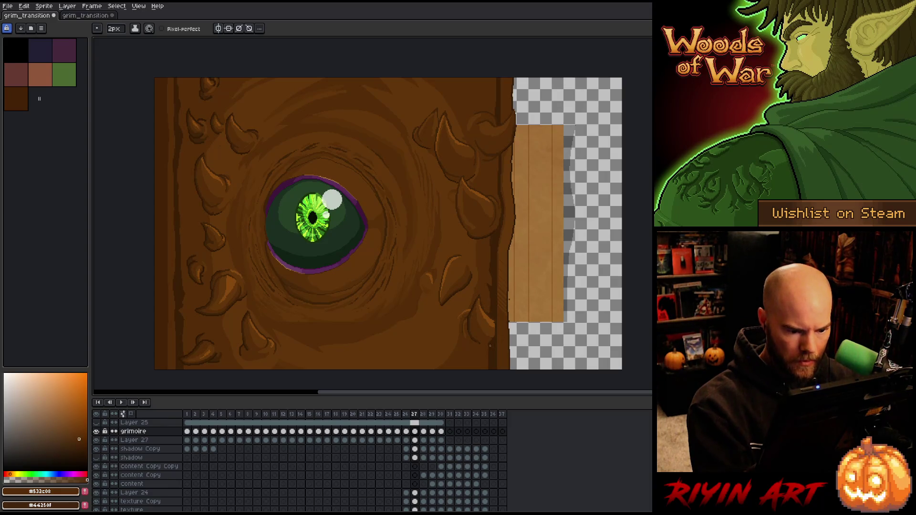
{"action": "left_click", "coordinate": [490, 346], "text": "alt"}
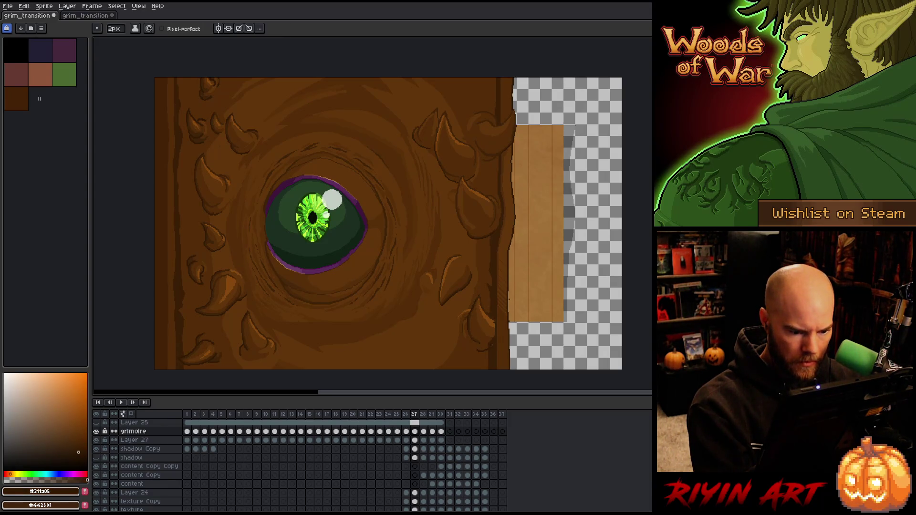
{"action": "left_click", "coordinate": [494, 346], "text": "alt"}
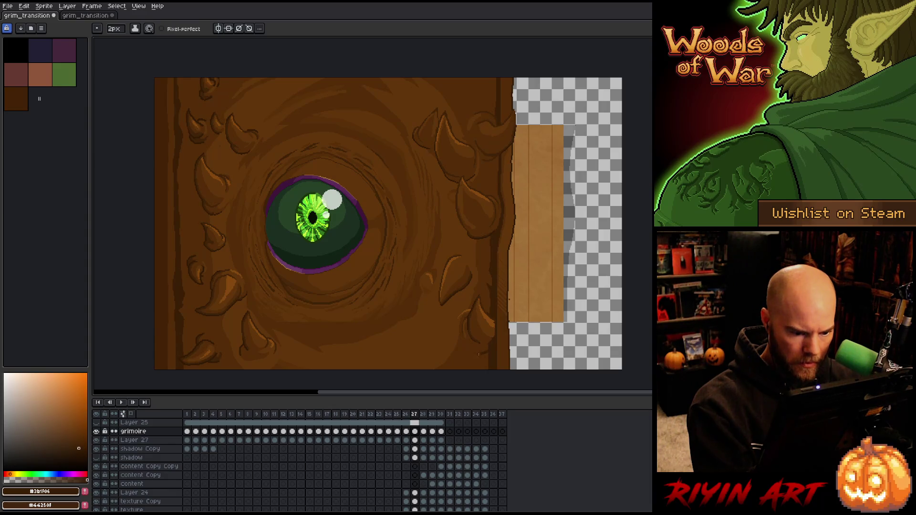
{"action": "left_click", "coordinate": [487, 345], "text": "alt"}
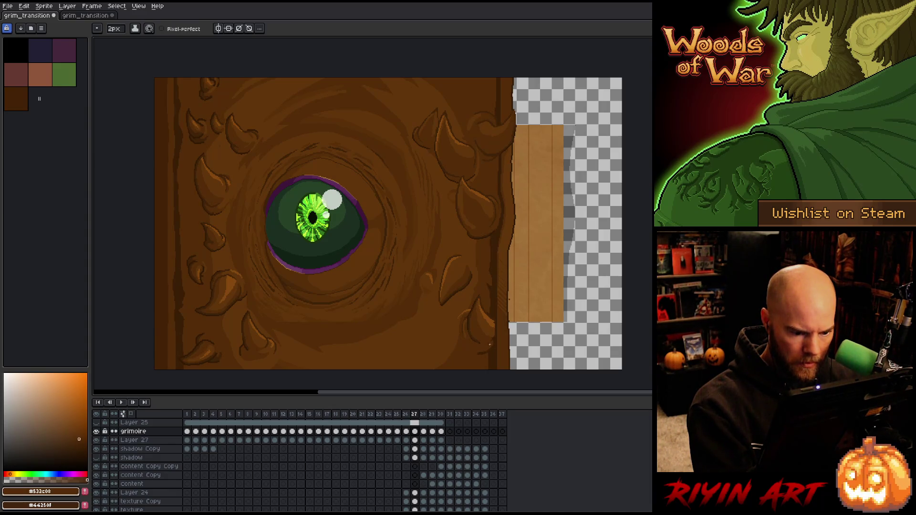
{"action": "left_click", "coordinate": [491, 344], "text": "alt"}
{"action": "left_click", "coordinate": [483, 344], "text": "alt"}
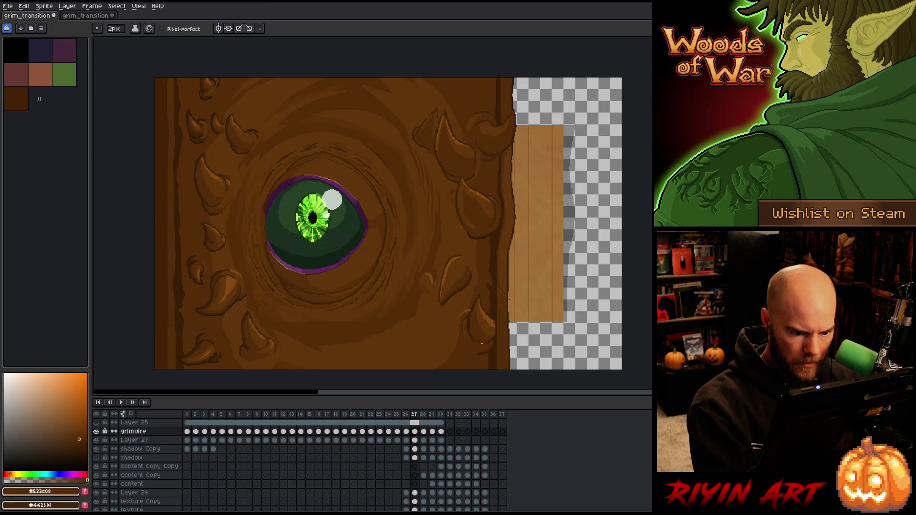
{"action": "key", "text": "ctrl+s"}
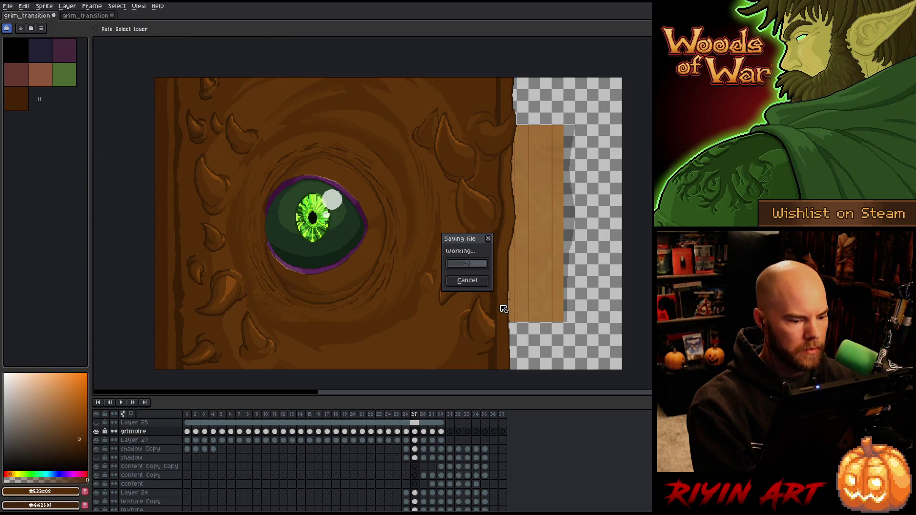
Step: Flip repeatedly between frames 26 and 27 to compare the opening cover
{"action": "key", "text": "Left"}
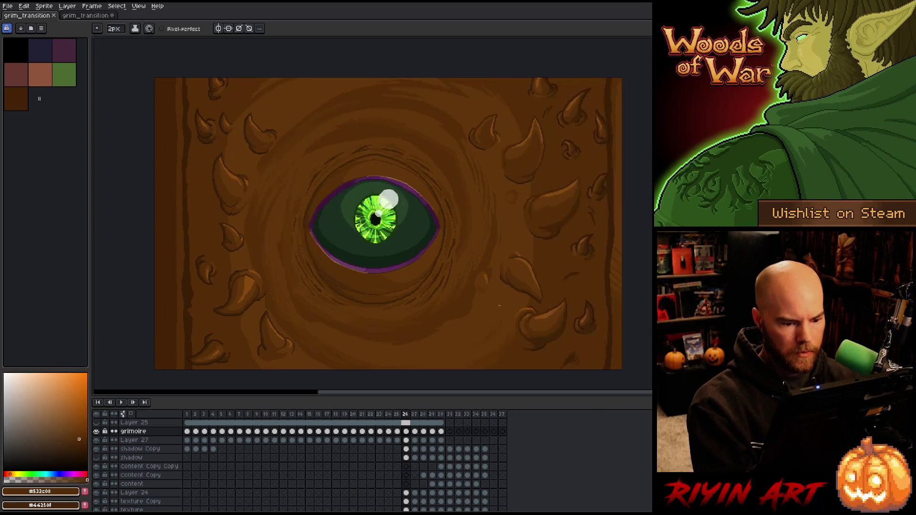
{"action": "left_click", "coordinate": [573, 358], "text": "alt"}
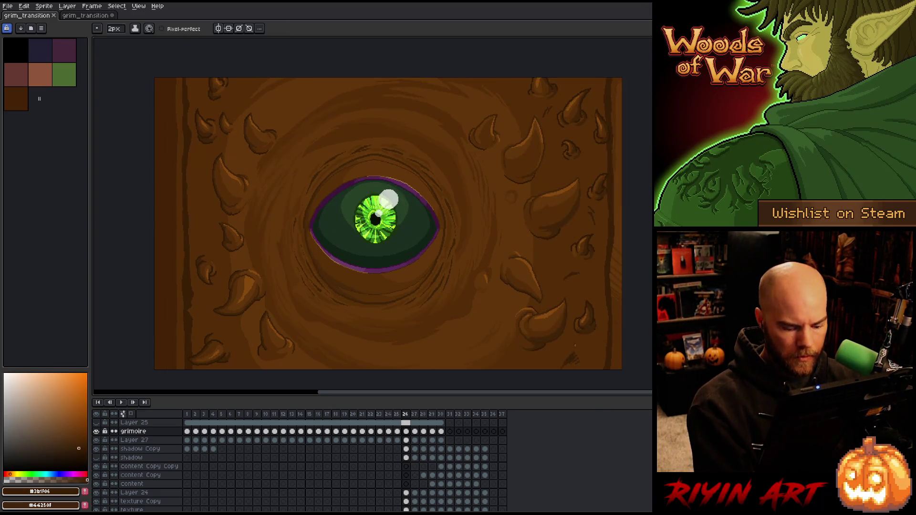
{"action": "key", "text": "Right"}
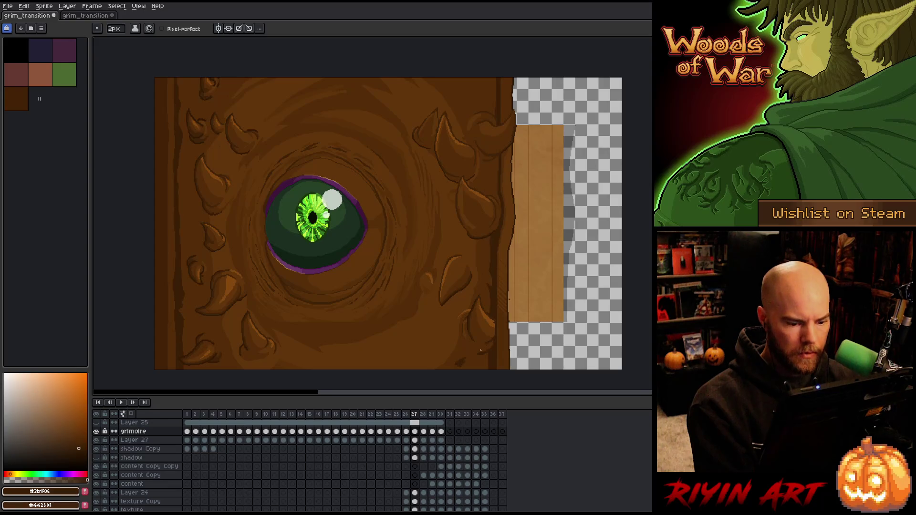
{"action": "key", "text": "Left"}
{"action": "key", "text": "Right"}
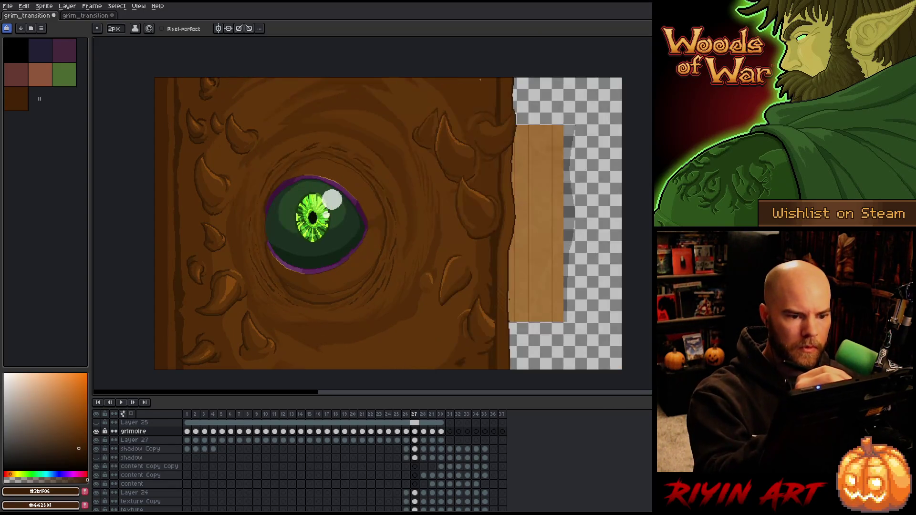
{"action": "key", "text": "Left"}
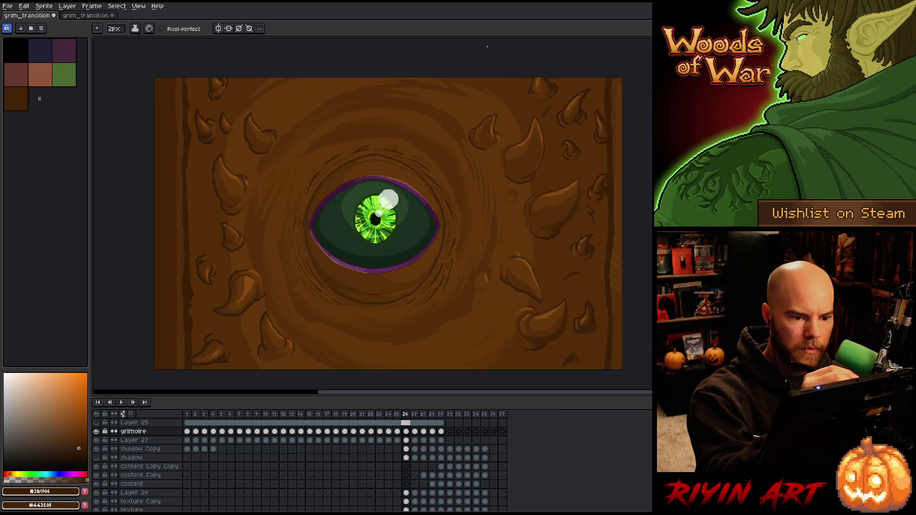
{"action": "key", "text": "Right"}
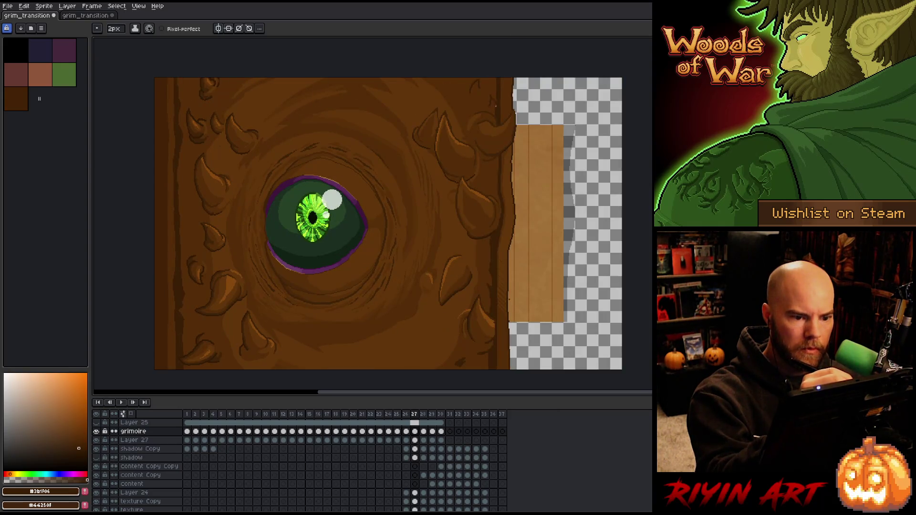
{"action": "key", "text": "Left"}
{"action": "key", "text": "Right"}
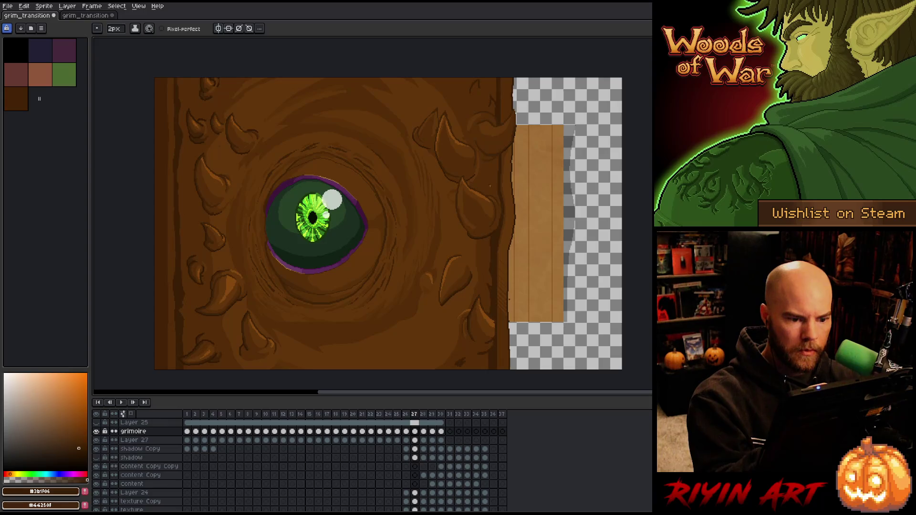
{"action": "key", "text": "Left"}
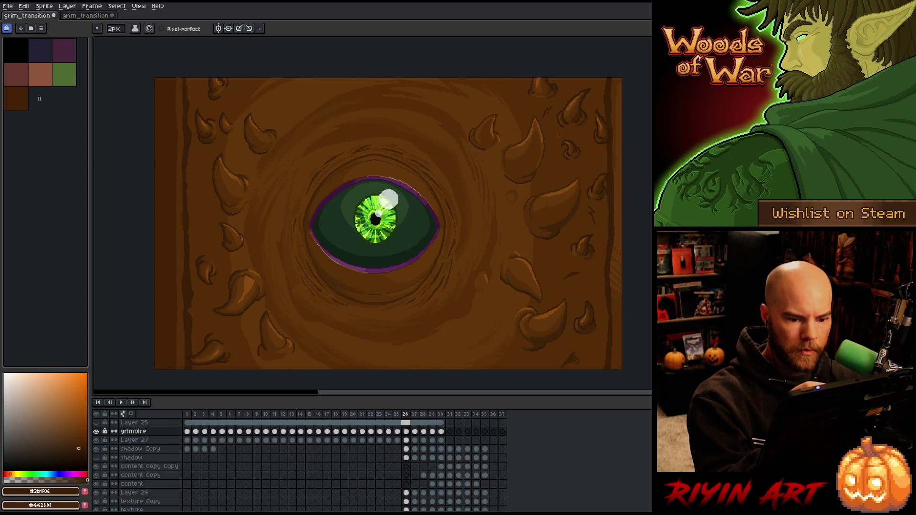
{"action": "key", "text": "Right"}
{"action": "key", "text": "Left"}
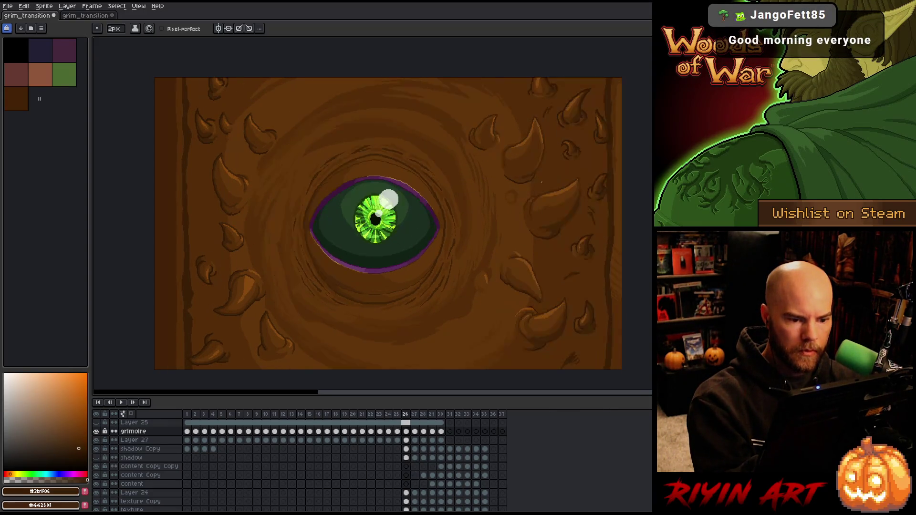
{"action": "key", "text": "Right"}
{"action": "key", "text": "Left"}
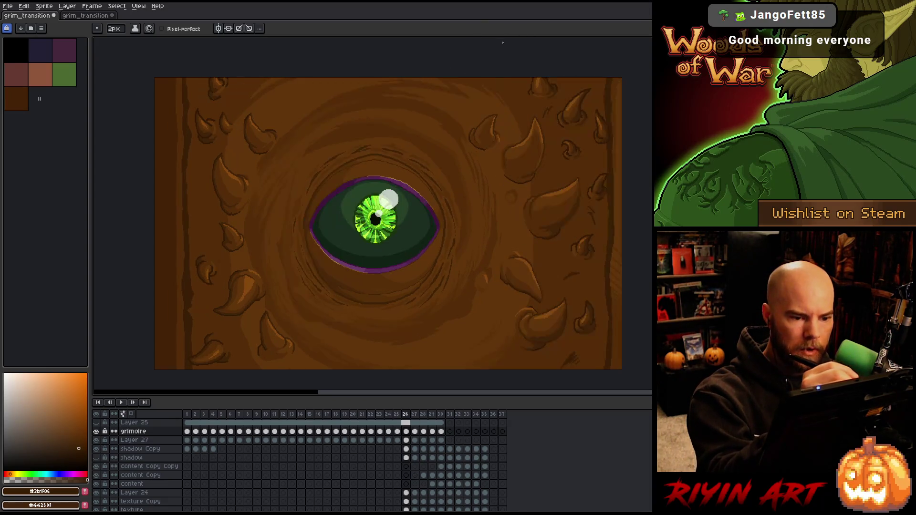
{"action": "key", "text": "Right"}
{"action": "key", "text": "Left"}
Step: Sample the darkest and lighter browns from frame 26 for painting on frame 27
{"action": "key", "text": "i"}
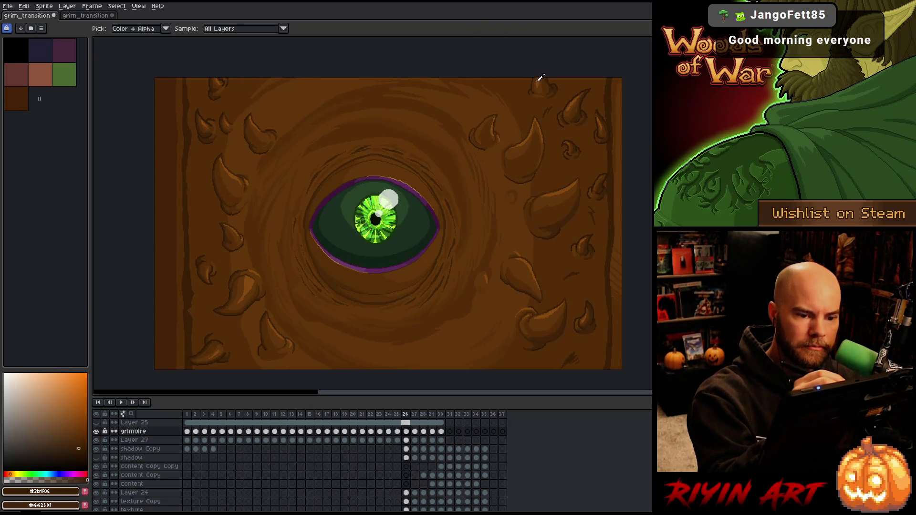
{"action": "left_click", "coordinate": [540, 78]}
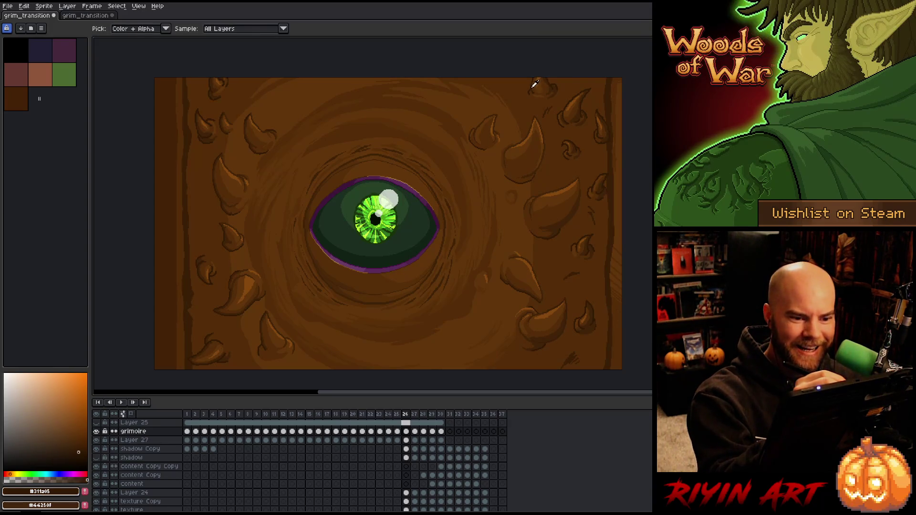
{"action": "key", "text": "b"}
{"action": "key", "text": "Right"}
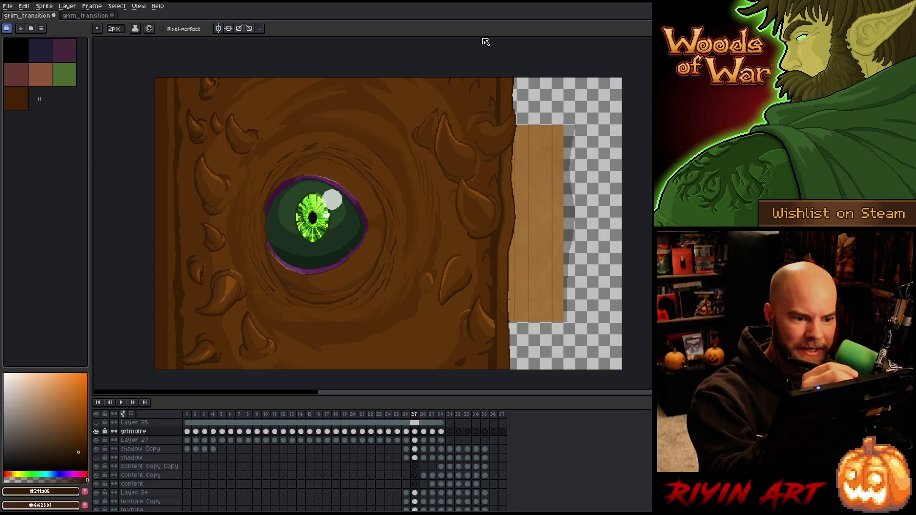
{"action": "key", "text": "Left"}
{"action": "key", "text": "i"}
{"action": "left_click", "coordinate": [520, 150]}
{"action": "key", "text": "b"}
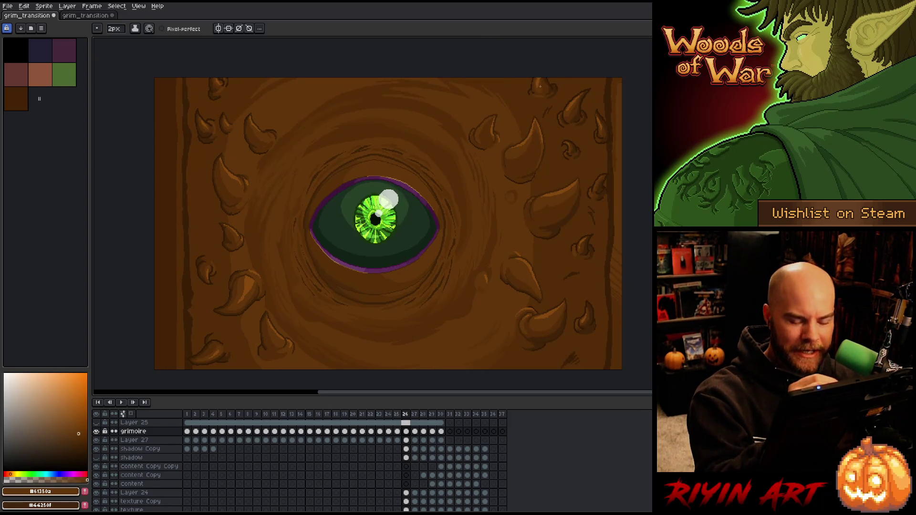
{"action": "key", "text": "Right"}
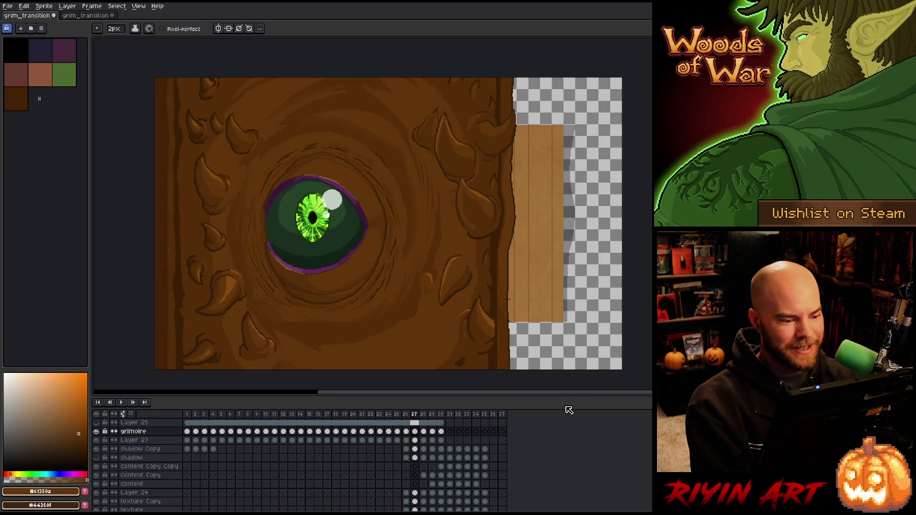
Step: Preview frames 26 through 28, then add a new empty layer above grimoire
{"action": "key", "text": "Left"}
{"action": "key", "text": "Right"}
{"action": "key", "text": "Left"}
{"action": "key", "text": "Left"}
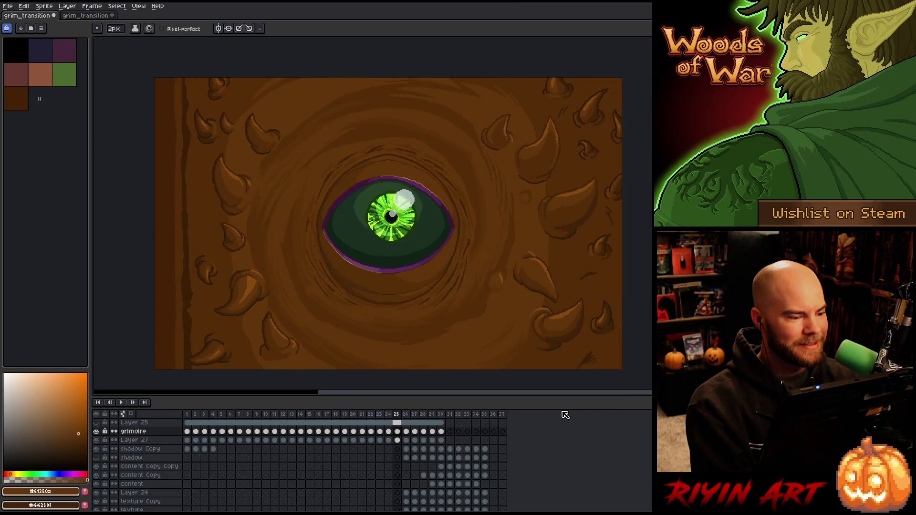
{"action": "key", "text": "Left"}
{"action": "key", "text": "Right"}
{"action": "key", "text": "Right"}
{"action": "key", "text": "Right"}
{"action": "key", "text": "Right"}
{"action": "key", "text": "Left"}
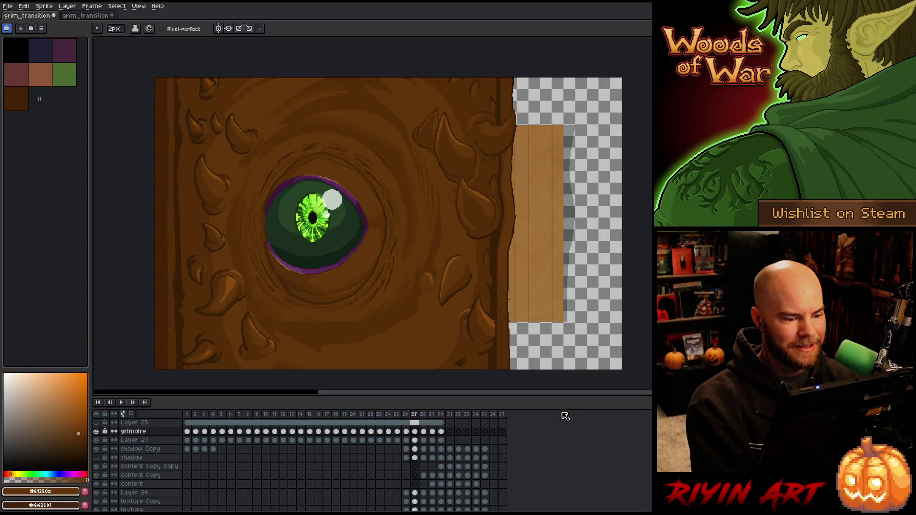
{"action": "key", "text": "Left"}
{"action": "key", "text": "Right"}
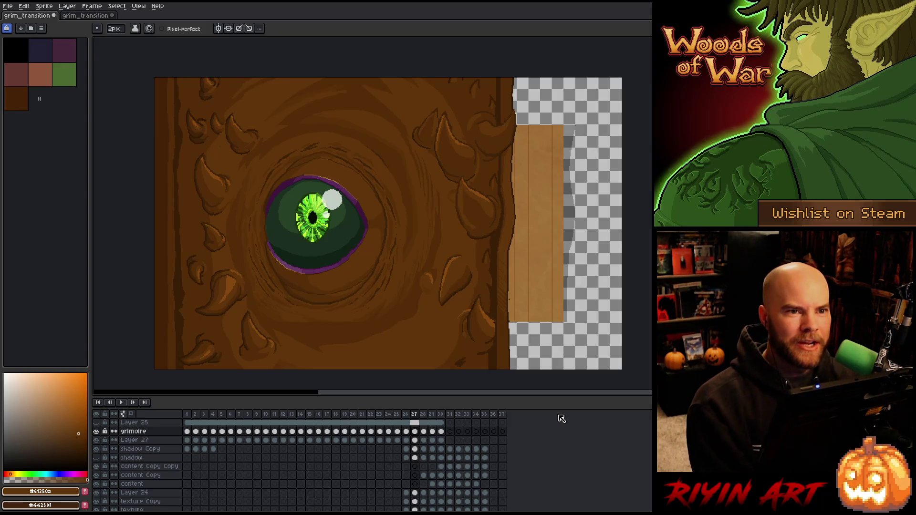
{"action": "key", "text": "Left"}
{"action": "key", "text": "Right"}
{"action": "key", "text": "Left"}
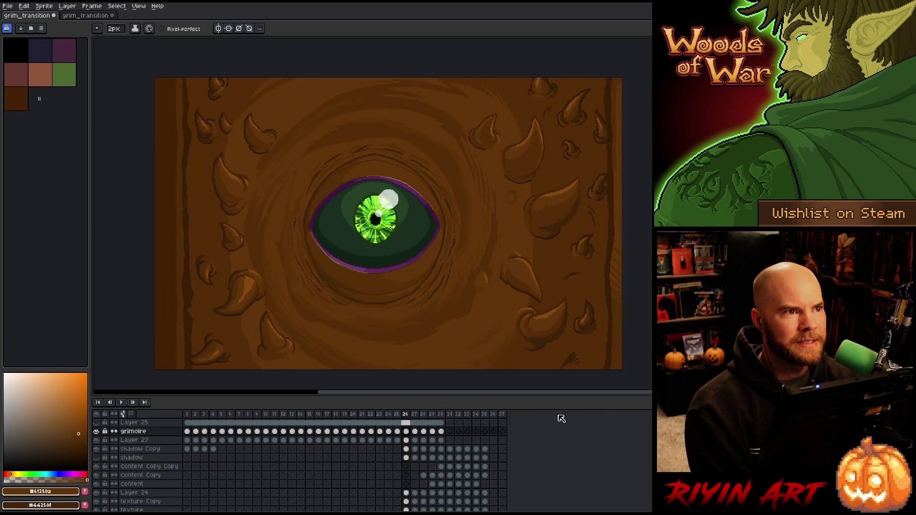
{"action": "key", "text": "Right"}
{"action": "key", "text": "Left"}
{"action": "key", "text": "Right"}
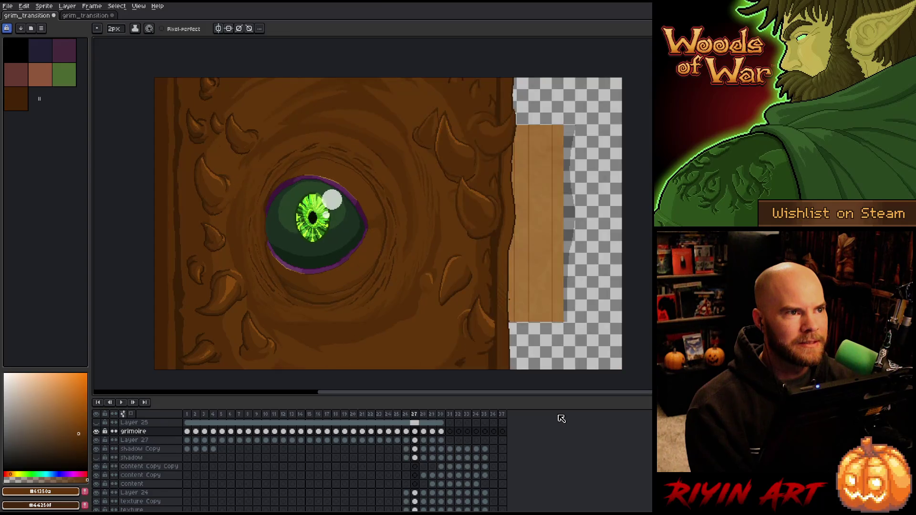
{"action": "key", "text": "Right"}
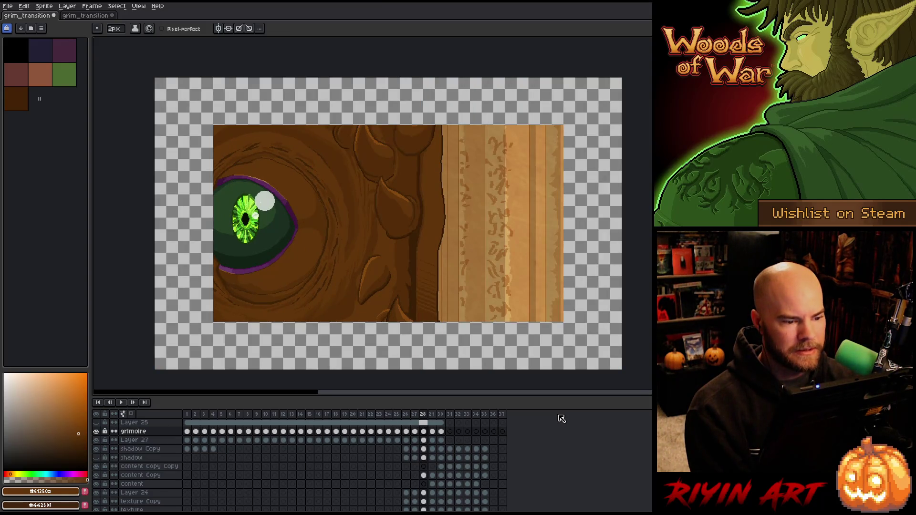
{"action": "key", "text": "Left"}
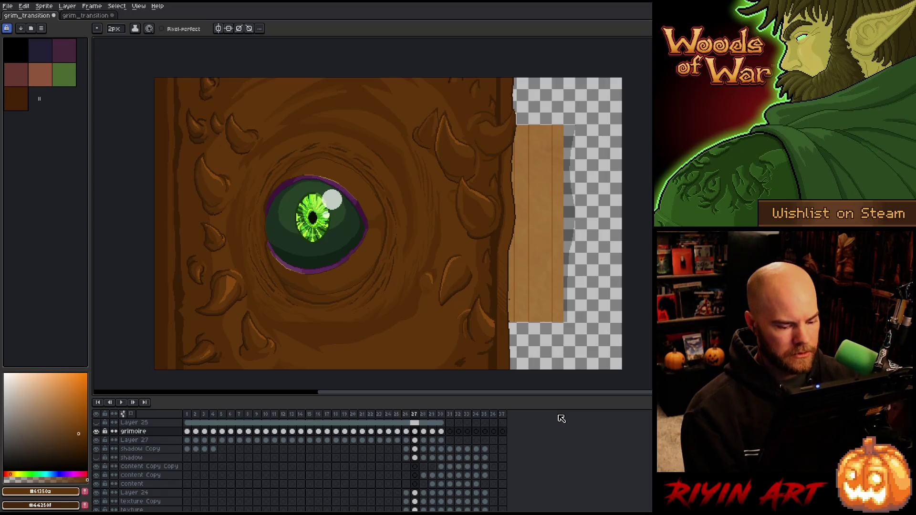
{"action": "key", "text": "shift+n"}
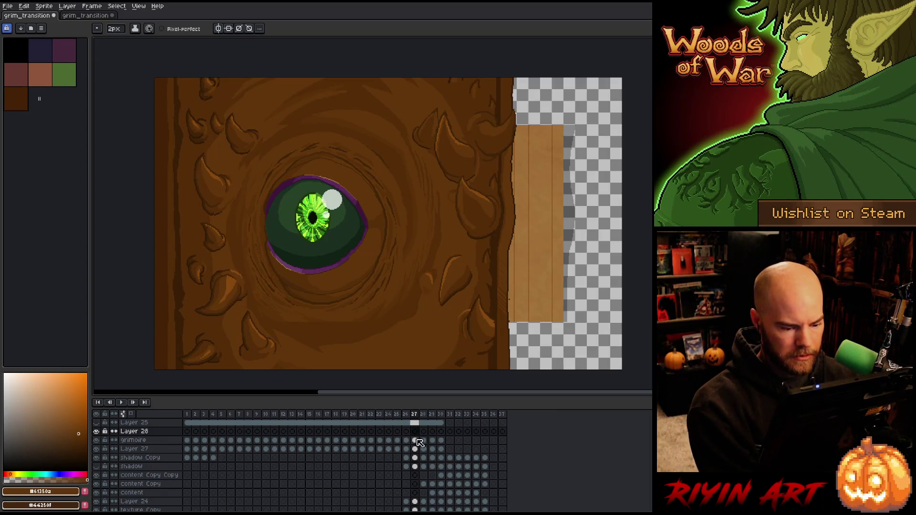
Step: On frame 28, select a tall middle strip of the cover and delete it to transparency
{"action": "left_click", "coordinate": [415, 441]}
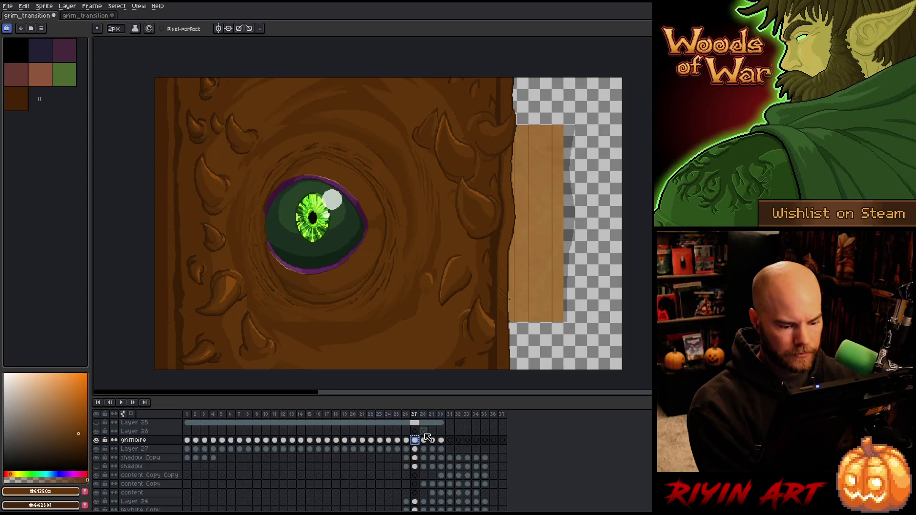
{"action": "left_click", "coordinate": [423, 432]}
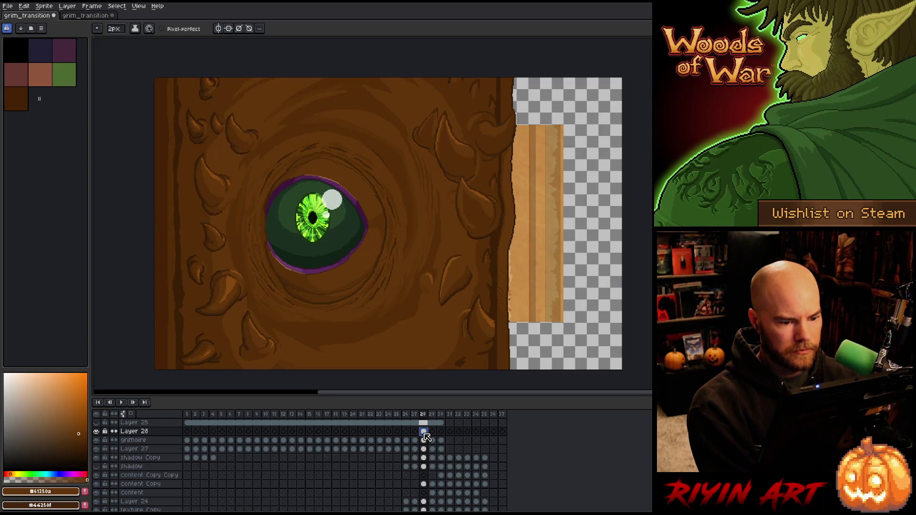
{"action": "key", "text": "m"}
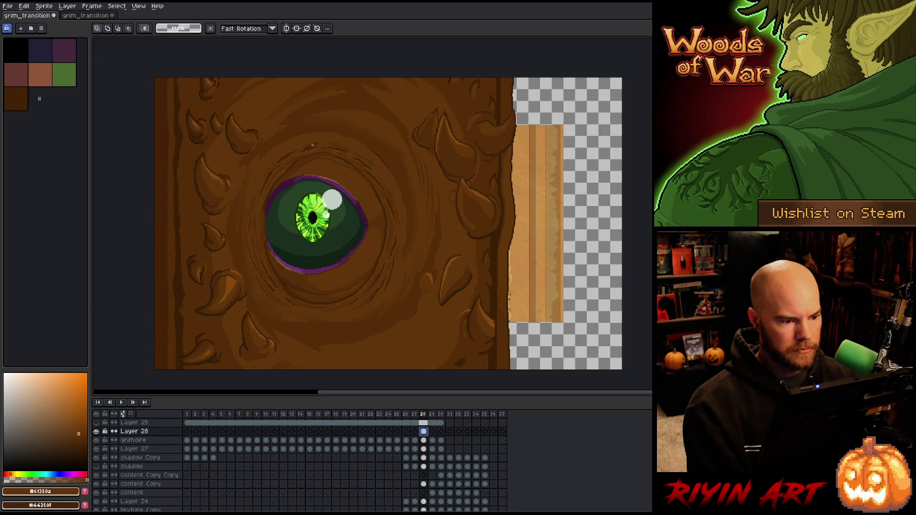
{"action": "mouse_move", "coordinate": [401, 67]}
{"action": "left_mouse_down"}
{"action": "mouse_move", "coordinate": [313, 372]}
{"action": "mouse_move", "coordinate": [274, 388]}
{"action": "left_mouse_up"}
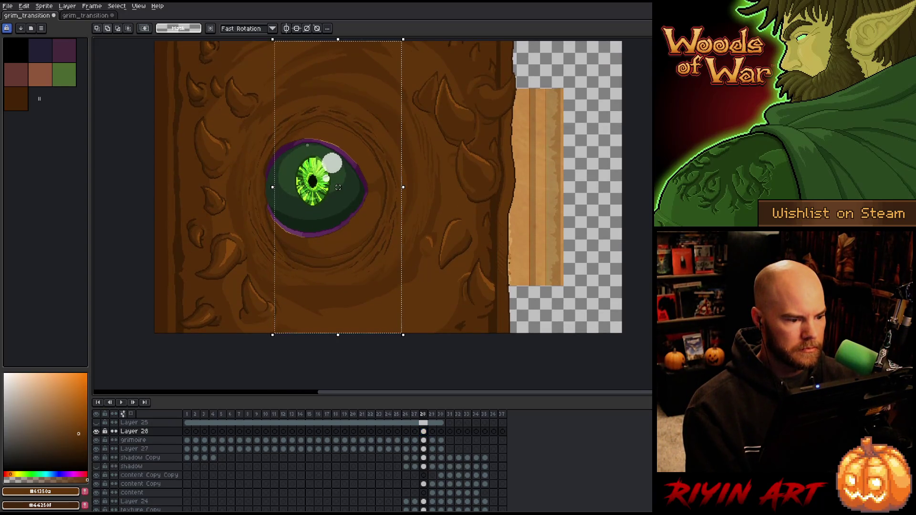
{"action": "left_click_drag", "start_coordinate": [309, 130], "coordinate": [253, 267]}
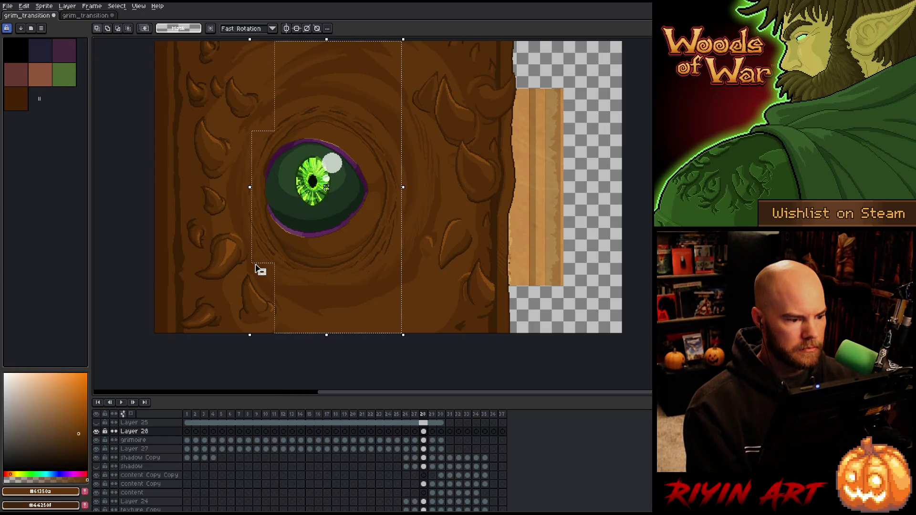
{"action": "key", "text": "Delete"}
Step: Recentre the view, deselect, and select and drag the right cover strip left
{"action": "scroll", "coordinate": [325, 260], "scroll_direction": "down", "scroll_amount": 2}
{"action": "scroll", "coordinate": [330, 253], "scroll_direction": "up", "scroll_amount": 2}
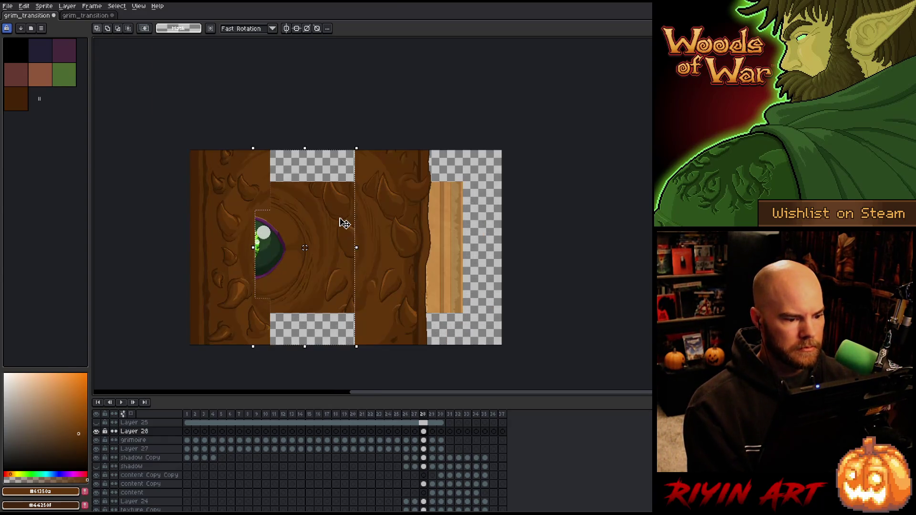
{"action": "left_click_drag", "start_coordinate": [344, 221], "coordinate": [352, 250]}
{"action": "key", "text": "ctrl+d"}
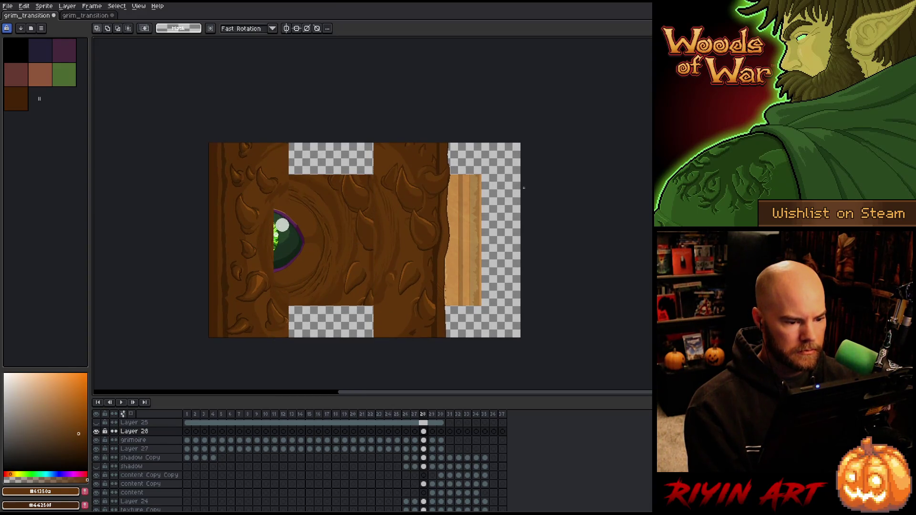
{"action": "mouse_move", "coordinate": [497, 105]}
{"action": "left_mouse_down"}
{"action": "mouse_move", "coordinate": [388, 334]}
{"action": "mouse_move", "coordinate": [352, 344]}
{"action": "mouse_move", "coordinate": [351, 364]}
{"action": "left_mouse_up"}
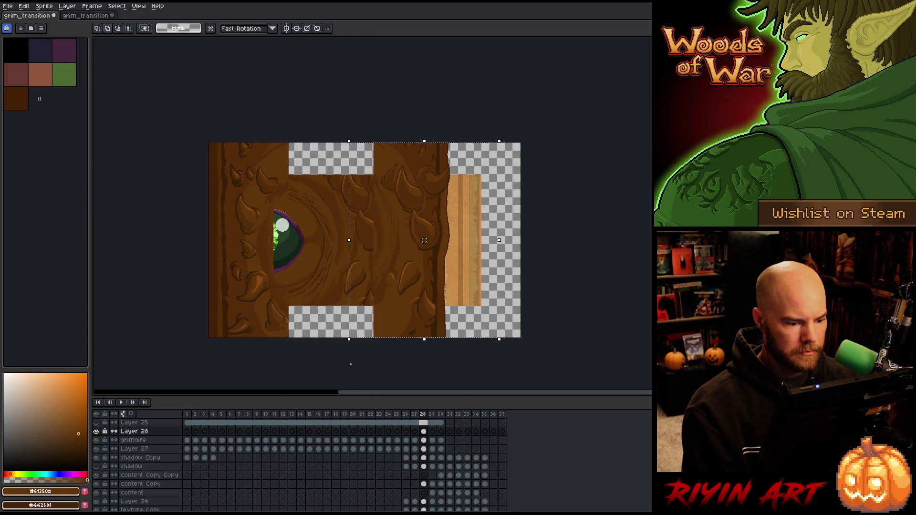
Step: Nudge the right cover section left, ease it back slightly right, and commit it
{"action": "key", "text": "shift+Left"}
{"action": "key", "text": "shift+Left"}
{"action": "key", "text": "shift+Left"}
{"action": "key", "text": "shift+Left"}
{"action": "key", "text": "shift+Left"}
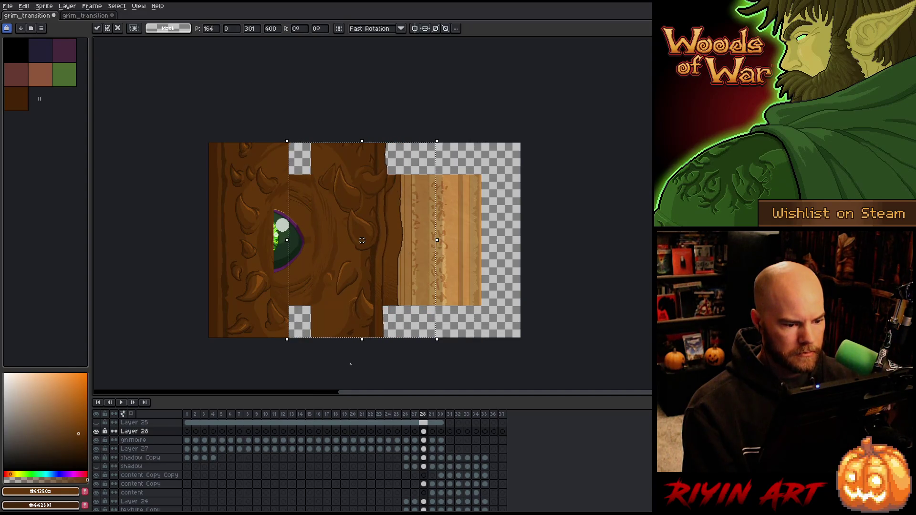
{"action": "key", "text": "shift+Right"}
{"action": "key", "text": "shift+Right"}
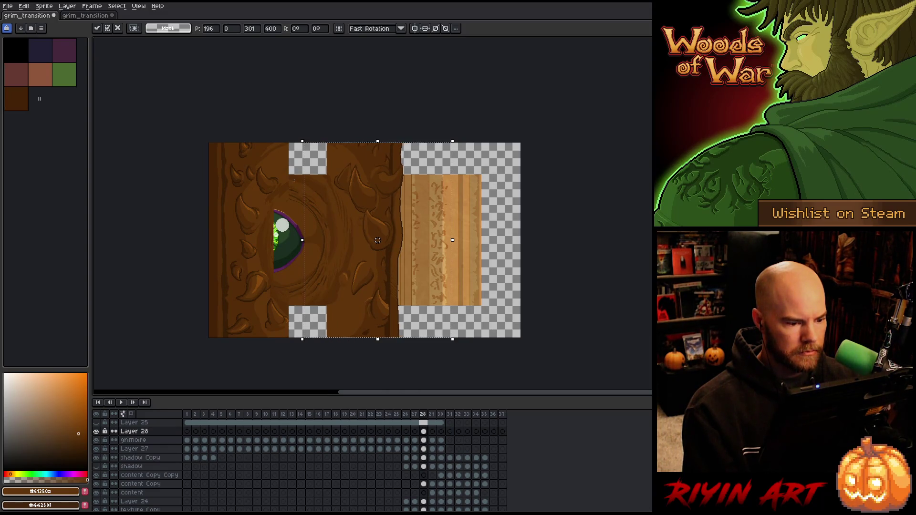
{"action": "key", "text": "ctrl+d"}
{"action": "key", "text": "b"}
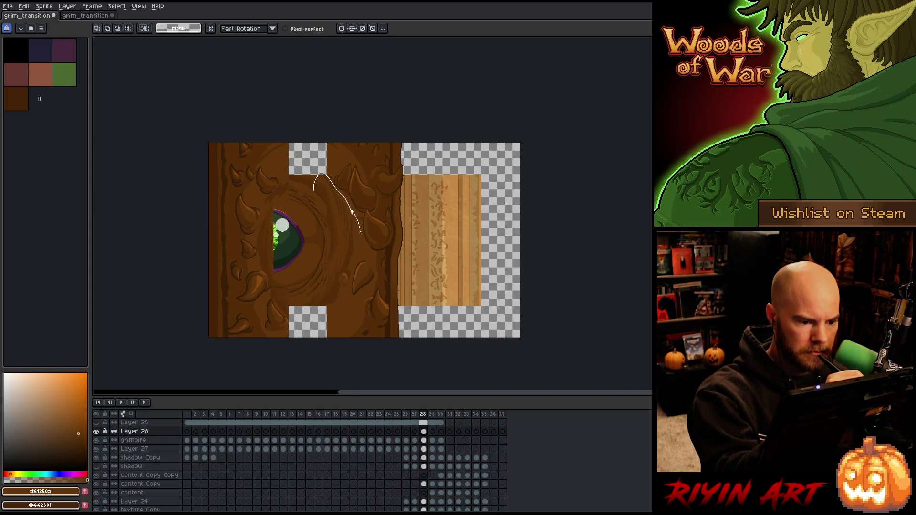
Step: Lasso the left cover section along a jagged cut line
{"action": "left_click_drag", "start_coordinate": [360, 232], "coordinate": [361, 249]}
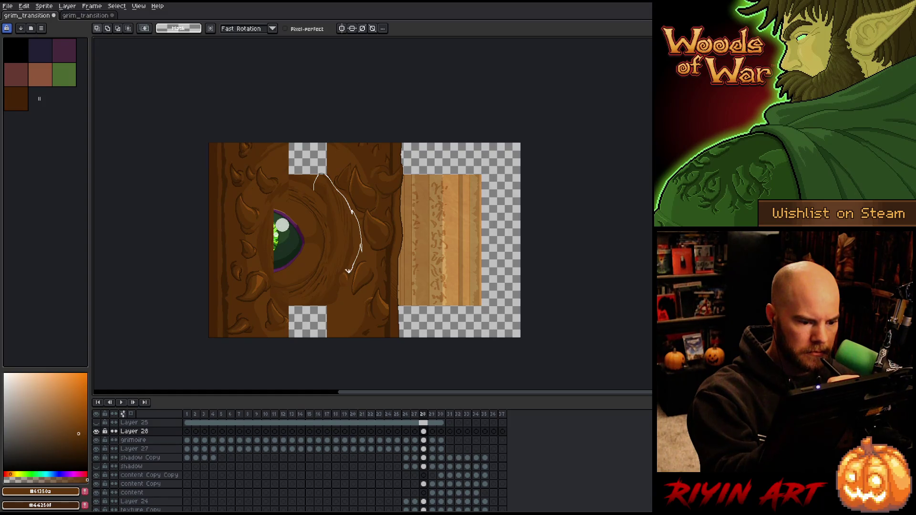
{"action": "mouse_move", "coordinate": [314, 189]}
{"action": "left_mouse_down"}
{"action": "mouse_move", "coordinate": [297, 257]}
{"action": "mouse_move", "coordinate": [315, 315]}
{"action": "left_mouse_up"}
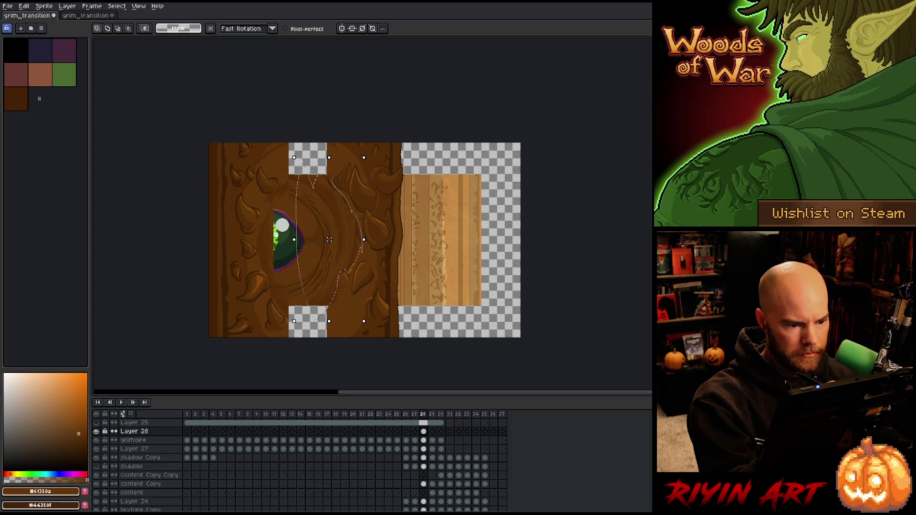
{"action": "mouse_move", "coordinate": [409, 210]}
{"action": "left_mouse_down"}
{"action": "mouse_move", "coordinate": [383, 207]}
{"action": "mouse_move", "coordinate": [365, 170]}
{"action": "mouse_move", "coordinate": [361, 252]}
{"action": "mouse_move", "coordinate": [337, 189]}
{"action": "mouse_move", "coordinate": [353, 159]}
{"action": "left_mouse_up"}
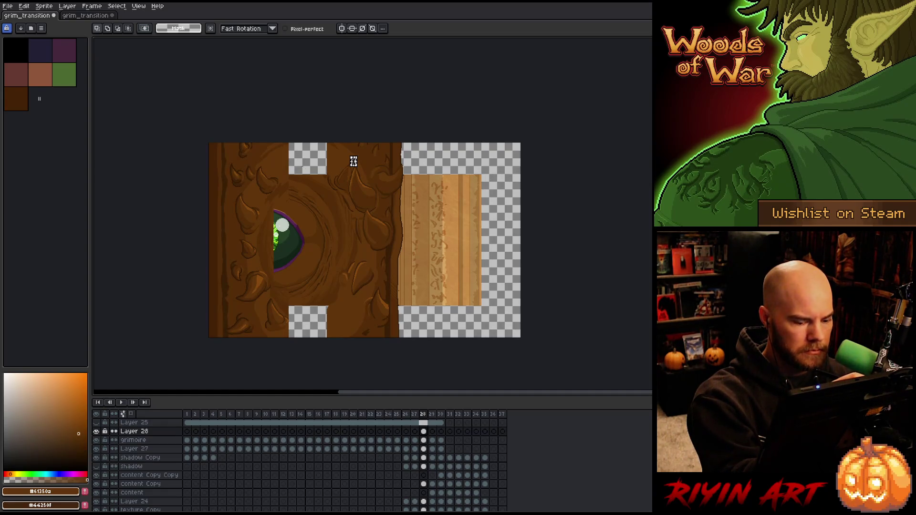
{"action": "mouse_move", "coordinate": [304, 143]}
{"action": "left_mouse_down"}
{"action": "mouse_move", "coordinate": [308, 341]}
{"action": "mouse_move", "coordinate": [186, 362]}
{"action": "mouse_move", "coordinate": [200, 140]}
{"action": "mouse_move", "coordinate": [304, 141]}
{"action": "left_mouse_up"}
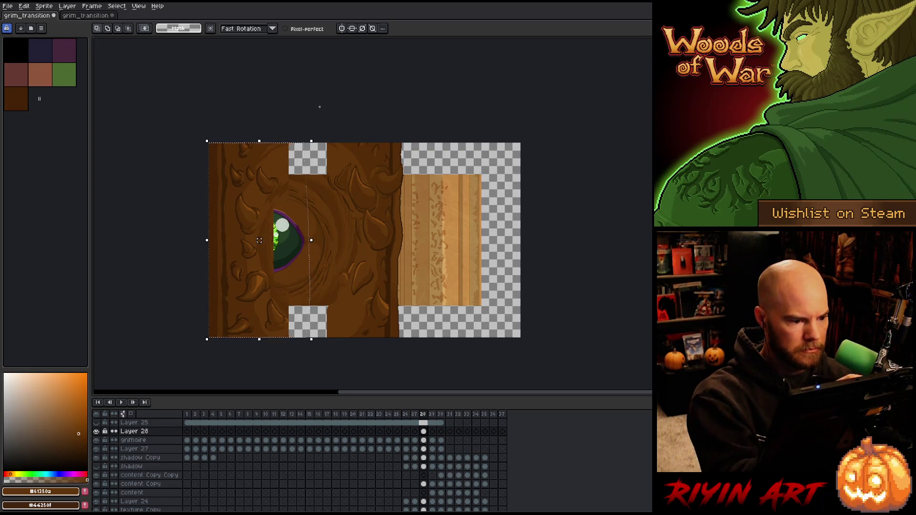
{"action": "left_click_drag", "start_coordinate": [285, 143], "coordinate": [263, 158]}
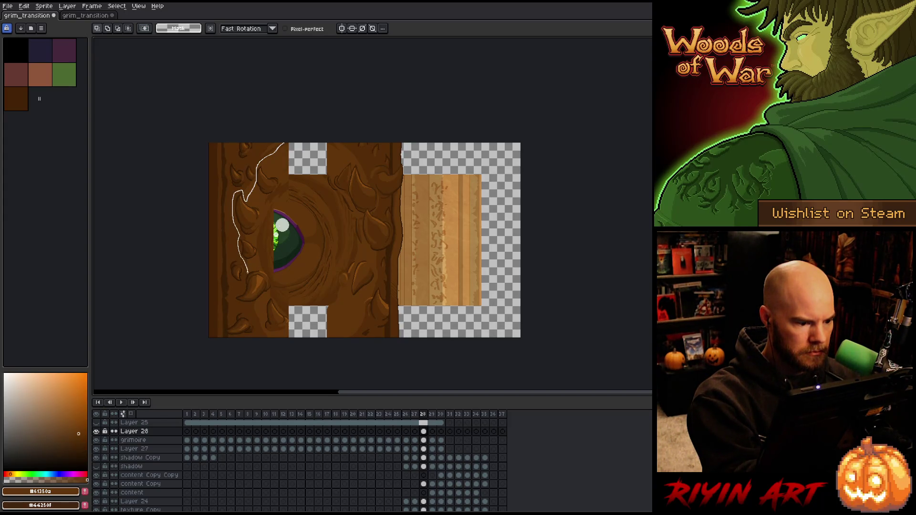
{"action": "mouse_move", "coordinate": [241, 306]}
{"action": "left_mouse_down"}
{"action": "mouse_move", "coordinate": [253, 330]}
{"action": "mouse_move", "coordinate": [291, 337]}
{"action": "mouse_move", "coordinate": [306, 191]}
{"action": "mouse_move", "coordinate": [286, 161]}
{"action": "mouse_move", "coordinate": [280, 171]}
{"action": "left_mouse_up"}
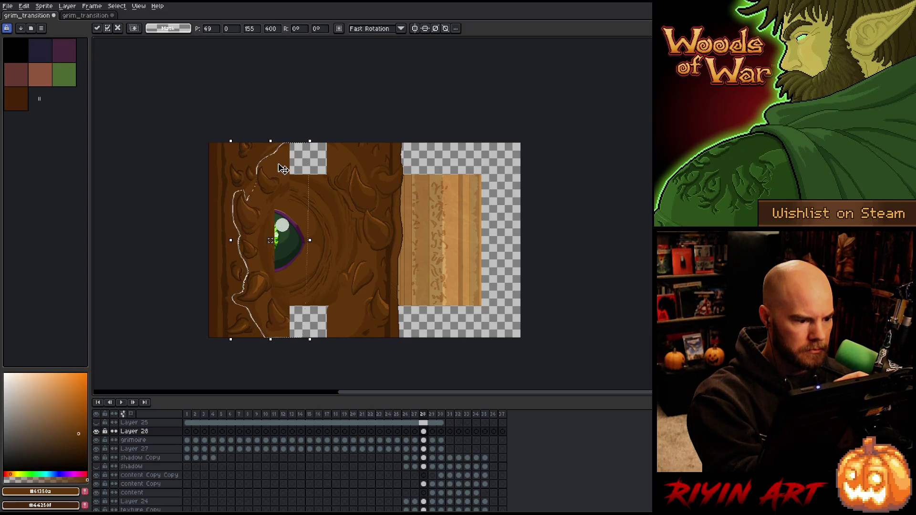
{"action": "key", "text": "Return"}
{"action": "key", "text": "w"}
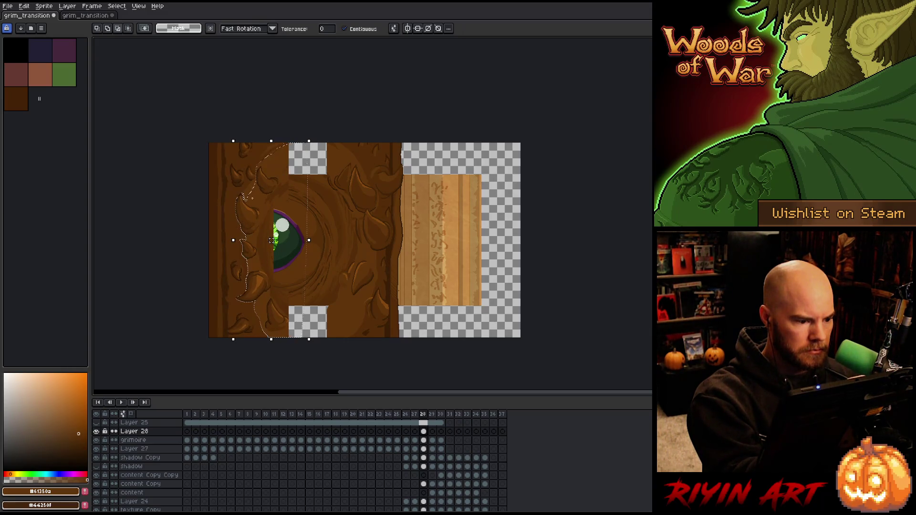
Step: Move the left cover section about 18 px left and commit it
{"action": "left_click_drag", "start_coordinate": [283, 171], "coordinate": [277, 173]}
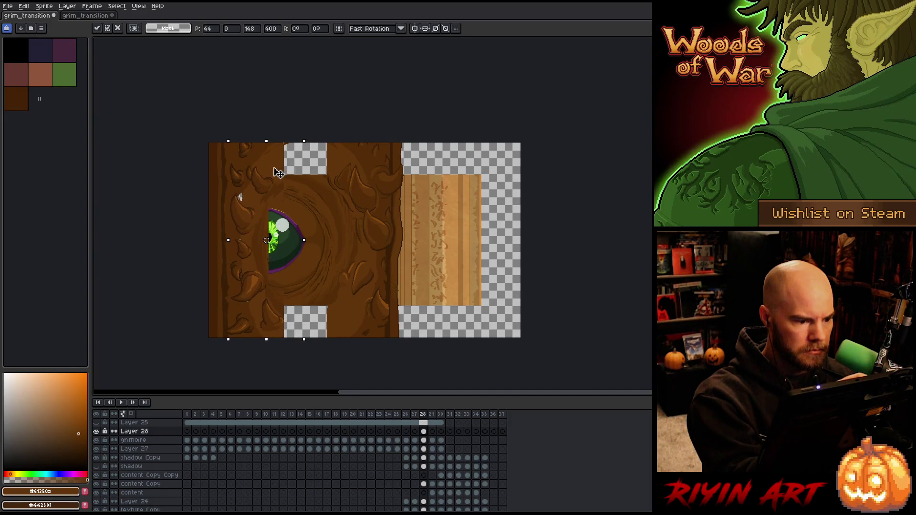
{"action": "key", "text": "Right"}
{"action": "key", "text": "Right"}
{"action": "key", "text": "ctrl+d"}
{"action": "key", "text": "w"}
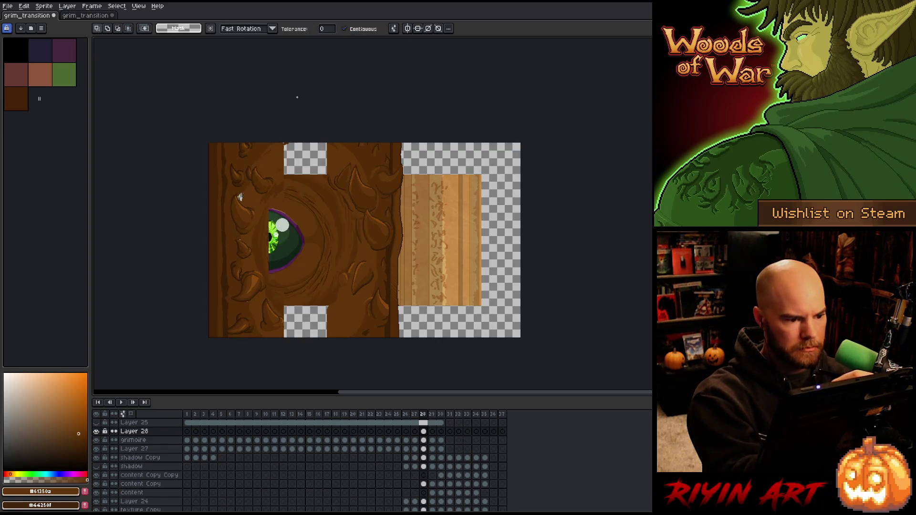
{"action": "left_click", "coordinate": [300, 236]}
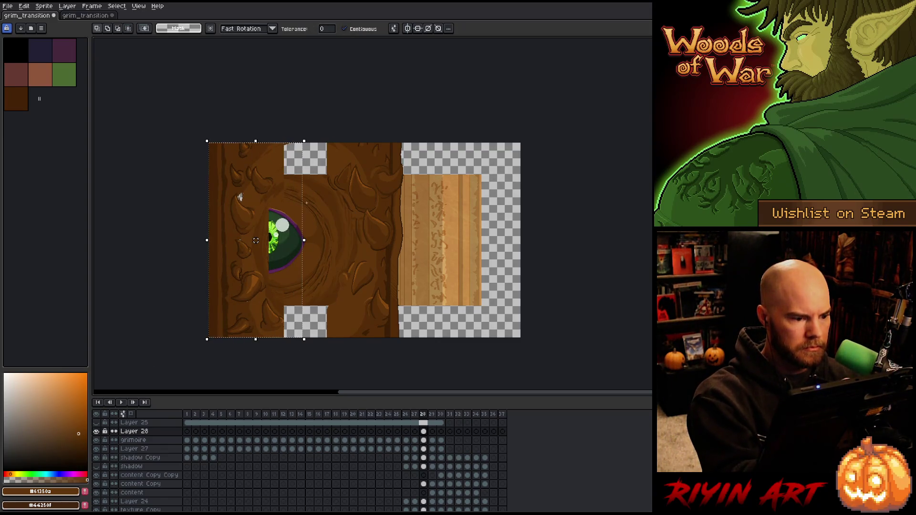
{"action": "mouse_move", "coordinate": [305, 235]}
{"action": "left_mouse_down"}
{"action": "mouse_move", "coordinate": [292, 248]}
{"action": "mouse_move", "coordinate": [287, 241]}
{"action": "left_mouse_up"}
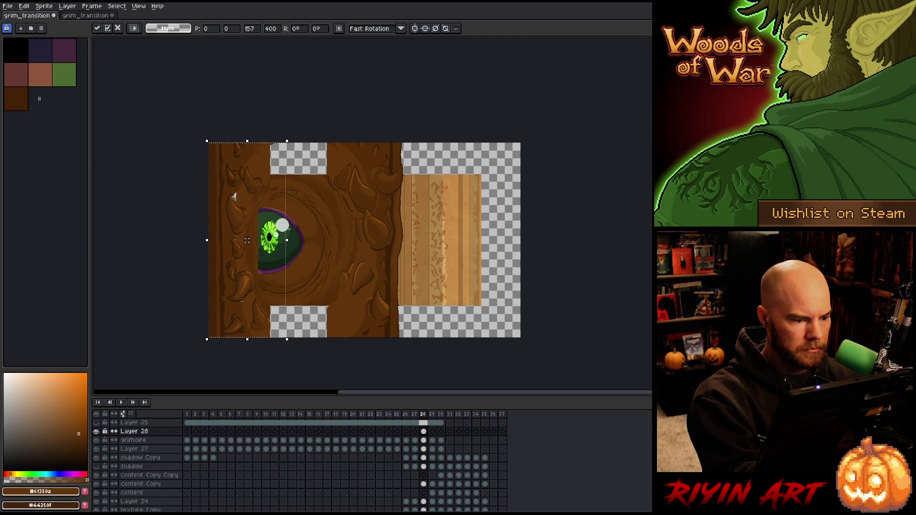
{"action": "key", "text": "Return"}
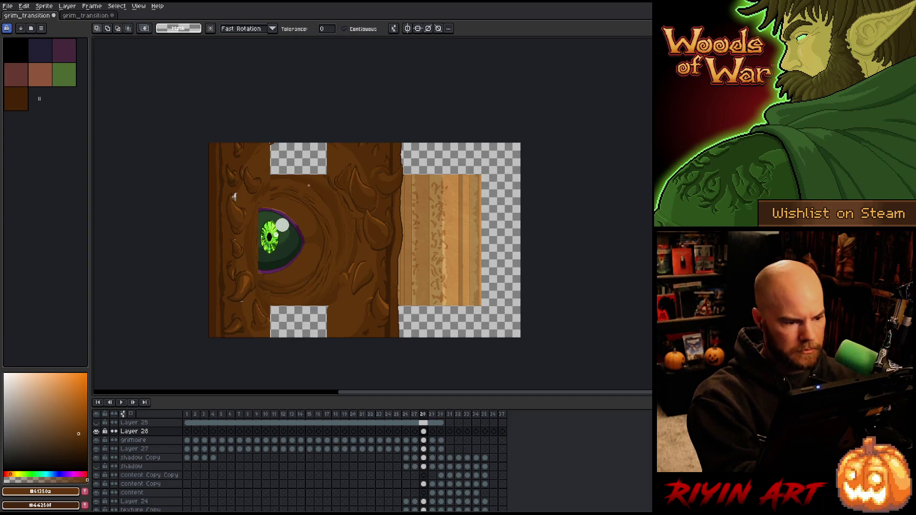
{"action": "key", "text": "b"}
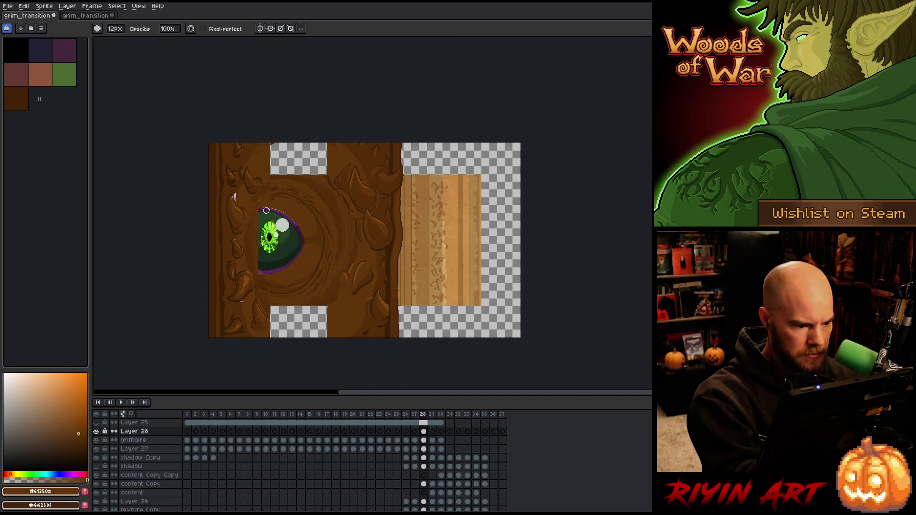
Step: Paint dark green along the eye's left edge and undo an accidental dark-green bucket fill
{"action": "mouse_move", "coordinate": [260, 211]}
{"action": "left_mouse_down"}
{"action": "mouse_move", "coordinate": [253, 253]}
{"action": "mouse_move", "coordinate": [251, 212]}
{"action": "mouse_move", "coordinate": [248, 258]}
{"action": "left_mouse_up"}
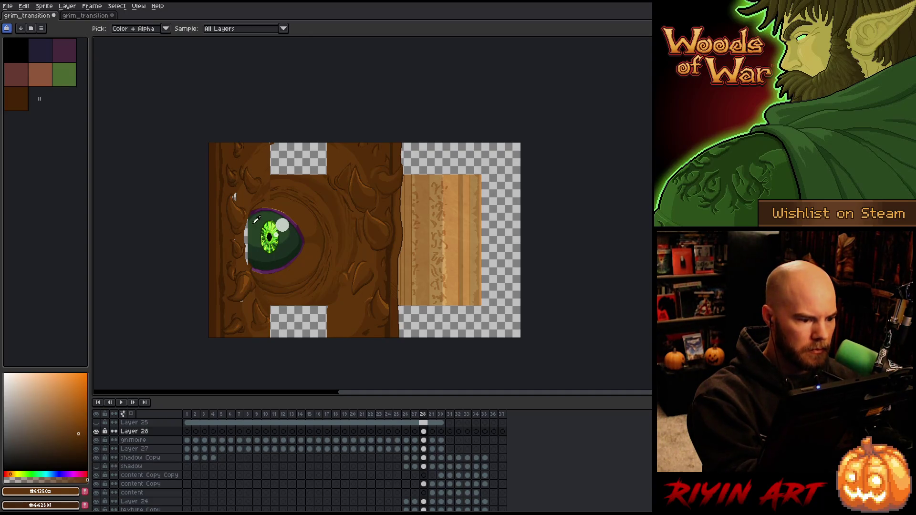
{"action": "left_click", "coordinate": [253, 227], "text": "alt"}
{"action": "left_click", "coordinate": [249, 221], "text": "alt"}
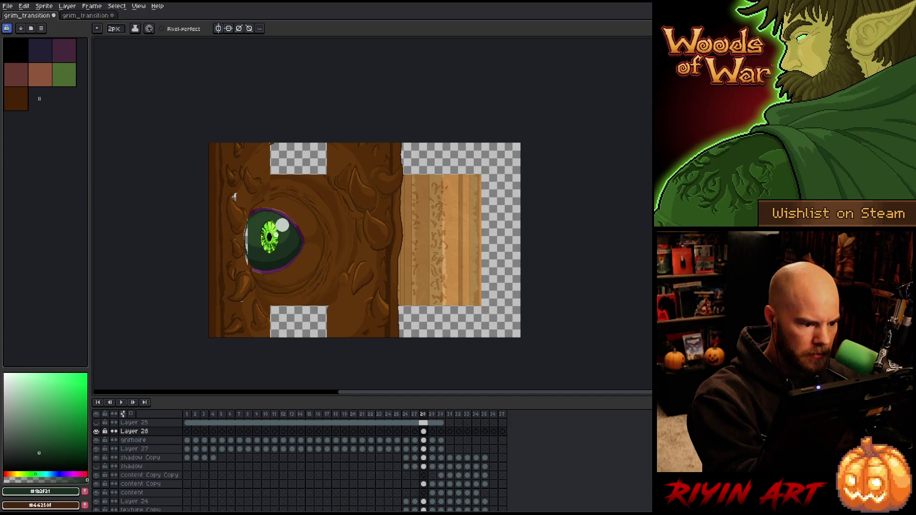
{"action": "key", "text": "g"}
{"action": "left_click", "coordinate": [248, 221]}
{"action": "key", "text": "ctrl+z"}
{"action": "key", "text": "b"}
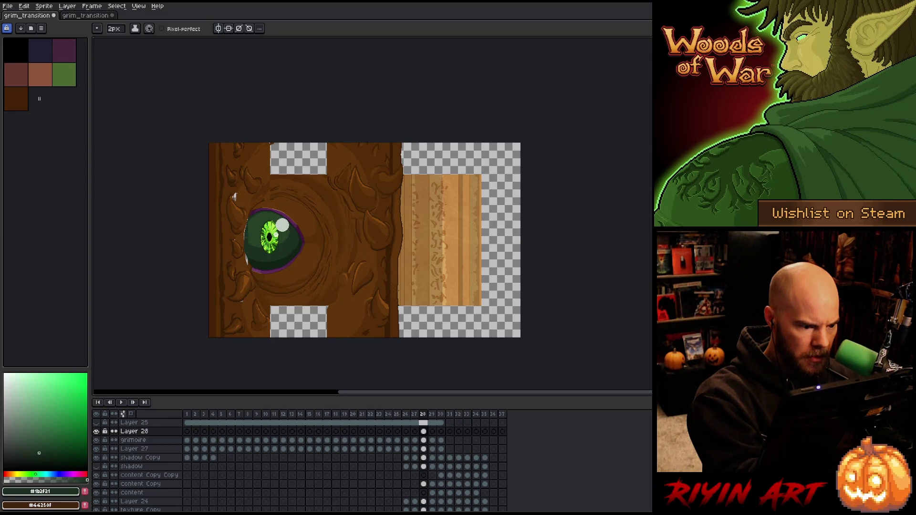
Step: Sample the eye's lighter and deeper greens plus several mid and dark wood browns
{"action": "left_click", "coordinate": [248, 237], "text": "alt"}
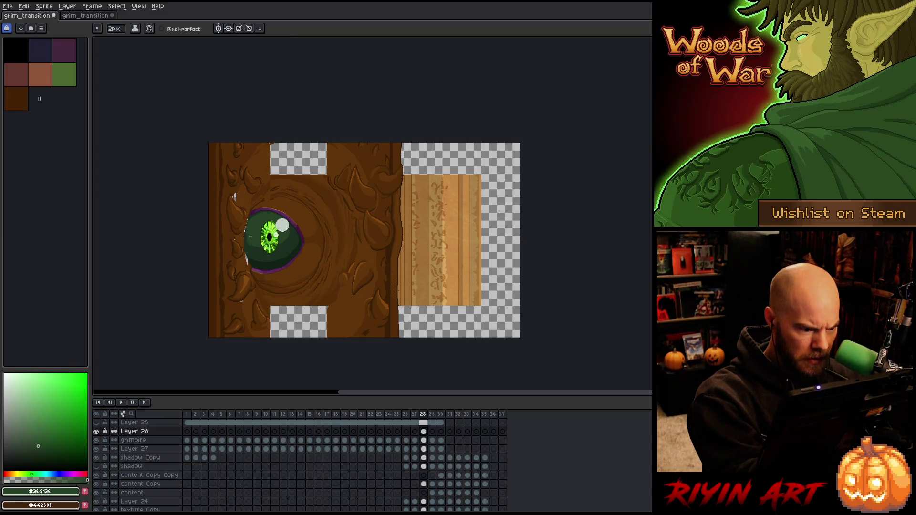
{"action": "left_click", "coordinate": [250, 252], "text": "alt"}
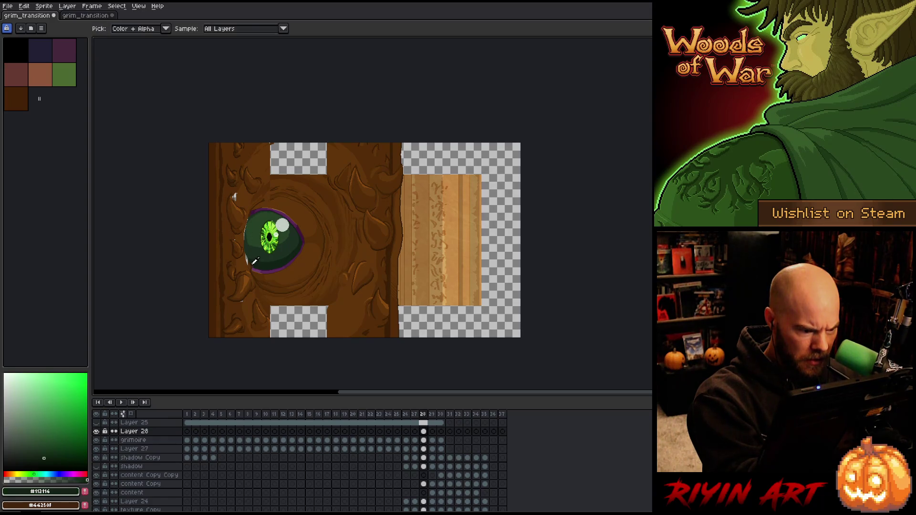
{"action": "left_click", "coordinate": [249, 263], "text": "alt"}
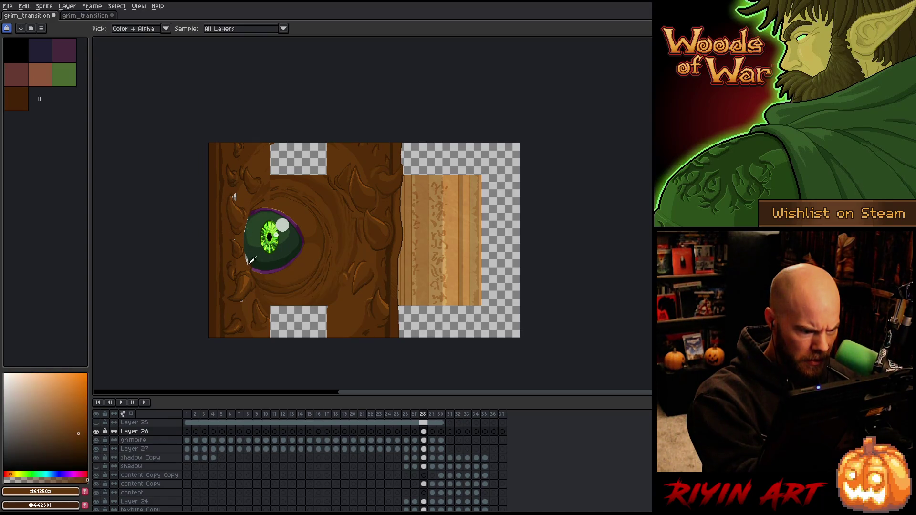
{"action": "left_click", "coordinate": [250, 261], "text": "alt"}
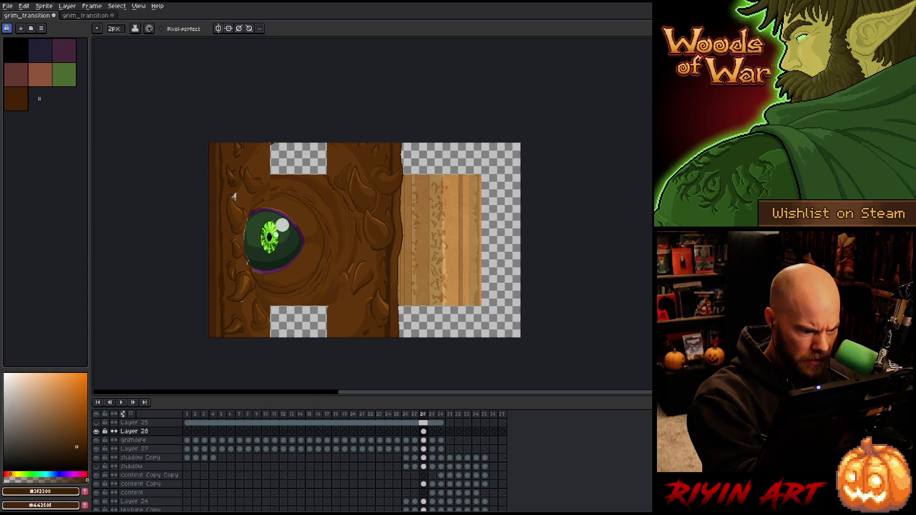
{"action": "left_click", "coordinate": [250, 262], "text": "alt"}
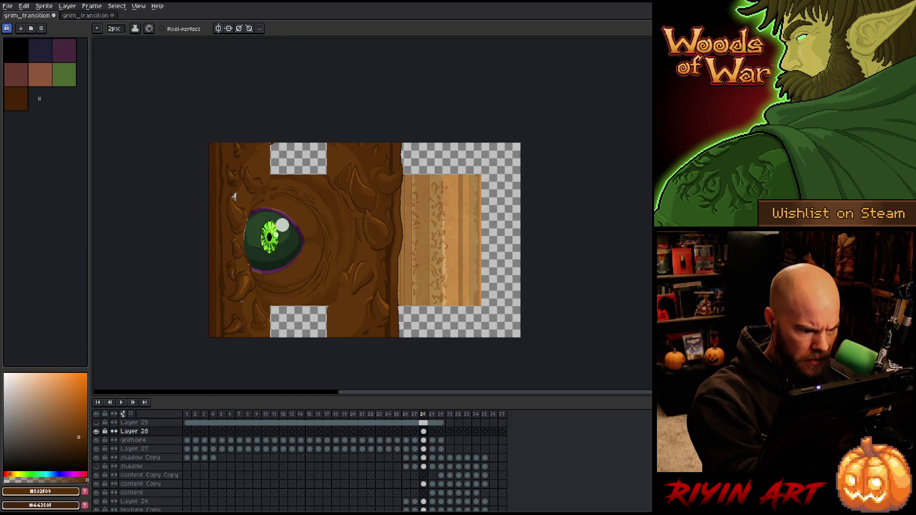
{"action": "left_click", "coordinate": [246, 257], "text": "alt"}
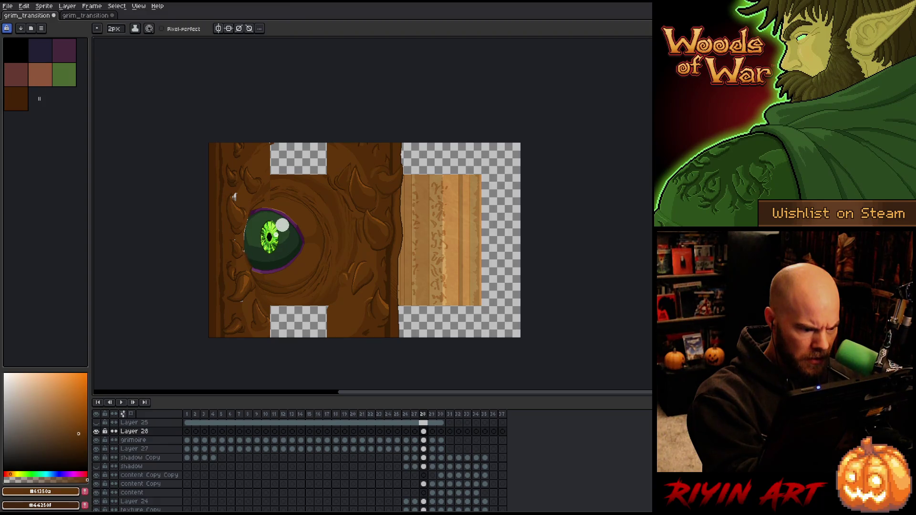
{"action": "left_click", "coordinate": [244, 251], "text": "alt"}
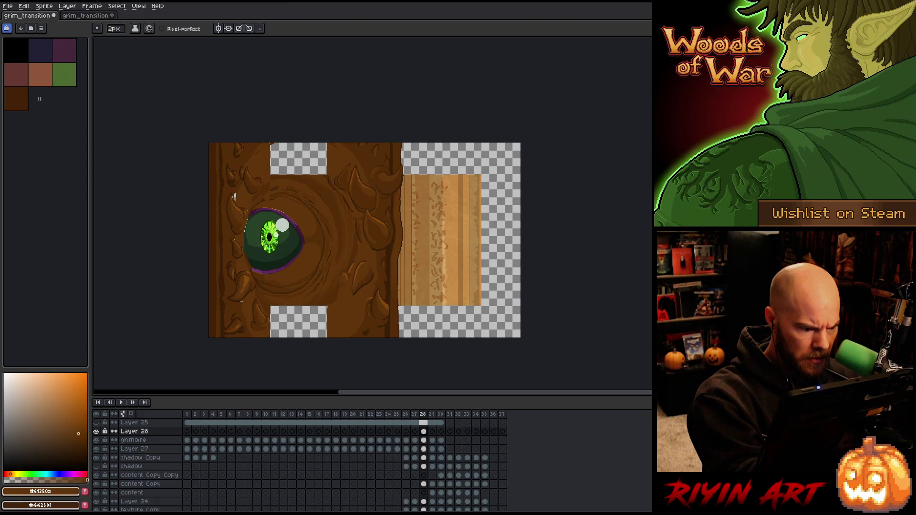
{"action": "key", "text": "g"}
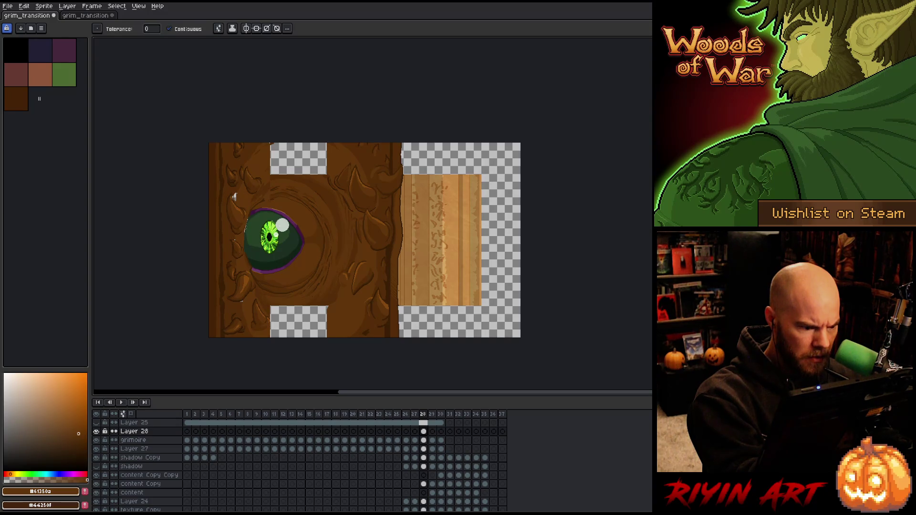
{"action": "scroll", "coordinate": [244, 231], "scroll_direction": "up", "scroll_amount": 2}
Step: Paint dark green along the eye's left edge, sampling the rim purple and eye greens
{"action": "key", "text": "b"}
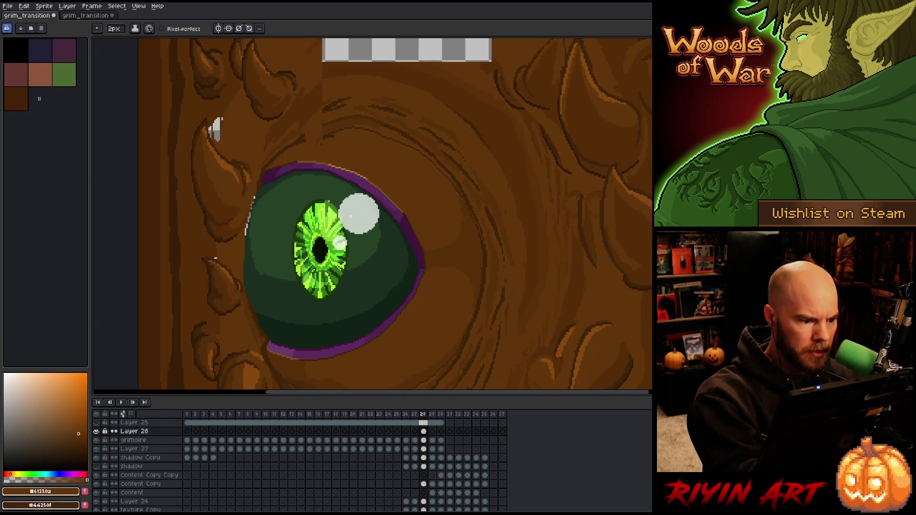
{"action": "left_click_drag", "start_coordinate": [257, 189], "coordinate": [247, 224]}
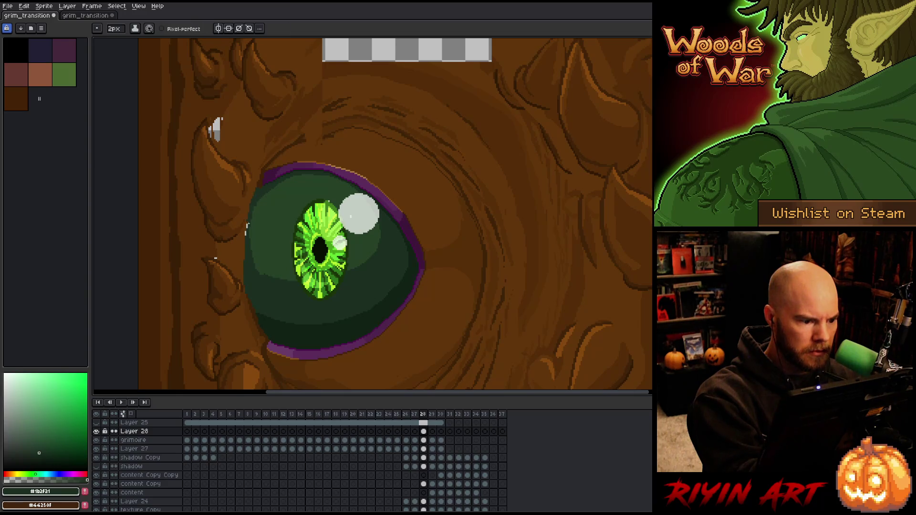
{"action": "left_click", "coordinate": [257, 191], "text": "alt"}
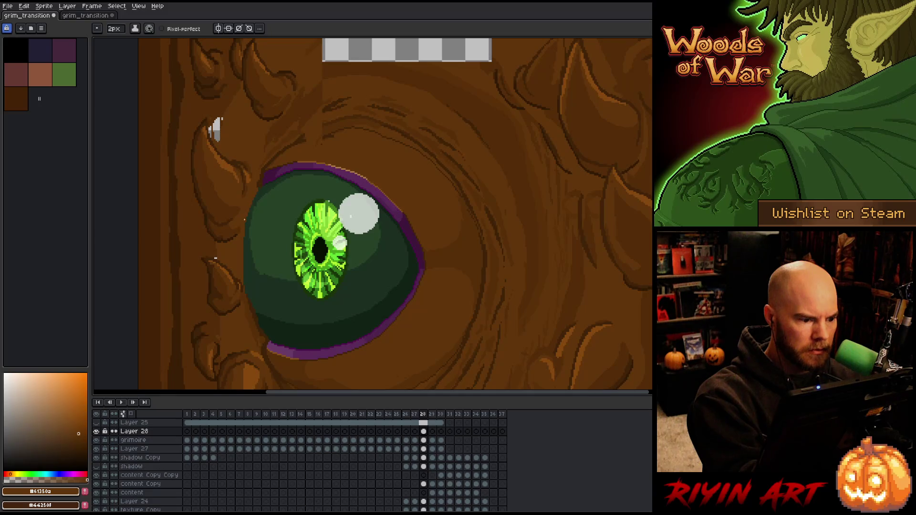
{"action": "left_click", "coordinate": [264, 176], "text": "alt"}
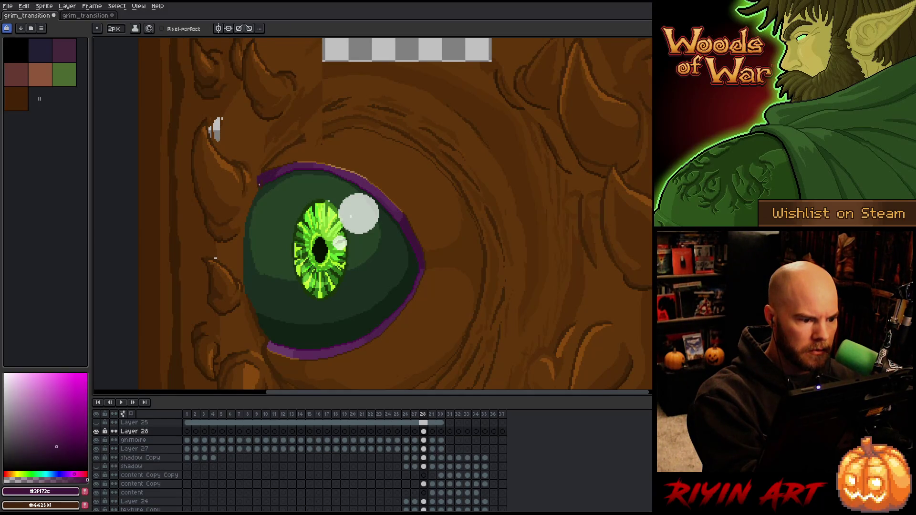
{"action": "left_click", "coordinate": [261, 171], "text": "alt"}
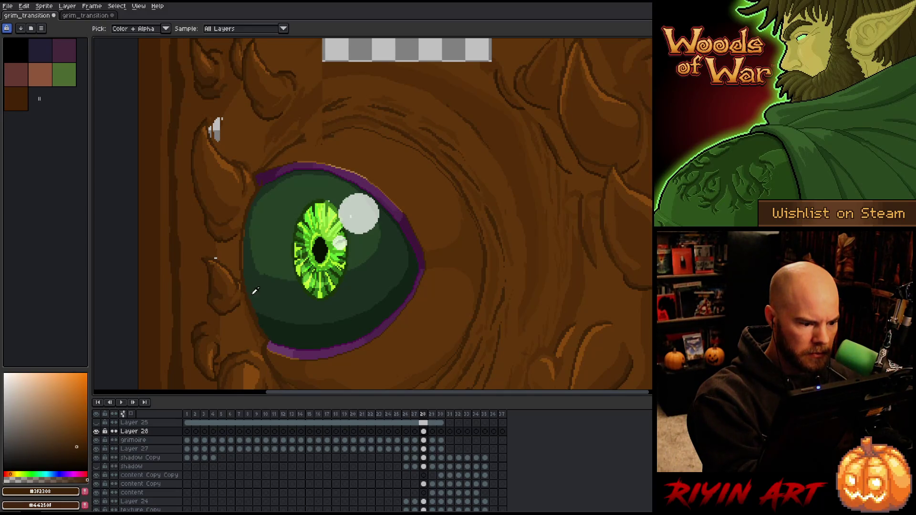
{"action": "left_click", "coordinate": [245, 278], "text": "alt"}
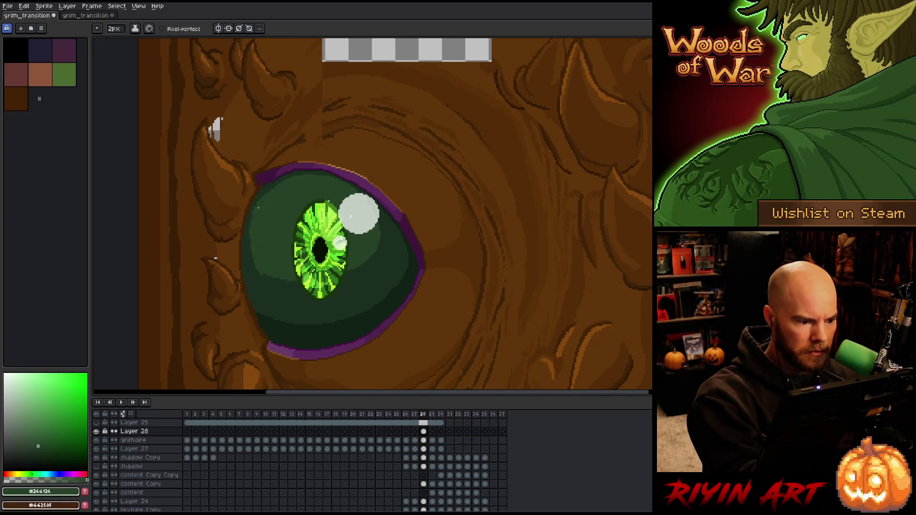
{"action": "left_click", "coordinate": [256, 271], "text": "alt"}
{"action": "left_click", "coordinate": [251, 266], "text": "alt"}
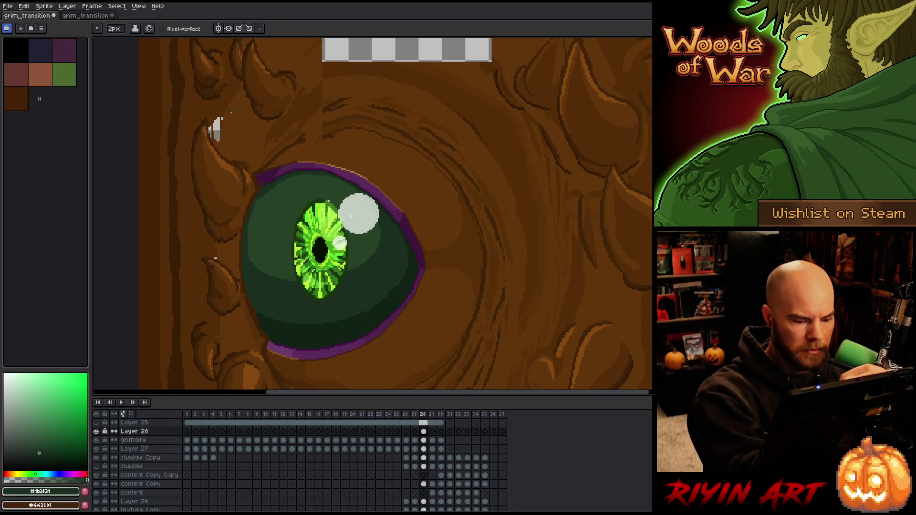
Step: Pick the mid and darker wood browns from the grimoire layer
{"action": "key", "text": "v"}
{"action": "key", "text": "b"}
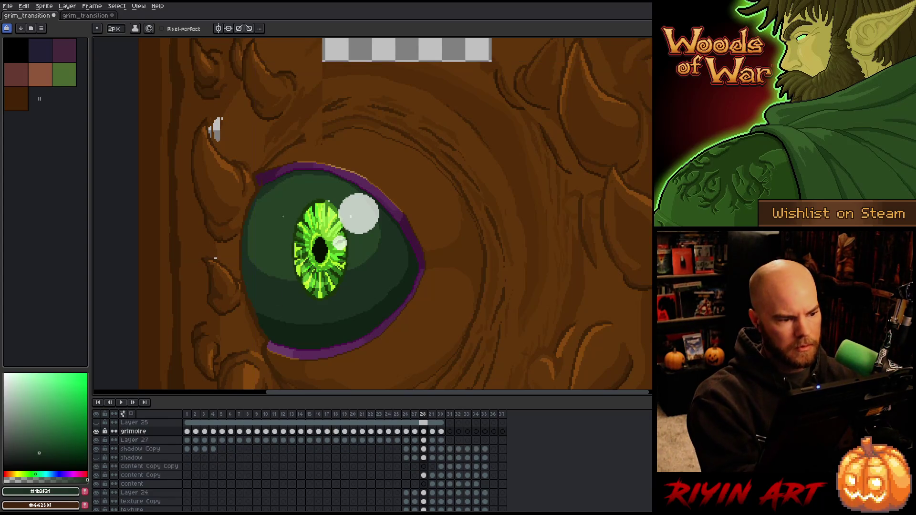
{"action": "left_click", "coordinate": [215, 123], "text": "alt"}
{"action": "left_click", "coordinate": [212, 120], "text": "alt"}
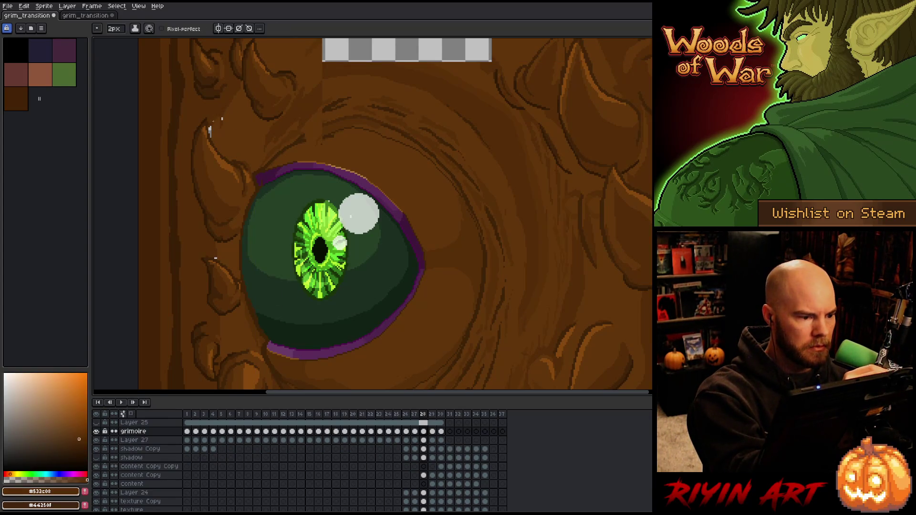
{"action": "left_click", "coordinate": [221, 133], "text": "alt"}
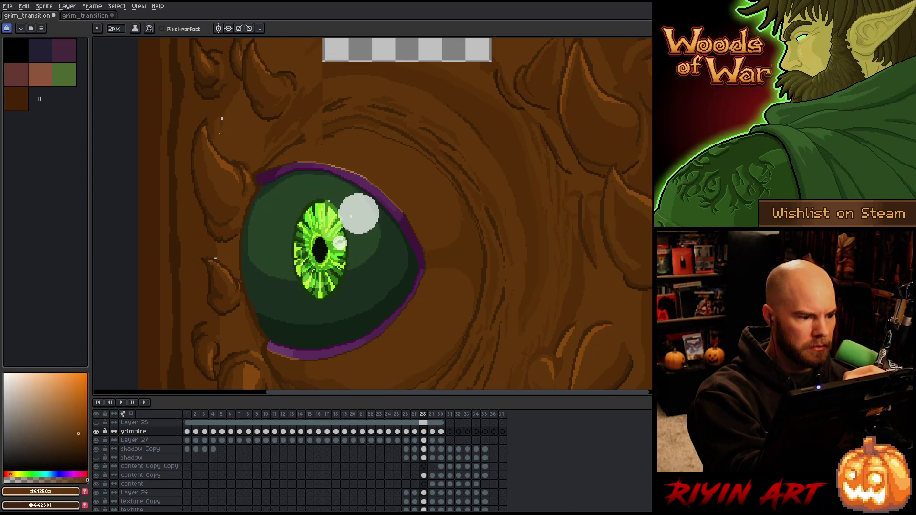
{"action": "left_click", "coordinate": [215, 257], "text": "alt"}
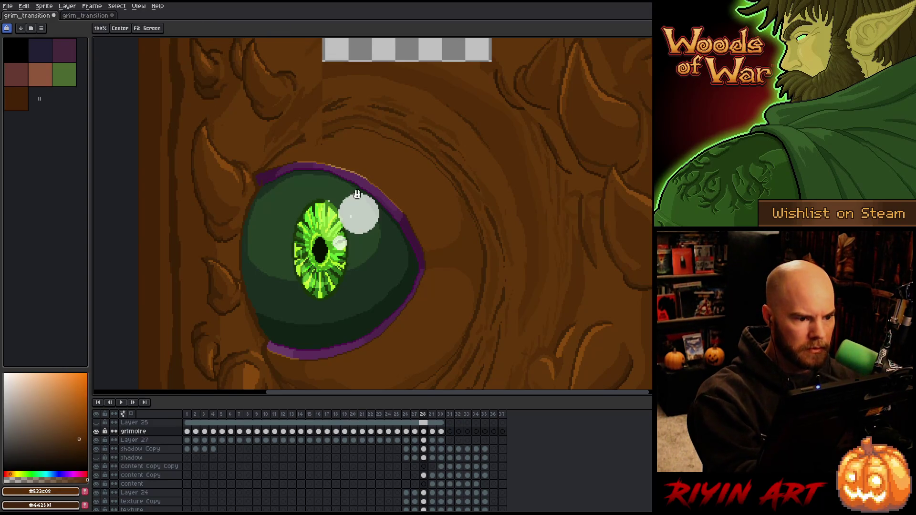
Step: Bring the checkerboard hole at the cover's top into view and sample surrounding wood browns
{"action": "left_click_drag", "start_coordinate": [356, 199], "coordinate": [316, 270]}
{"action": "left_click_drag", "start_coordinate": [254, 286], "coordinate": [307, 266]}
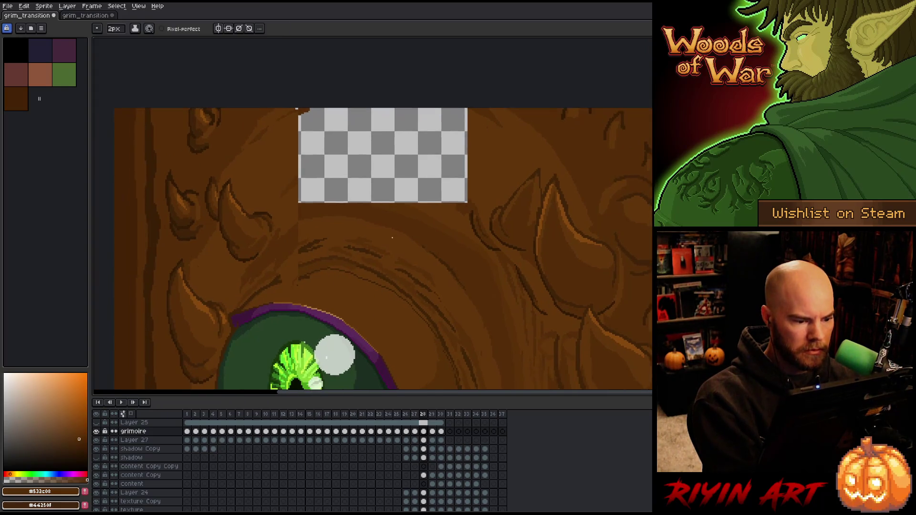
{"action": "left_click", "coordinate": [307, 265], "text": "alt"}
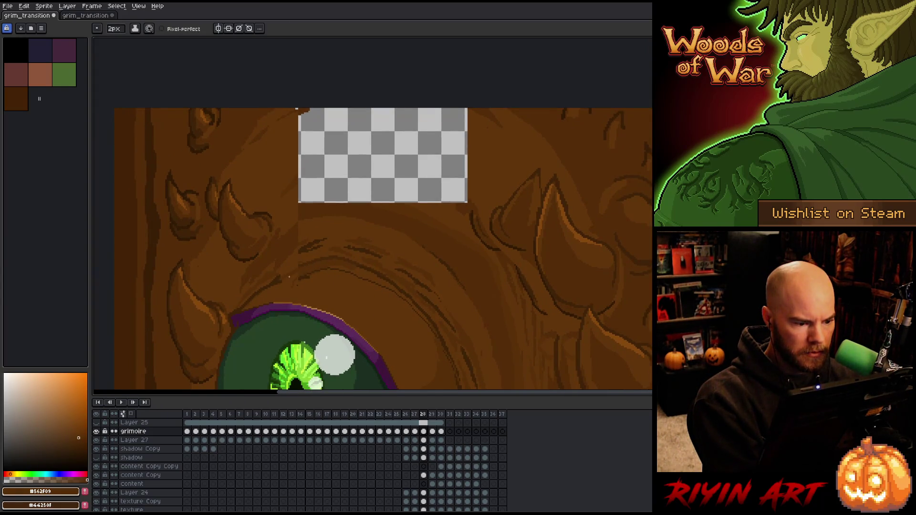
{"action": "left_click", "coordinate": [286, 277], "text": "alt"}
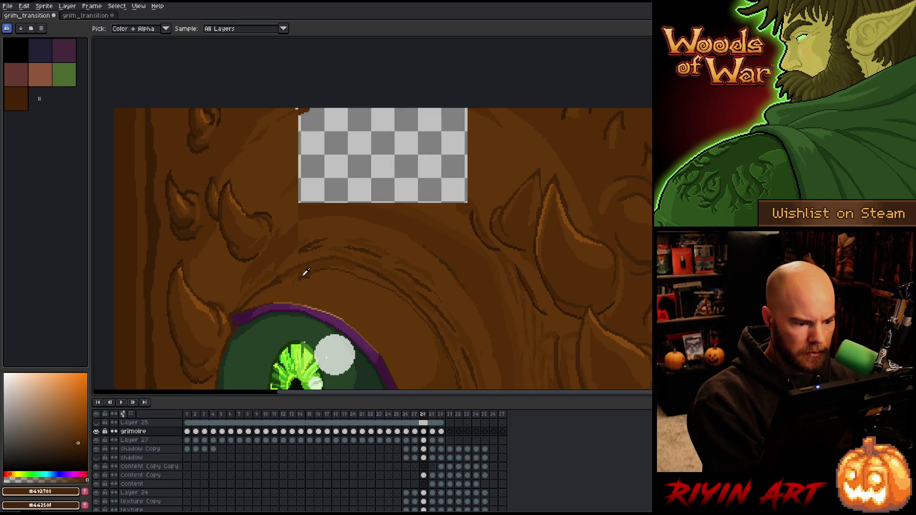
{"action": "left_click", "coordinate": [291, 277], "text": "alt"}
{"action": "left_click", "coordinate": [286, 282], "text": "alt"}
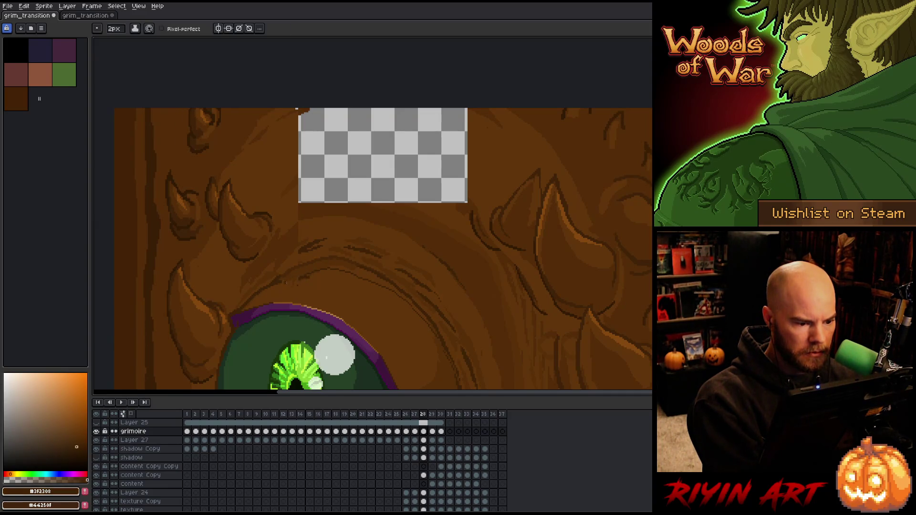
{"action": "left_click", "coordinate": [289, 284], "text": "alt"}
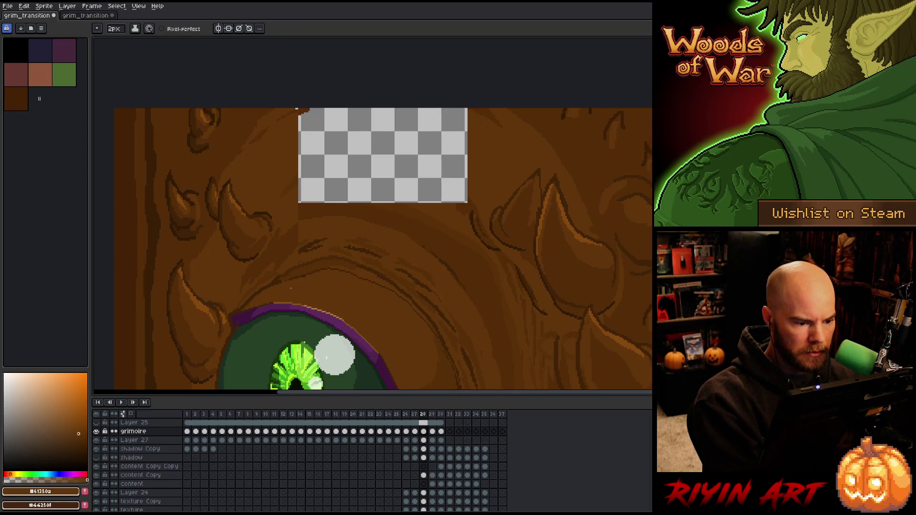
{"action": "left_click", "coordinate": [297, 270], "text": "alt"}
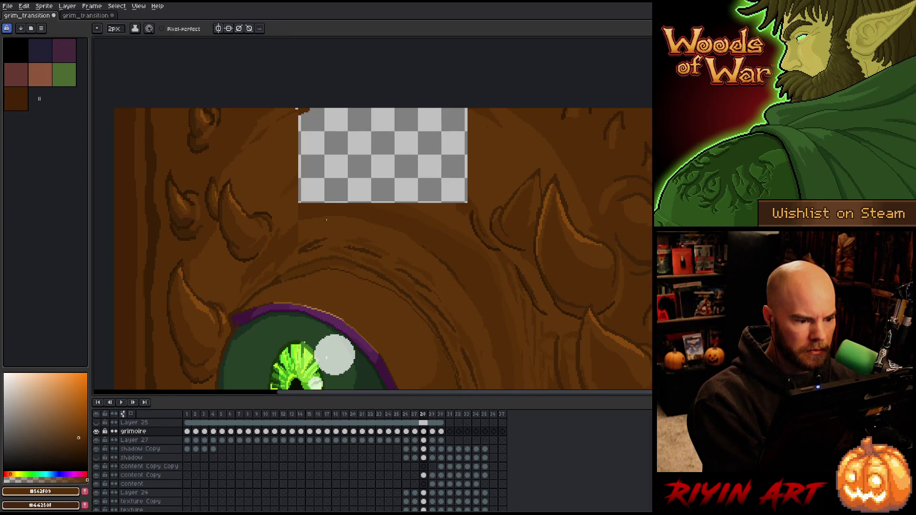
{"action": "left_click", "coordinate": [316, 221], "text": "alt"}
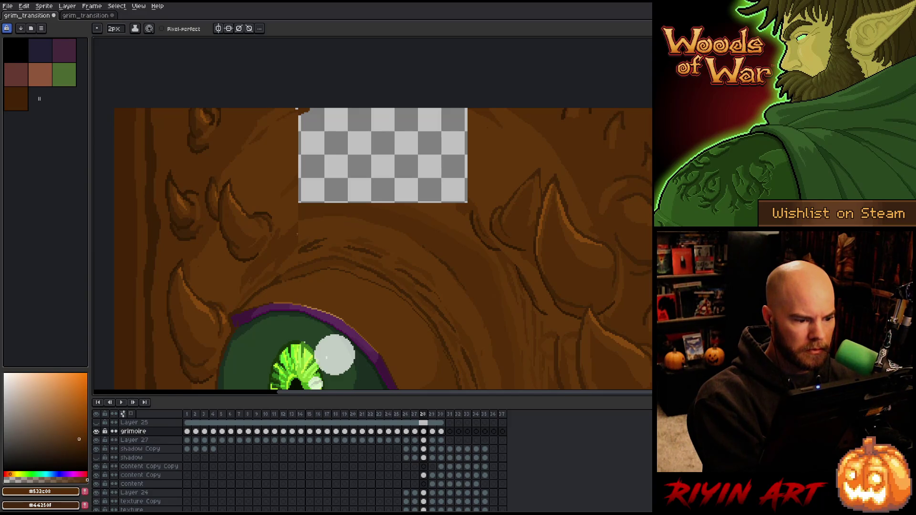
{"action": "left_click", "coordinate": [303, 206], "text": "alt"}
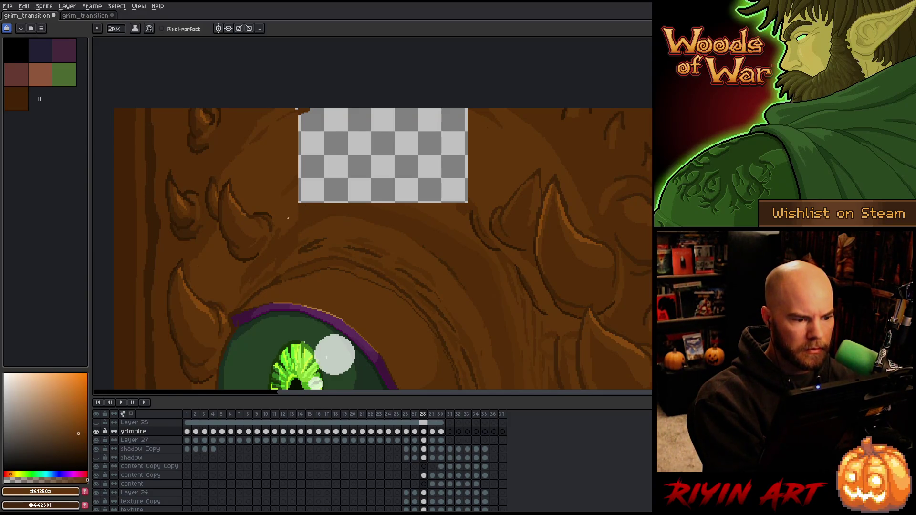
Step: Paint brown along the hole's bottom edge and bucket-fill the checkerboard hole with brown
{"action": "left_click_drag", "start_coordinate": [306, 202], "coordinate": [329, 193]}
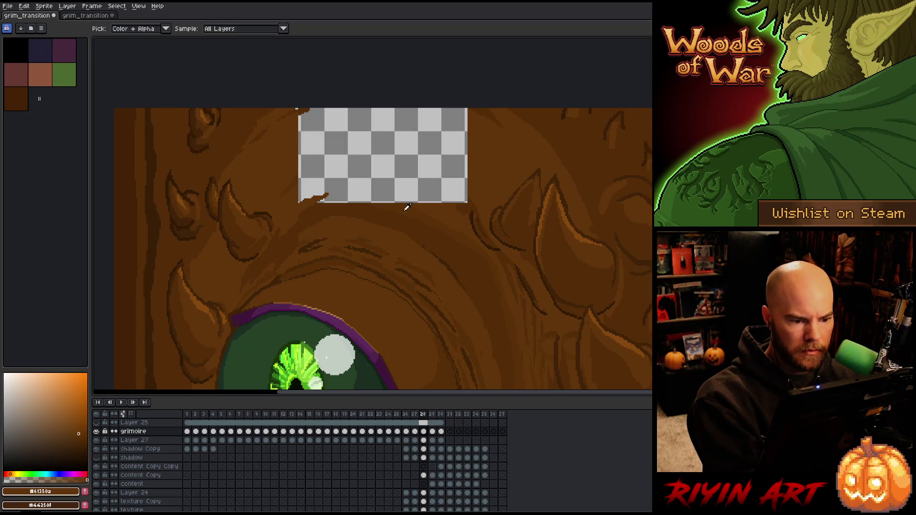
{"action": "left_click", "coordinate": [389, 208], "text": "alt"}
{"action": "mouse_move", "coordinate": [346, 201]}
{"action": "left_mouse_down"}
{"action": "mouse_move", "coordinate": [381, 194]}
{"action": "mouse_move", "coordinate": [320, 199]}
{"action": "left_mouse_up"}
{"action": "left_click", "coordinate": [329, 206], "text": "alt"}
{"action": "key", "text": "g"}
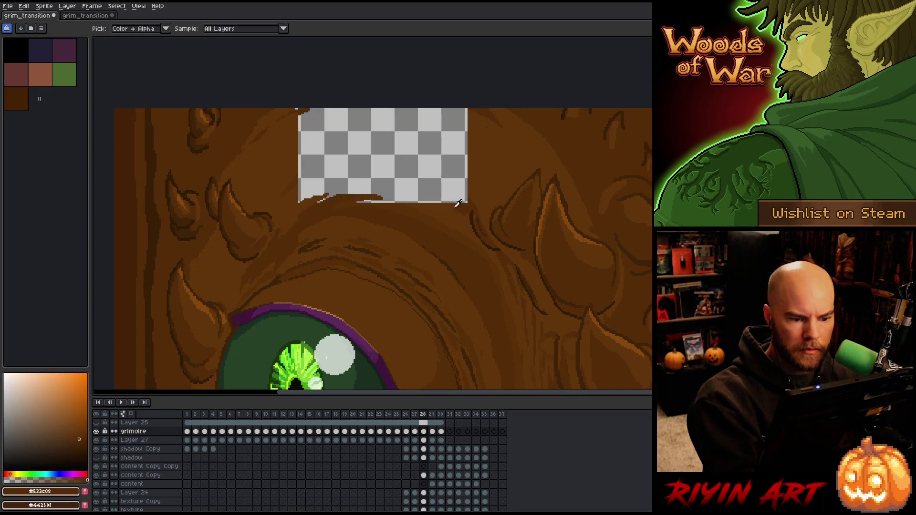
{"action": "left_click", "coordinate": [491, 146], "text": "alt"}
{"action": "left_click", "coordinate": [426, 138]}
{"action": "key", "text": "b"}
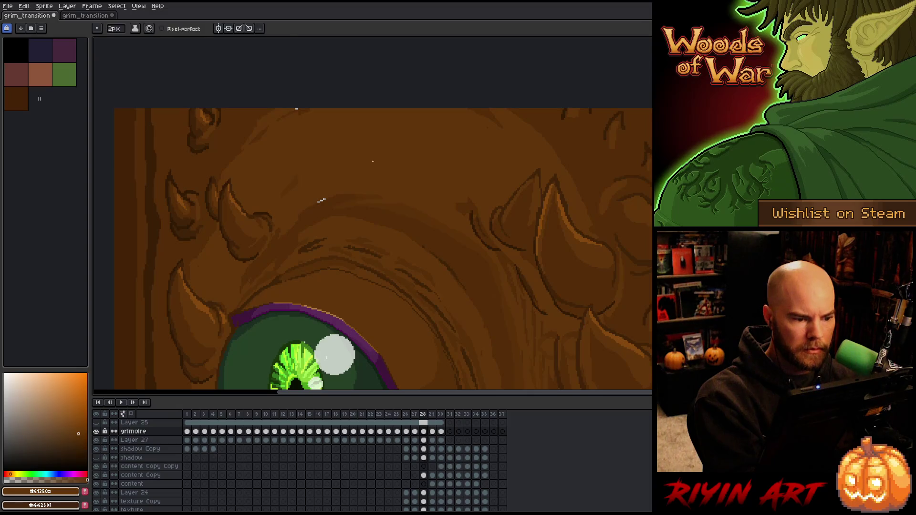
Step: Compare frame 28 with its neighbours and fill an upper cover area with darker brown
{"action": "left_click", "coordinate": [299, 181], "text": "alt"}
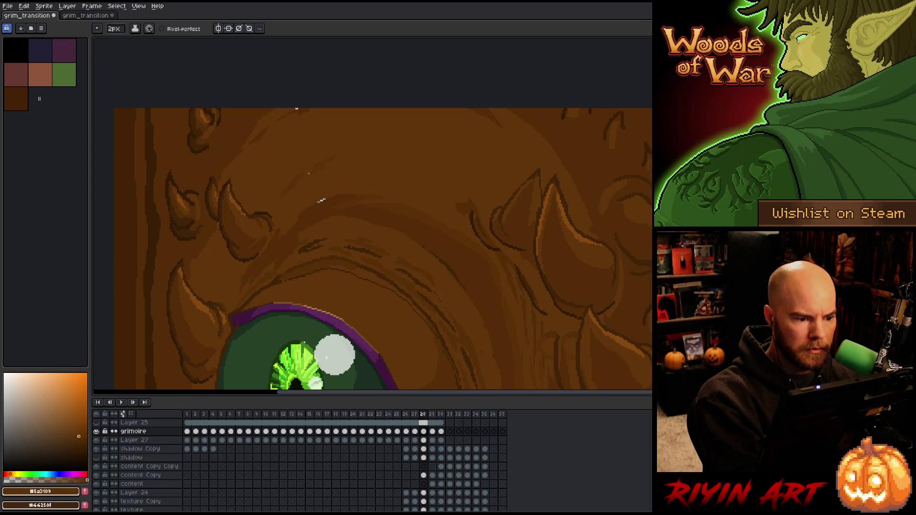
{"action": "key", "text": "Right"}
{"action": "key", "text": "Left"}
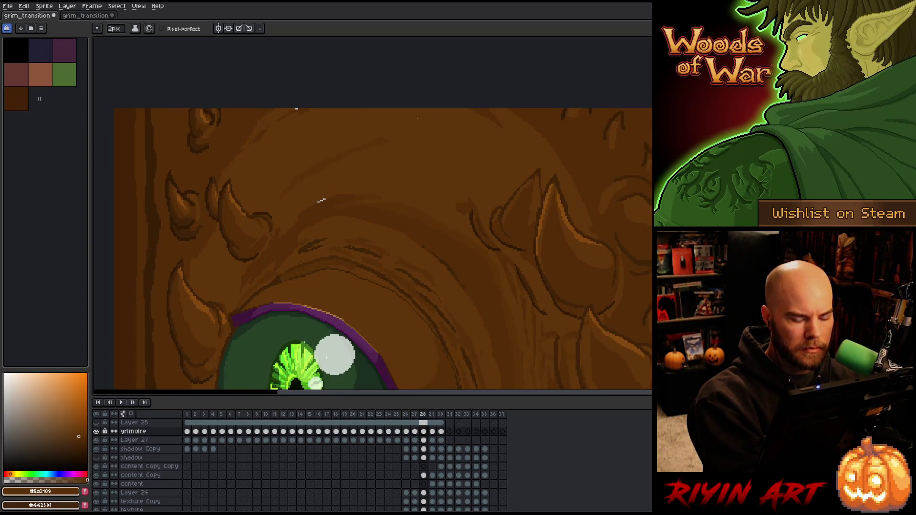
{"action": "key", "text": "Right"}
{"action": "key", "text": "Left"}
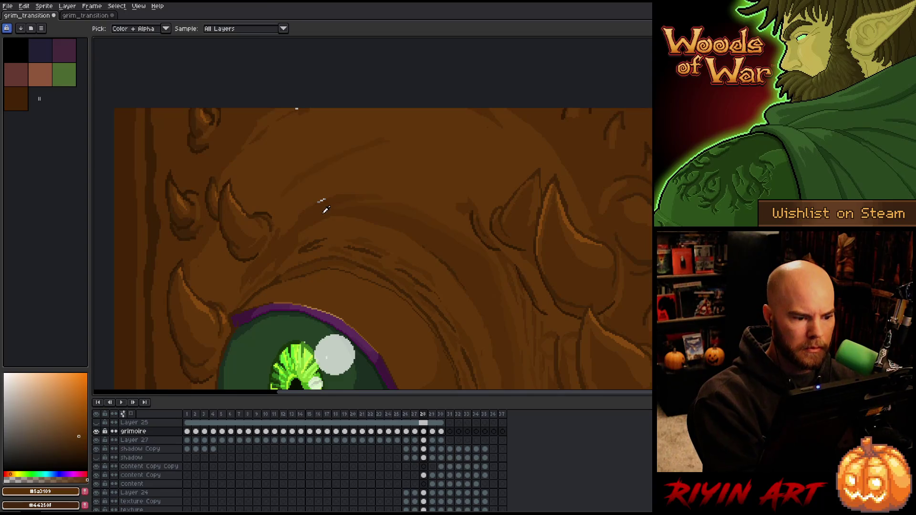
{"action": "left_click", "coordinate": [323, 210], "text": "alt"}
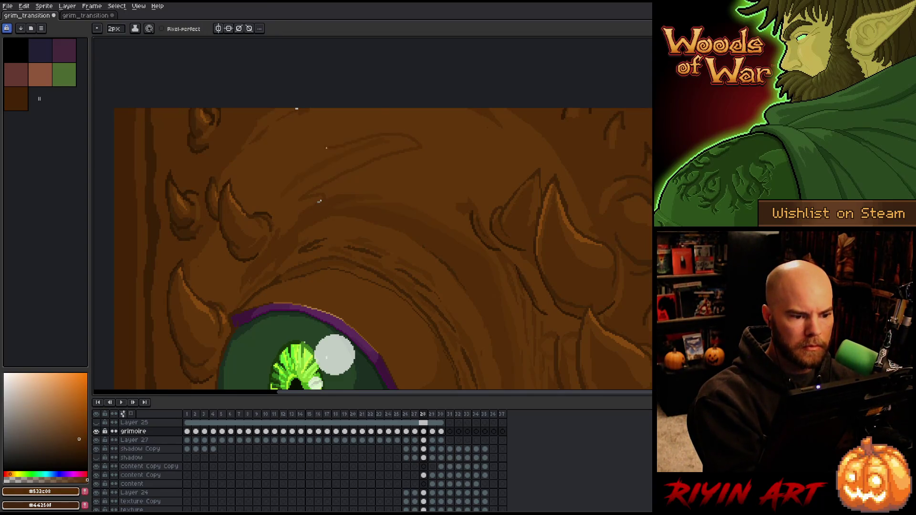
{"action": "key", "text": "Right"}
{"action": "key", "text": "Left"}
{"action": "key", "text": "Left"}
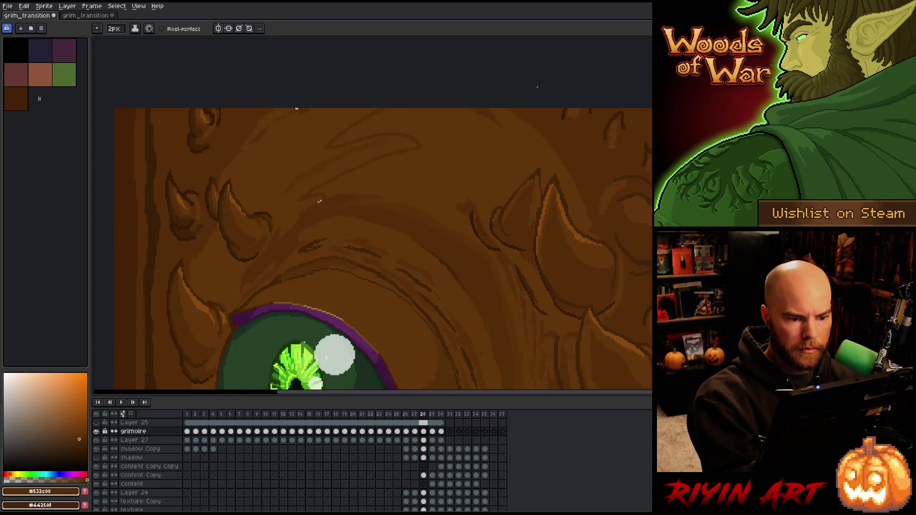
{"action": "key", "text": "Right"}
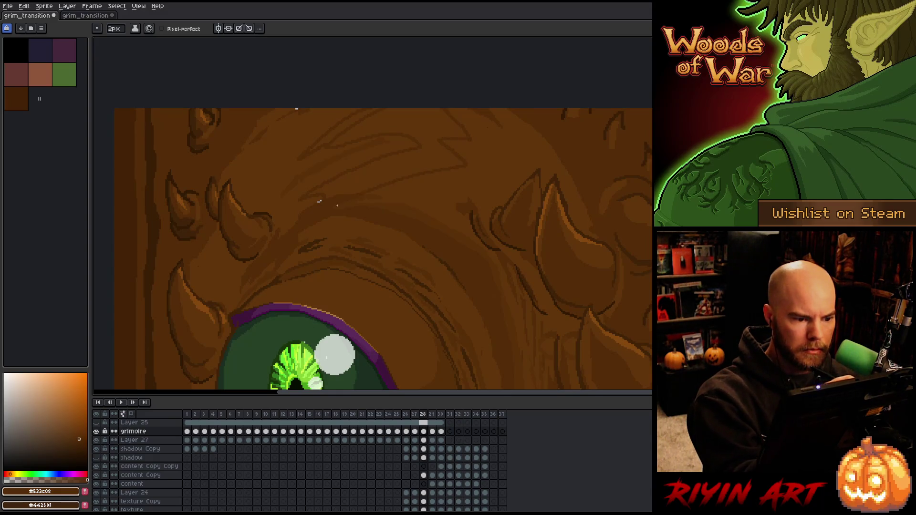
{"action": "key", "text": "g"}
{"action": "left_click", "coordinate": [338, 125]}
{"action": "key", "text": "b"}
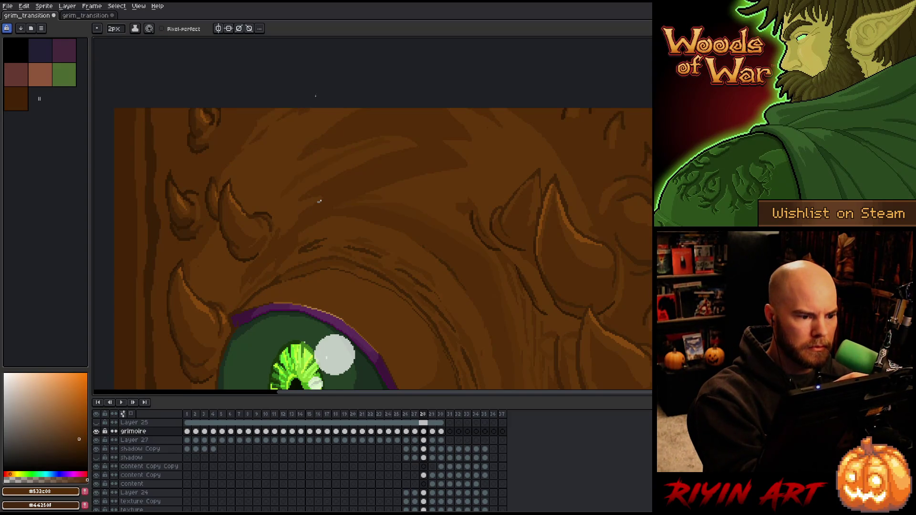
Step: Paint a lighter brown wood-grain stroke on the cover and save grim_transition
{"action": "key", "text": "Right"}
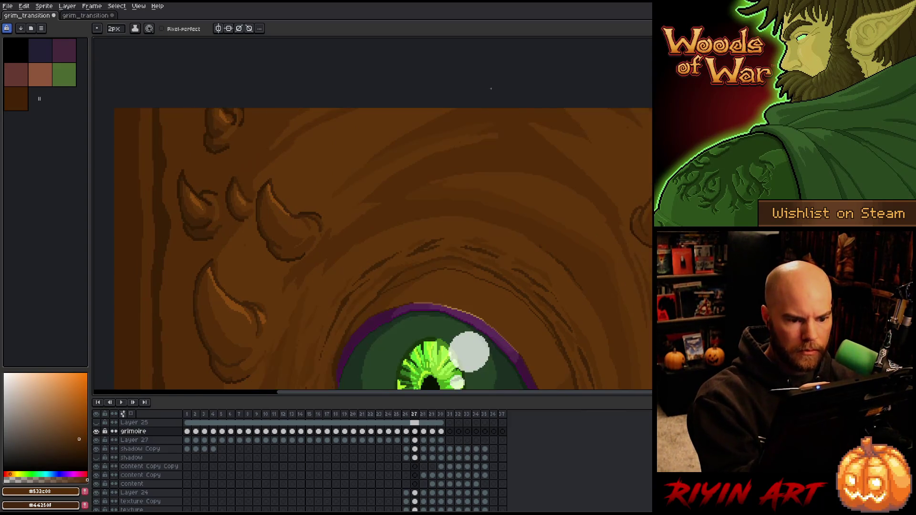
{"action": "key", "text": "Left"}
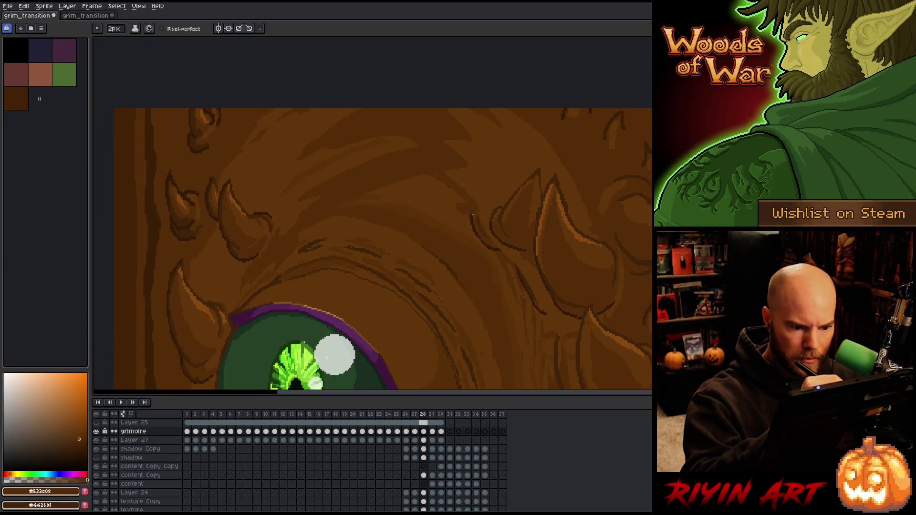
{"action": "left_click", "coordinate": [468, 218], "text": "alt"}
{"action": "left_click_drag", "start_coordinate": [491, 248], "coordinate": [472, 225]}
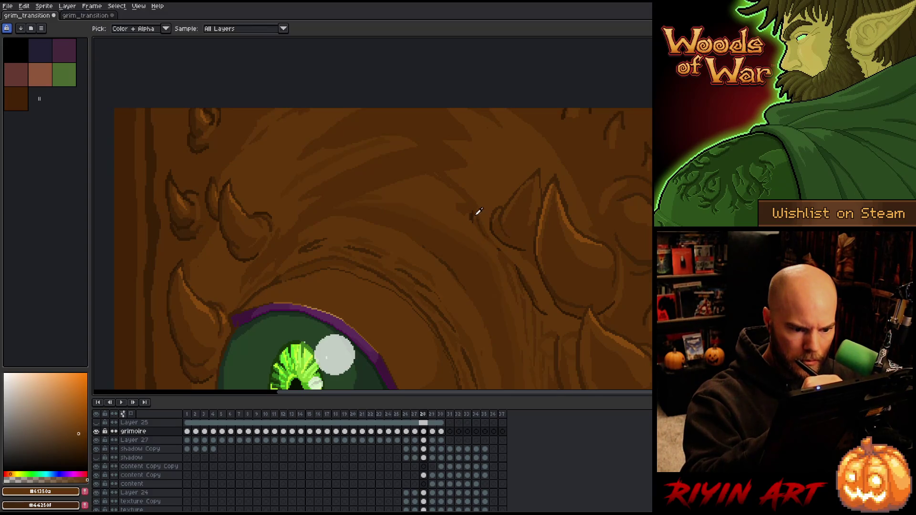
{"action": "left_click", "coordinate": [476, 211], "text": "alt"}
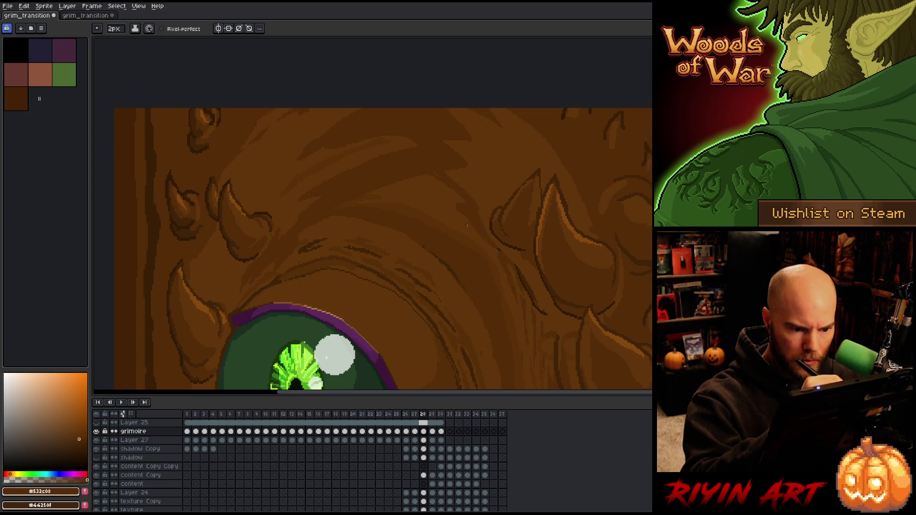
{"action": "left_click", "coordinate": [495, 245], "text": "alt"}
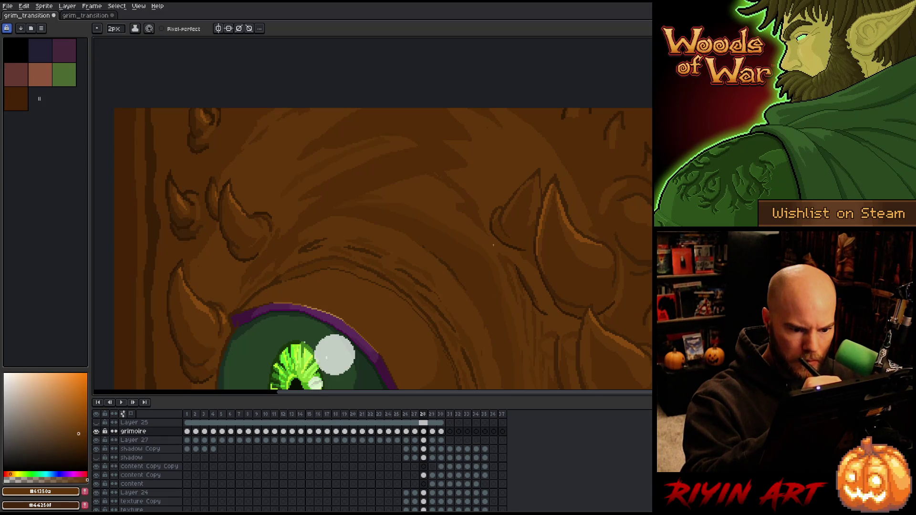
{"action": "left_click", "coordinate": [521, 280], "text": "alt"}
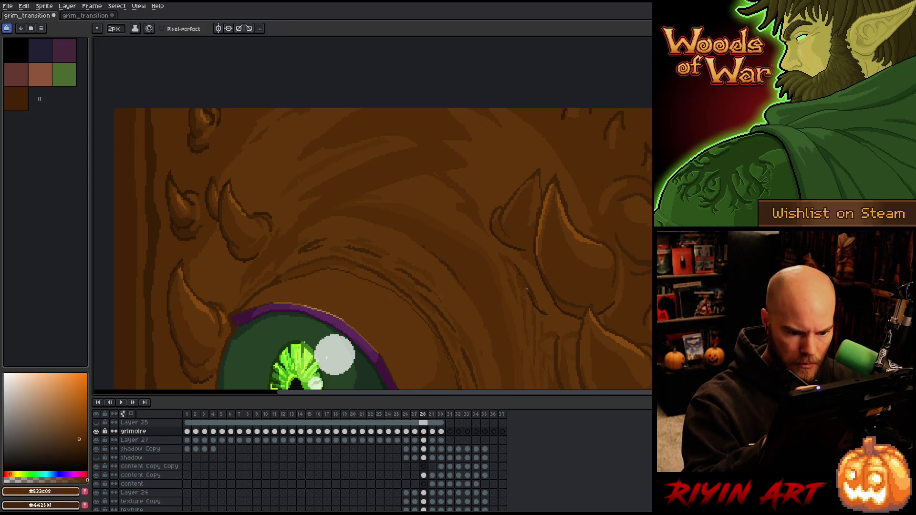
{"action": "left_click", "coordinate": [544, 316], "text": "alt"}
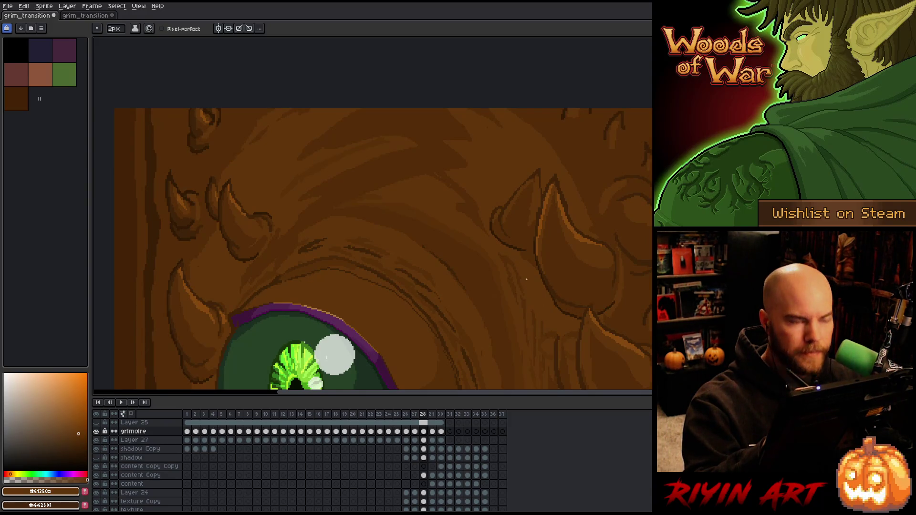
{"action": "key", "text": "ctrl+s"}
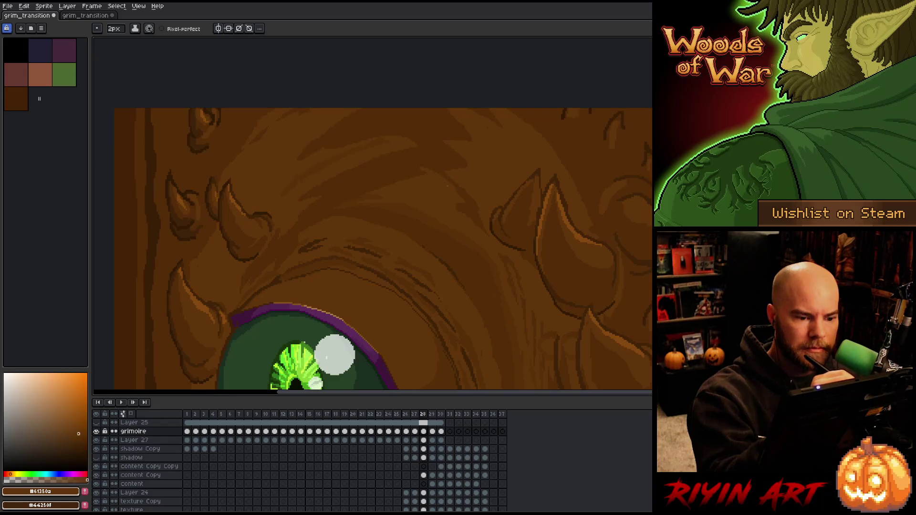
Step: Flip between frame 28 and its neighbours to check the slide, picking dark and light browns
{"action": "key", "text": "Left"}
{"action": "key", "text": "Left"}
{"action": "key", "text": "Right"}
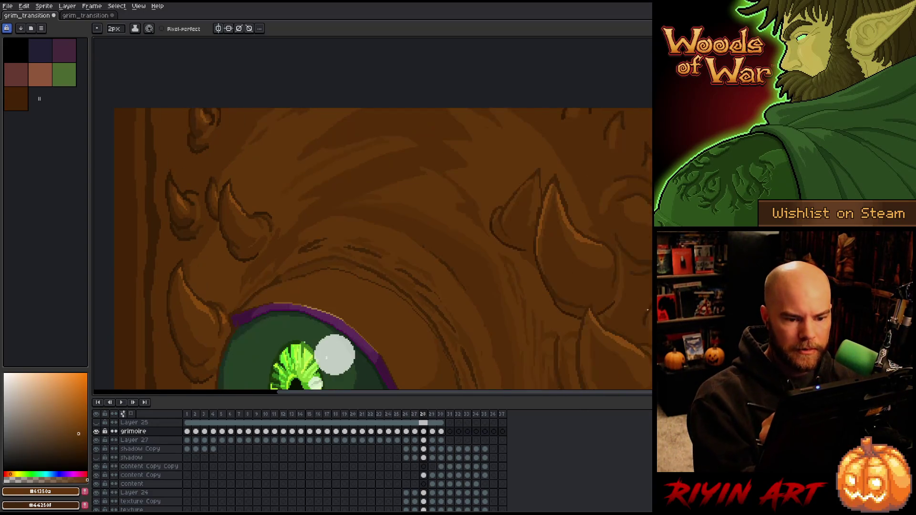
{"action": "key", "text": "Right"}
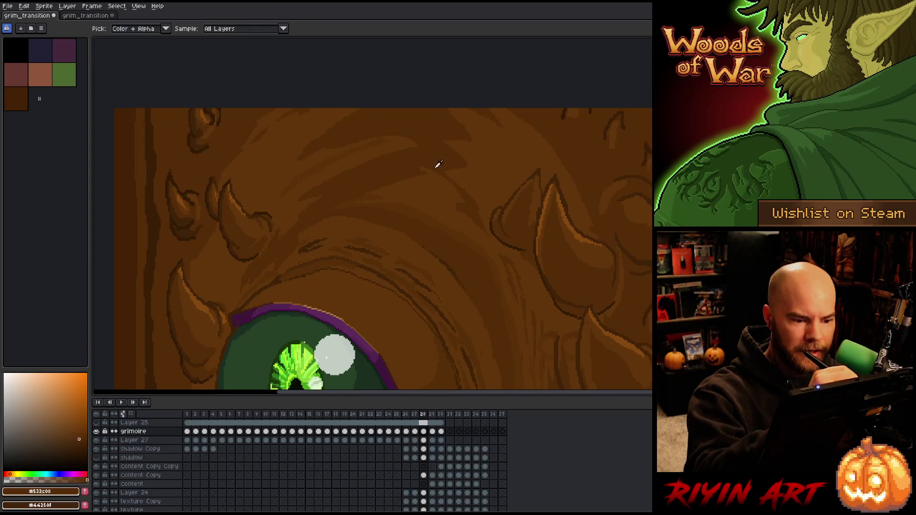
{"action": "left_click", "coordinate": [459, 196], "text": "alt"}
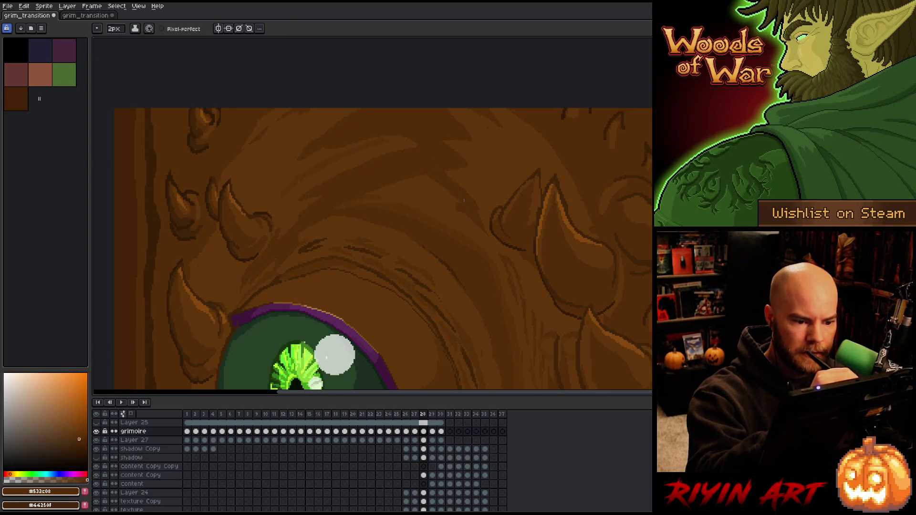
{"action": "left_click", "coordinate": [468, 204], "text": "alt"}
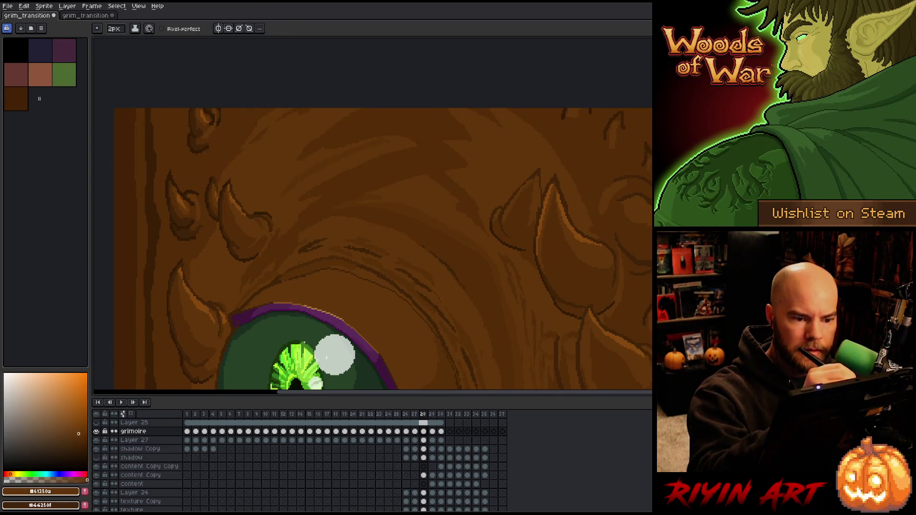
{"action": "key", "text": "Left"}
{"action": "key", "text": "Left"}
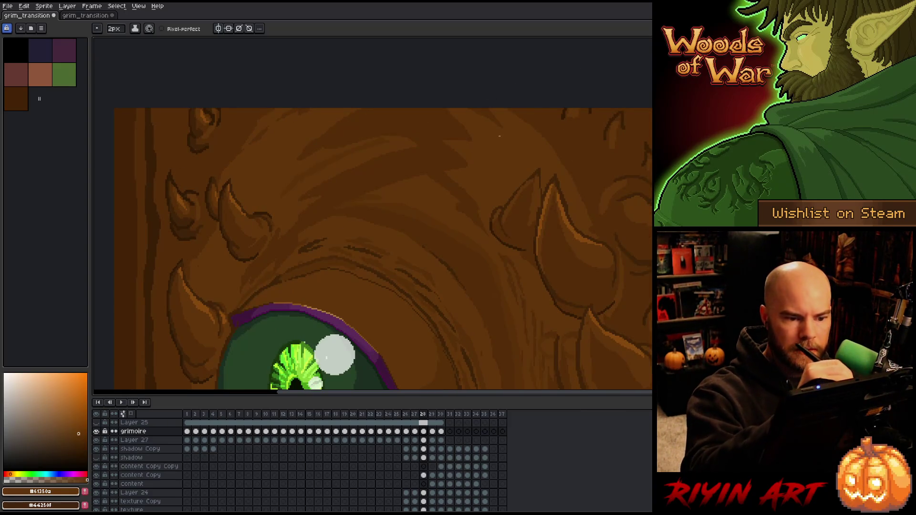
{"action": "key", "text": "Right"}
{"action": "key", "text": "Right"}
{"action": "key", "text": "g"}
{"action": "key", "text": "Left"}
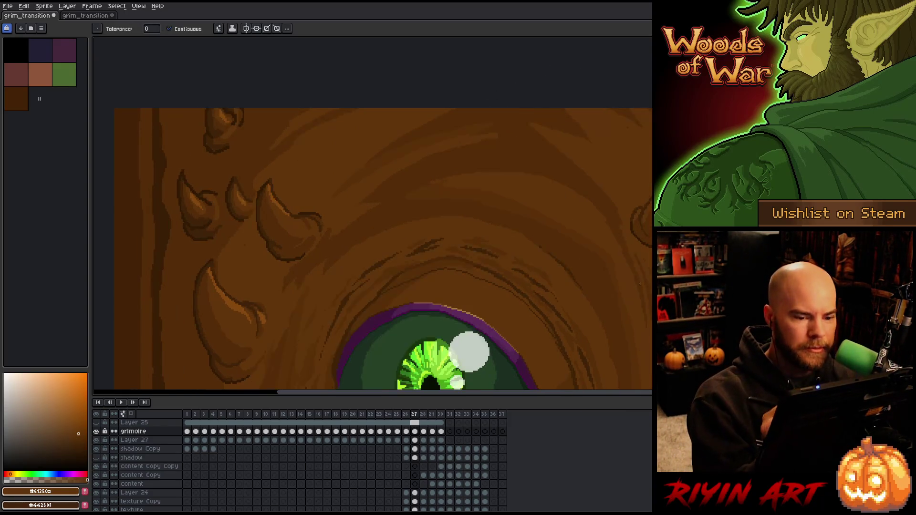
{"action": "key", "text": "Right"}
{"action": "key", "text": "Left"}
{"action": "key", "text": "Left"}
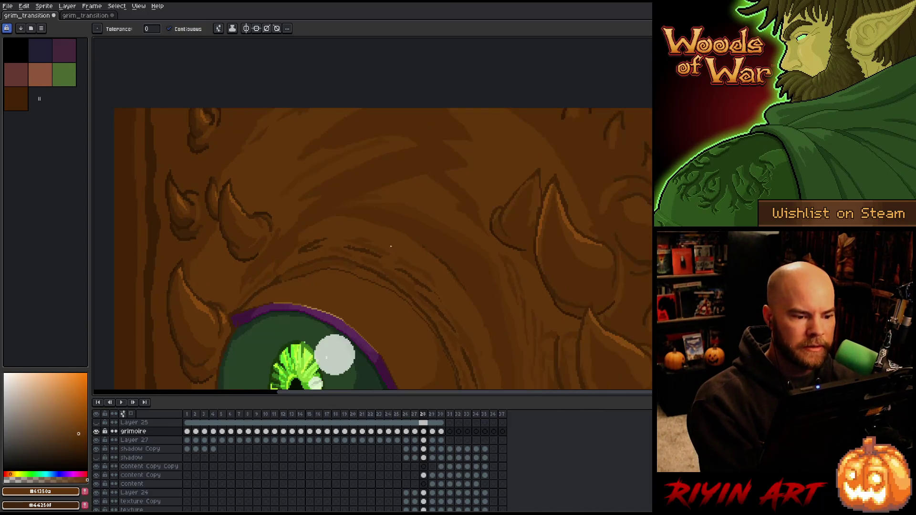
{"action": "key", "text": "Right"}
{"action": "key", "text": "Right"}
{"action": "key", "text": "b"}
Step: Pick mid, darker and lighter cover browns and play the frames to check the slide
{"action": "left_click", "coordinate": [313, 174], "text": "alt"}
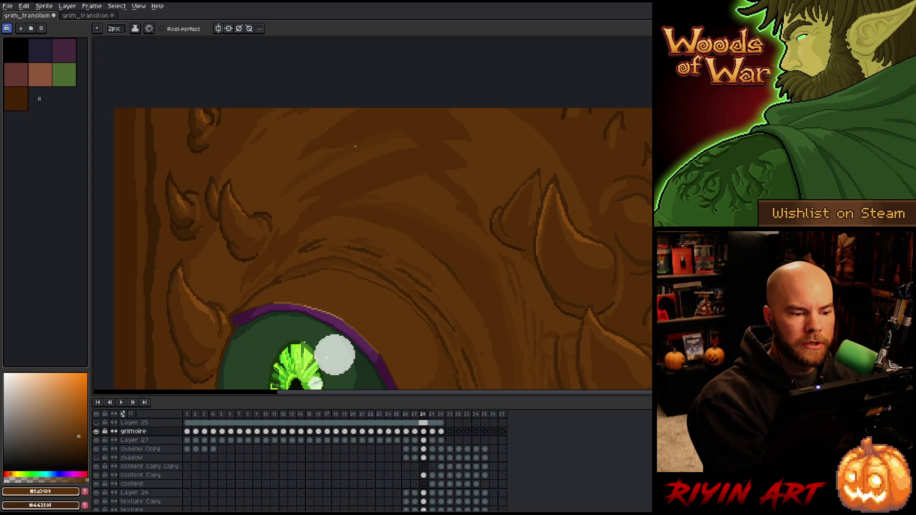
{"action": "left_click", "coordinate": [432, 126], "text": "alt"}
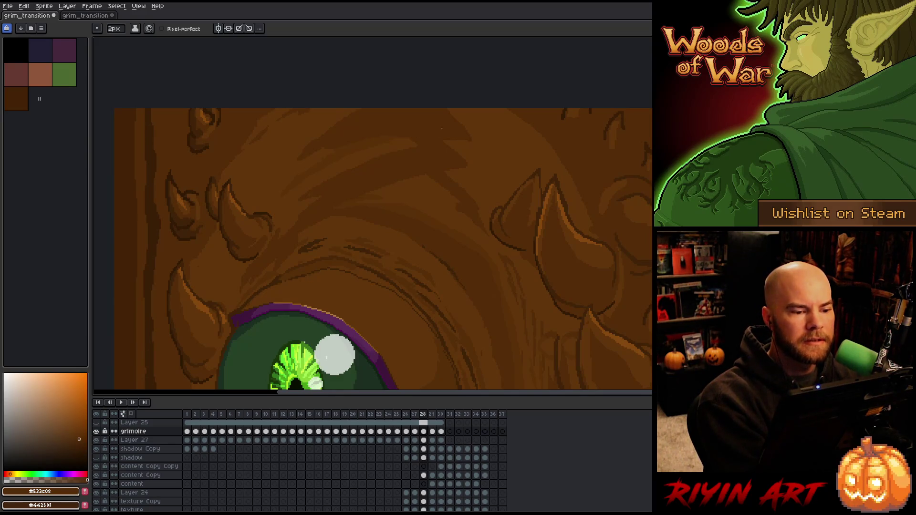
{"action": "left_click", "coordinate": [379, 140], "text": "alt"}
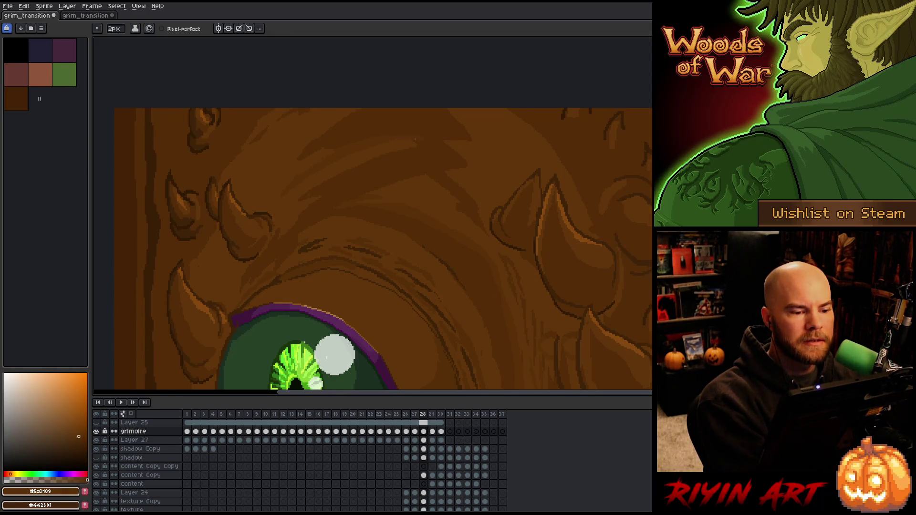
{"action": "left_click", "coordinate": [431, 129], "text": "alt"}
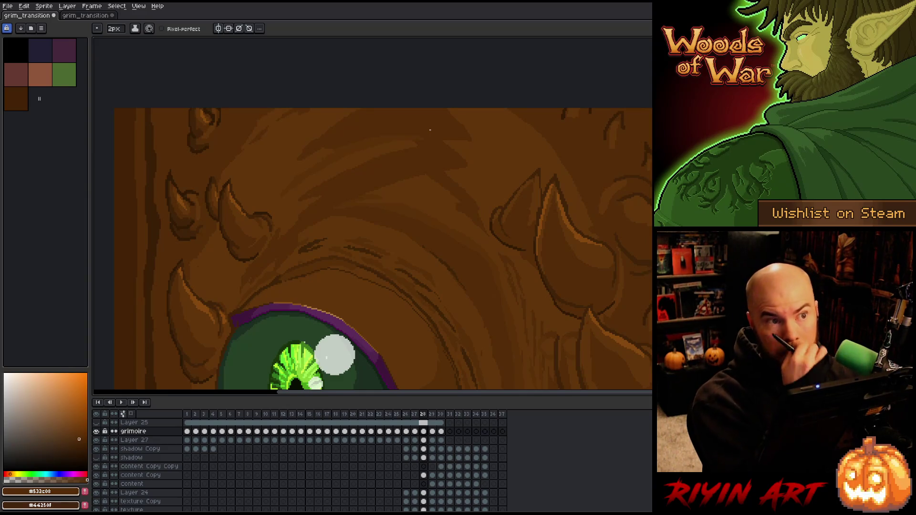
{"action": "key", "text": "Return"}
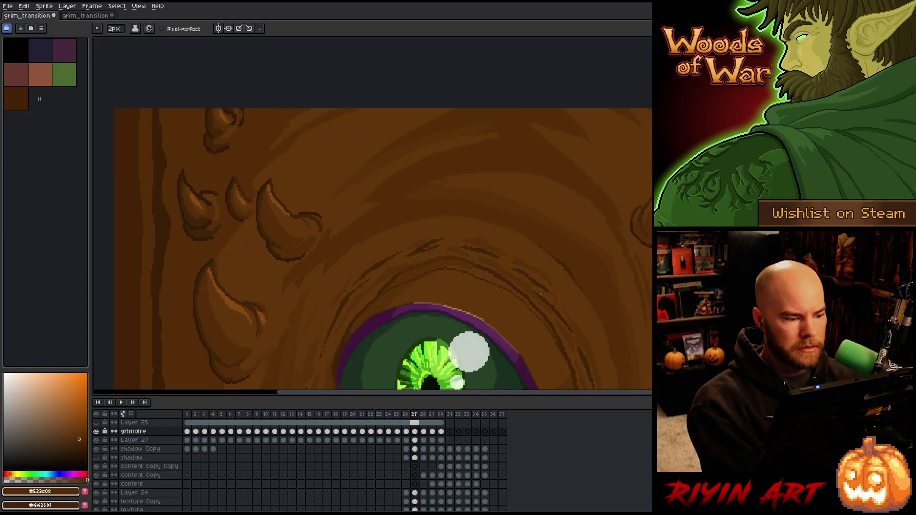
{"action": "left_click", "coordinate": [202, 262], "text": "alt"}
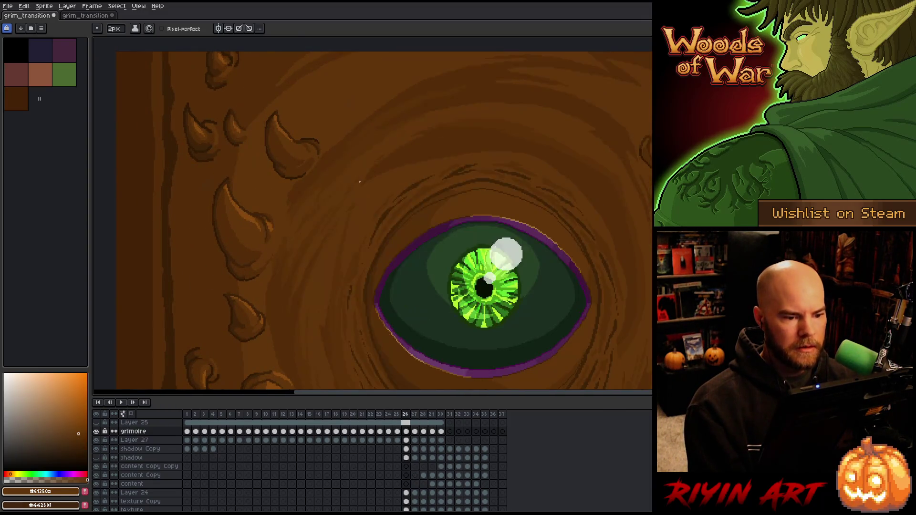
{"action": "left_click", "coordinate": [394, 108], "text": "alt"}
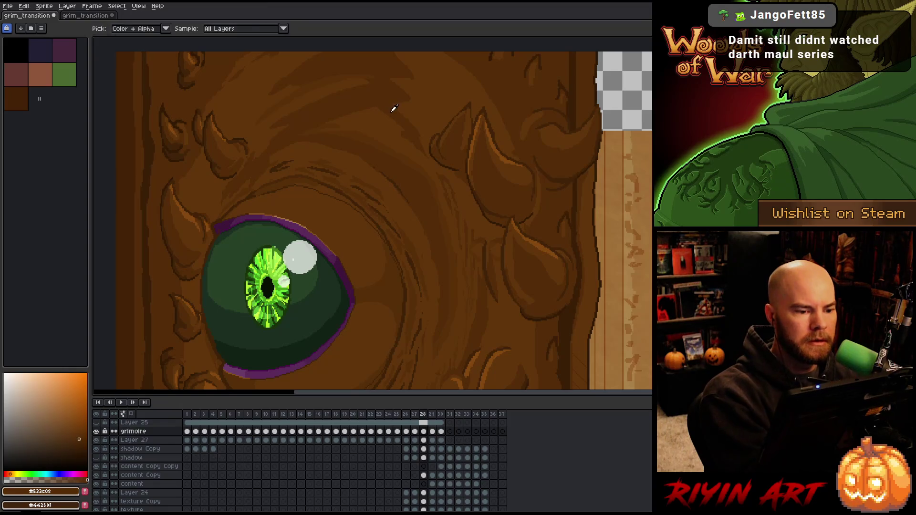
Step: Copy the cover and pages from frame 28 into Layer 28's frame 29, shifted 118 pixels left
{"action": "key", "text": "m"}
{"action": "scroll", "coordinate": [370, 120], "scroll_direction": "down", "scroll_amount": 5}
{"action": "key", "text": "shift+n"}
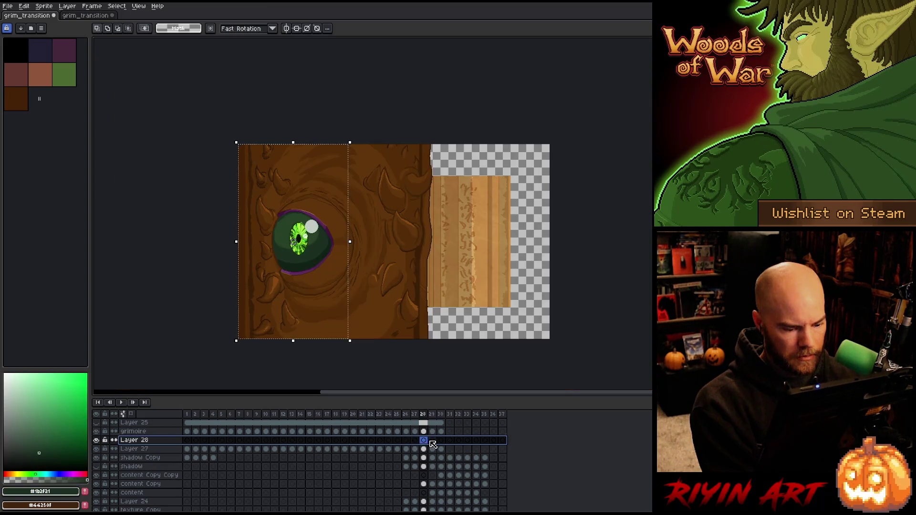
{"action": "left_click", "coordinate": [433, 440]}
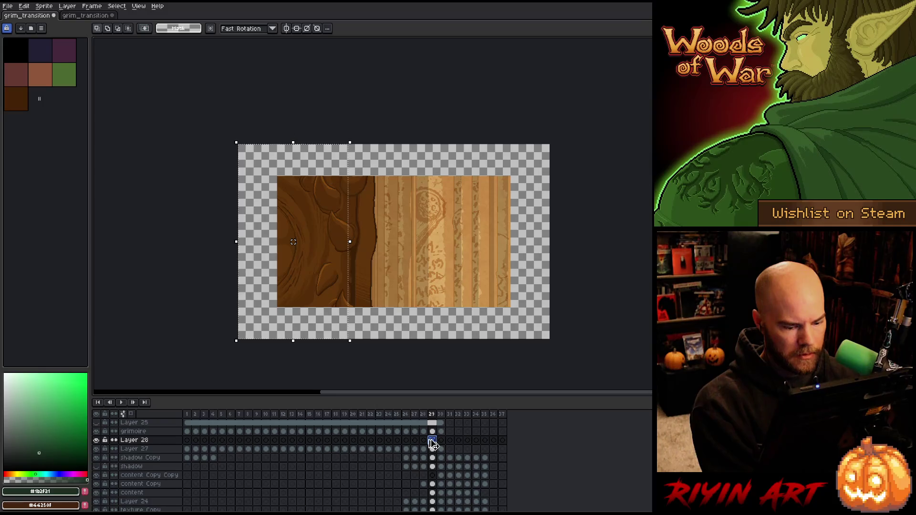
{"action": "left_click", "coordinate": [424, 432]}
{"action": "mouse_move", "coordinate": [457, 131]}
{"action": "left_mouse_down"}
{"action": "mouse_move", "coordinate": [420, 215]}
{"action": "mouse_move", "coordinate": [334, 310]}
{"action": "mouse_move", "coordinate": [170, 385]}
{"action": "left_mouse_up"}
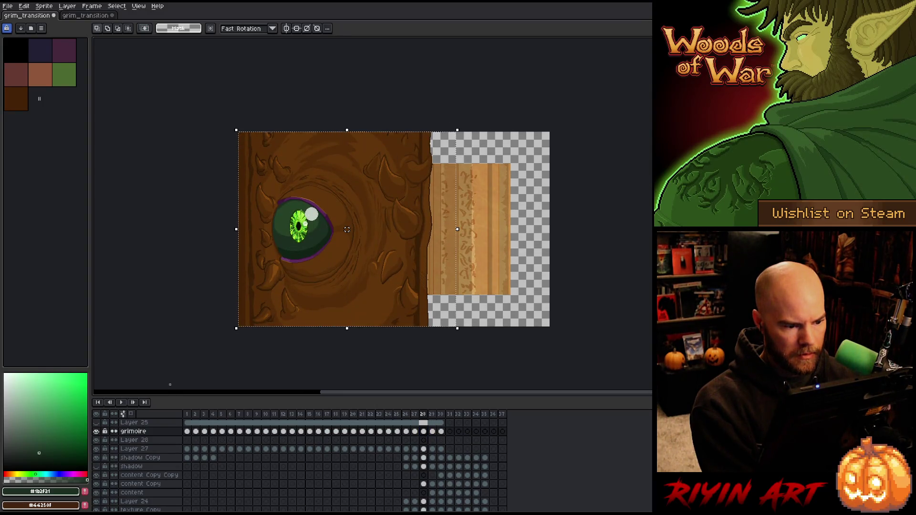
{"action": "left_click", "coordinate": [433, 440]}
{"action": "key", "text": "ctrl+v"}
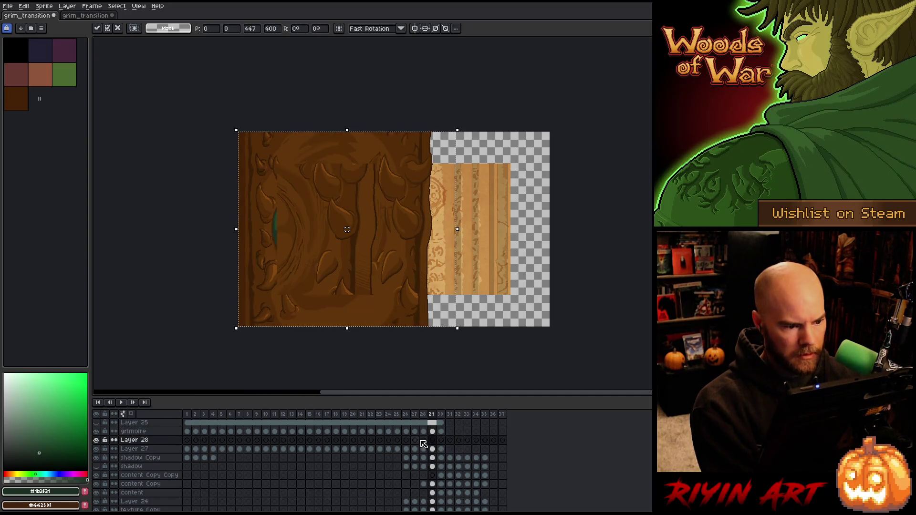
{"action": "left_click_drag", "start_coordinate": [347, 229], "coordinate": [289, 230]}
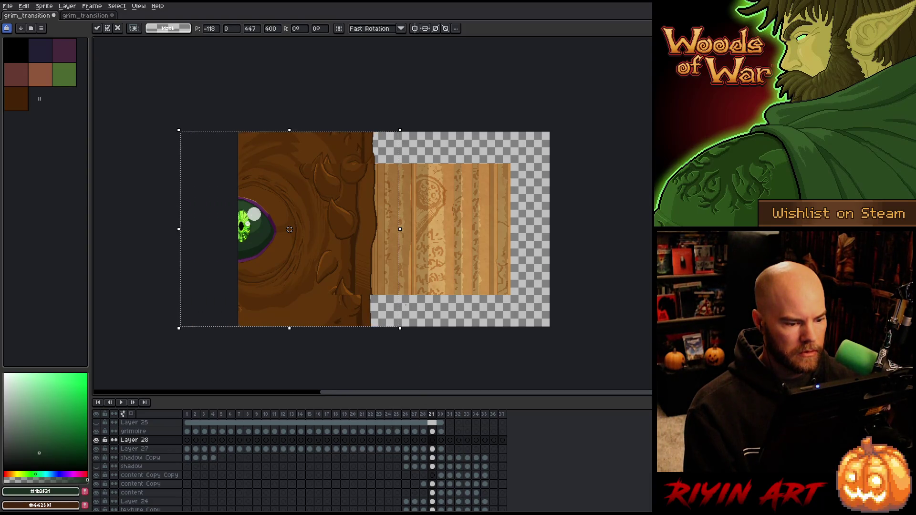
{"action": "left_click", "coordinate": [133, 431]}
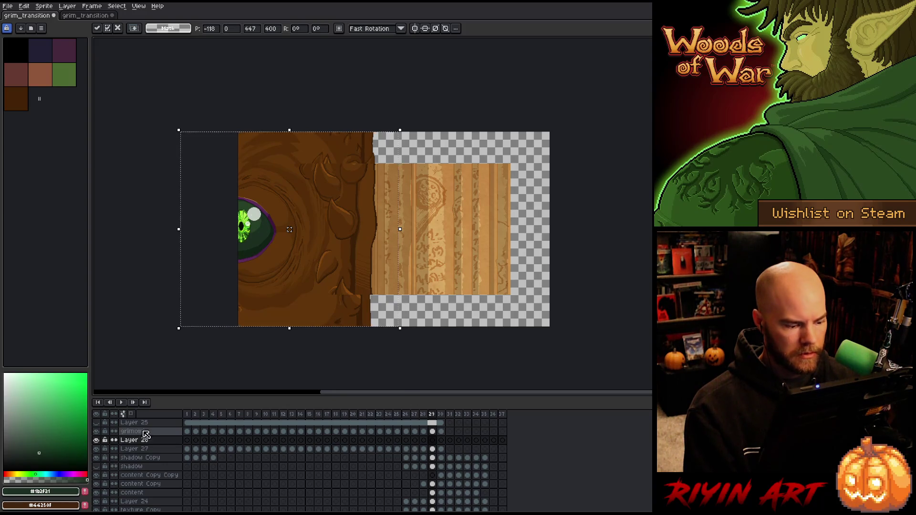
Step: Select just the cover's right edge strip on Layer 28's frame 29
{"action": "key", "text": "shift+n"}
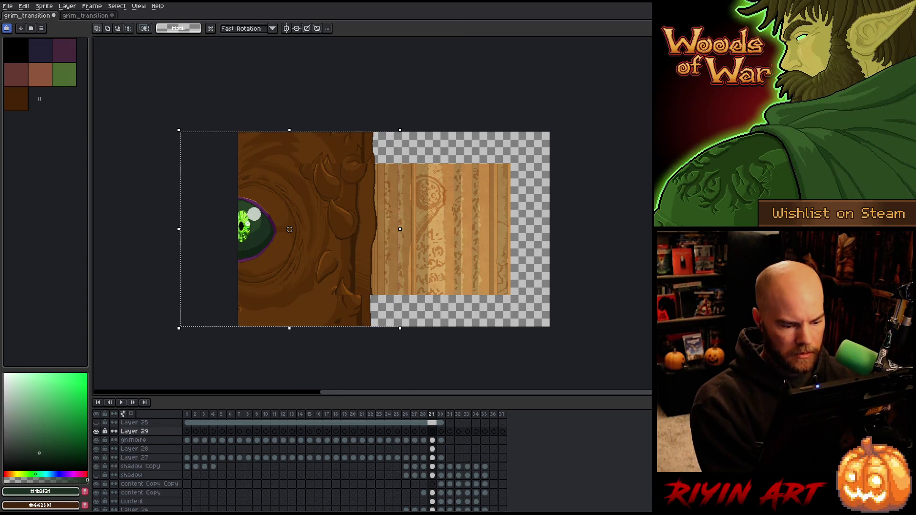
{"action": "key", "text": "ctrl+d"}
{"action": "scroll", "coordinate": [334, 243], "scroll_direction": "up", "scroll_amount": 1}
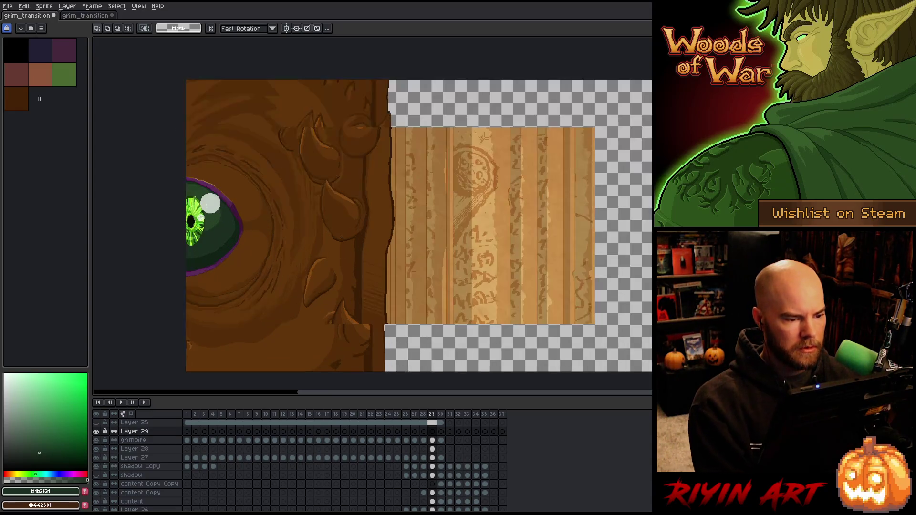
{"action": "left_click_drag", "start_coordinate": [332, 246], "coordinate": [338, 247]}
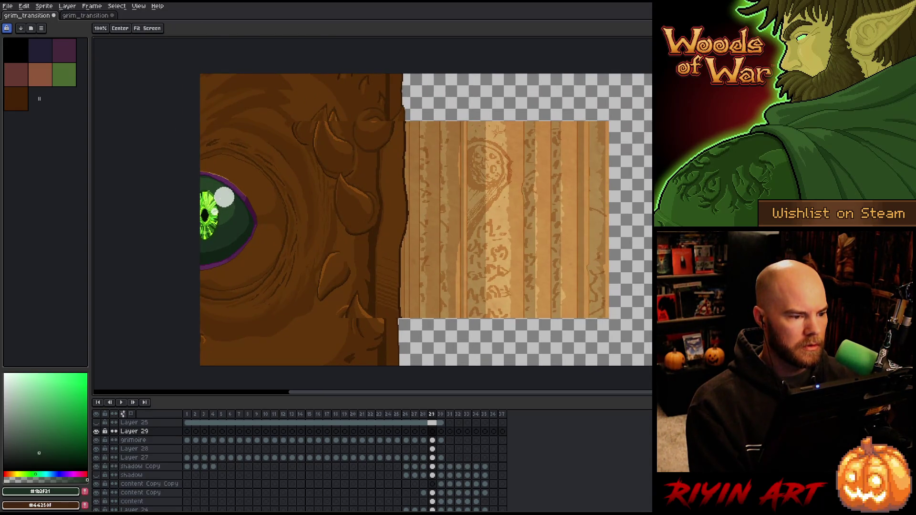
{"action": "left_click", "coordinate": [432, 450]}
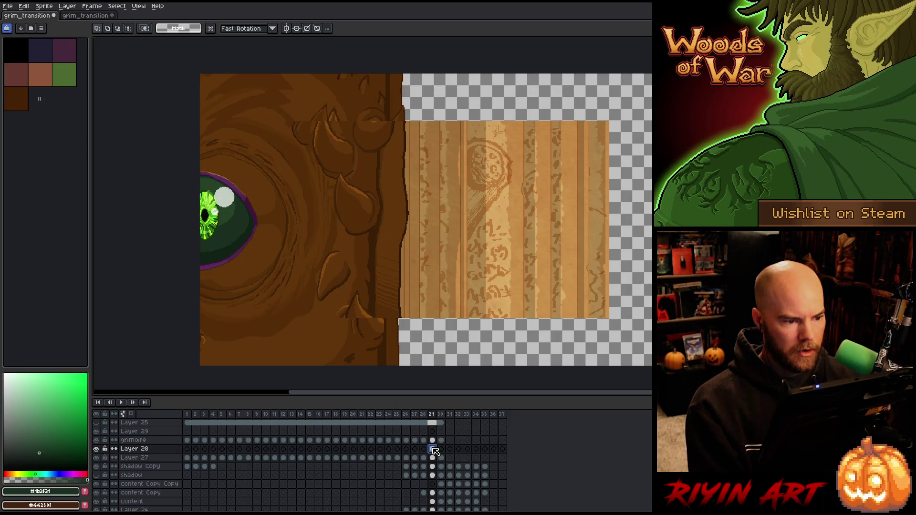
{"action": "left_click", "coordinate": [436, 453], "text": "ctrl"}
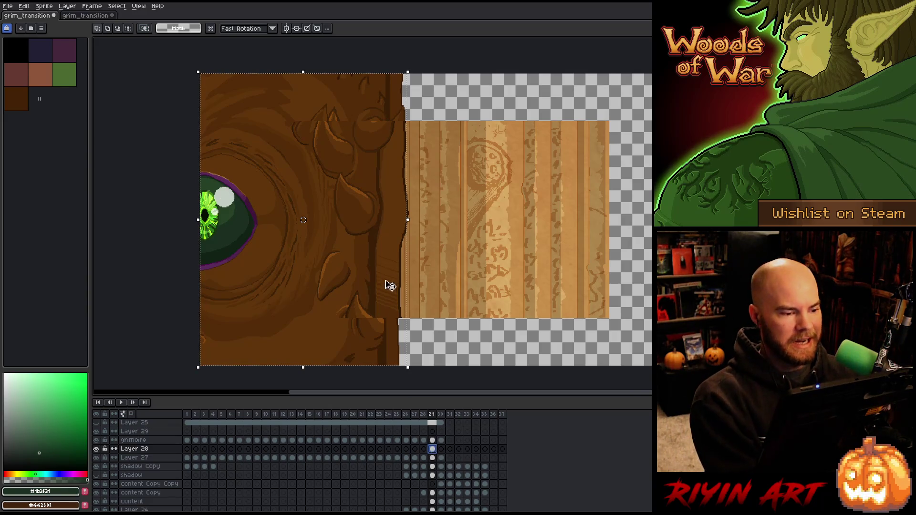
{"action": "mouse_move", "coordinate": [430, 62]}
{"action": "left_mouse_down"}
{"action": "mouse_move", "coordinate": [337, 338]}
{"action": "mouse_move", "coordinate": [291, 372]}
{"action": "left_mouse_up"}
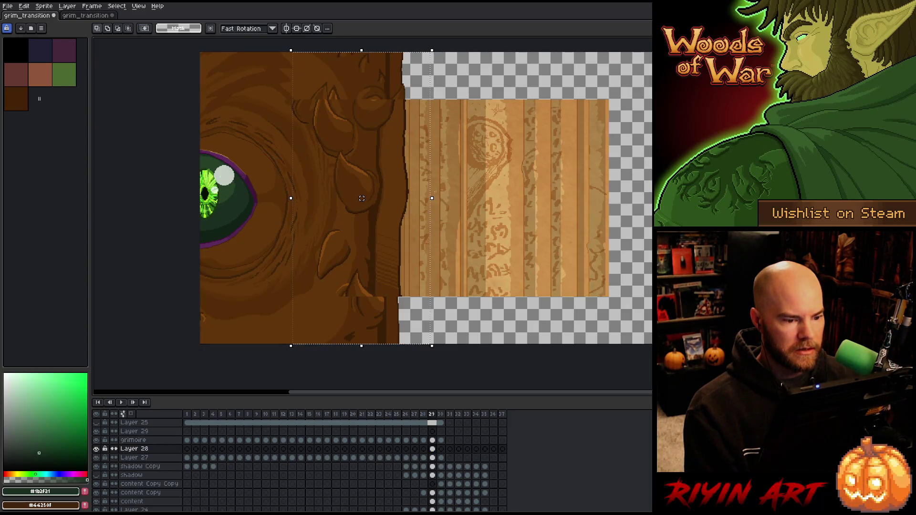
Step: Narrow the thorned edge strip from about 170 to 142 pixels wide and commit it
{"action": "left_click_drag", "start_coordinate": [432, 198], "coordinate": [420, 199]}
{"action": "left_click_drag", "start_coordinate": [425, 203], "coordinate": [405, 210]}
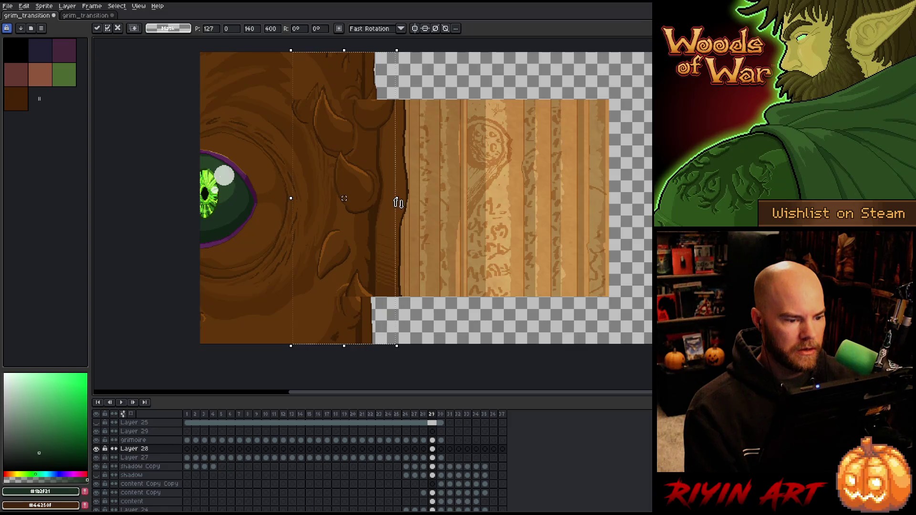
{"action": "key", "text": "Return"}
{"action": "scroll", "coordinate": [451, 146], "scroll_direction": "down", "scroll_amount": 1}
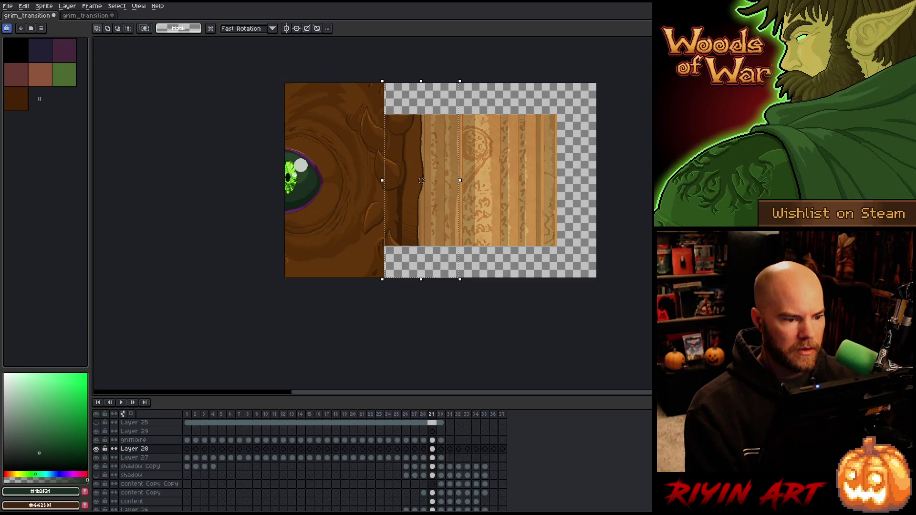
{"action": "scroll", "coordinate": [430, 166], "scroll_direction": "up", "scroll_amount": 1}
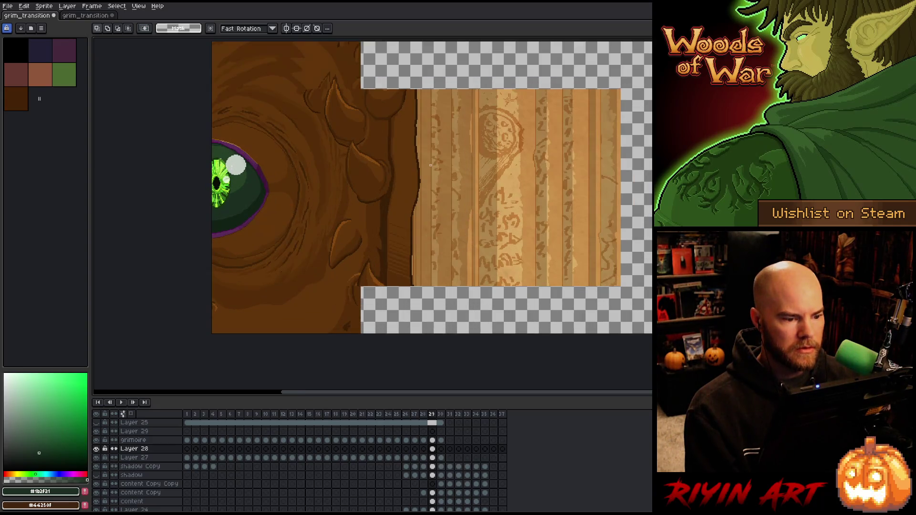
{"action": "left_click", "coordinate": [432, 431]}
{"action": "scroll", "coordinate": [402, 183], "scroll_direction": "down", "scroll_amount": 2}
{"action": "scroll", "coordinate": [402, 183], "scroll_direction": "up", "scroll_amount": 2}
{"action": "scroll", "coordinate": [402, 183], "scroll_direction": "down", "scroll_amount": 1}
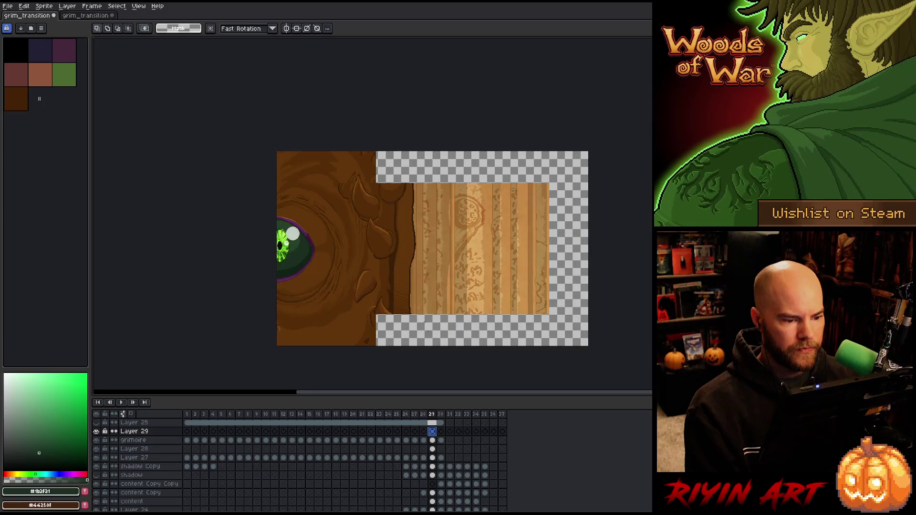
Step: Compare frames 28 and 29, then select the horn area at the cover's top right
{"action": "left_click", "coordinate": [432, 440]}
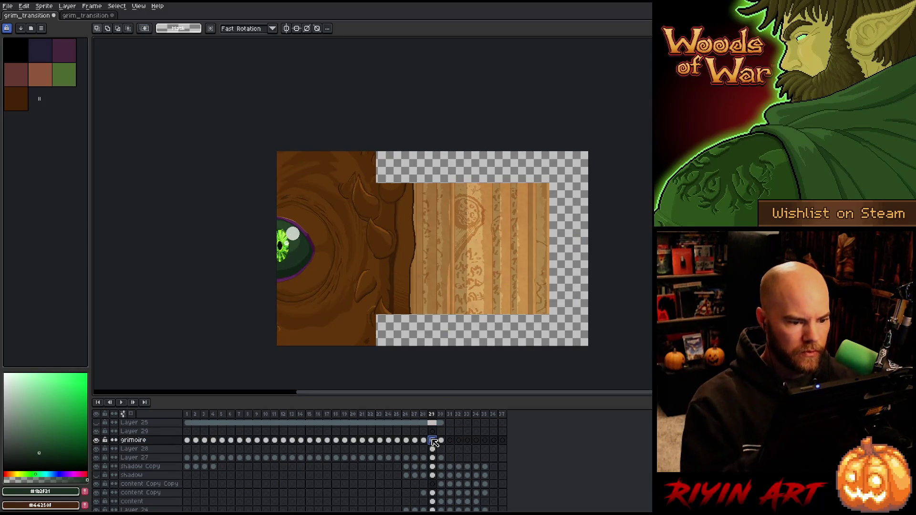
{"action": "scroll", "coordinate": [410, 185], "scroll_direction": "up", "scroll_amount": 1}
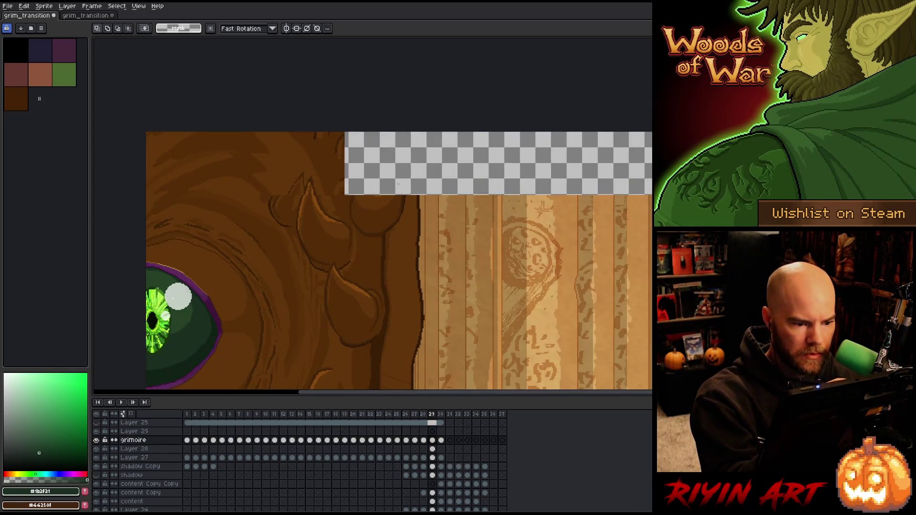
{"action": "key", "text": "comma"}
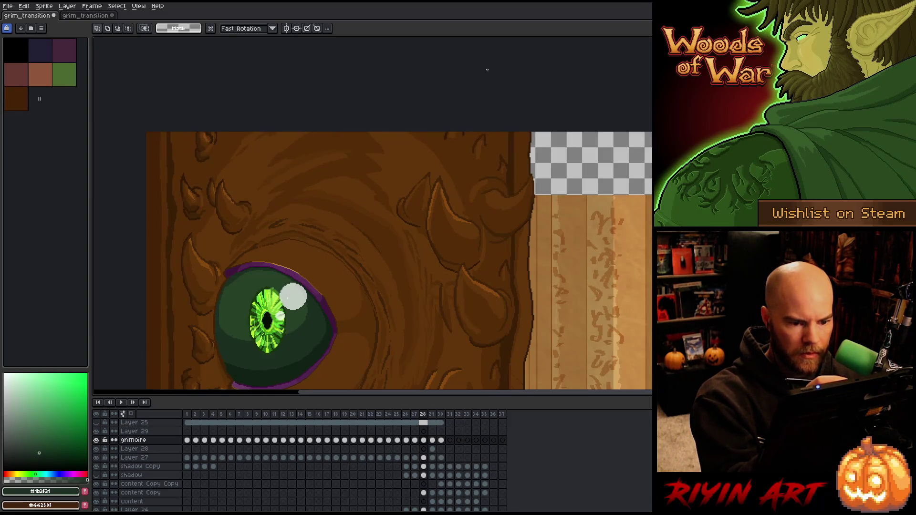
{"action": "key", "text": "period"}
{"action": "key", "text": "comma"}
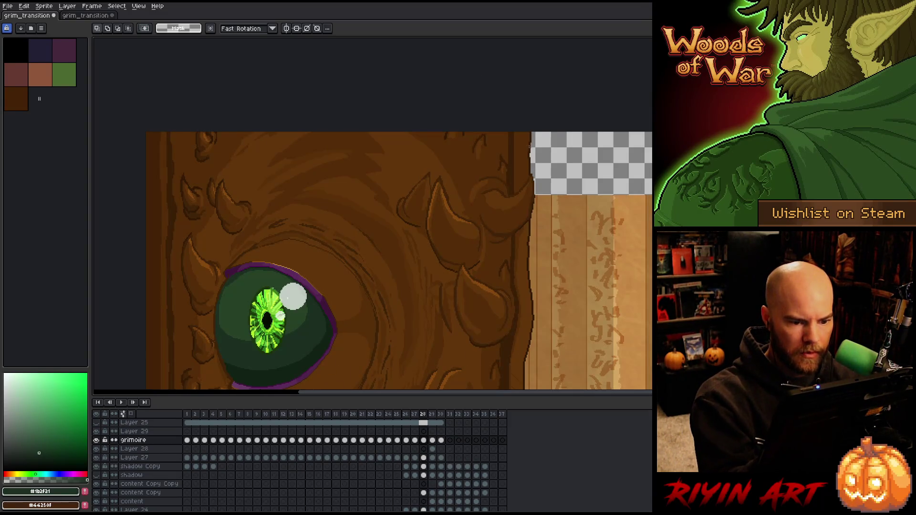
{"action": "mouse_move", "coordinate": [563, 132]}
{"action": "left_mouse_down"}
{"action": "mouse_move", "coordinate": [471, 245]}
{"action": "mouse_move", "coordinate": [480, 239]}
{"action": "mouse_move", "coordinate": [465, 216]}
{"action": "mouse_move", "coordinate": [481, 247]}
{"action": "left_mouse_up"}
{"action": "left_click_drag", "start_coordinate": [465, 132], "coordinate": [483, 162]}
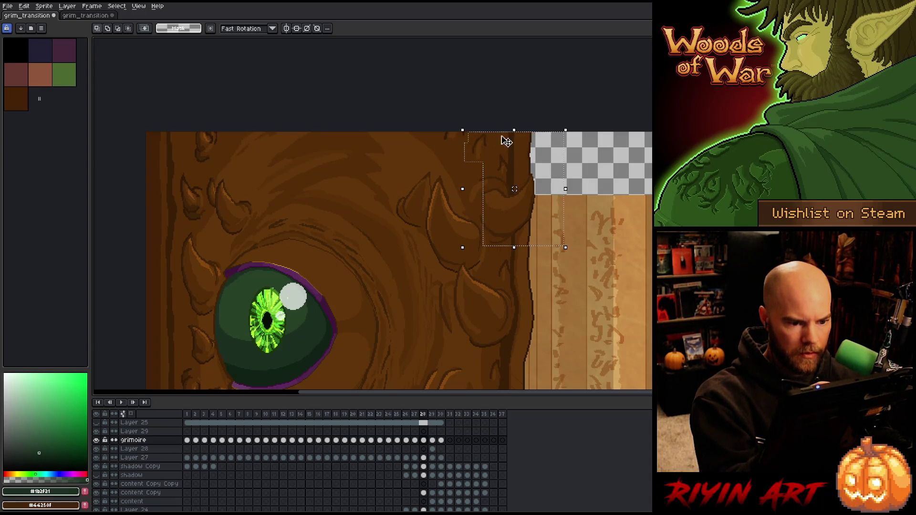
Step: Move the horn section left to x 194 on frame 29 and commit it
{"action": "key", "text": "period"}
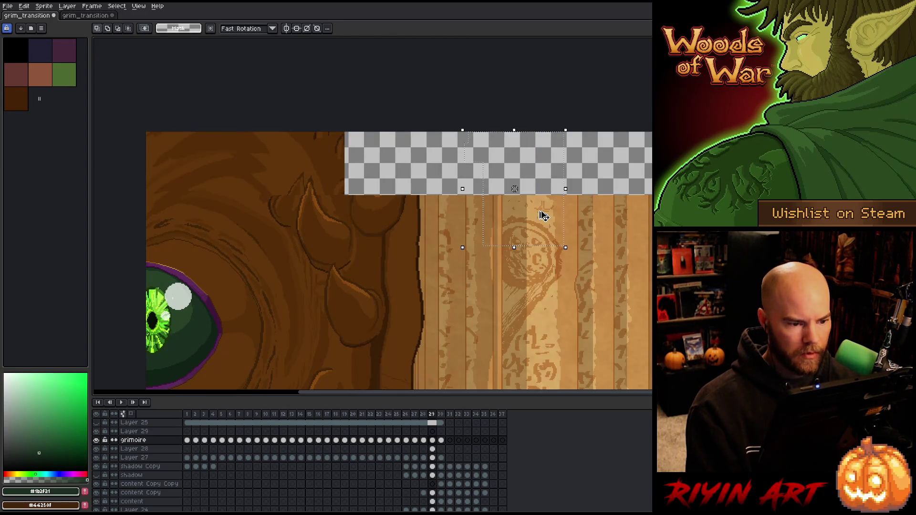
{"action": "left_click_drag", "start_coordinate": [544, 217], "coordinate": [466, 216]}
{"action": "left_click_drag", "start_coordinate": [437, 189], "coordinate": [385, 189]}
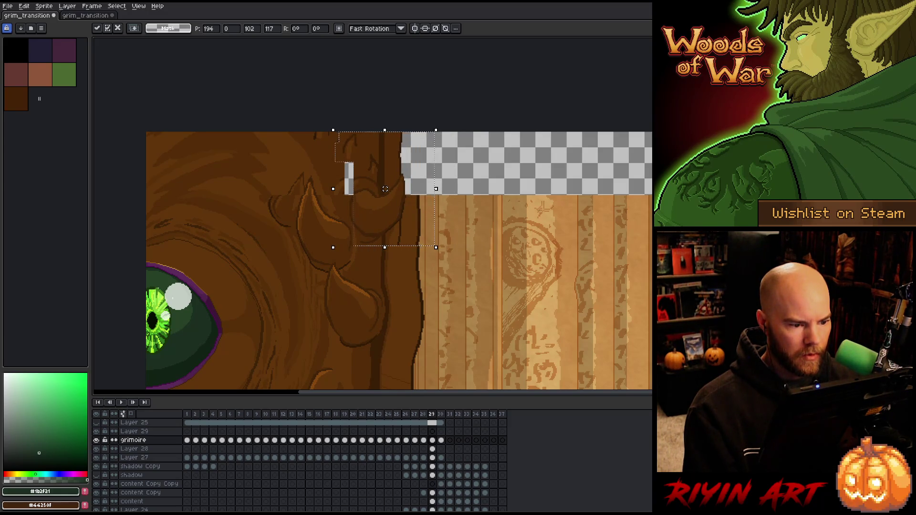
{"action": "key", "text": "ctrl+d"}
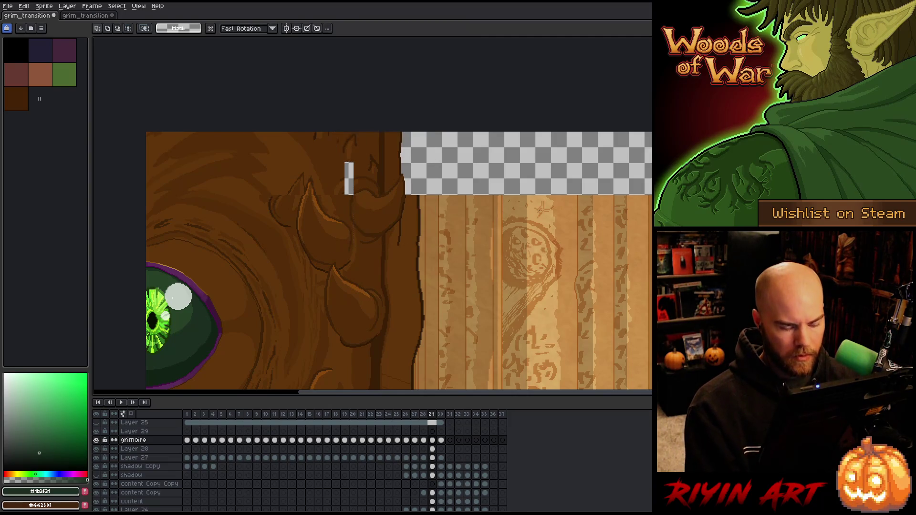
{"action": "key", "text": "Left"}
{"action": "key", "text": "Right"}
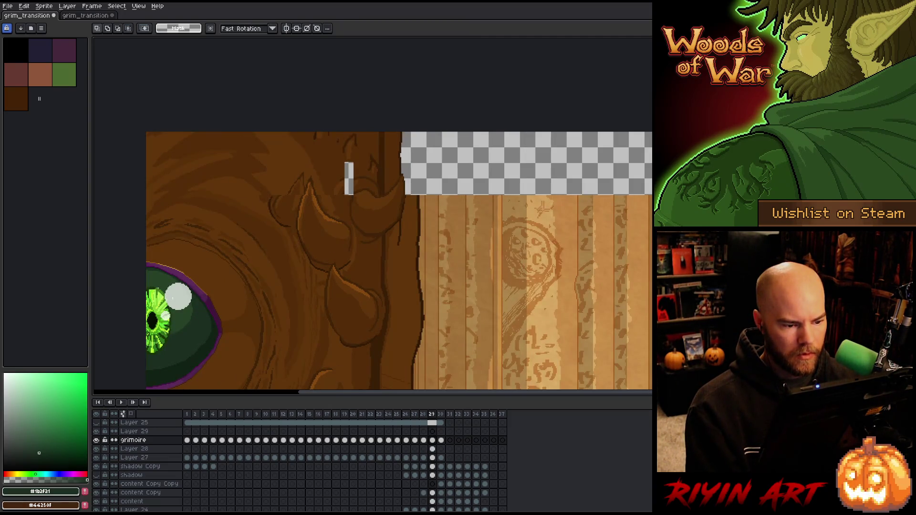
Step: Draw a dark brown line up the cover edge beside the gap at its top
{"action": "key", "text": "b"}
{"action": "left_click", "coordinate": [399, 250], "text": "alt"}
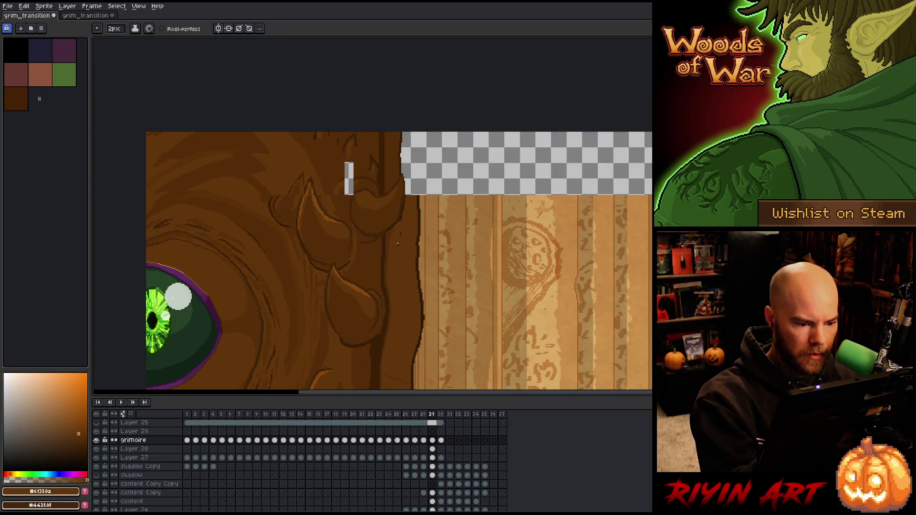
{"action": "key", "text": "m"}
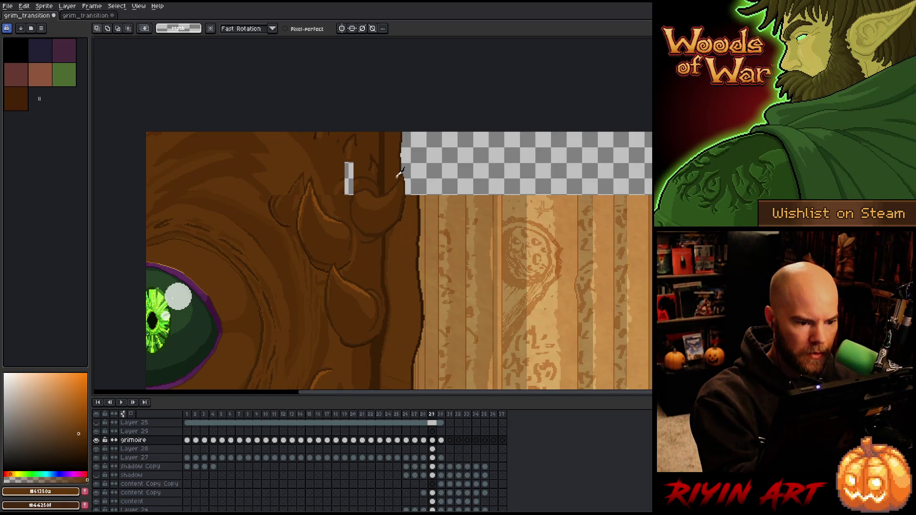
{"action": "left_click_drag", "start_coordinate": [395, 179], "coordinate": [422, 130]}
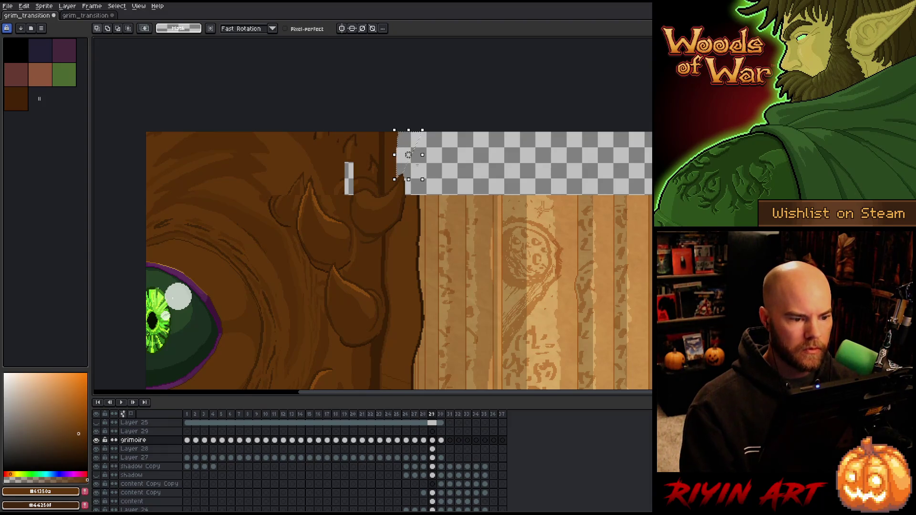
{"action": "key", "text": "ctrl+d"}
{"action": "key", "text": "b"}
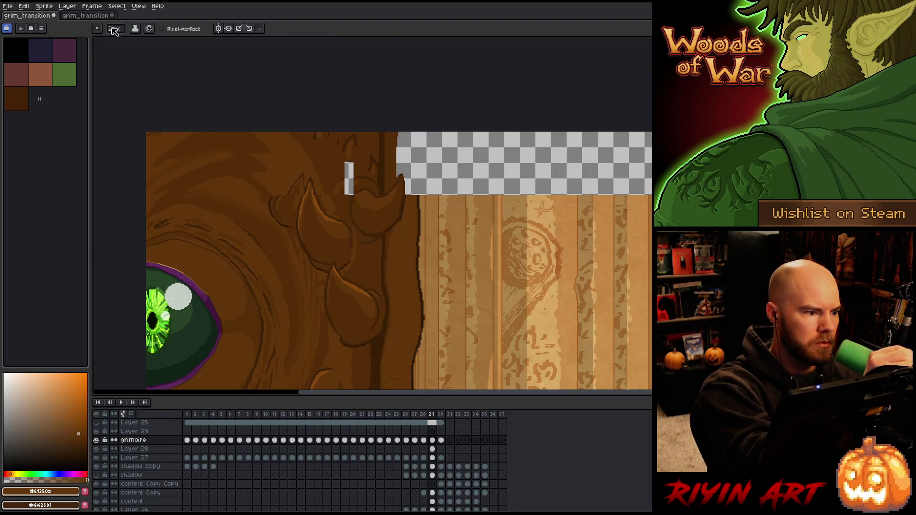
{"action": "left_click", "coordinate": [418, 197], "text": "alt"}
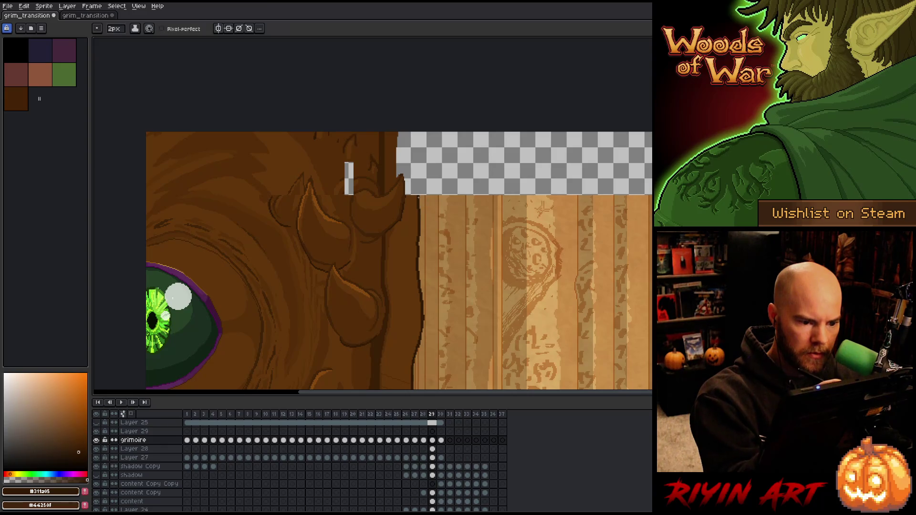
{"action": "left_click_drag", "start_coordinate": [417, 180], "coordinate": [419, 133]}
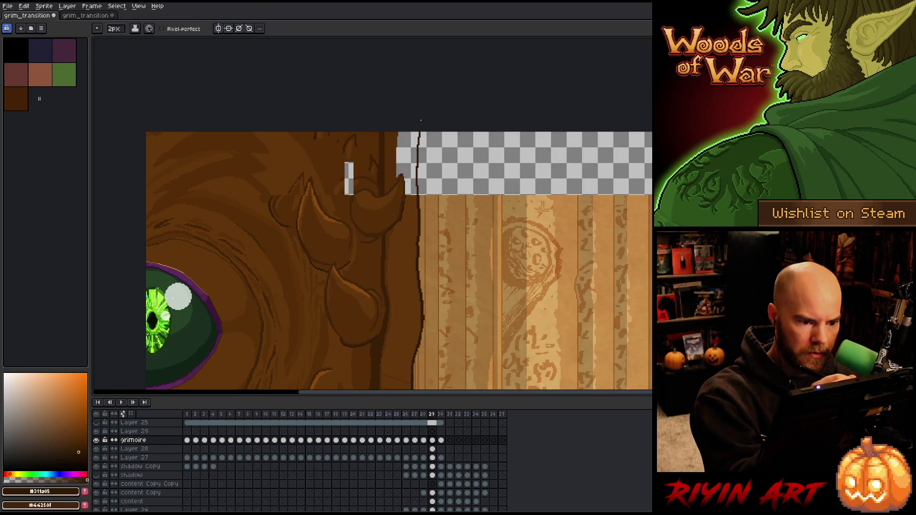
Step: Fill the transparent strip and the remaining gap along the edge with mid-brown
{"action": "left_click", "coordinate": [404, 163], "text": "alt"}
{"action": "key", "text": "g"}
{"action": "left_click", "coordinate": [403, 163]}
{"action": "key", "text": "b"}
{"action": "left_click", "coordinate": [409, 196], "text": "alt"}
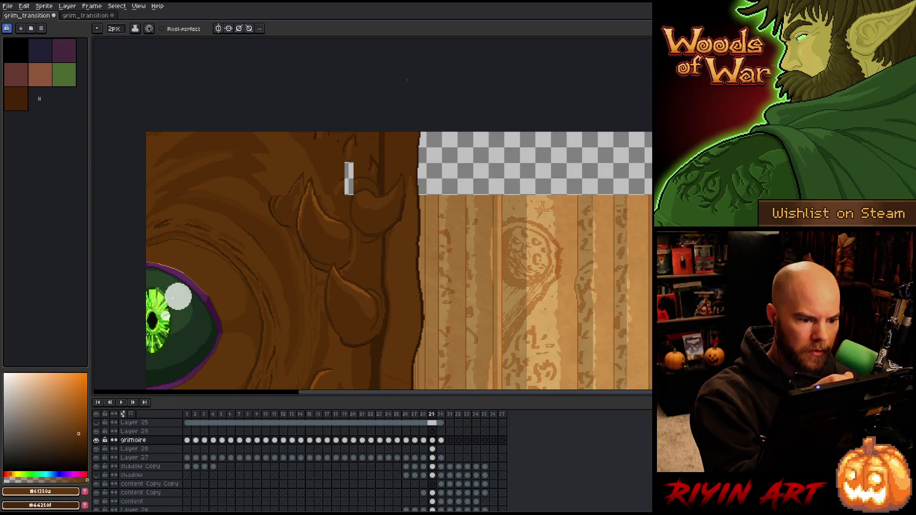
Step: Sample the bark browns and flood-fill the pale notch by the top horn, undoing the overflow
{"action": "left_click", "coordinate": [355, 193], "text": "alt"}
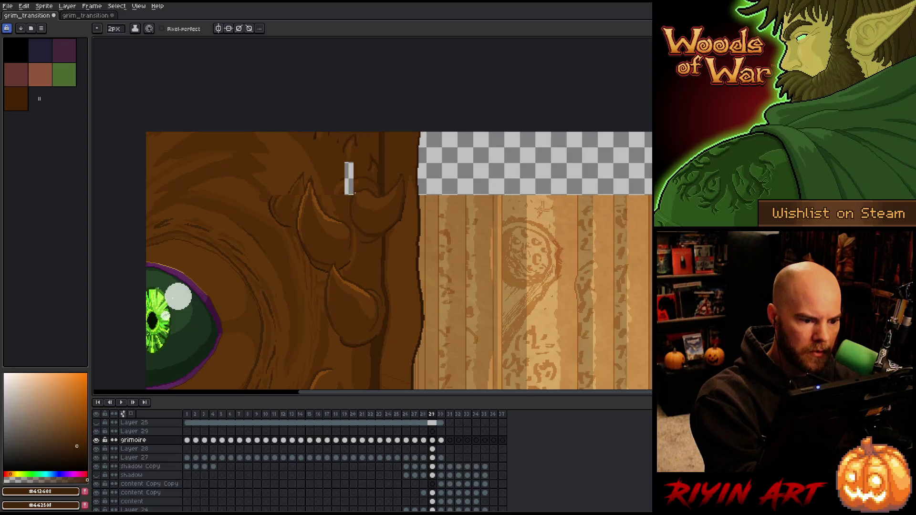
{"action": "key", "text": "alt"}
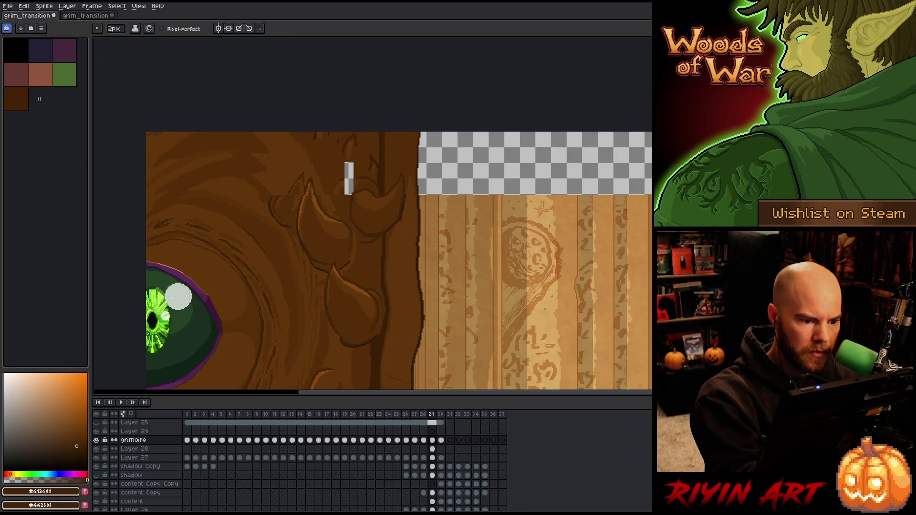
{"action": "left_click", "coordinate": [354, 182], "text": "alt"}
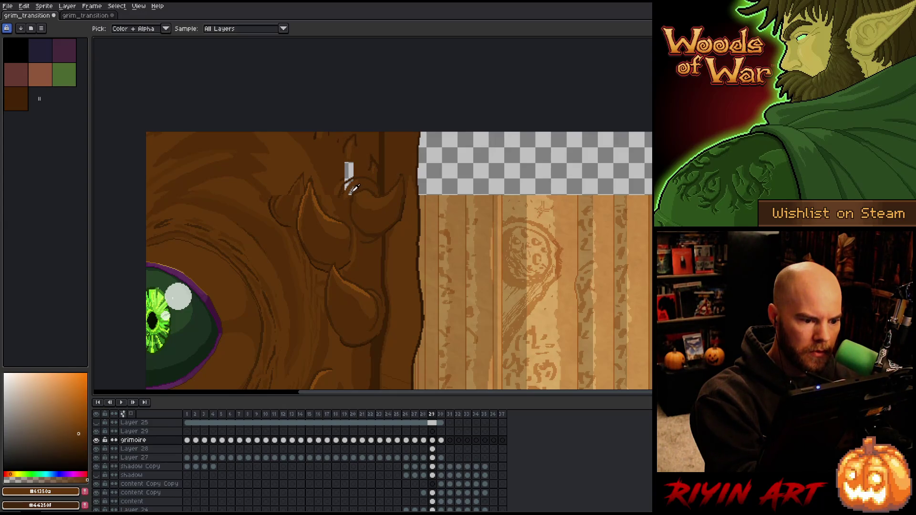
{"action": "left_click", "coordinate": [354, 184], "text": "alt"}
{"action": "key", "text": "g"}
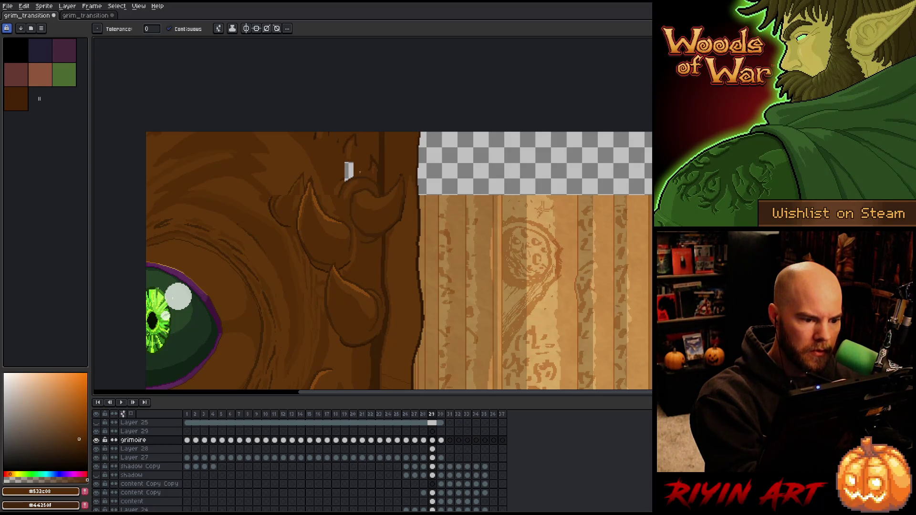
{"action": "left_click", "coordinate": [348, 170]}
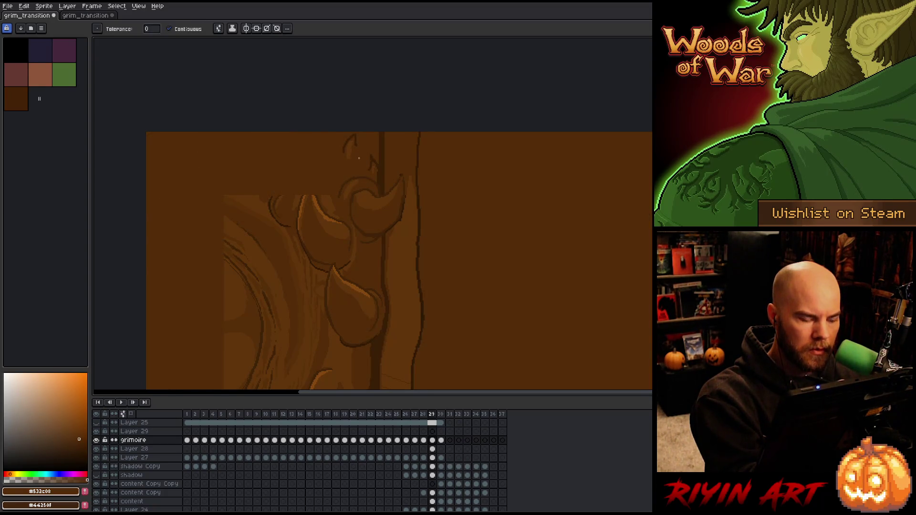
{"action": "key", "text": "ctrl+z"}
{"action": "key", "text": "b"}
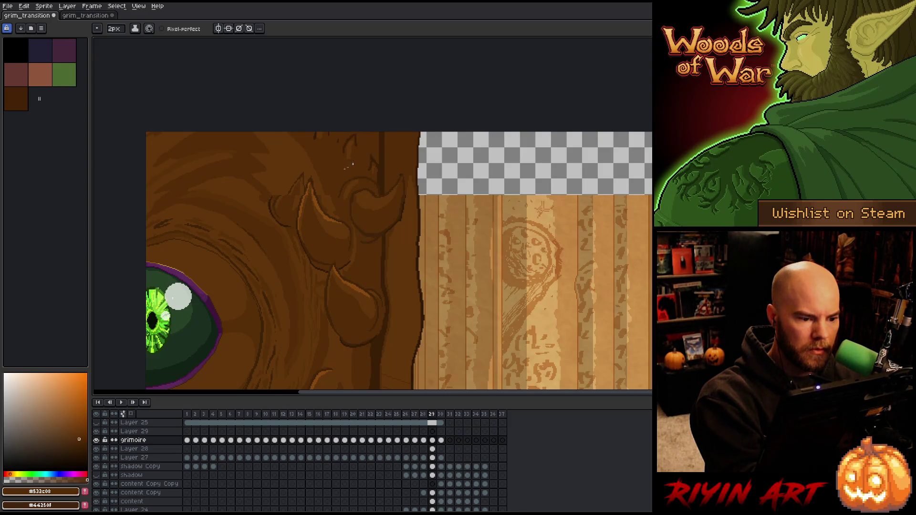
{"action": "left_click", "coordinate": [322, 185], "text": "alt"}
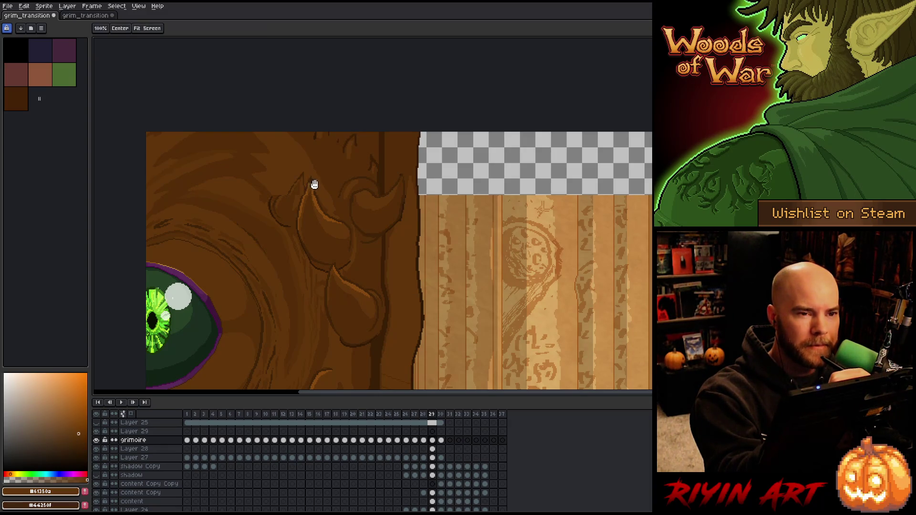
{"action": "left_click_drag", "start_coordinate": [321, 191], "coordinate": [326, 192]}
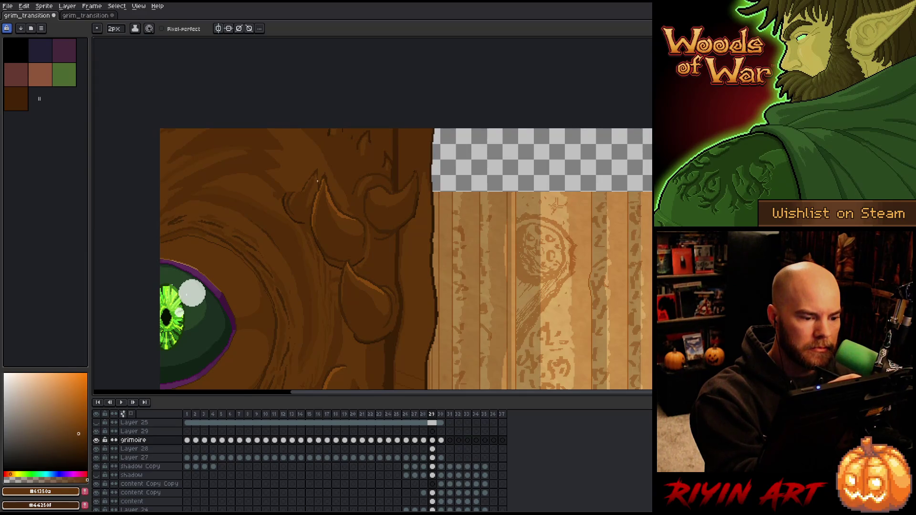
{"action": "left_click", "coordinate": [317, 185], "text": "alt"}
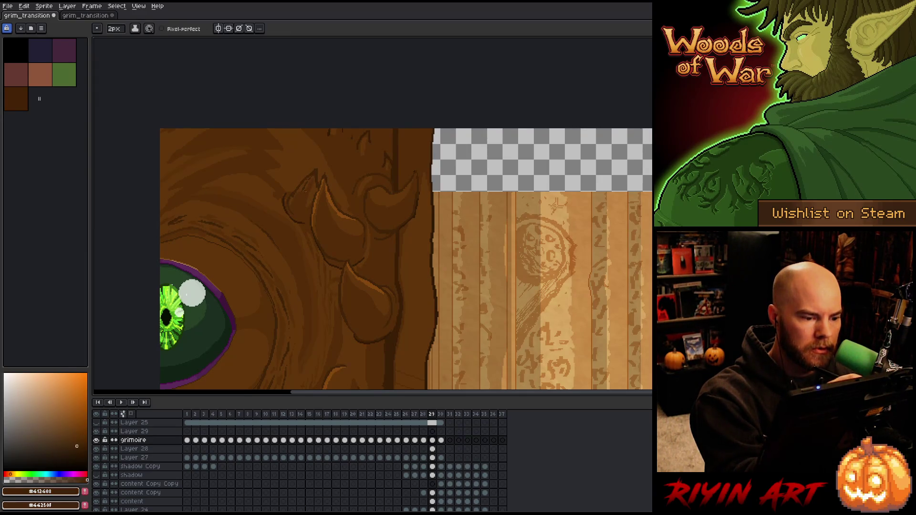
{"action": "left_click", "coordinate": [307, 183], "text": "alt"}
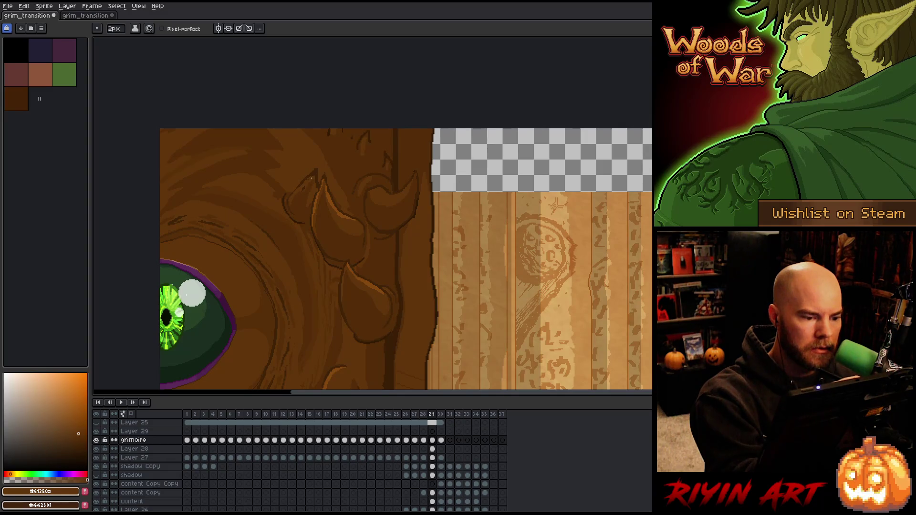
{"action": "left_click", "coordinate": [297, 200], "text": "alt"}
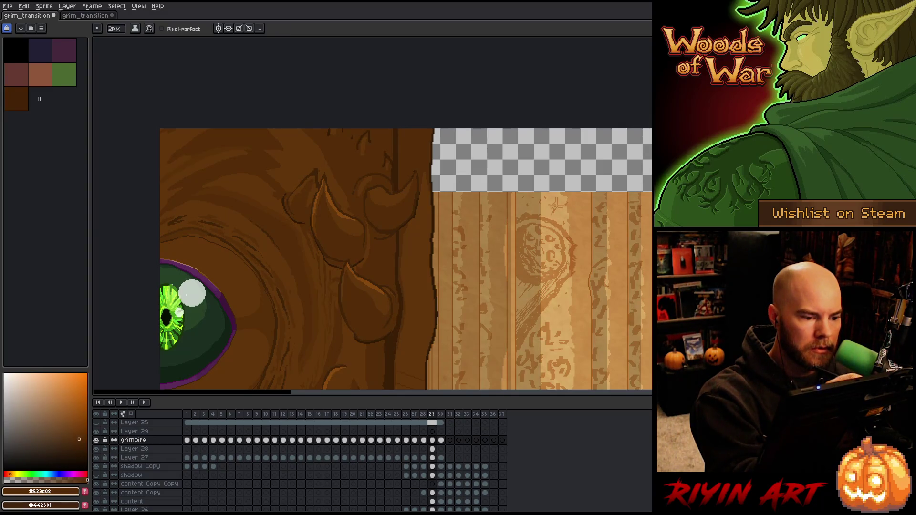
{"action": "left_click", "coordinate": [315, 185], "text": "alt"}
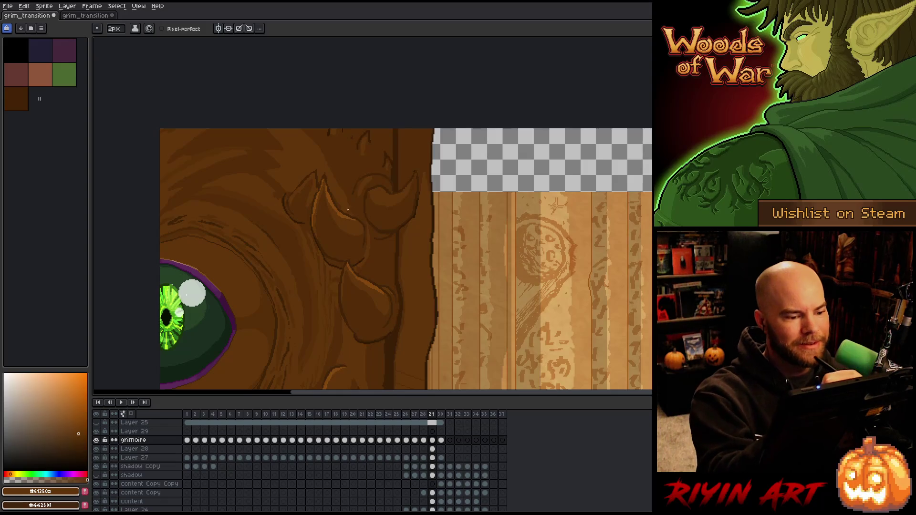
{"action": "left_click_drag", "start_coordinate": [385, 272], "coordinate": [365, 208]}
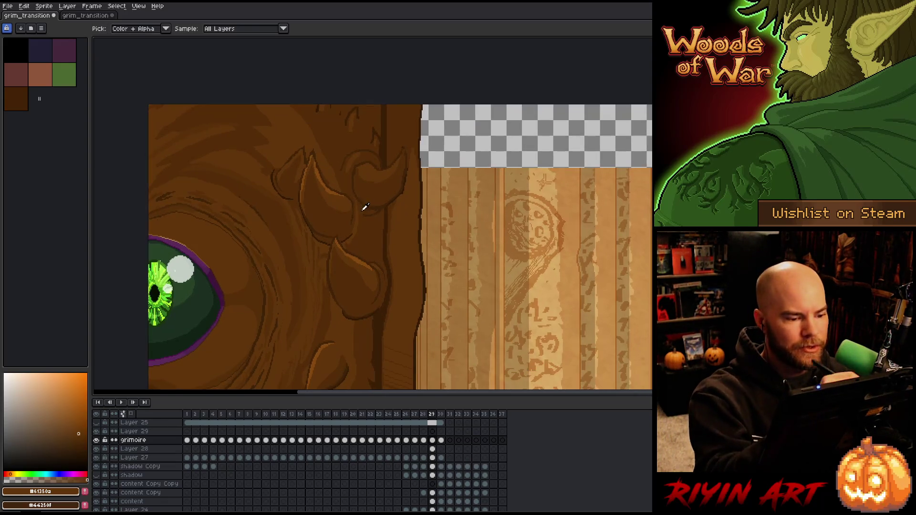
{"action": "left_click", "coordinate": [365, 208], "text": "alt"}
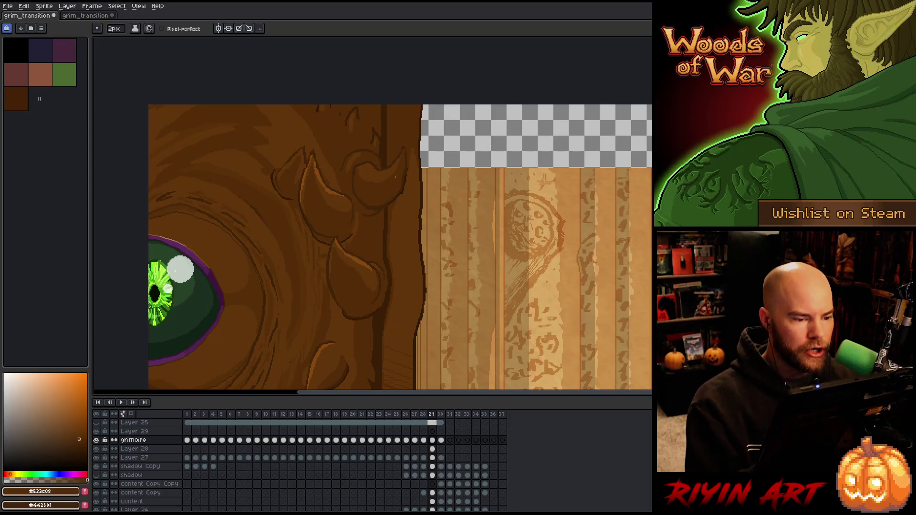
{"action": "scroll", "coordinate": [396, 177], "scroll_direction": "down", "scroll_amount": 1}
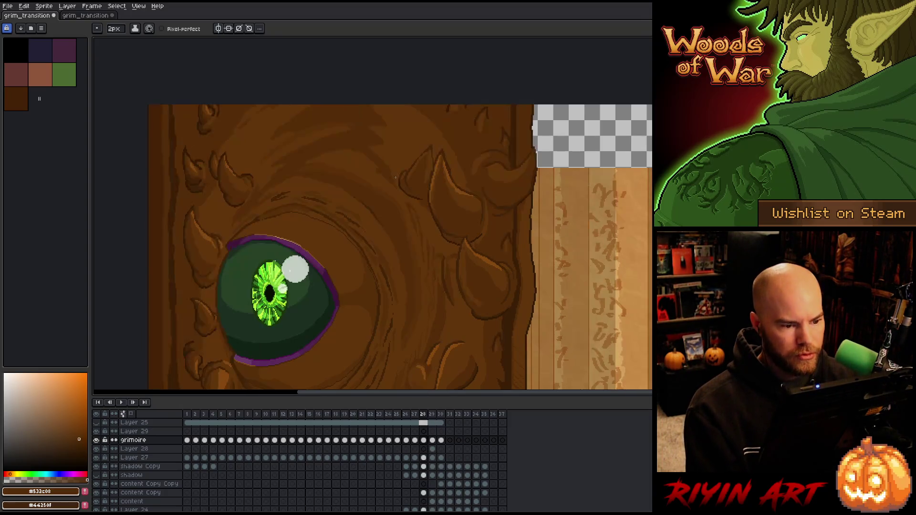
{"action": "scroll", "coordinate": [396, 177], "scroll_direction": "up", "scroll_amount": 1}
{"action": "scroll", "coordinate": [382, 179], "scroll_direction": "down", "scroll_amount": 2}
{"action": "key", "text": "comma"}
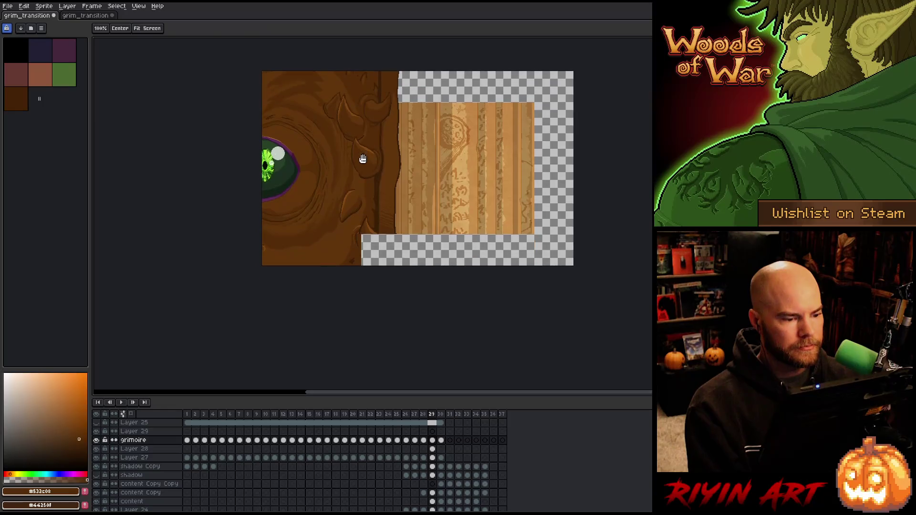
Step: On the next frame, outline and fill the claw tip with dark and shadow browns
{"action": "scroll", "coordinate": [364, 257], "scroll_direction": "up", "scroll_amount": 2}
{"action": "key", "text": "period"}
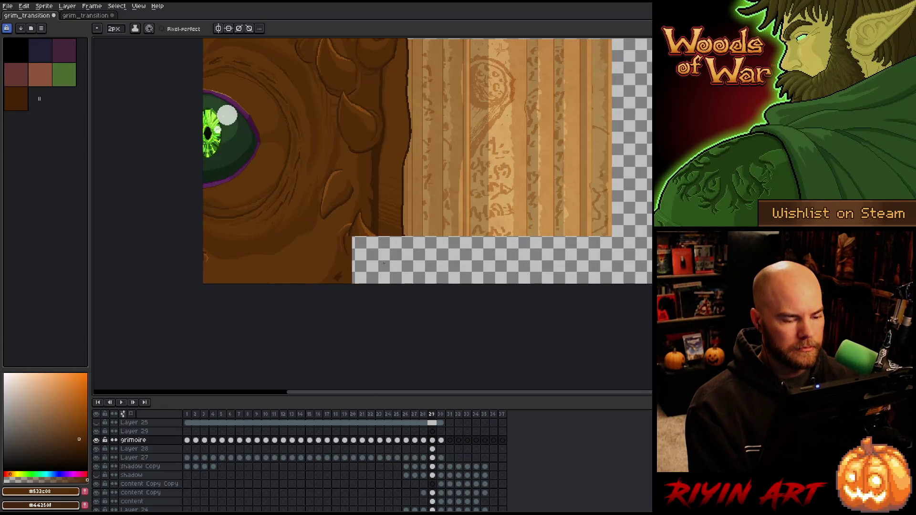
{"action": "scroll", "coordinate": [378, 262], "scroll_direction": "up", "scroll_amount": 2}
{"action": "left_click", "coordinate": [384, 213], "text": "alt"}
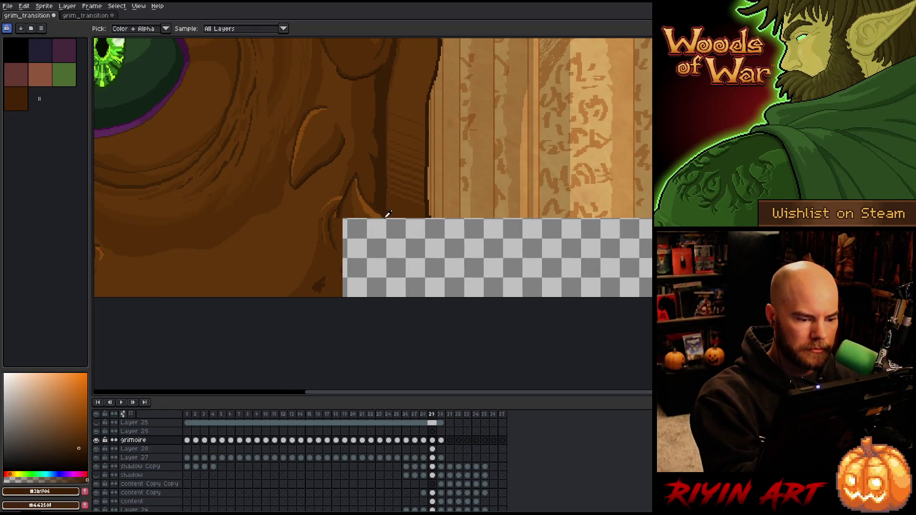
{"action": "mouse_move", "coordinate": [386, 217]}
{"action": "left_mouse_down"}
{"action": "mouse_move", "coordinate": [379, 240]}
{"action": "mouse_move", "coordinate": [370, 224]}
{"action": "left_mouse_up"}
{"action": "key", "text": "ctrl+z"}
{"action": "left_click", "coordinate": [357, 215], "text": "alt"}
{"action": "left_click", "coordinate": [371, 215], "text": "alt"}
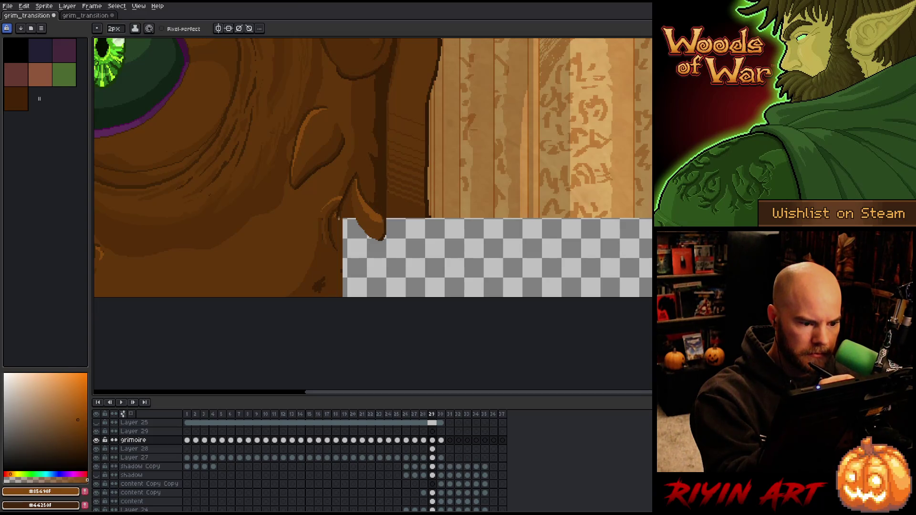
{"action": "left_click", "coordinate": [338, 218], "text": "alt"}
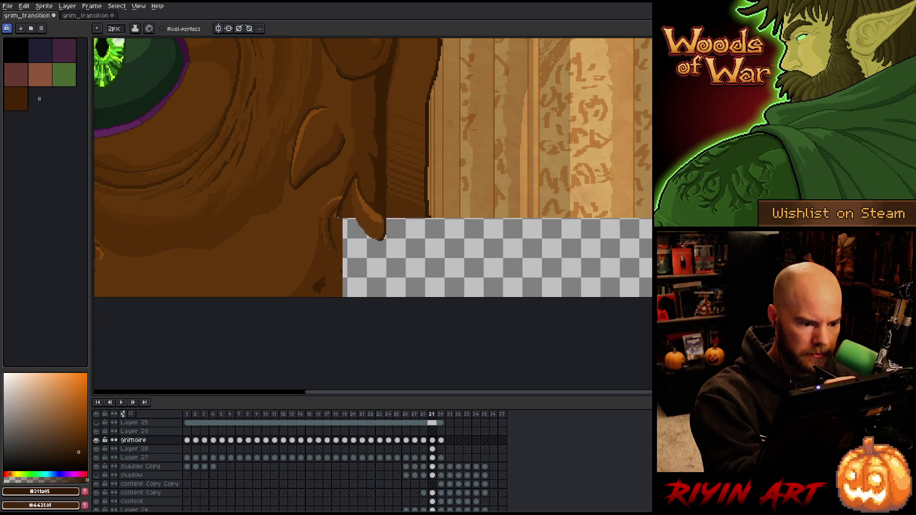
{"action": "left_click", "coordinate": [336, 245], "text": "alt"}
{"action": "mouse_move", "coordinate": [364, 259]}
{"action": "left_mouse_down"}
{"action": "mouse_move", "coordinate": [383, 245]}
{"action": "mouse_move", "coordinate": [385, 282]}
{"action": "left_mouse_up"}
{"action": "left_click", "coordinate": [385, 205], "text": "alt"}
Step: Draw two dark vertical edge lines down the empty strip and fill between them brown
{"action": "left_click", "coordinate": [432, 212], "text": "alt"}
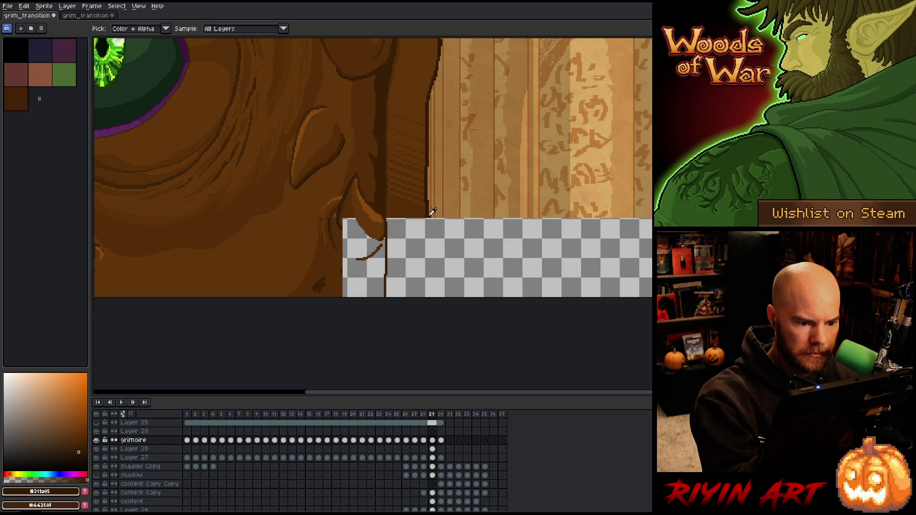
{"action": "left_click_drag", "start_coordinate": [428, 220], "coordinate": [426, 296]}
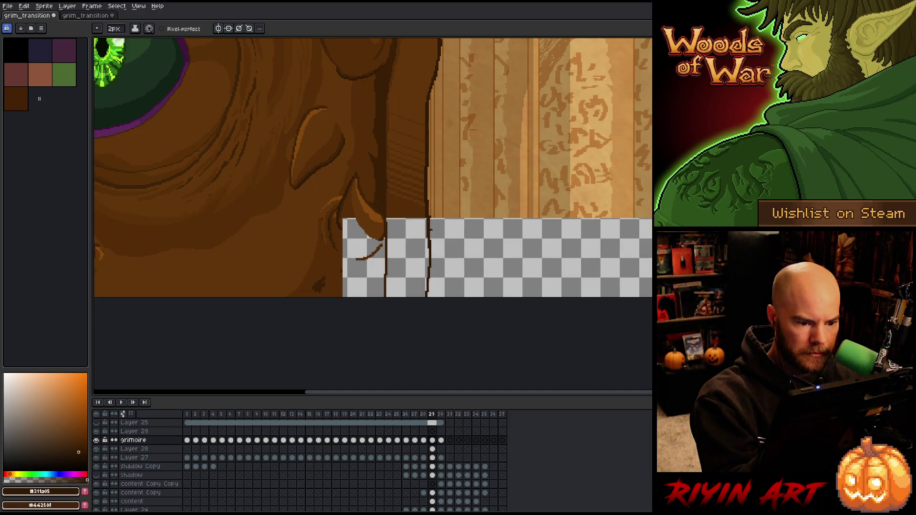
{"action": "left_click_drag", "start_coordinate": [431, 221], "coordinate": [430, 285]}
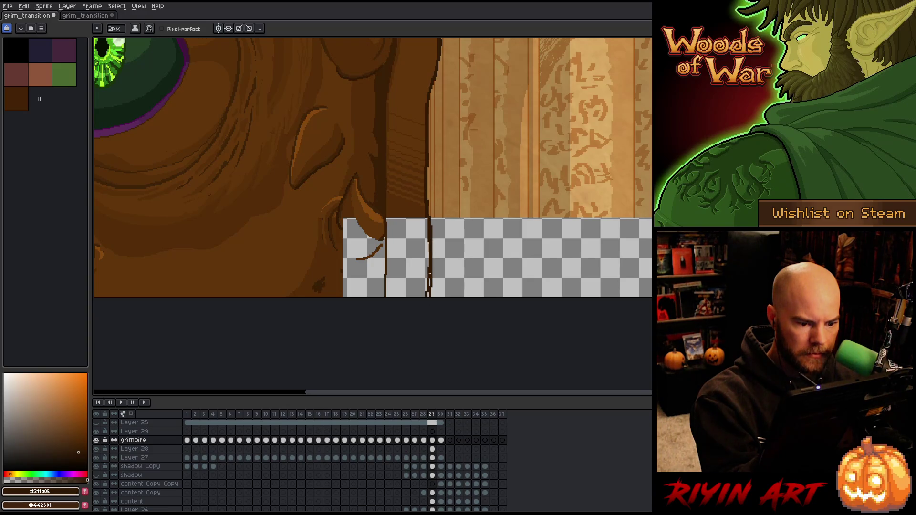
{"action": "left_click", "coordinate": [409, 208], "text": "alt"}
{"action": "key", "text": "g"}
{"action": "left_click", "coordinate": [405, 257]}
{"action": "key", "text": "b"}
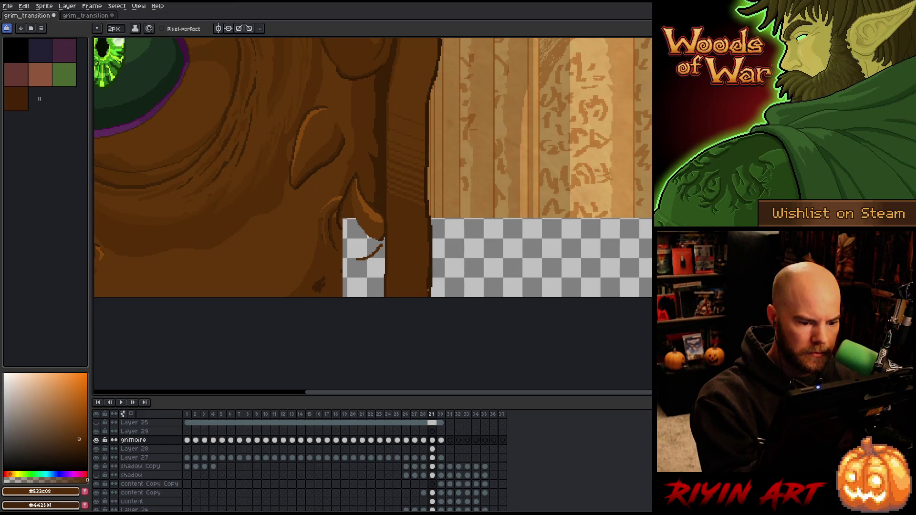
{"action": "left_click", "coordinate": [429, 286], "text": "alt"}
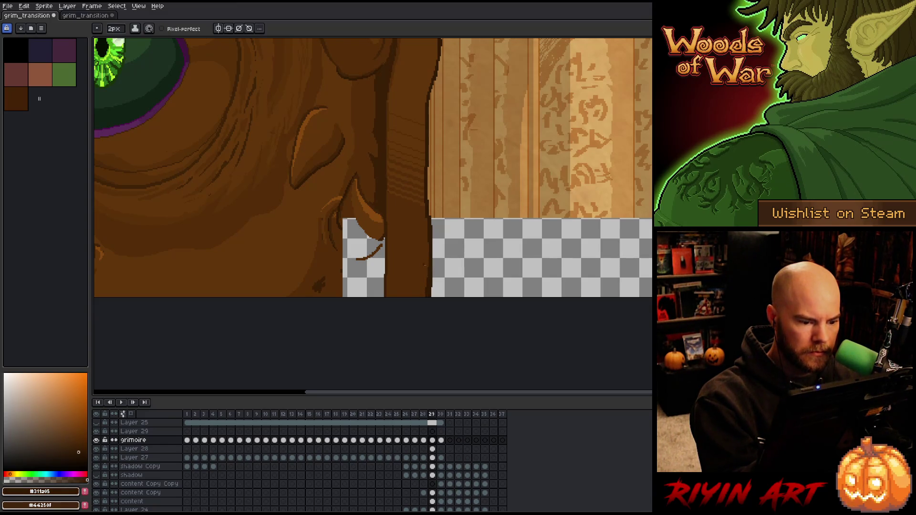
{"action": "left_click", "coordinate": [416, 240], "text": "alt"}
{"action": "key", "text": "g"}
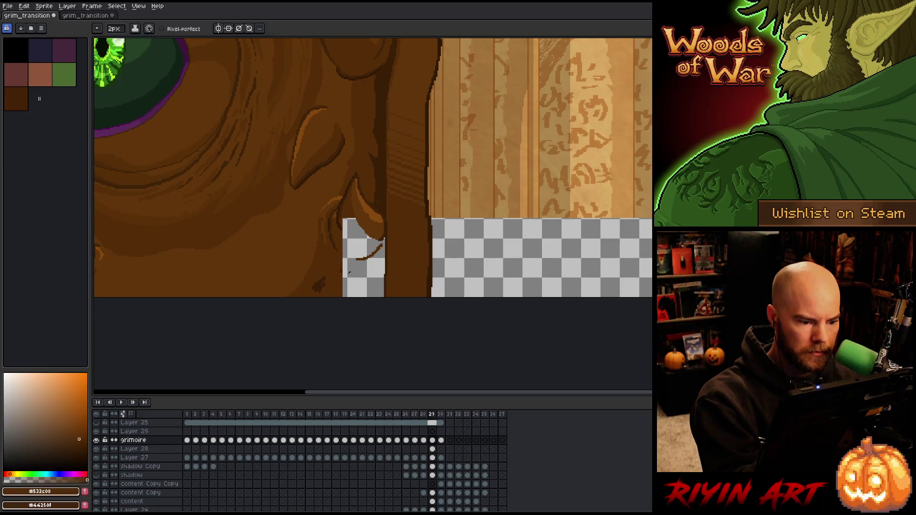
{"action": "key", "text": "b"}
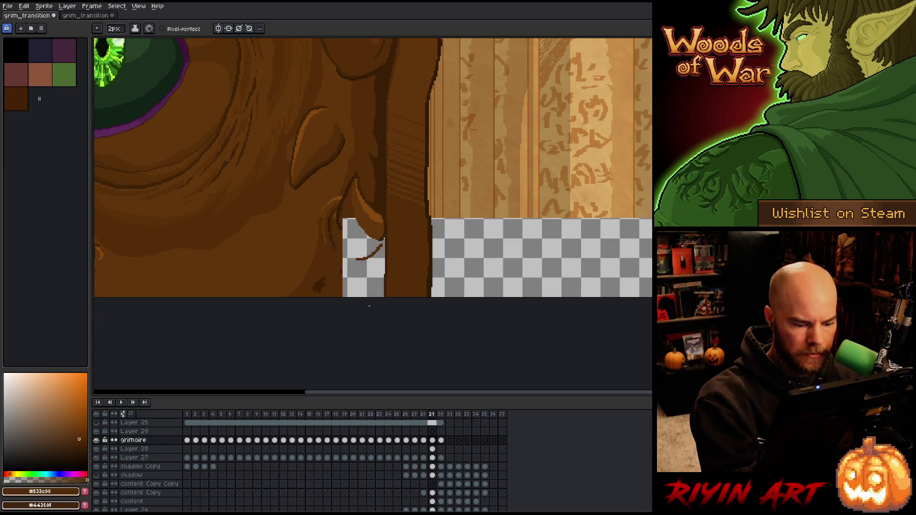
{"action": "left_click", "coordinate": [433, 439]}
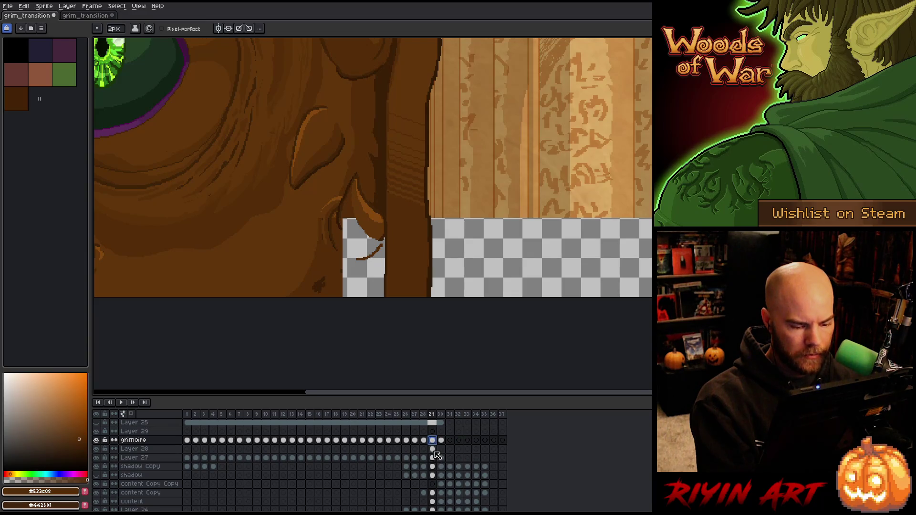
Step: Merge the grimoire layer into Layer 28 and fill the gap beside the edge brown
{"action": "key", "text": "ctrl+e"}
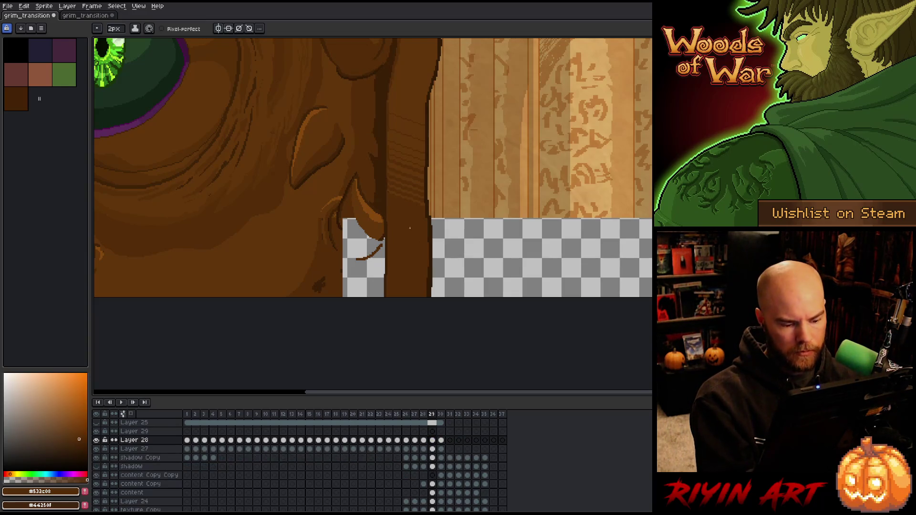
{"action": "key", "text": "g"}
{"action": "left_click", "coordinate": [358, 240]}
Step: Retouch the claw tip's bark shading, alternating #532c08 and #61350a sampled from the cover
{"action": "key", "text": "i"}
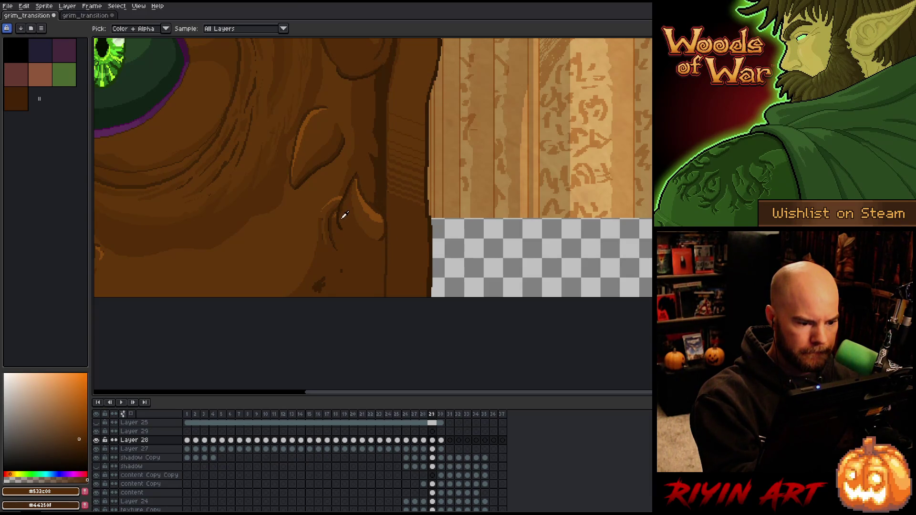
{"action": "left_click", "coordinate": [341, 213]}
{"action": "key", "text": "b"}
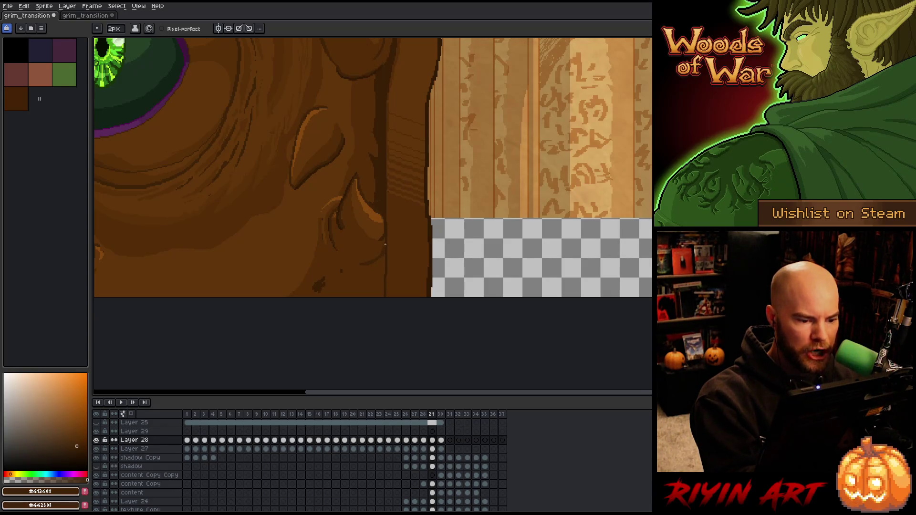
{"action": "left_click", "coordinate": [379, 232], "text": "alt"}
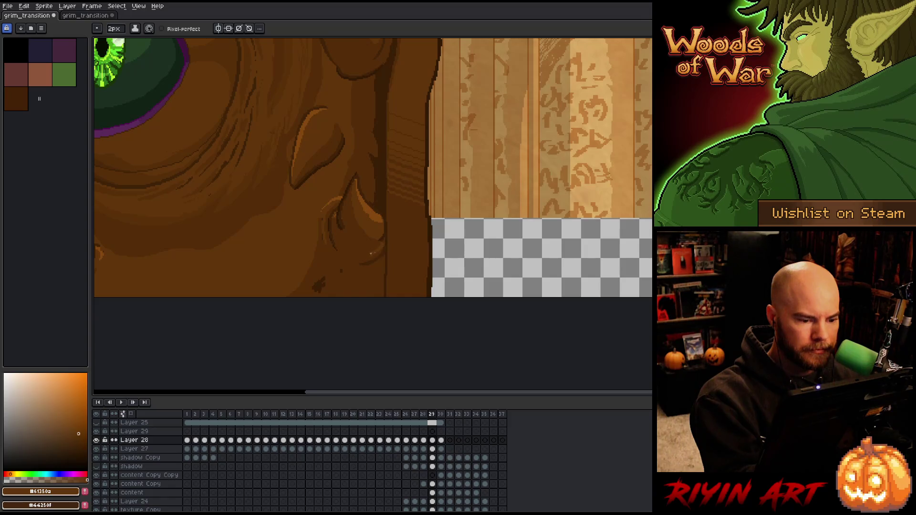
{"action": "left_click", "coordinate": [343, 272], "text": "alt"}
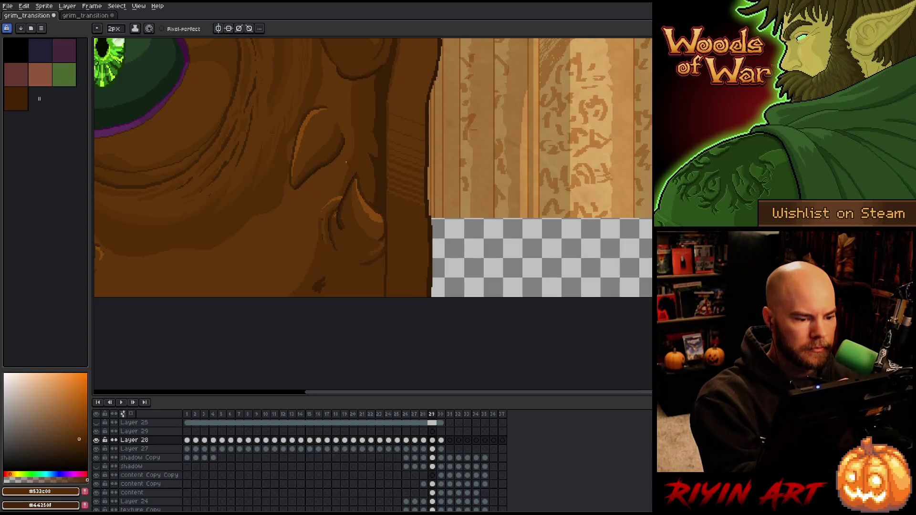
{"action": "key", "text": "alt"}
{"action": "left_click", "coordinate": [312, 262], "text": "alt"}
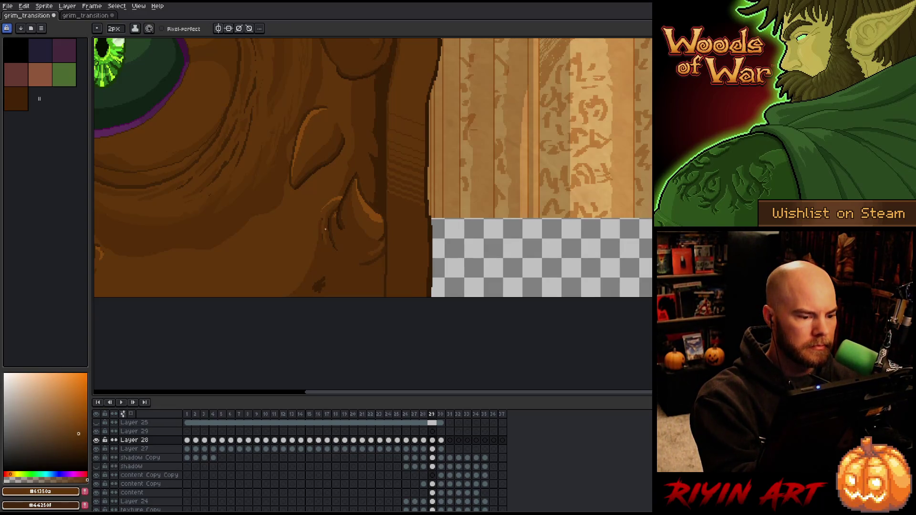
{"action": "scroll", "coordinate": [325, 230], "scroll_direction": "down", "scroll_amount": 3}
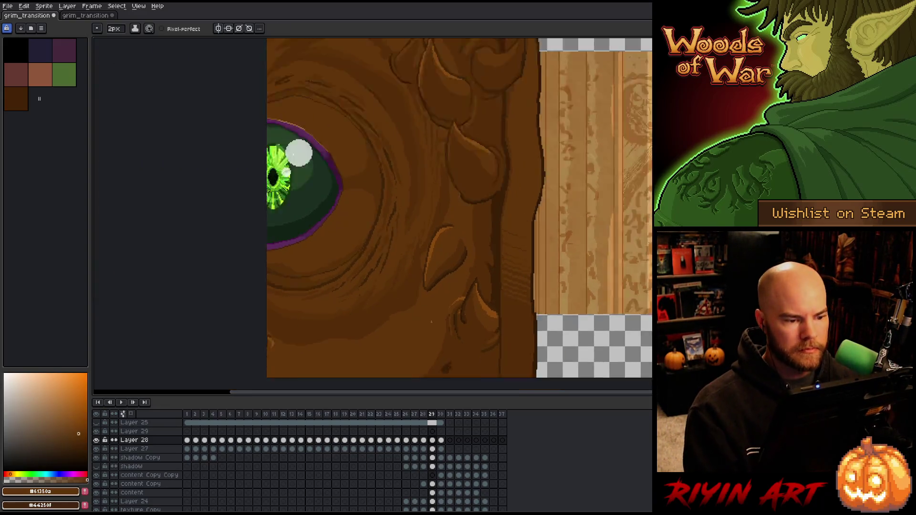
Step: Pan onto the bark and wood boundary and compare frames 29 and 30
{"action": "scroll", "coordinate": [431, 323], "scroll_direction": "down", "scroll_amount": 2}
{"action": "left_click_drag", "start_coordinate": [446, 306], "coordinate": [401, 262]}
{"action": "scroll", "coordinate": [436, 246], "scroll_direction": "up", "scroll_amount": 3}
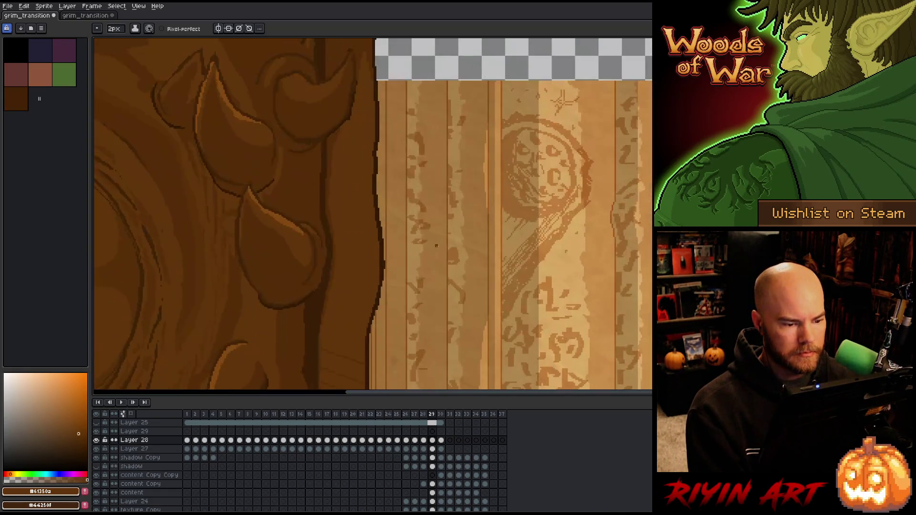
{"action": "scroll", "coordinate": [436, 246], "scroll_direction": "down", "scroll_amount": 3}
{"action": "scroll", "coordinate": [423, 260], "scroll_direction": "up", "scroll_amount": 1}
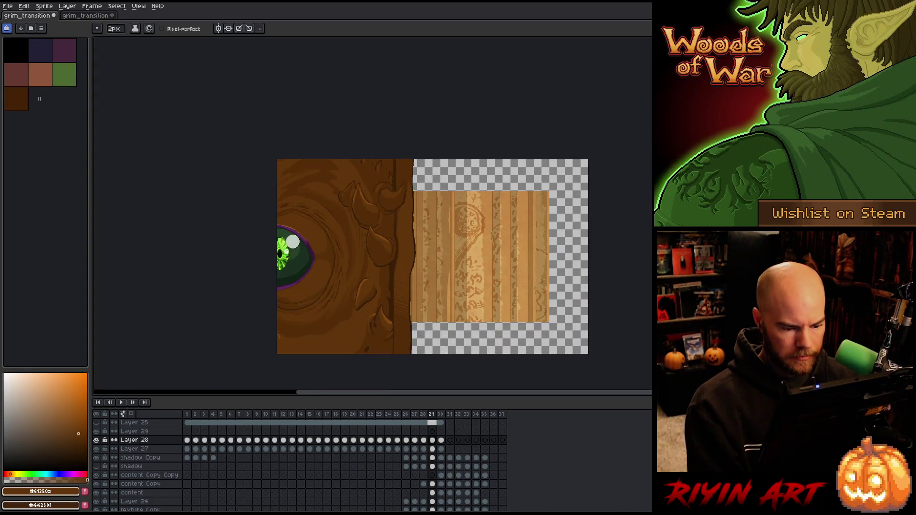
{"action": "key", "text": "Right"}
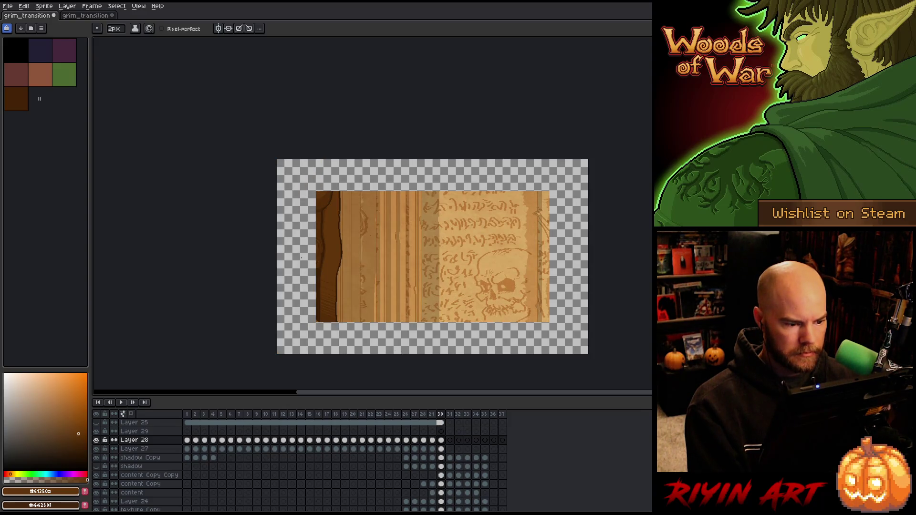
{"action": "scroll", "coordinate": [318, 265], "scroll_direction": "up", "scroll_amount": 4}
{"action": "key", "text": "Left"}
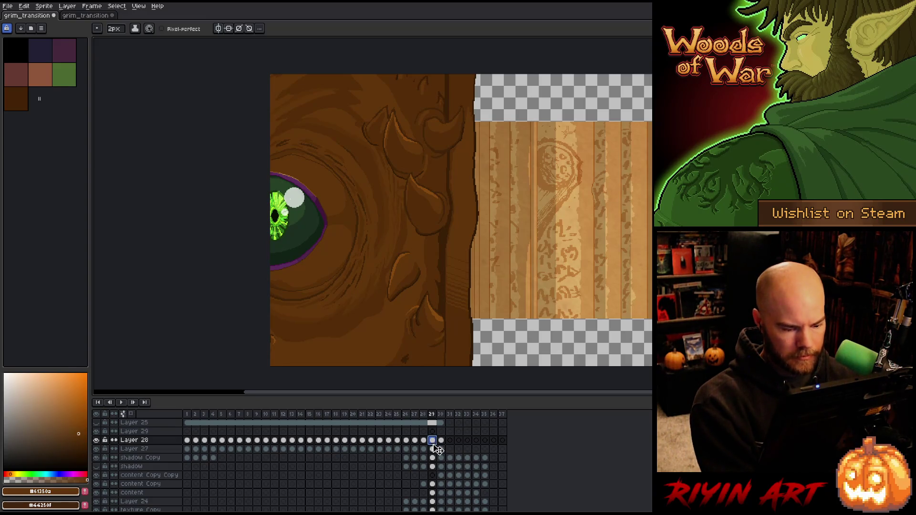
Step: Move Layer 28 above Layer 29, then slide frame 30's cover left over the eye
{"action": "left_click", "coordinate": [163, 432]}
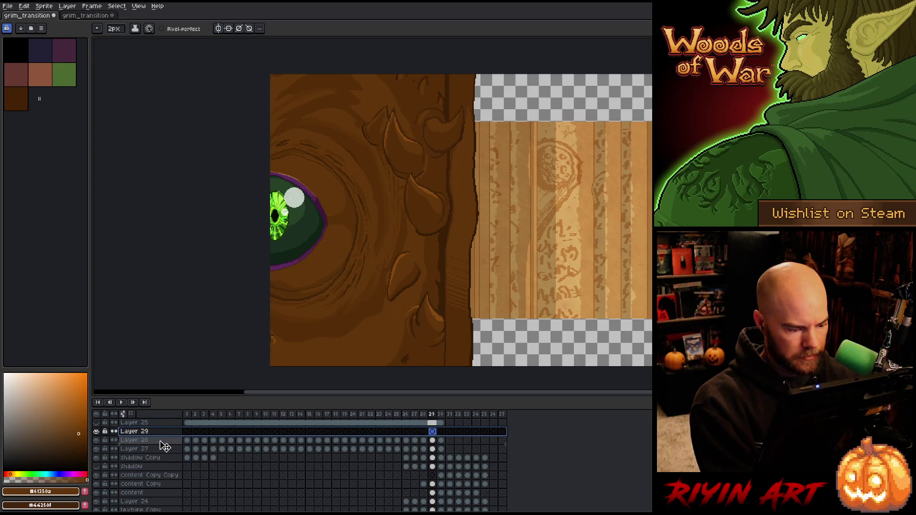
{"action": "mouse_move", "coordinate": [160, 442]}
{"action": "left_mouse_down"}
{"action": "mouse_move", "coordinate": [277, 446]}
{"action": "mouse_move", "coordinate": [434, 430]}
{"action": "left_mouse_up"}
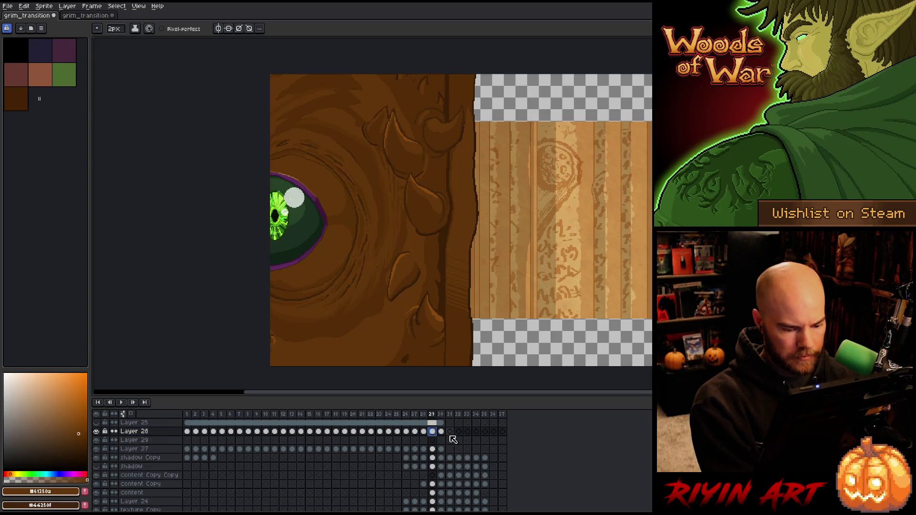
{"action": "left_click", "coordinate": [441, 440]}
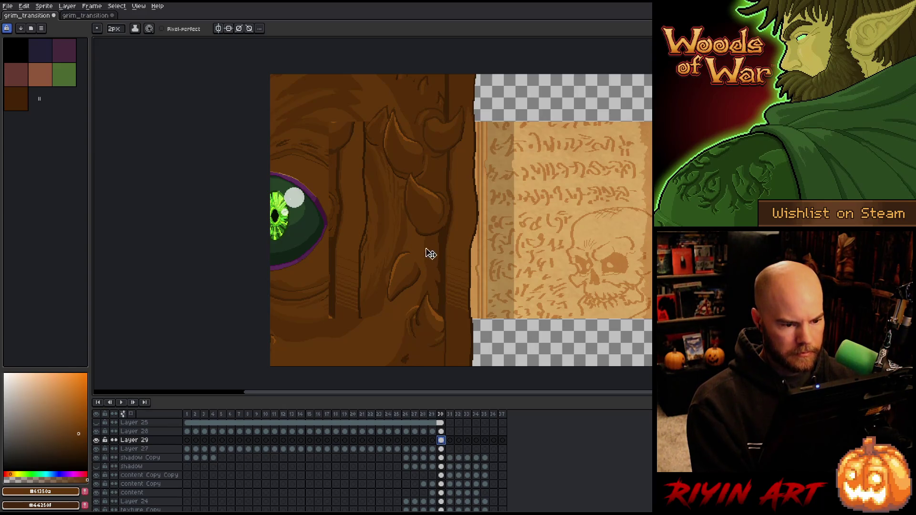
{"action": "key", "text": "v"}
{"action": "left_click_drag", "start_coordinate": [458, 216], "coordinate": [351, 217]}
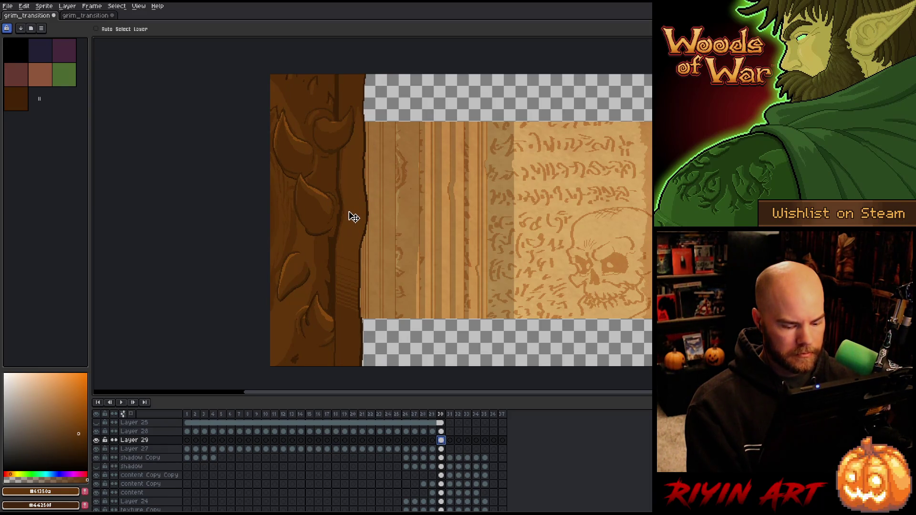
Step: Step back and forth through the frames to check the cover's slide
{"action": "key", "text": "Left"}
{"action": "key", "text": "Right"}
{"action": "key", "text": "Right"}
{"action": "key", "text": "Left"}
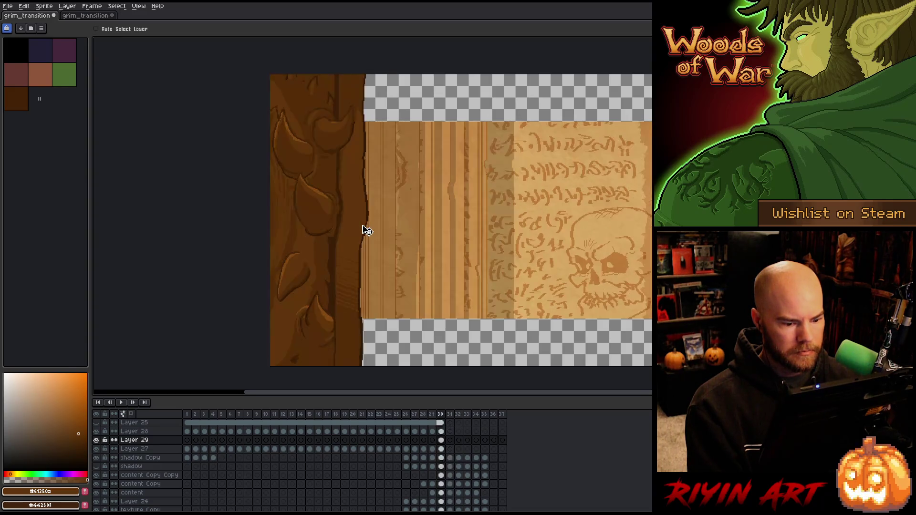
{"action": "key", "text": "Left"}
{"action": "key", "text": "Right"}
{"action": "key", "text": "Right"}
{"action": "key", "text": "Left"}
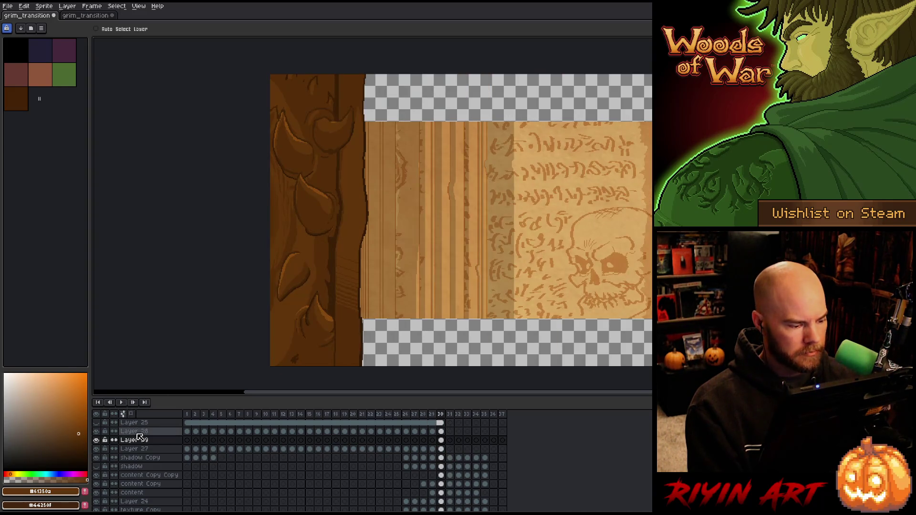
Step: Merge Layer 28 down into Layer 29, then return to the earlier eye frames
{"action": "left_click", "coordinate": [135, 432]}
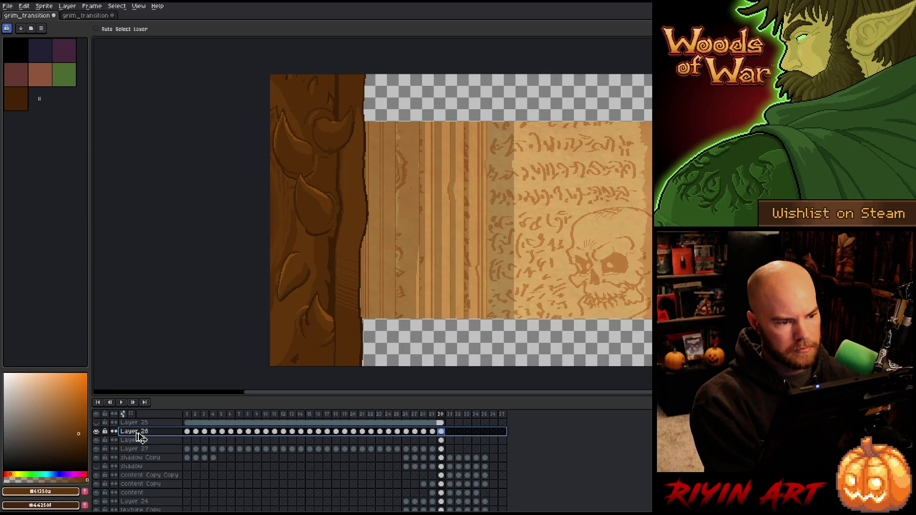
{"action": "left_click", "coordinate": [442, 432]}
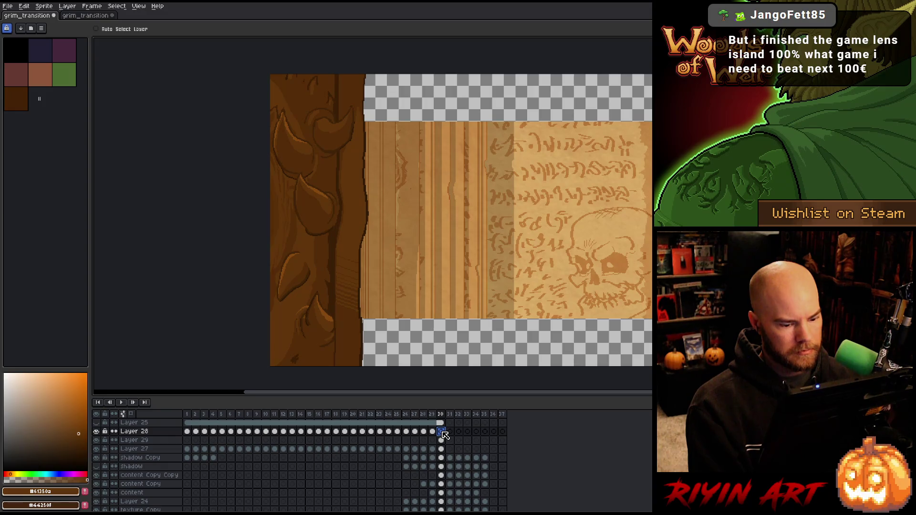
{"action": "left_click", "coordinate": [147, 432]}
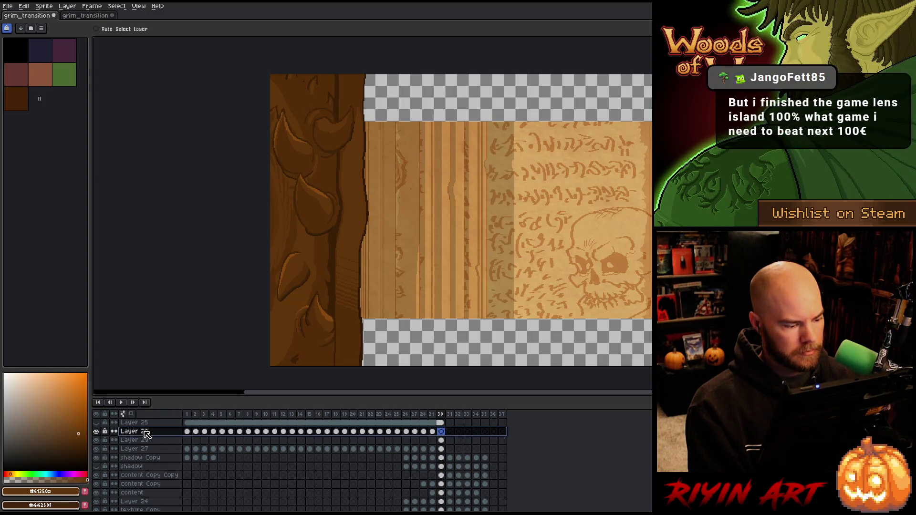
{"action": "key", "text": "b"}
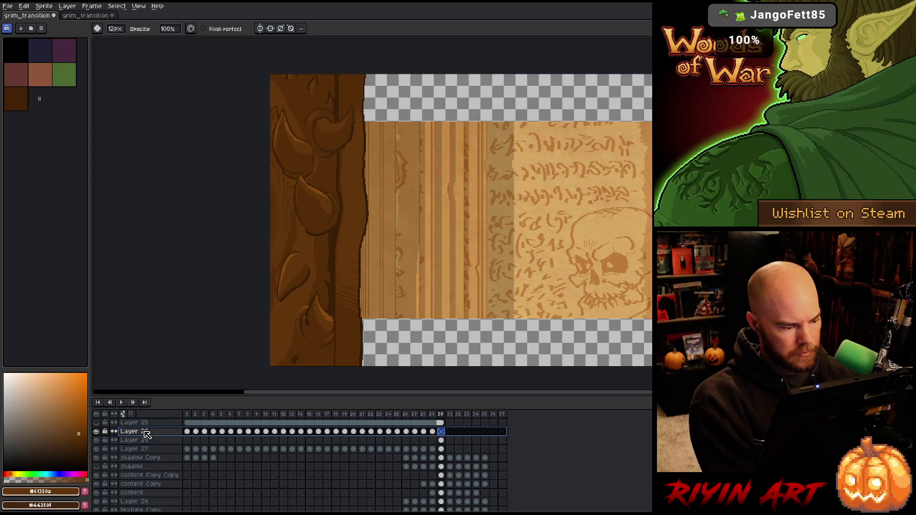
{"action": "left_click", "coordinate": [146, 432]}
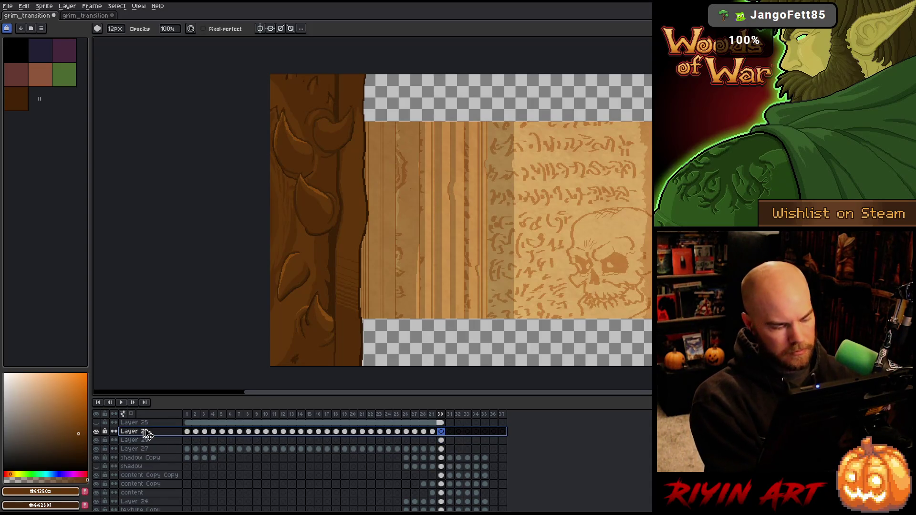
{"action": "key", "text": "ctrl+e"}
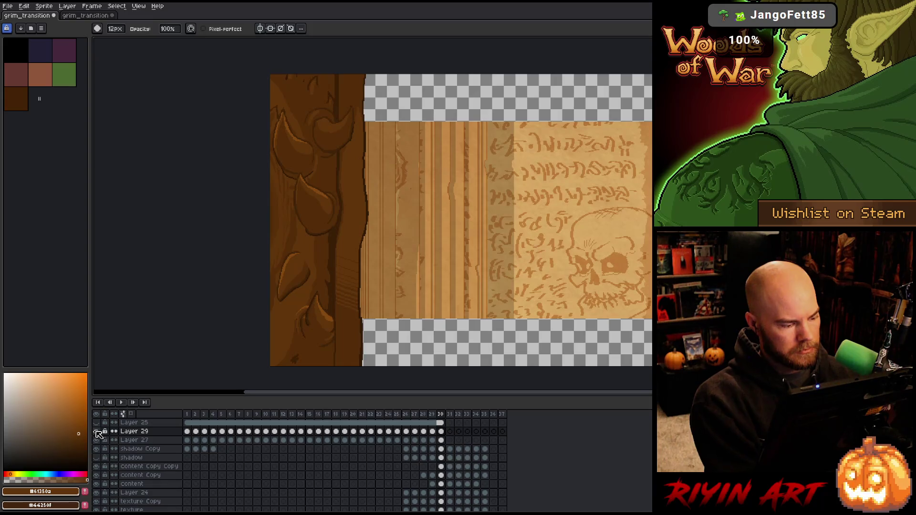
{"action": "left_click", "coordinate": [98, 434]}
{"action": "left_click", "coordinate": [98, 434]}
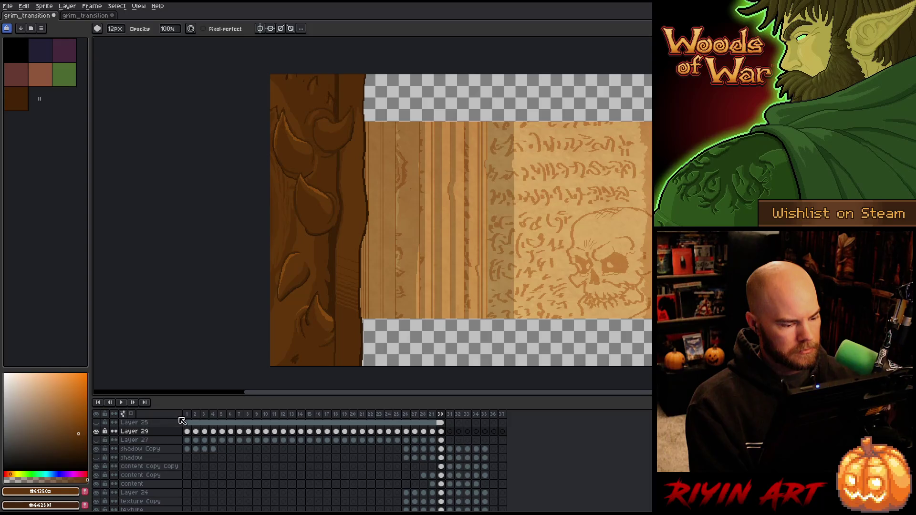
{"action": "left_click_drag", "start_coordinate": [189, 420], "coordinate": [409, 416]}
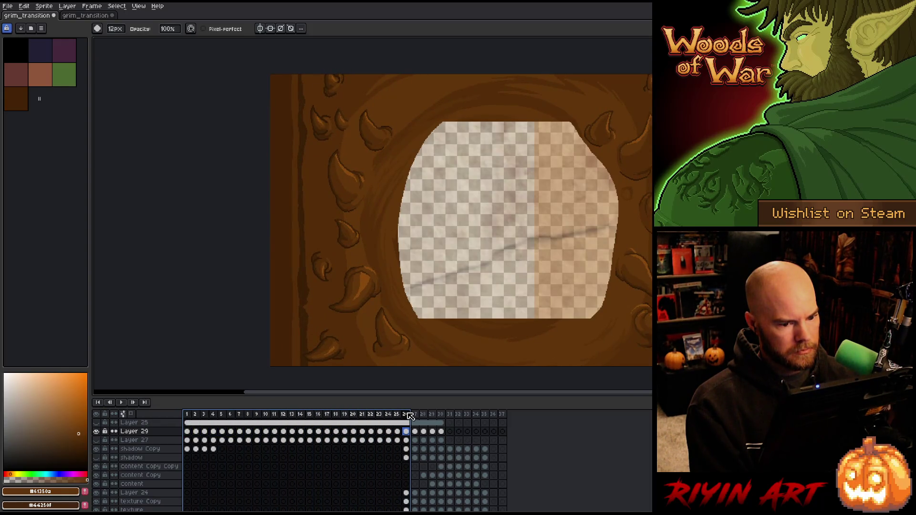
Step: Hide the parchment overlay, play the grimoire transition, and save grim_transition
{"action": "left_click", "coordinate": [98, 443]}
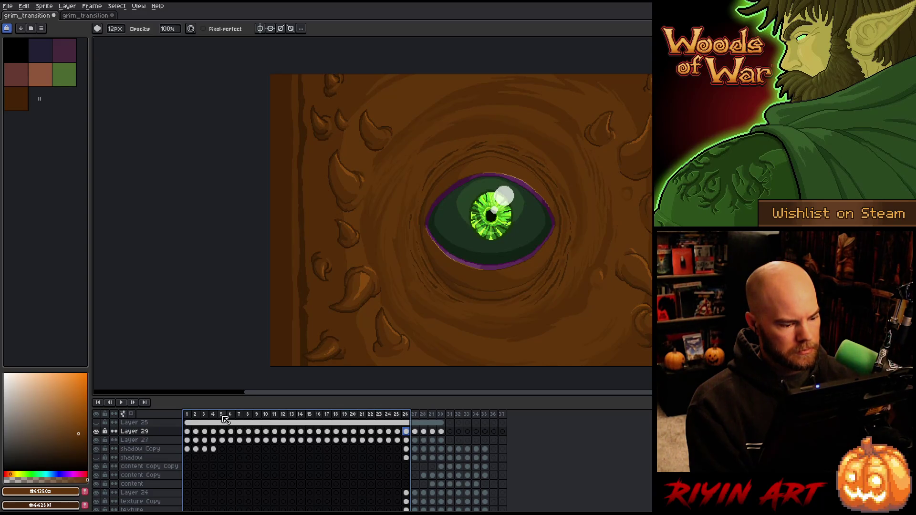
{"action": "key", "text": "Return"}
{"action": "scroll", "coordinate": [288, 283], "scroll_direction": "down", "scroll_amount": 3}
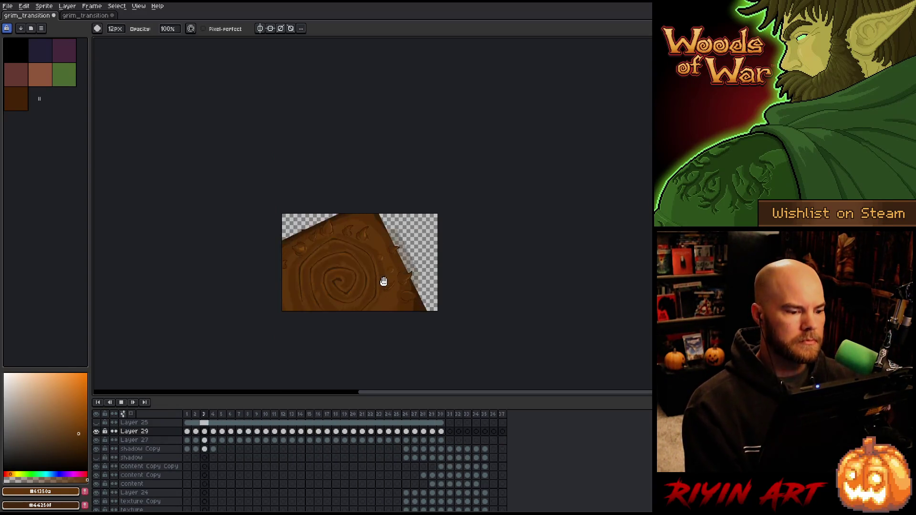
{"action": "scroll", "coordinate": [383, 281], "scroll_direction": "up", "scroll_amount": 1}
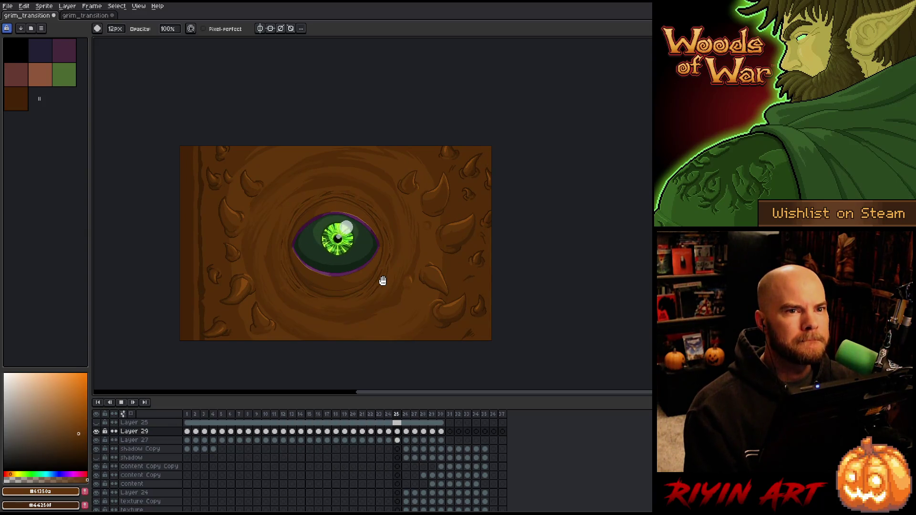
{"action": "key", "text": "ctrl+s"}
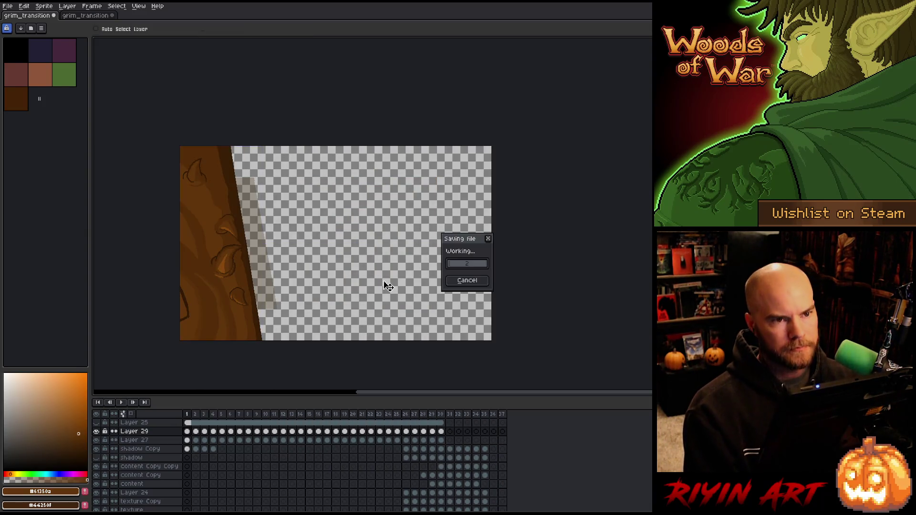
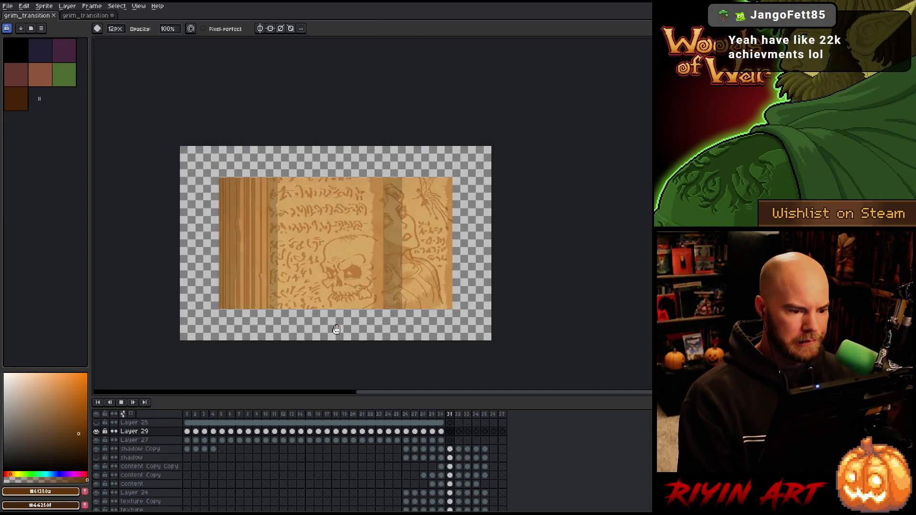
Step: Stop the animation playback and move to frame 27
{"action": "key", "text": "ctrl+s"}
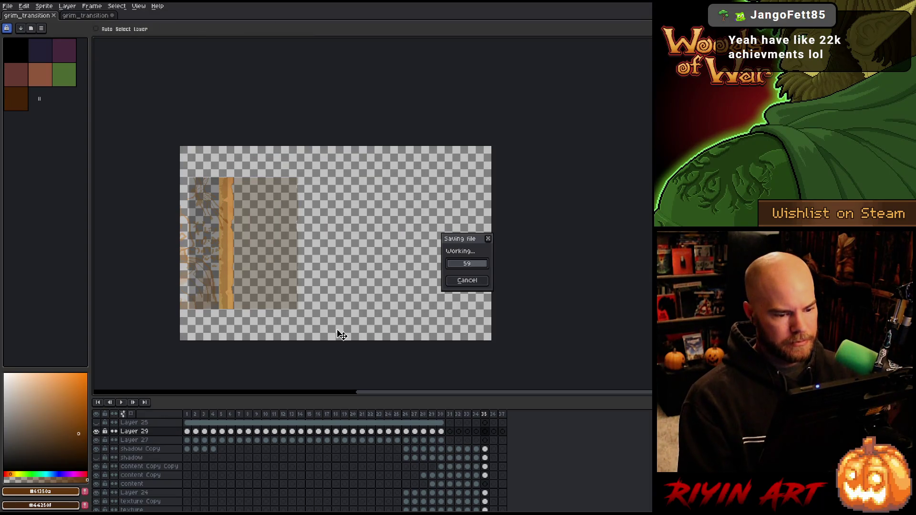
{"action": "left_click", "coordinate": [406, 416]}
{"action": "left_click", "coordinate": [414, 415]}
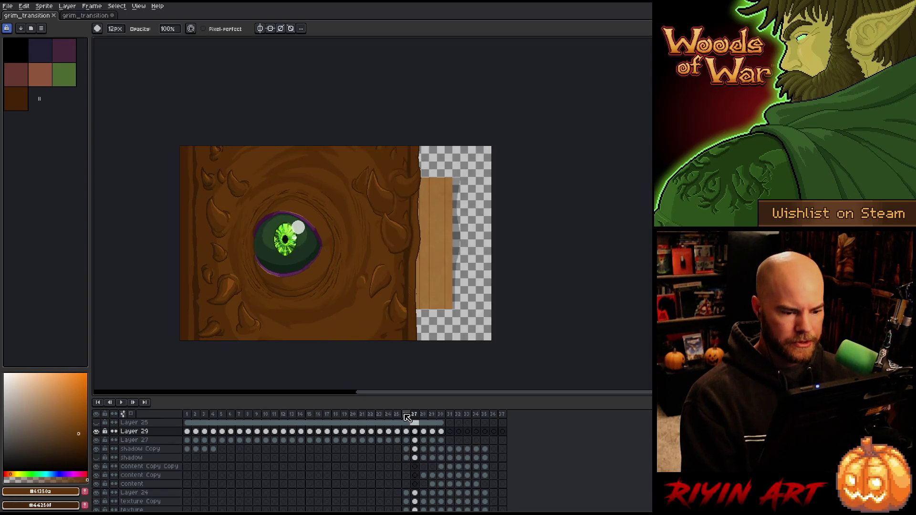
{"action": "scroll", "coordinate": [448, 304], "scroll_direction": "up", "scroll_amount": 2}
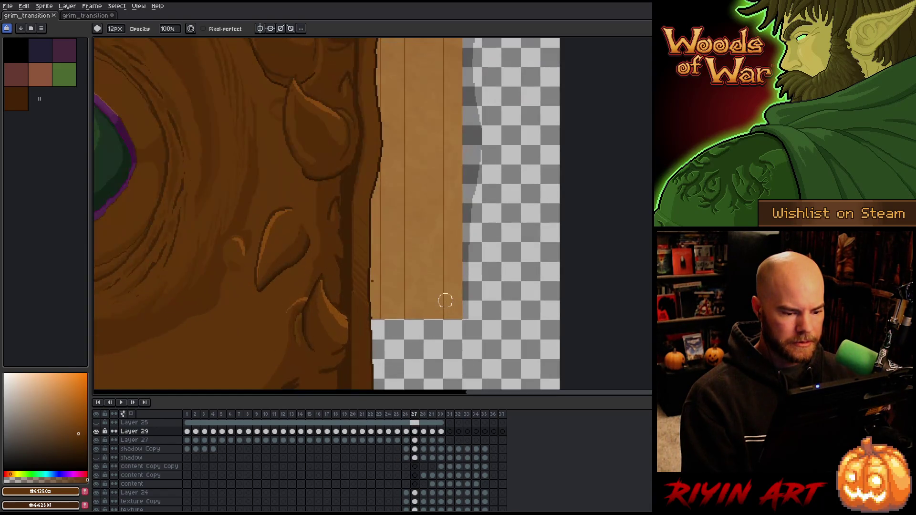
{"action": "scroll", "coordinate": [445, 301], "scroll_direction": "down", "scroll_amount": 1}
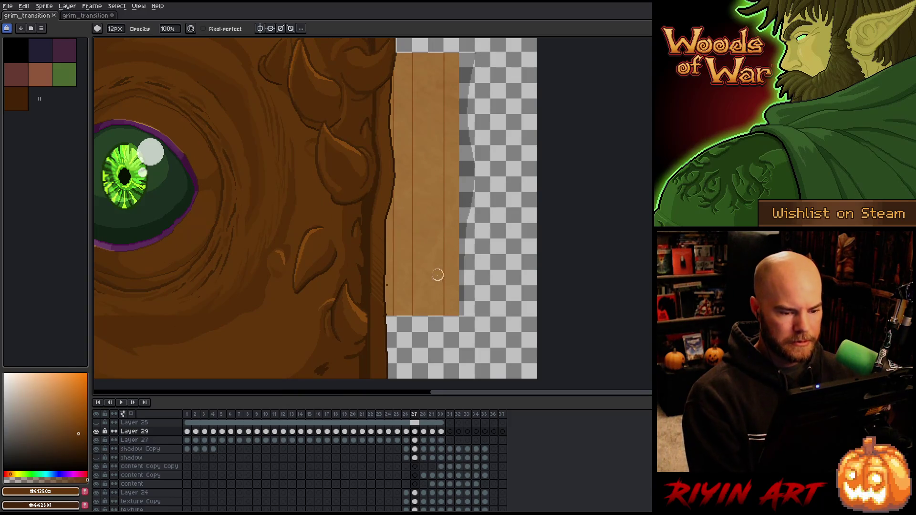
Step: Select the shadow Copy layer and toggle its visibility to check its effect
{"action": "key", "text": "v"}
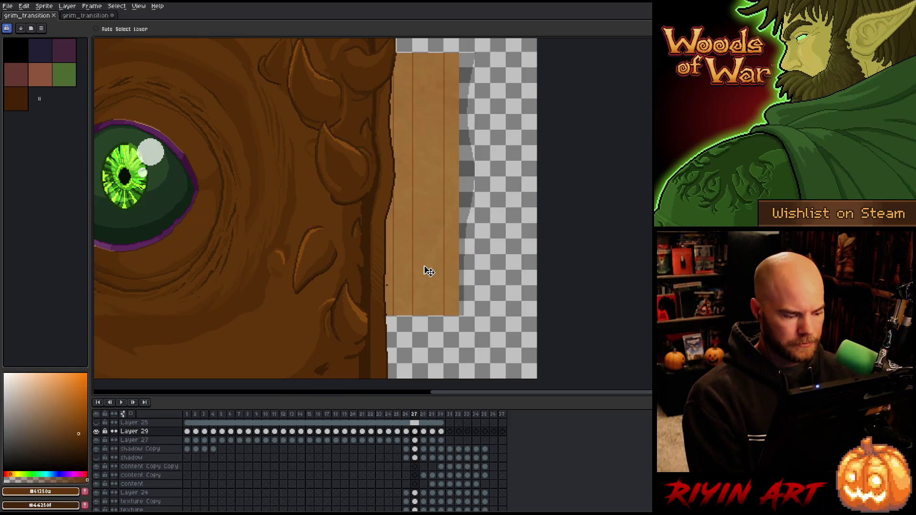
{"action": "left_click", "coordinate": [130, 450]}
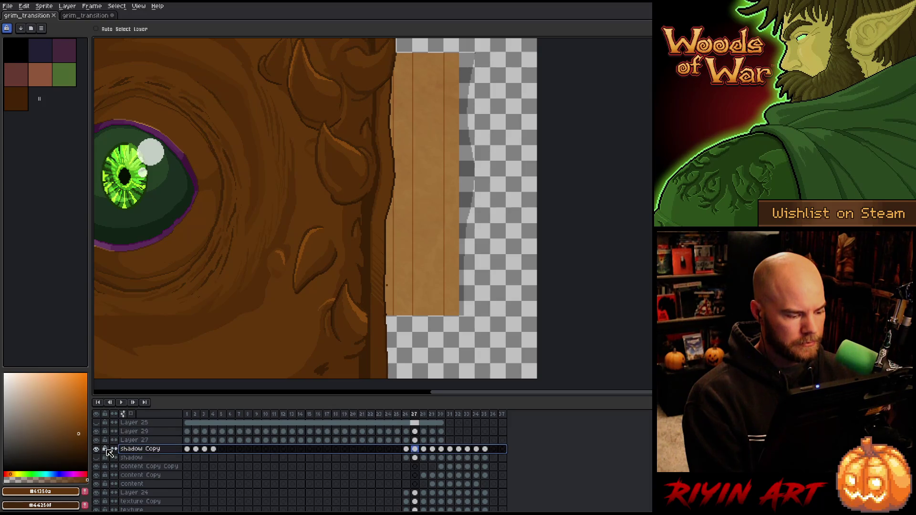
{"action": "left_click", "coordinate": [97, 449]}
{"action": "left_click", "coordinate": [97, 449]}
{"action": "left_click", "coordinate": [96, 450]}
{"action": "left_click", "coordinate": [97, 450]}
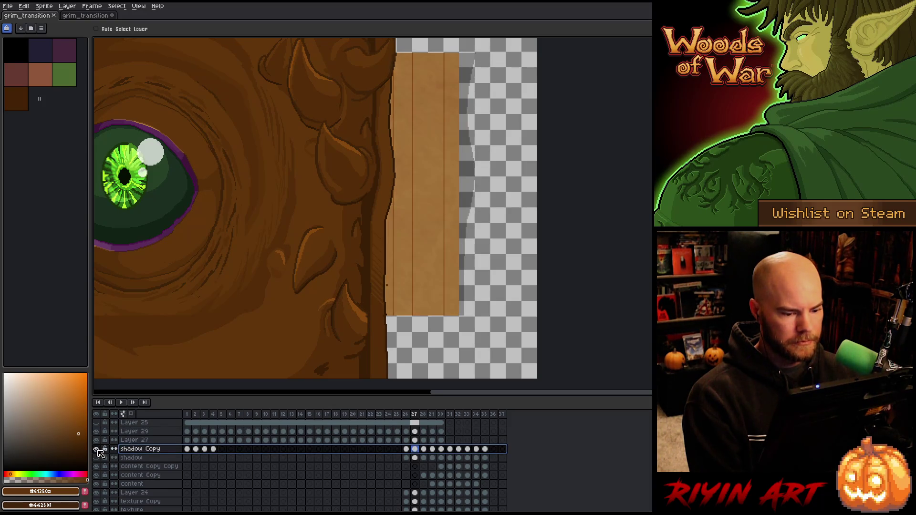
{"action": "scroll", "coordinate": [375, 250], "scroll_direction": "down", "scroll_amount": 3}
{"action": "scroll", "coordinate": [407, 225], "scroll_direction": "up", "scroll_amount": 2}
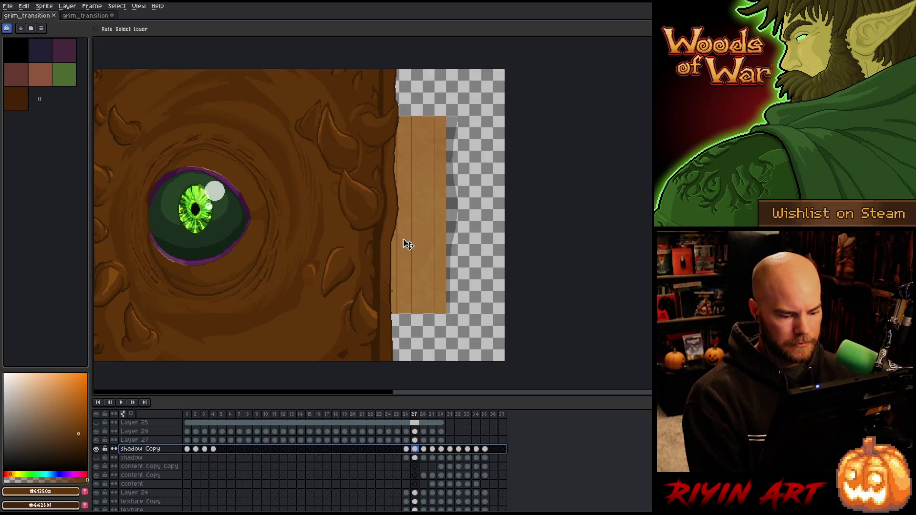
Step: Select shadow Copy's frame 27 cel, compare it with frame 26, and open Layer Properties
{"action": "left_click", "coordinate": [416, 450]}
{"action": "left_click", "coordinate": [407, 450]}
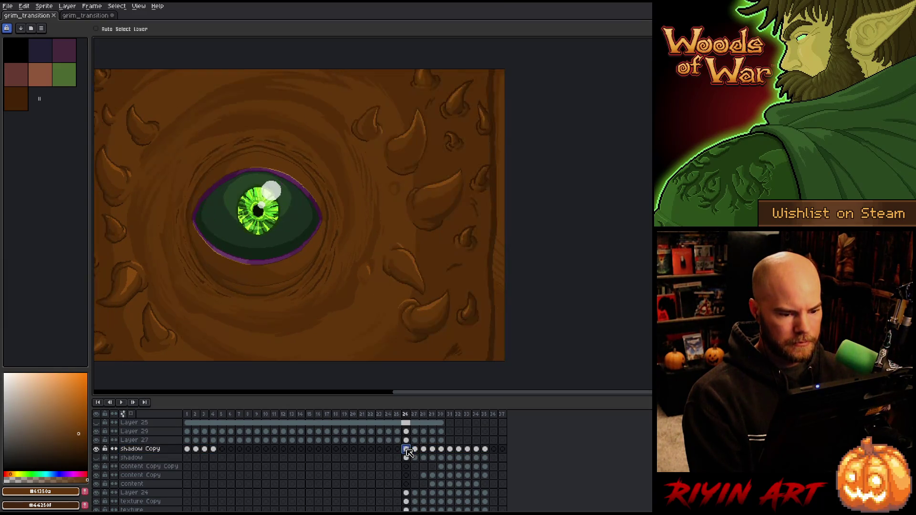
{"action": "left_click", "coordinate": [416, 450]}
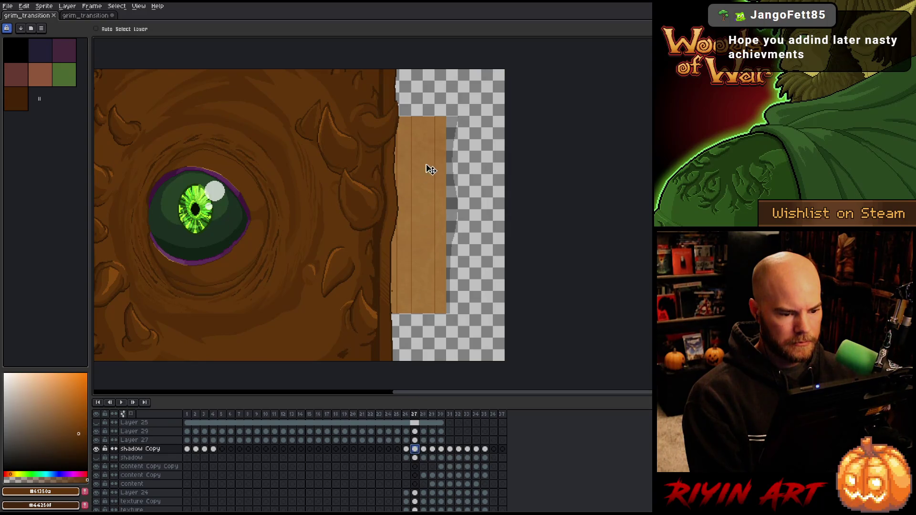
{"action": "scroll", "coordinate": [466, 111], "scroll_direction": "up", "scroll_amount": 3}
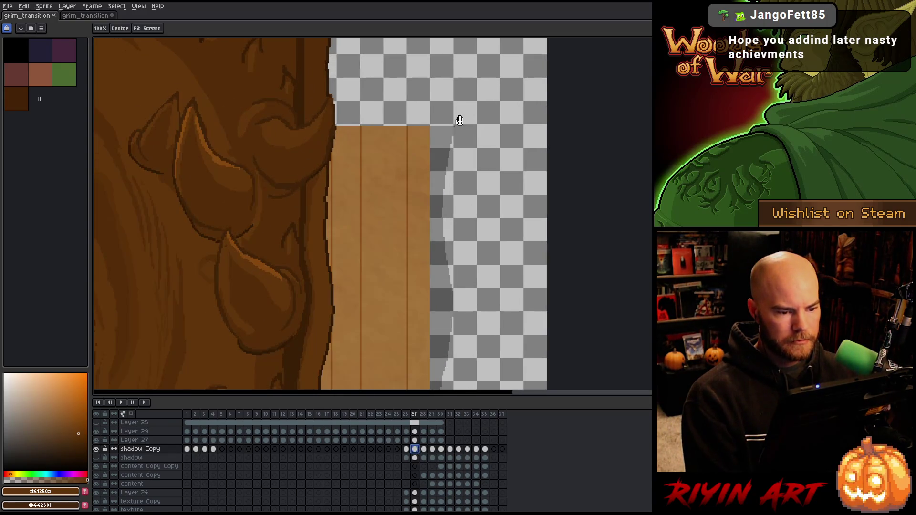
{"action": "double_click", "coordinate": [128, 450]}
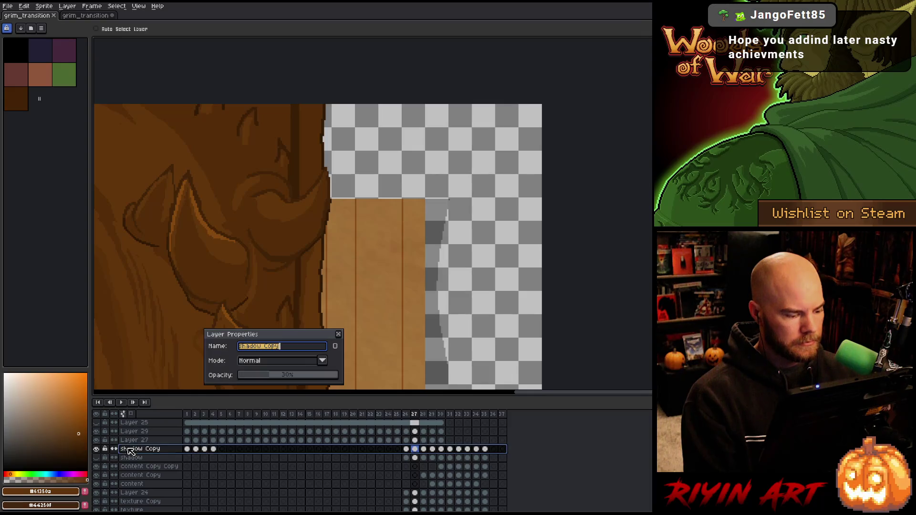
Step: Raise the shadow Copy layer's opacity from 30% to 100% and close Layer Properties
{"action": "left_click_drag", "start_coordinate": [282, 376], "coordinate": [430, 372]}
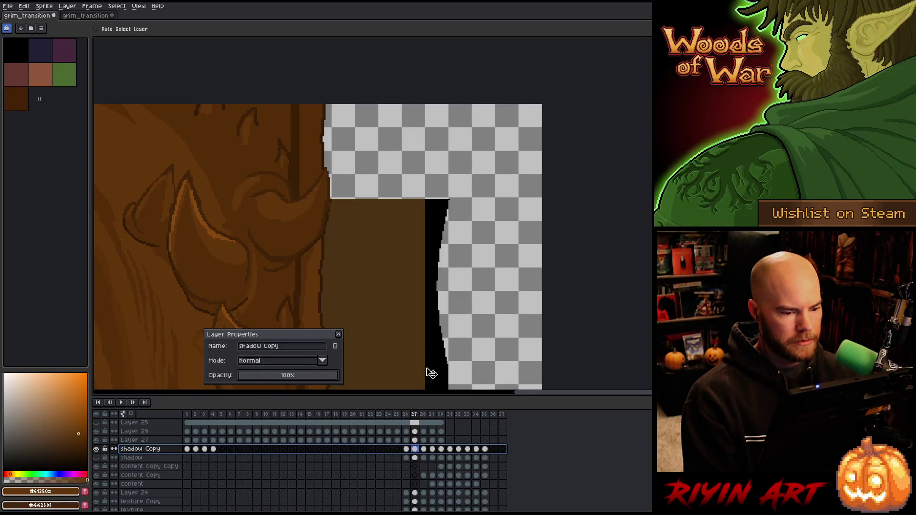
{"action": "left_click", "coordinate": [339, 334]}
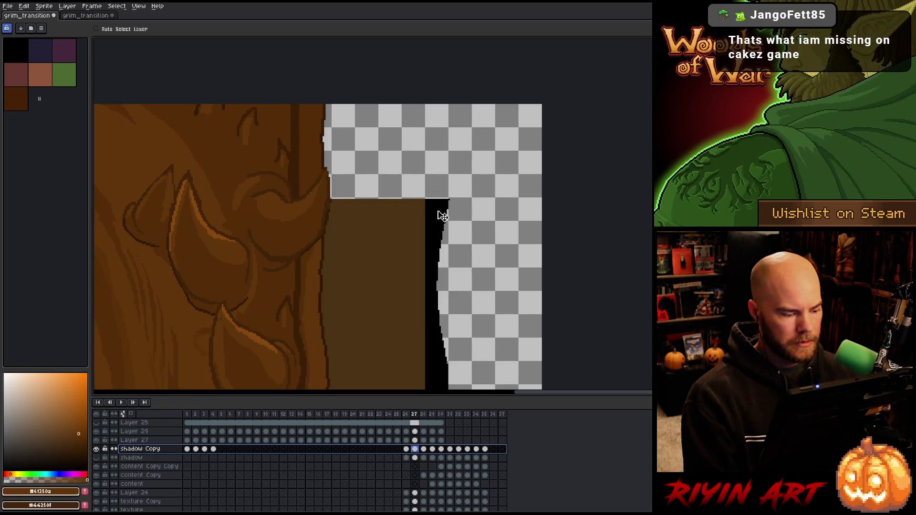
{"action": "left_click", "coordinate": [97, 449], "text": "alt"}
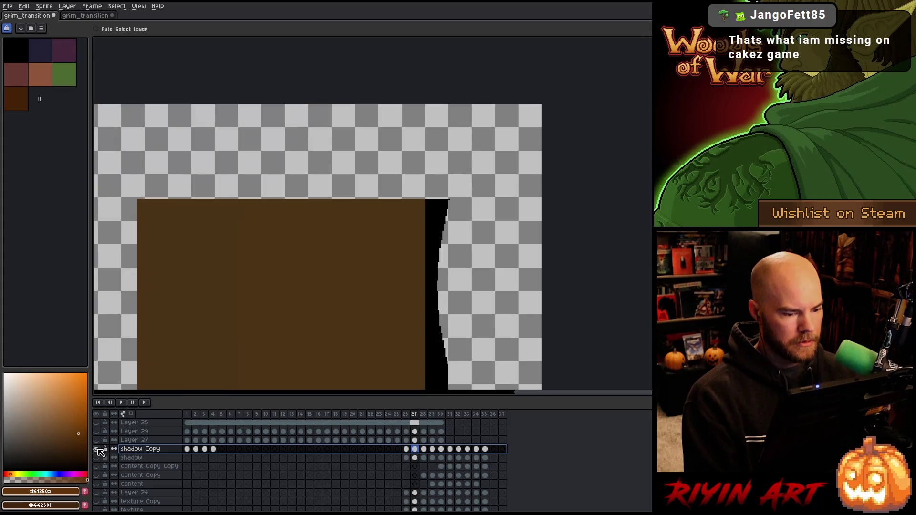
{"action": "left_click", "coordinate": [98, 449], "text": "alt"}
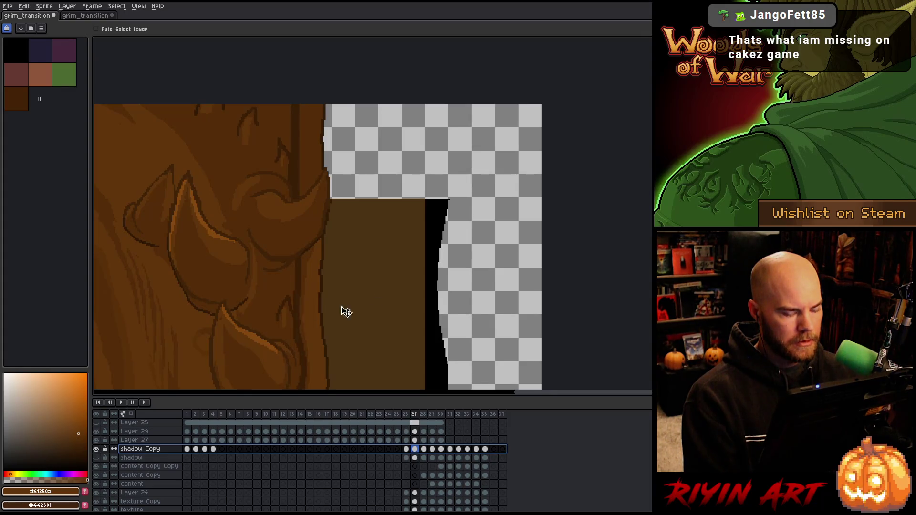
Step: Draw two black pencil edge lines from the panel up to the canvas top
{"action": "scroll", "coordinate": [346, 311], "scroll_direction": "down", "scroll_amount": 2}
{"action": "left_click_drag", "start_coordinate": [399, 297], "coordinate": [388, 208]}
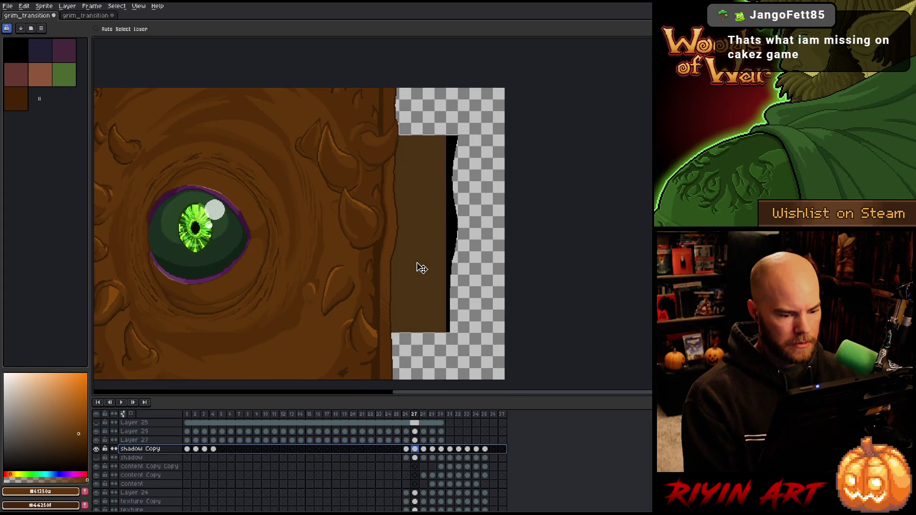
{"action": "scroll", "coordinate": [447, 174], "scroll_direction": "up", "scroll_amount": 2}
{"action": "left_click_drag", "start_coordinate": [411, 84], "coordinate": [383, 239]}
{"action": "scroll", "coordinate": [394, 243], "scroll_direction": "up", "scroll_amount": 3}
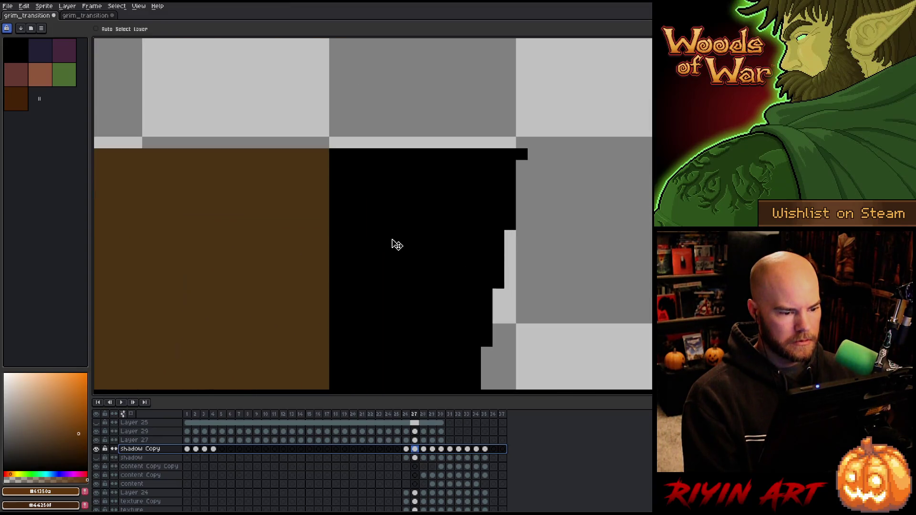
{"action": "left_click_drag", "start_coordinate": [322, 163], "coordinate": [367, 298]}
{"action": "scroll", "coordinate": [366, 298], "scroll_direction": "down", "scroll_amount": 1}
{"action": "scroll", "coordinate": [370, 296], "scroll_direction": "down", "scroll_amount": 1}
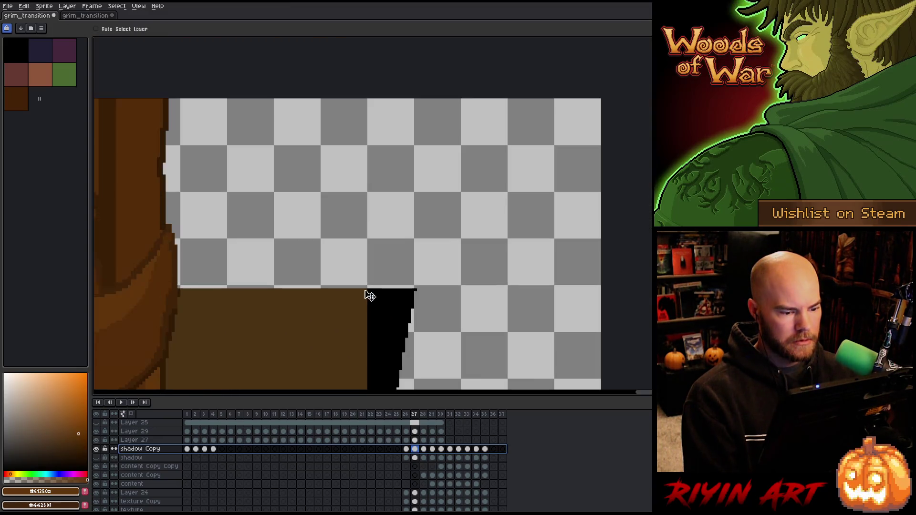
{"action": "key", "text": "b"}
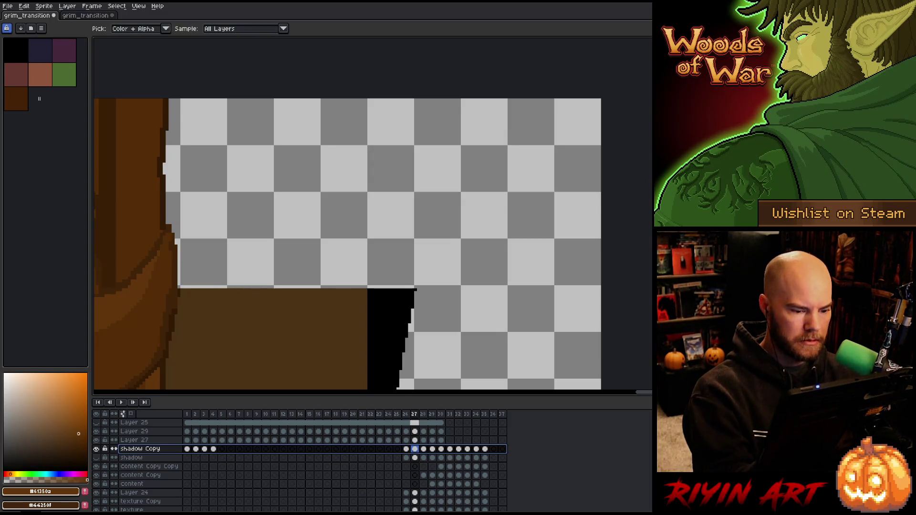
{"action": "left_click", "coordinate": [414, 289], "text": "alt"}
{"action": "left_click_drag", "start_coordinate": [415, 287], "coordinate": [413, 100]}
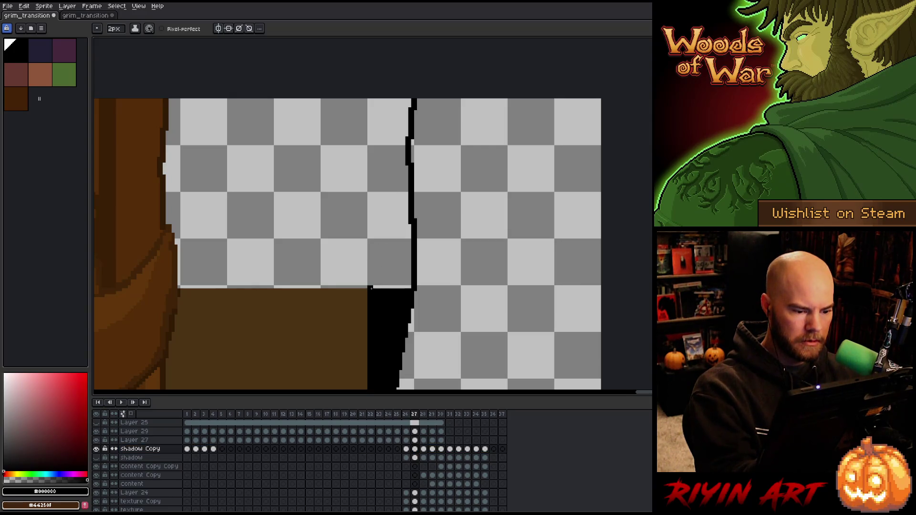
{"action": "left_click_drag", "start_coordinate": [368, 286], "coordinate": [369, 87]}
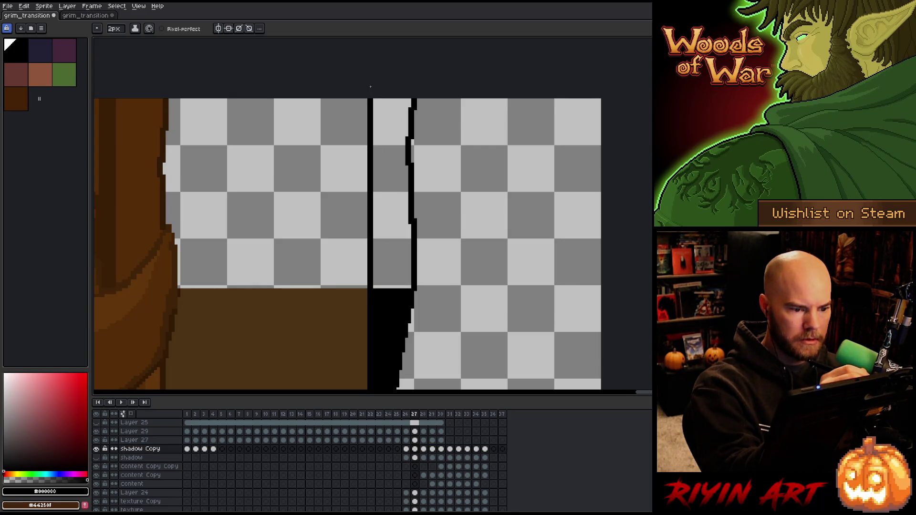
Step: Fill the strip between the two top lines with black, undoing a misplaced brown fill
{"action": "key", "text": "g"}
{"action": "left_click", "coordinate": [336, 282], "text": "alt"}
{"action": "left_click", "coordinate": [389, 223]}
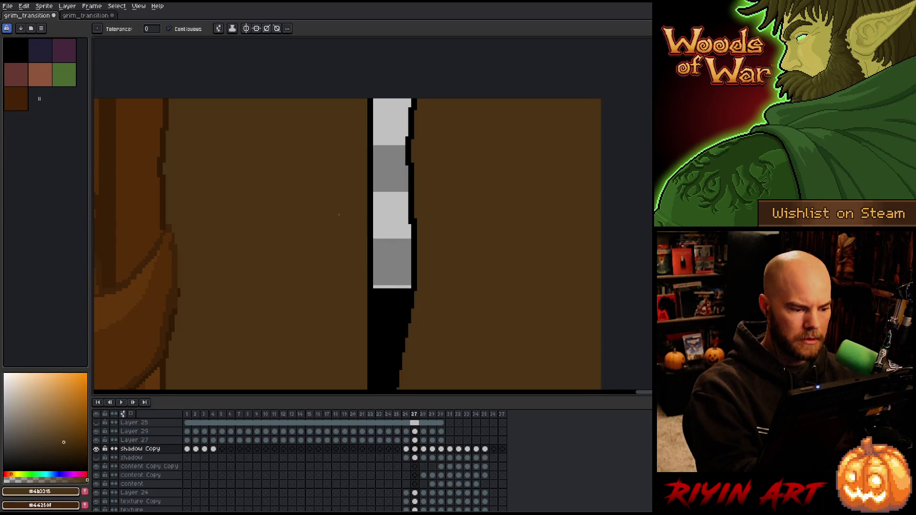
{"action": "key", "text": "ctrl+z"}
{"action": "left_click", "coordinate": [389, 311], "text": "alt"}
{"action": "left_click", "coordinate": [401, 210]}
Step: Draw black edge lines down to the canvas bottom, fill between them black and below the panel brown
{"action": "mouse_move", "coordinate": [430, 382]}
{"action": "left_mouse_down"}
{"action": "mouse_move", "coordinate": [459, 181]}
{"action": "mouse_move", "coordinate": [475, 270]}
{"action": "left_mouse_up"}
{"action": "scroll", "coordinate": [475, 269], "scroll_direction": "down", "scroll_amount": 10}
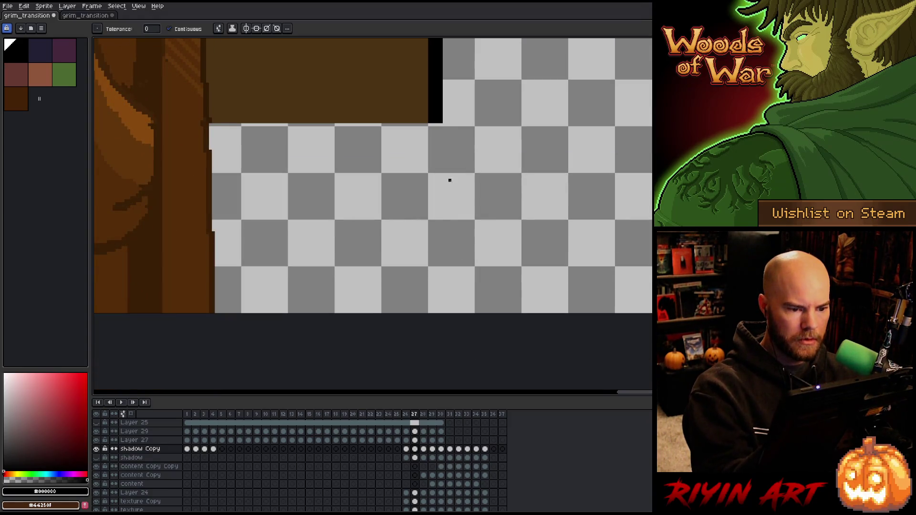
{"action": "key", "text": "b"}
{"action": "left_click_drag", "start_coordinate": [444, 179], "coordinate": [477, 353]}
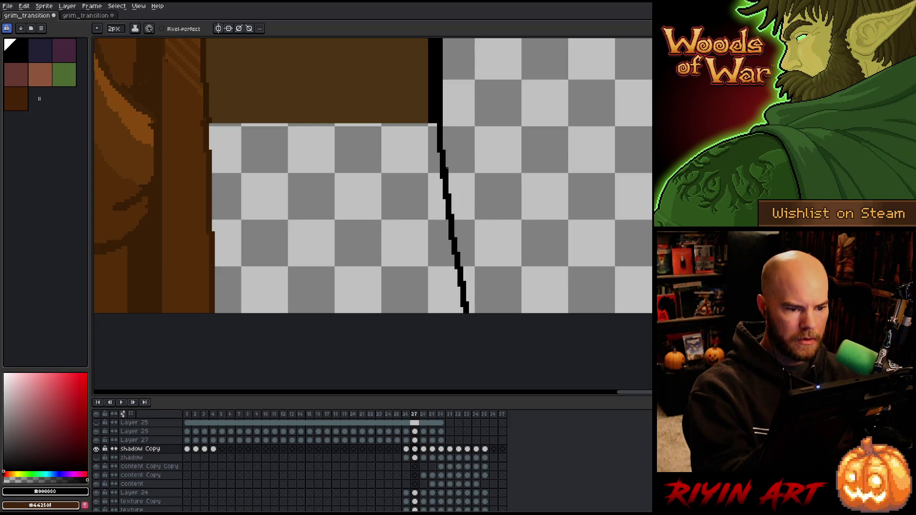
{"action": "key", "text": "ctrl+z"}
{"action": "left_click_drag", "start_coordinate": [443, 166], "coordinate": [458, 315]}
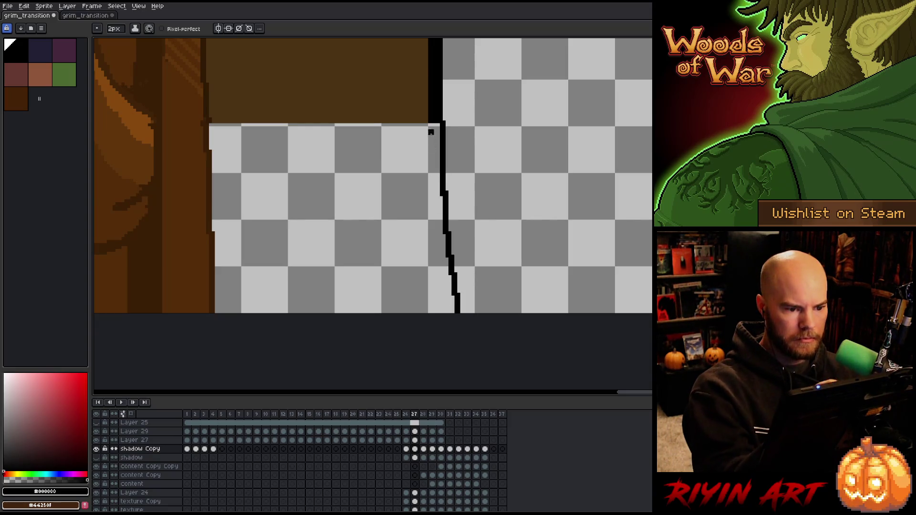
{"action": "left_click_drag", "start_coordinate": [432, 124], "coordinate": [435, 315]}
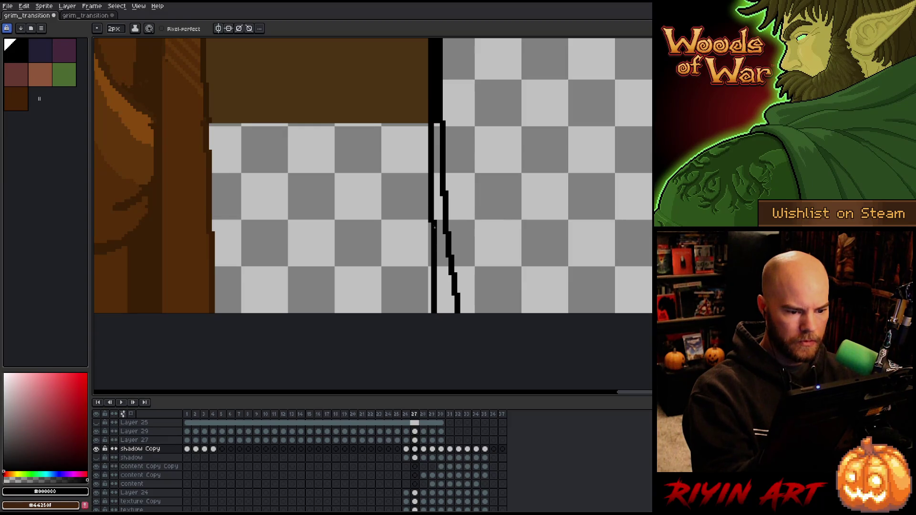
{"action": "key", "text": "g"}
{"action": "left_click", "coordinate": [443, 296]}
{"action": "left_click", "coordinate": [403, 119], "text": "alt"}
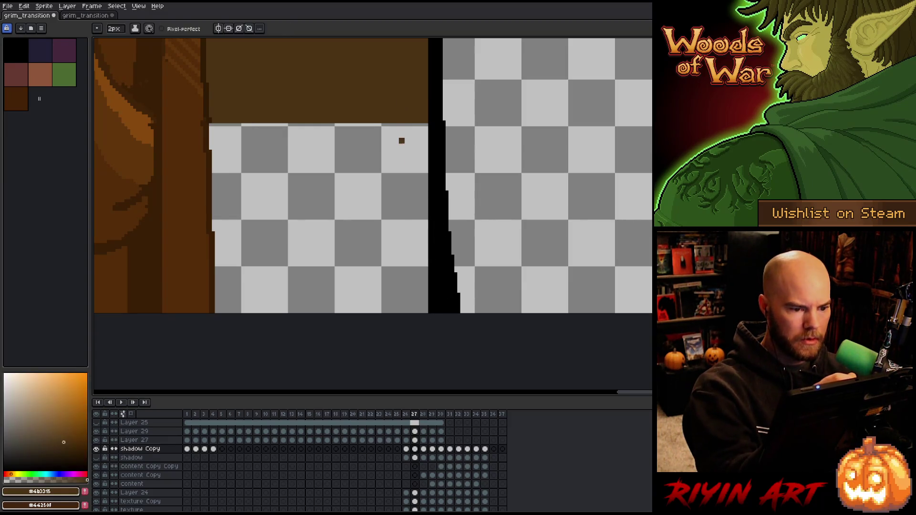
{"action": "left_click", "coordinate": [401, 141]}
{"action": "scroll", "coordinate": [412, 362], "scroll_direction": "down", "scroll_amount": 4}
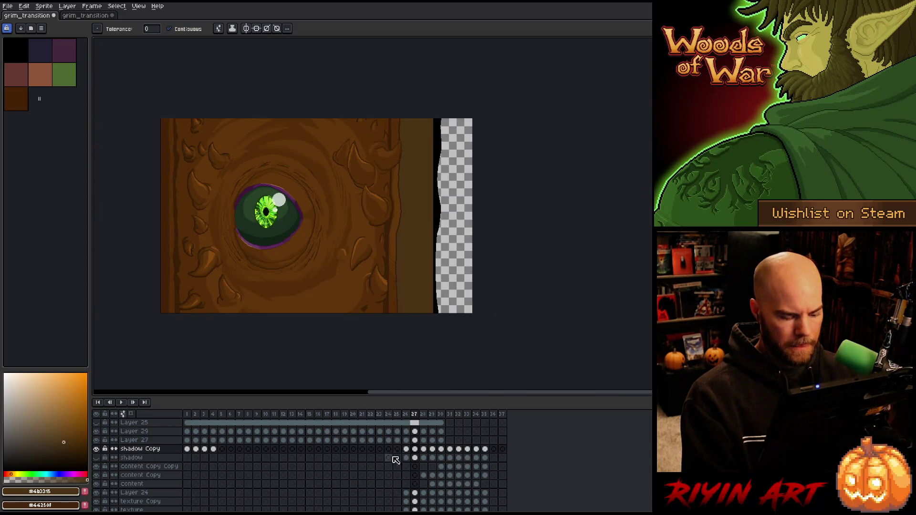
Step: Compare frame 28 with frame 27 and toggle shadow Copy's visibility to inspect it
{"action": "key", "text": "Left"}
{"action": "key", "text": "Right"}
{"action": "key", "text": "Right"}
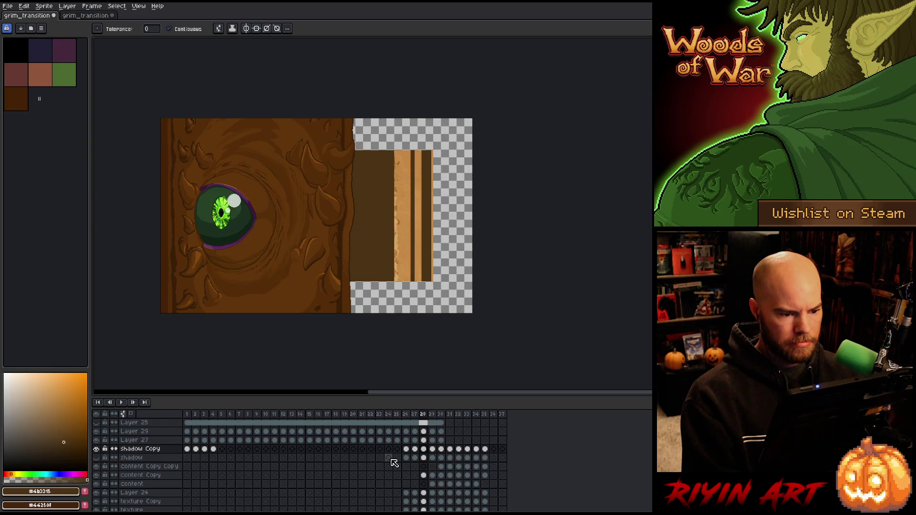
{"action": "key", "text": "Left"}
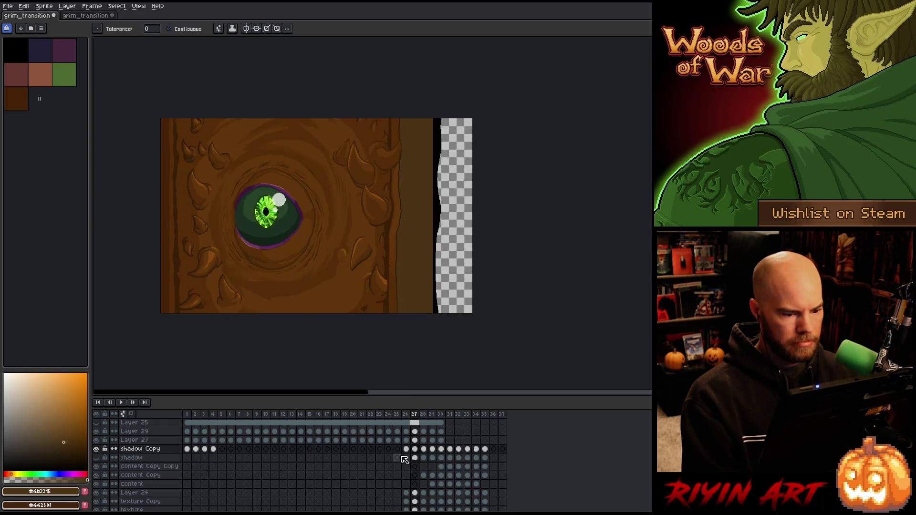
{"action": "key", "text": "Right"}
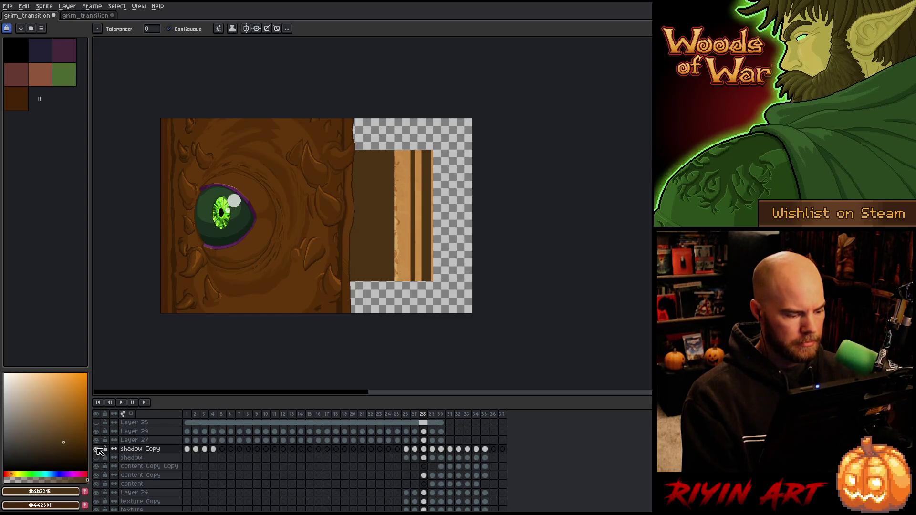
{"action": "left_click", "coordinate": [97, 449]}
{"action": "left_click", "coordinate": [97, 449]}
{"action": "left_click", "coordinate": [97, 448]}
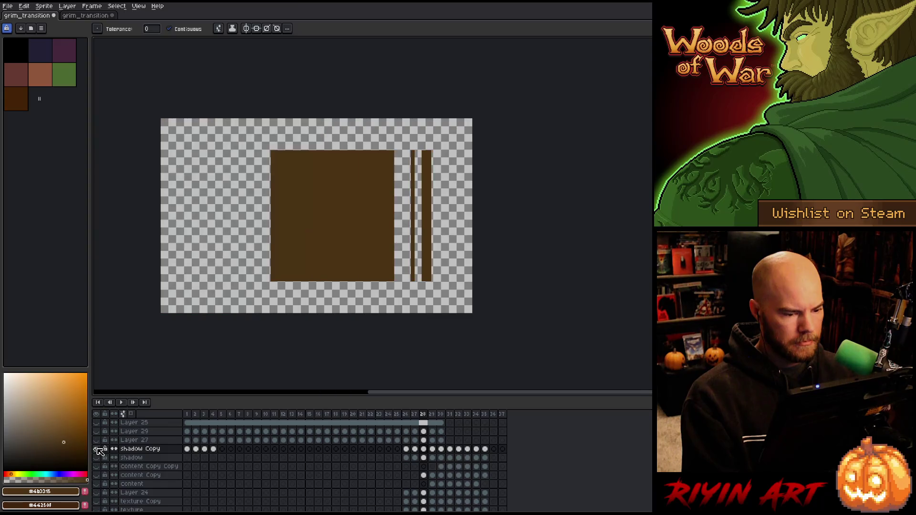
{"action": "left_click", "coordinate": [97, 449]}
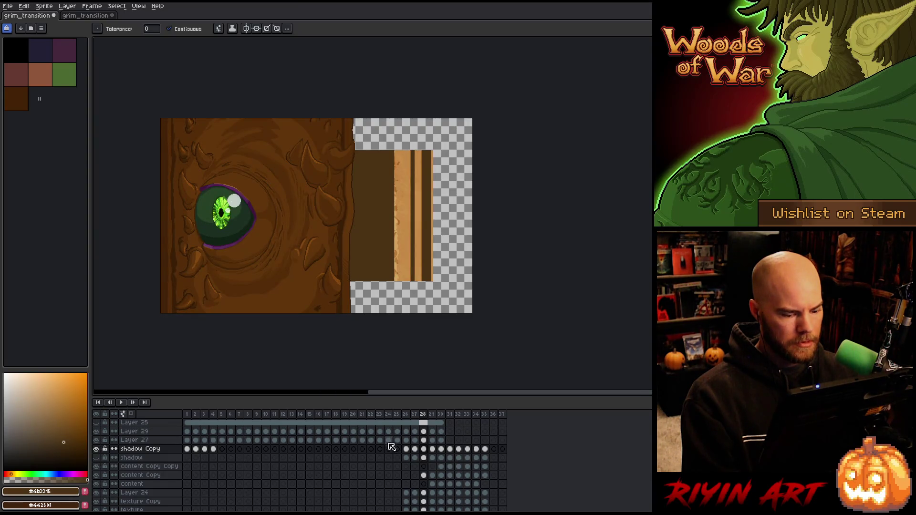
Step: Marquee-select the shadow strips on frames 28 and 29 and stretch them taller vertically
{"action": "key", "text": "m"}
{"action": "left_click_drag", "start_coordinate": [269, 149], "coordinate": [433, 283]}
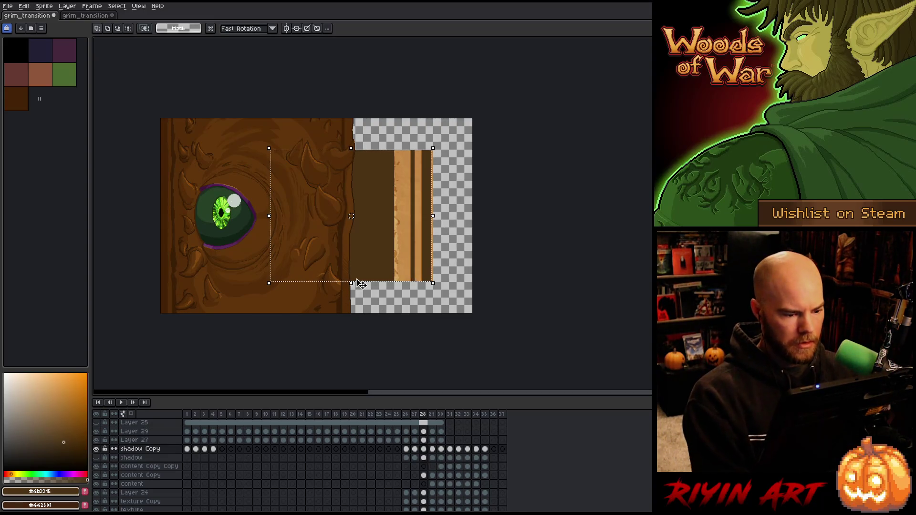
{"action": "left_click_drag", "start_coordinate": [352, 283], "coordinate": [356, 328]}
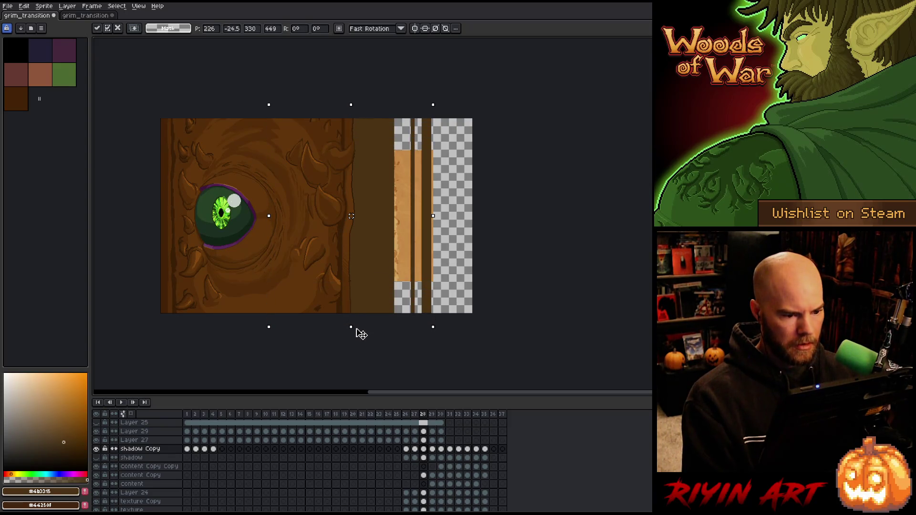
{"action": "left_click", "coordinate": [432, 450]}
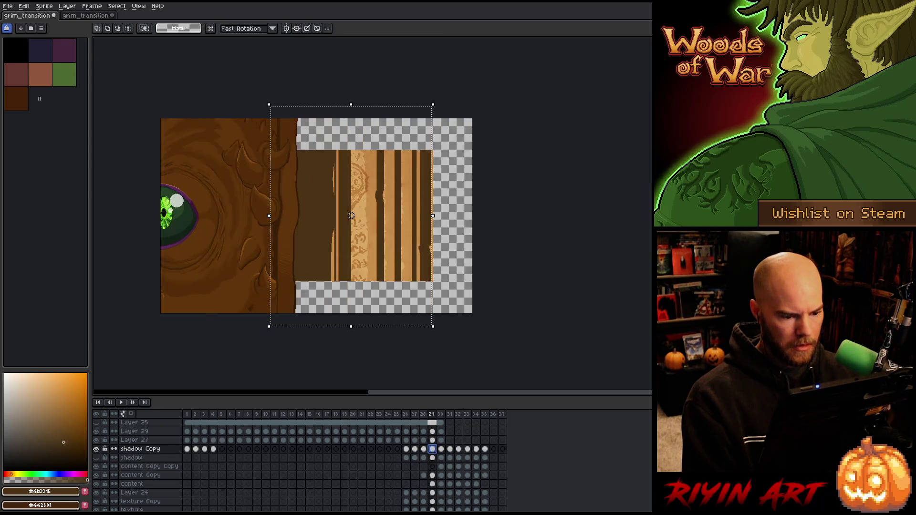
{"action": "left_click_drag", "start_coordinate": [231, 149], "coordinate": [433, 283]}
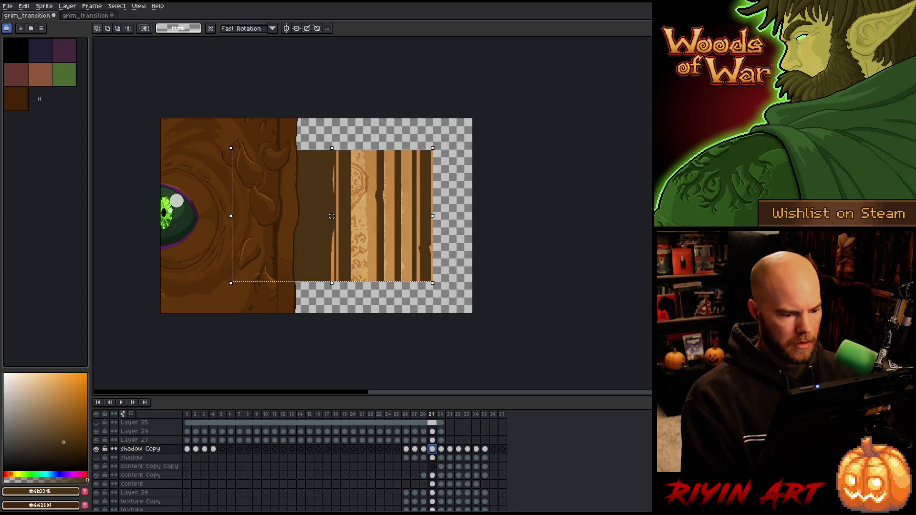
{"action": "left_click_drag", "start_coordinate": [333, 283], "coordinate": [344, 331]}
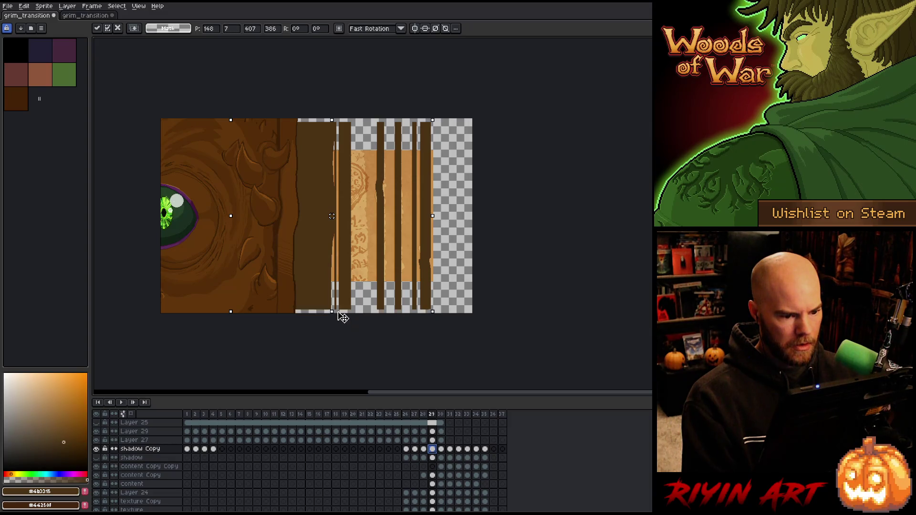
{"action": "left_click_drag", "start_coordinate": [343, 317], "coordinate": [342, 324]}
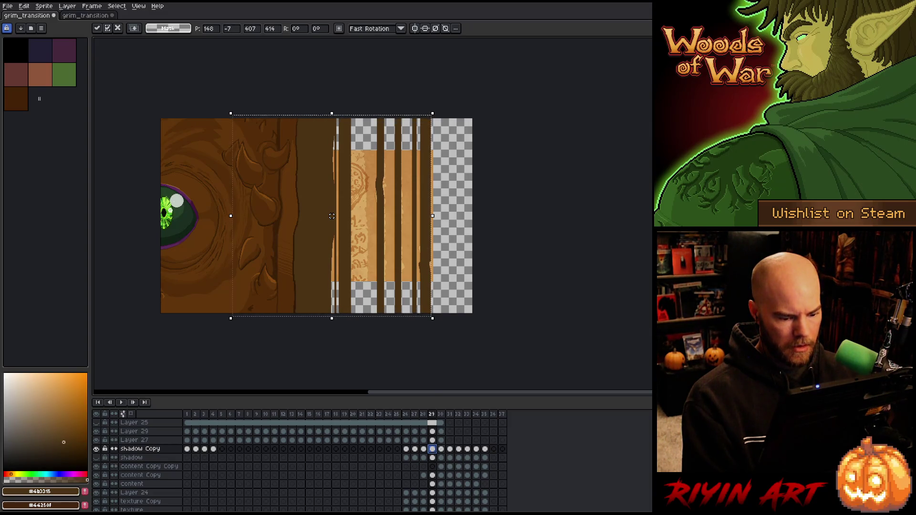
{"action": "key", "text": "Return"}
Step: Undo frame 29's stretch and stretch a thin top strip up to the canvas top
{"action": "key", "text": "Right"}
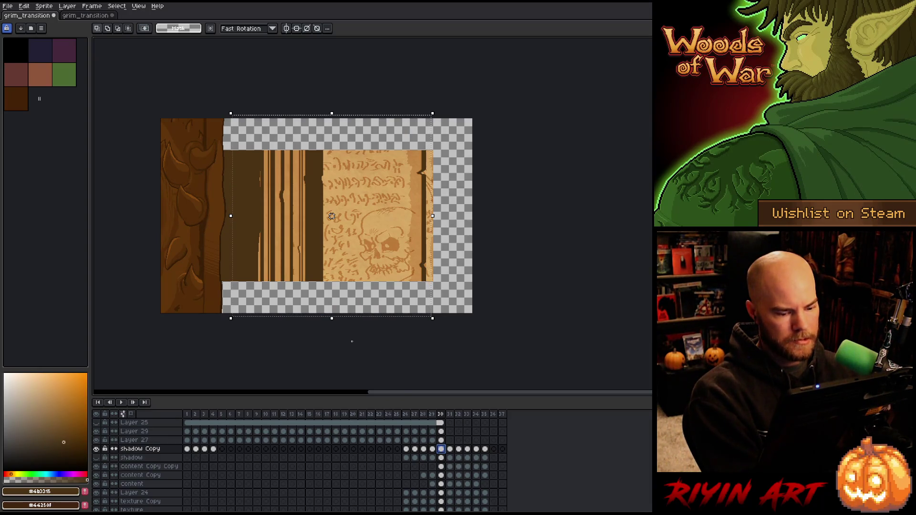
{"action": "key", "text": "Left"}
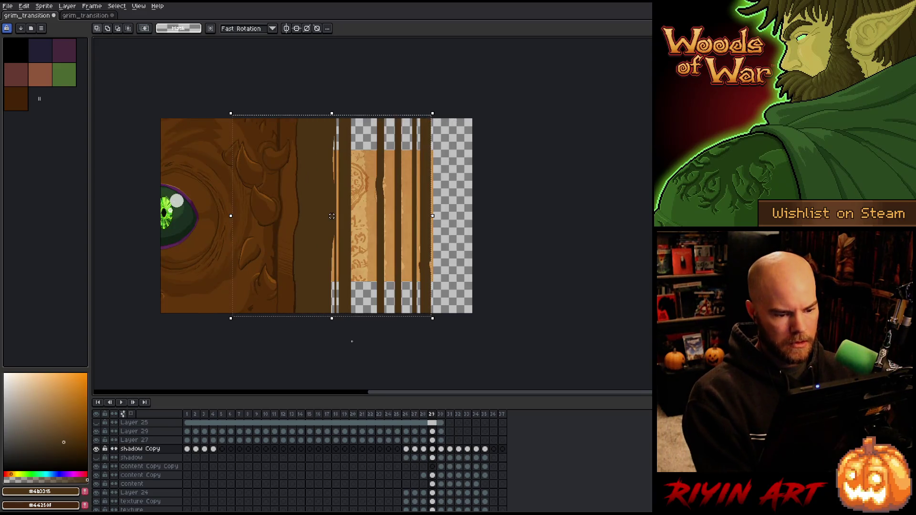
{"action": "key", "text": "ctrl+z"}
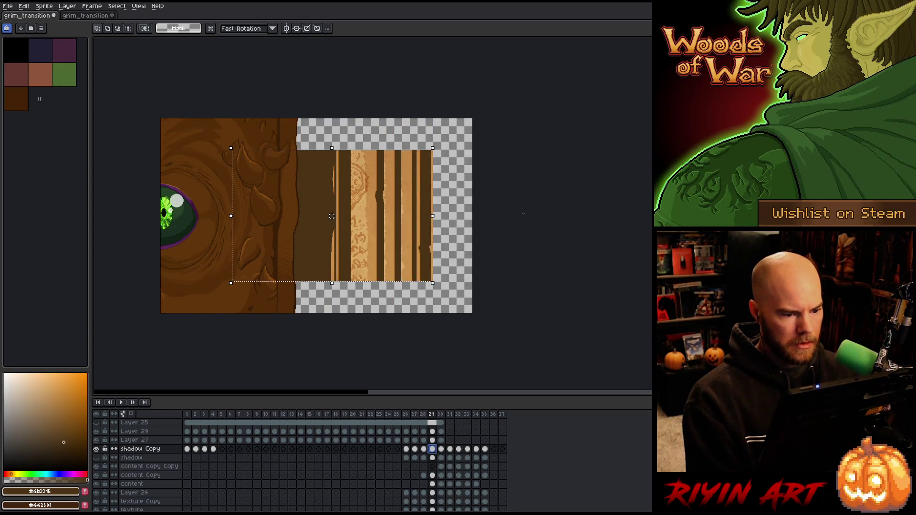
{"action": "scroll", "coordinate": [413, 151], "scroll_direction": "up", "scroll_amount": 3}
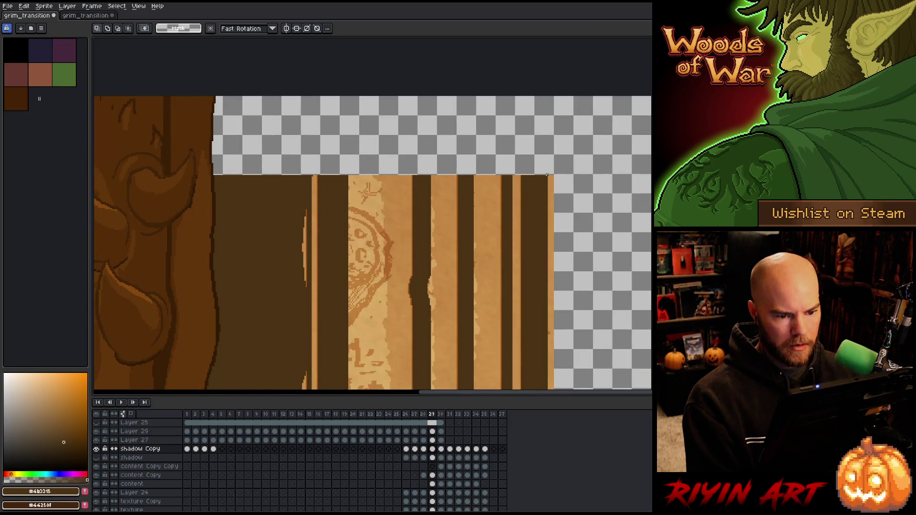
{"action": "mouse_move", "coordinate": [547, 175]}
{"action": "left_mouse_down"}
{"action": "mouse_move", "coordinate": [282, 160]}
{"action": "mouse_move", "coordinate": [194, 164]}
{"action": "mouse_move", "coordinate": [189, 175]}
{"action": "left_mouse_up"}
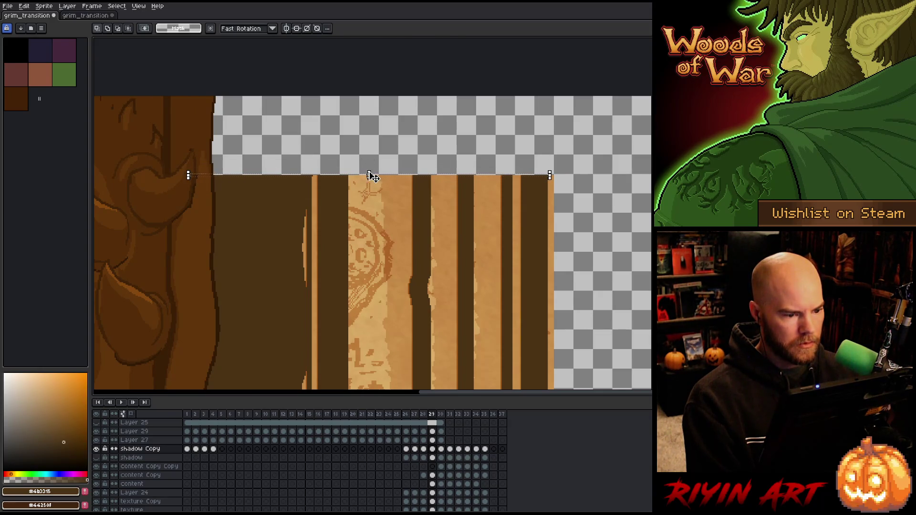
{"action": "left_click_drag", "start_coordinate": [373, 177], "coordinate": [362, 41]}
Step: Select a thin strip along the stripes' bottom edge and stretch it down to close the gap
{"action": "scroll", "coordinate": [414, 282], "scroll_direction": "down", "scroll_amount": 3}
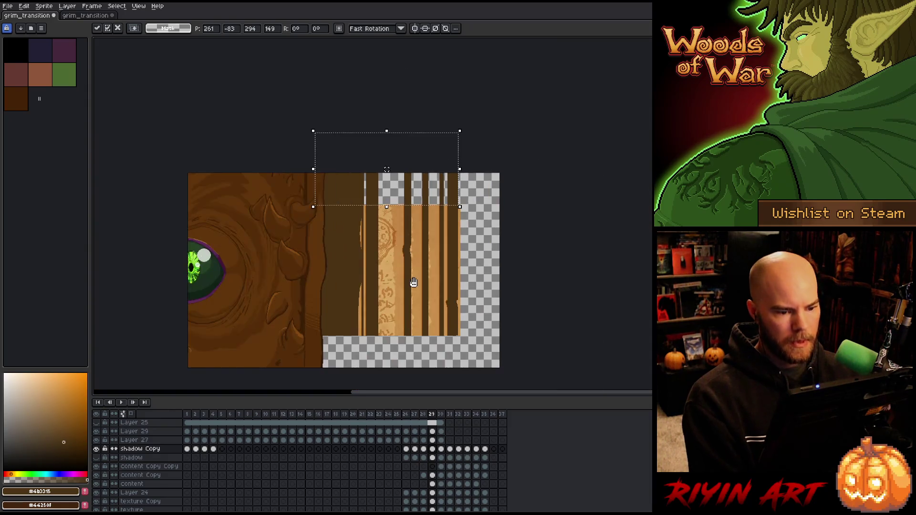
{"action": "left_click_drag", "start_coordinate": [413, 282], "coordinate": [409, 150]}
{"action": "scroll", "coordinate": [463, 188], "scroll_direction": "up", "scroll_amount": 2}
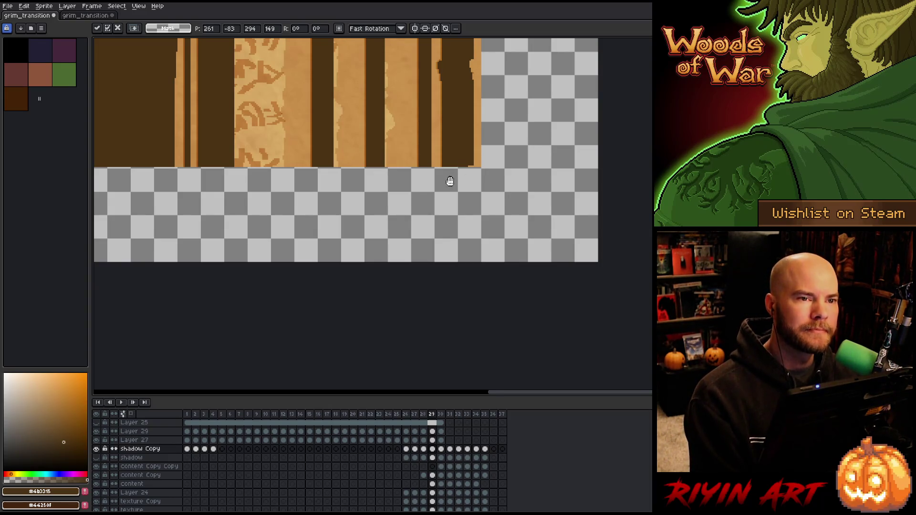
{"action": "scroll", "coordinate": [450, 182], "scroll_direction": "up", "scroll_amount": 3}
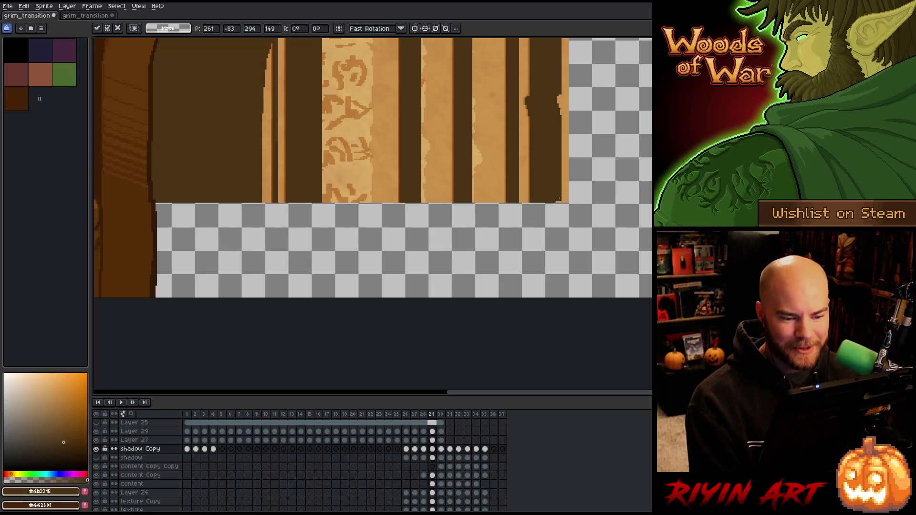
{"action": "mouse_move", "coordinate": [561, 200]}
{"action": "left_mouse_down"}
{"action": "mouse_move", "coordinate": [122, 191]}
{"action": "mouse_move", "coordinate": [109, 200]}
{"action": "left_mouse_up"}
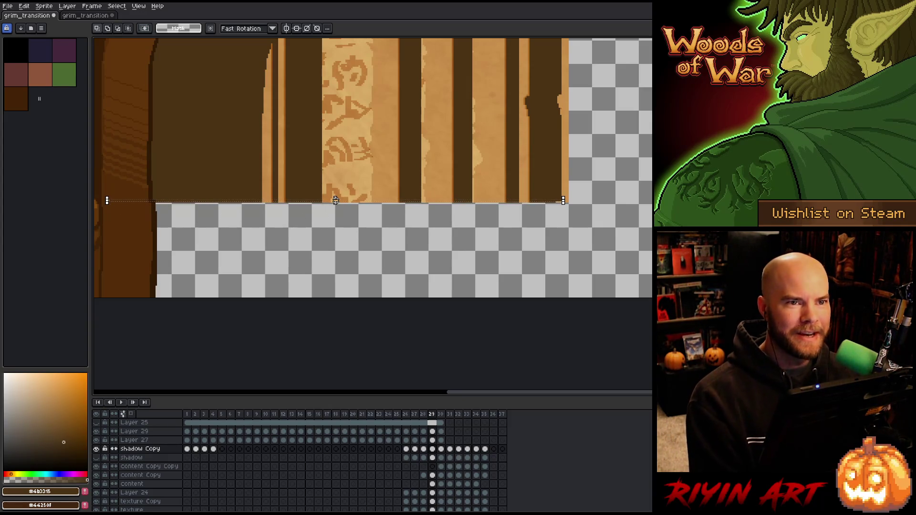
{"action": "left_click_drag", "start_coordinate": [336, 201], "coordinate": [329, 314]}
{"action": "scroll", "coordinate": [356, 225], "scroll_direction": "down", "scroll_amount": 1}
{"action": "scroll", "coordinate": [356, 225], "scroll_direction": "down", "scroll_amount": 2}
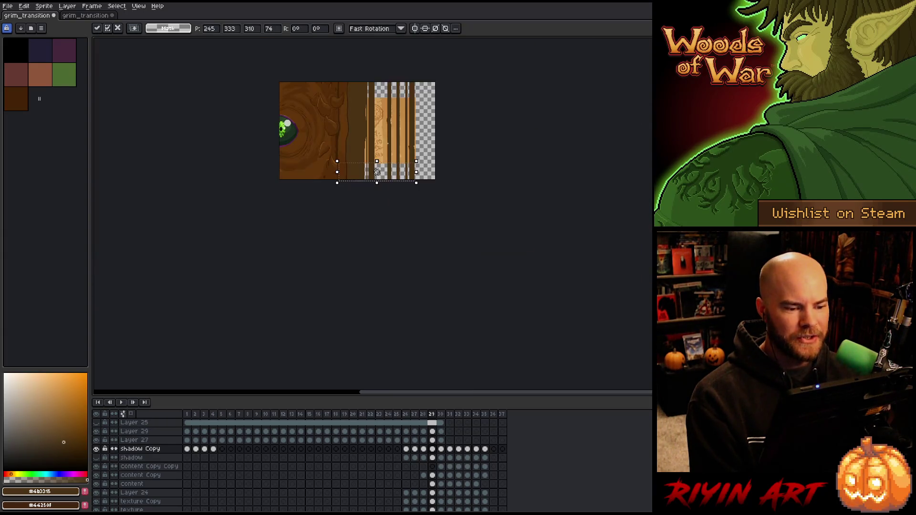
{"action": "left_click_drag", "start_coordinate": [357, 225], "coordinate": [350, 295]}
{"action": "scroll", "coordinate": [376, 200], "scroll_direction": "up", "scroll_amount": 2}
{"action": "left_click_drag", "start_coordinate": [377, 201], "coordinate": [377, 171]}
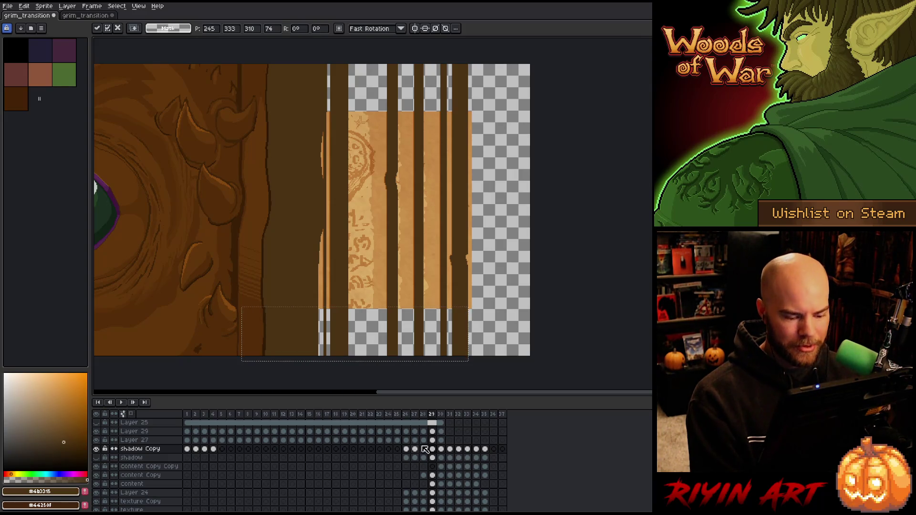
{"action": "left_click", "coordinate": [441, 449]}
Step: On frame 30, stretch the thin bottom and top strips to the canvas bottom and top
{"action": "key", "text": "ctrl+d"}
{"action": "left_click", "coordinate": [307, 317]}
{"action": "left_click_drag", "start_coordinate": [306, 316], "coordinate": [303, 361]}
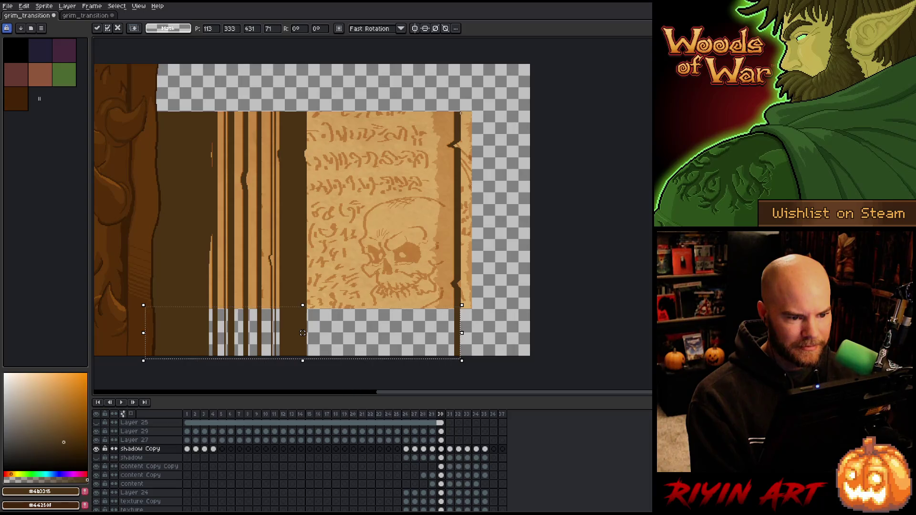
{"action": "key", "text": "Return"}
{"action": "left_click_drag", "start_coordinate": [462, 111], "coordinate": [136, 112]}
{"action": "left_click", "coordinate": [299, 112]}
{"action": "left_click_drag", "start_coordinate": [300, 112], "coordinate": [300, 57]}
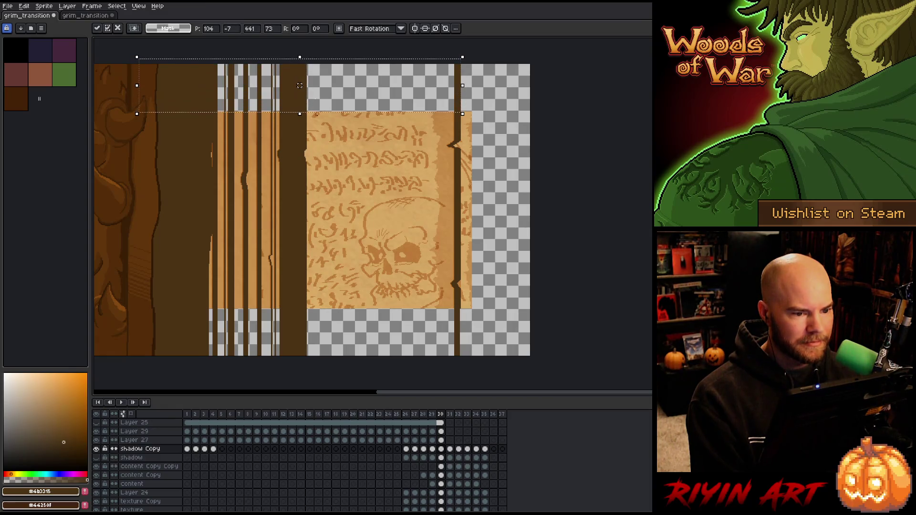
{"action": "left_click", "coordinate": [450, 449]}
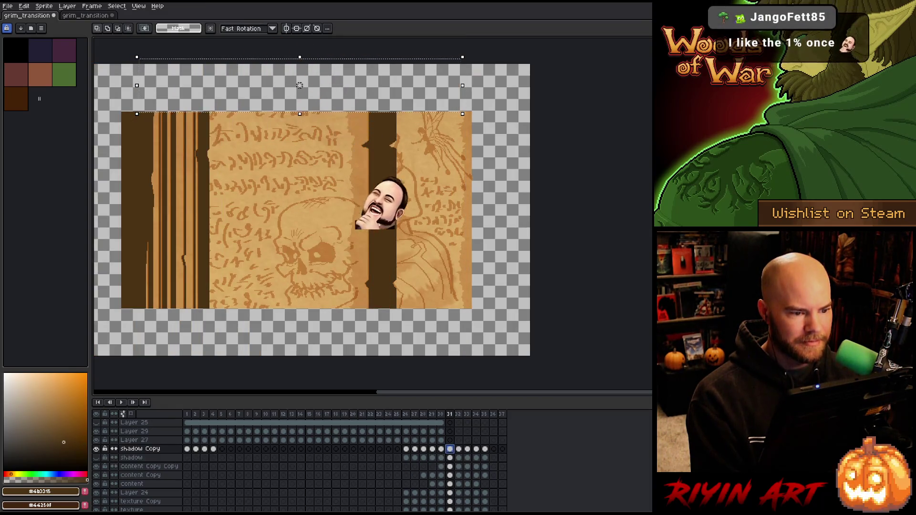
Step: On frame 31, marquee-select a thin top strip and stretch it up to the canvas top
{"action": "mouse_move", "coordinate": [284, 157]}
{"action": "left_mouse_down"}
{"action": "mouse_move", "coordinate": [440, 158]}
{"action": "mouse_move", "coordinate": [402, 168]}
{"action": "left_mouse_up"}
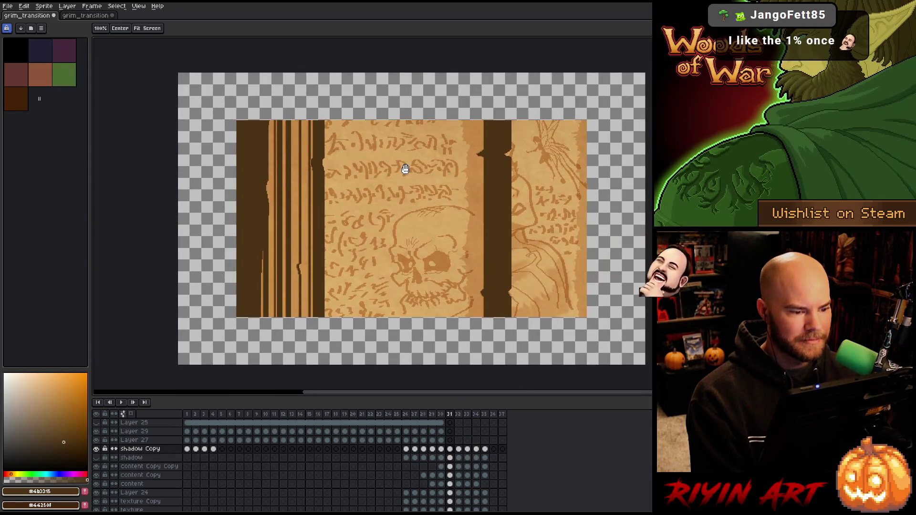
{"action": "key", "text": "m"}
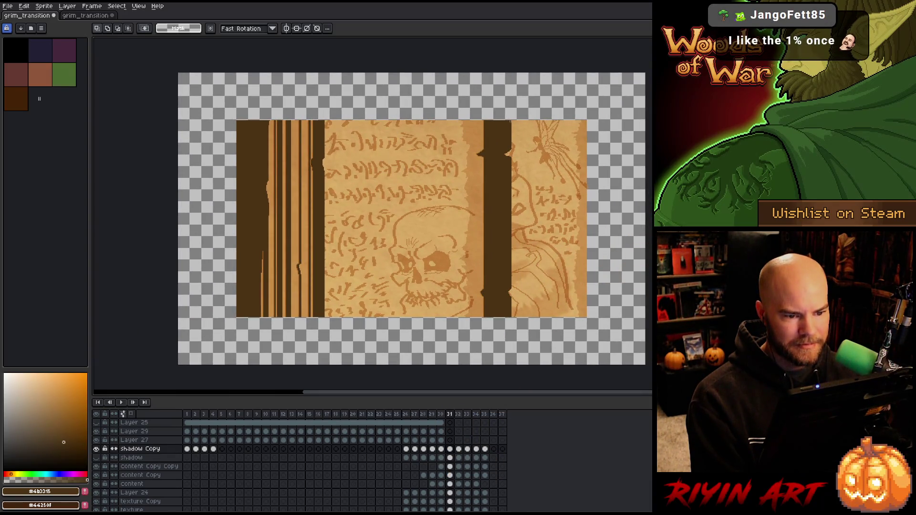
{"action": "left_click_drag", "start_coordinate": [511, 120], "coordinate": [202, 122]}
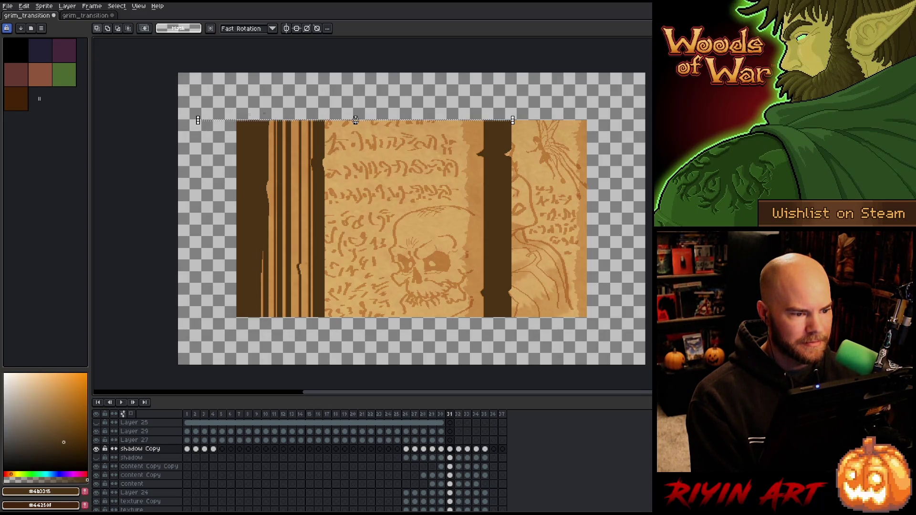
{"action": "mouse_move", "coordinate": [357, 119]}
{"action": "left_mouse_down"}
{"action": "mouse_move", "coordinate": [356, 41]}
{"action": "mouse_move", "coordinate": [361, 51]}
{"action": "left_mouse_up"}
{"action": "scroll", "coordinate": [360, 51], "scroll_direction": "down", "scroll_amount": 4}
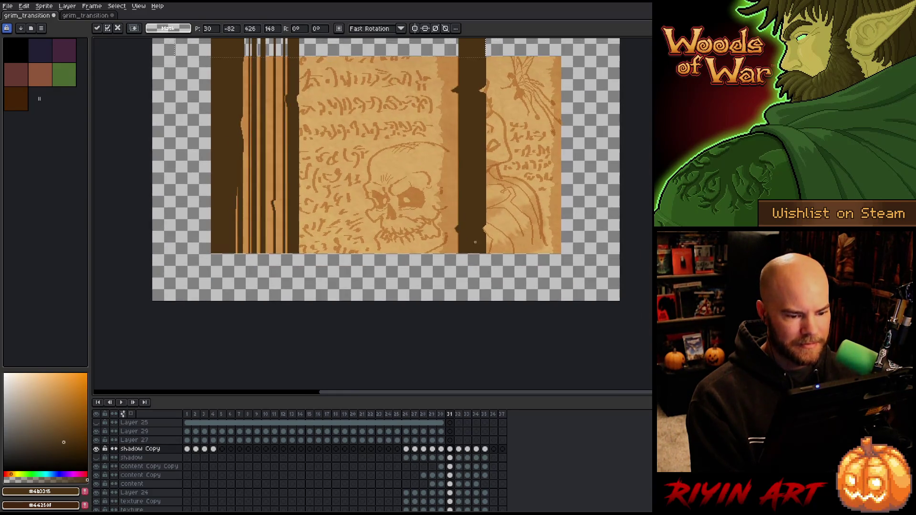
Step: Stretch frame 31's bottom strip downward, close the brown strip's gap, and apply the changes
{"action": "left_click_drag", "start_coordinate": [487, 252], "coordinate": [192, 254]}
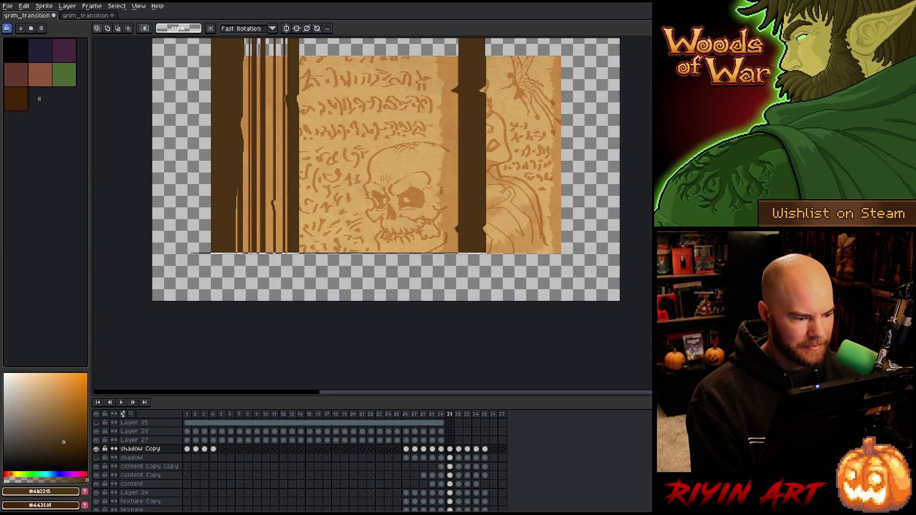
{"action": "mouse_move", "coordinate": [339, 254]}
{"action": "left_mouse_down"}
{"action": "mouse_move", "coordinate": [338, 311]}
{"action": "mouse_move", "coordinate": [310, 307]}
{"action": "left_mouse_up"}
{"action": "scroll", "coordinate": [232, 305], "scroll_direction": "down", "scroll_amount": 1}
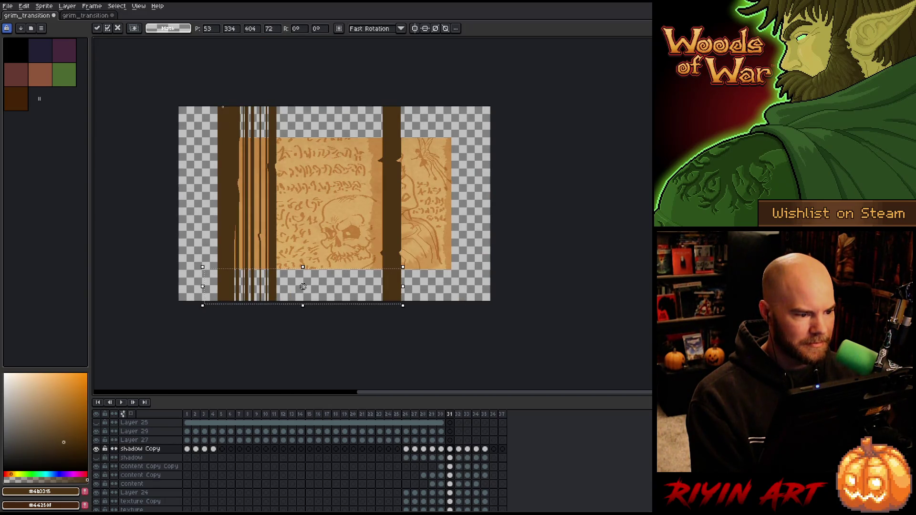
{"action": "key", "text": "Return"}
{"action": "scroll", "coordinate": [216, 368], "scroll_direction": "up", "scroll_amount": 1}
{"action": "scroll", "coordinate": [216, 368], "scroll_direction": "down", "scroll_amount": 2}
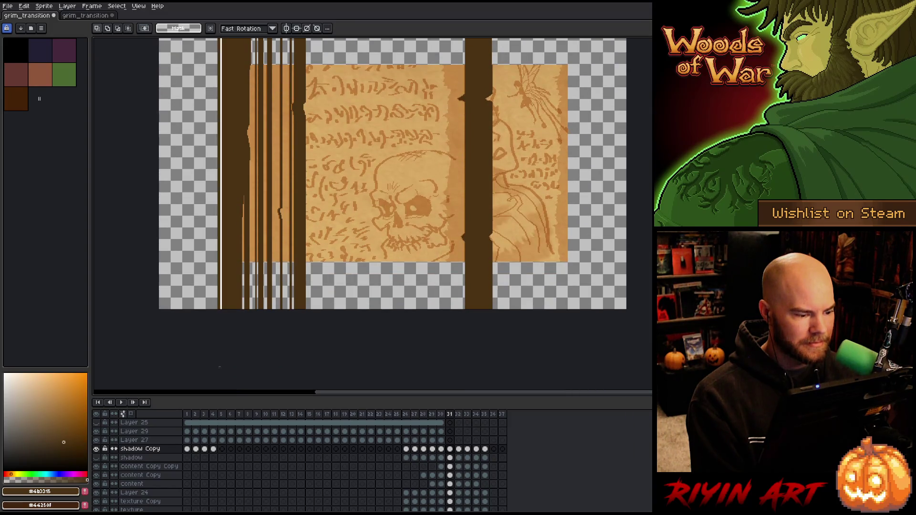
{"action": "left_click_drag", "start_coordinate": [222, 164], "coordinate": [95, 164]}
{"action": "key", "text": "Return"}
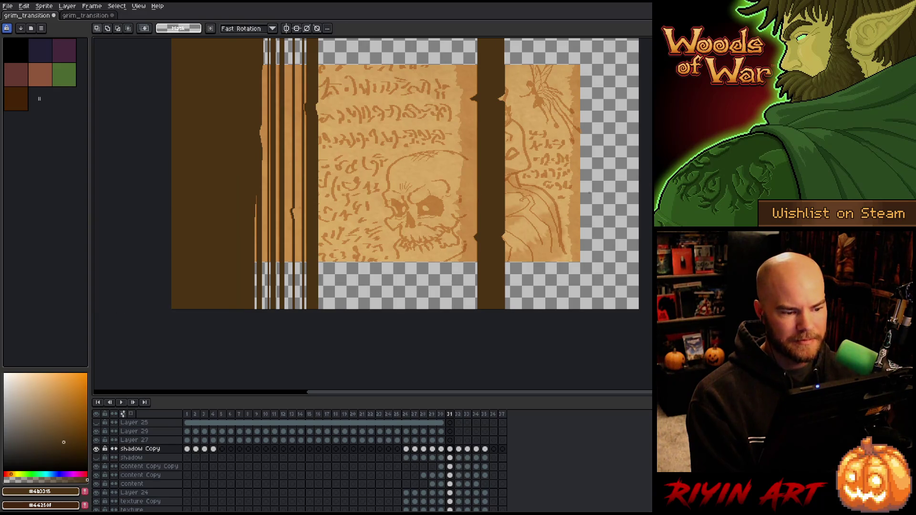
{"action": "scroll", "coordinate": [166, 163], "scroll_direction": "down", "scroll_amount": 1}
{"action": "key", "text": "Left"}
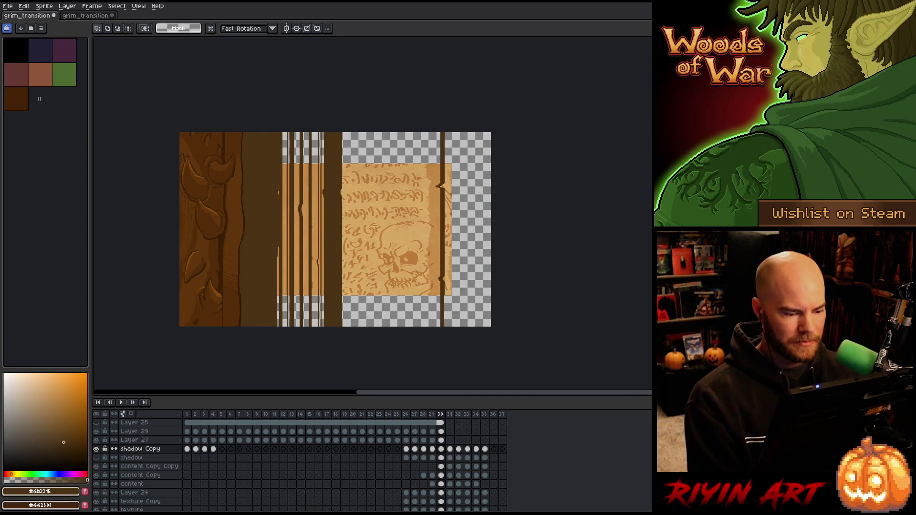
Step: Step back and forth through frames 27–31 to preview the full-height shadow strips
{"action": "key", "text": "Left"}
{"action": "key", "text": "Left"}
{"action": "key", "text": "Left"}
{"action": "key", "text": "Left"}
{"action": "key", "text": "Right"}
{"action": "key", "text": "Right"}
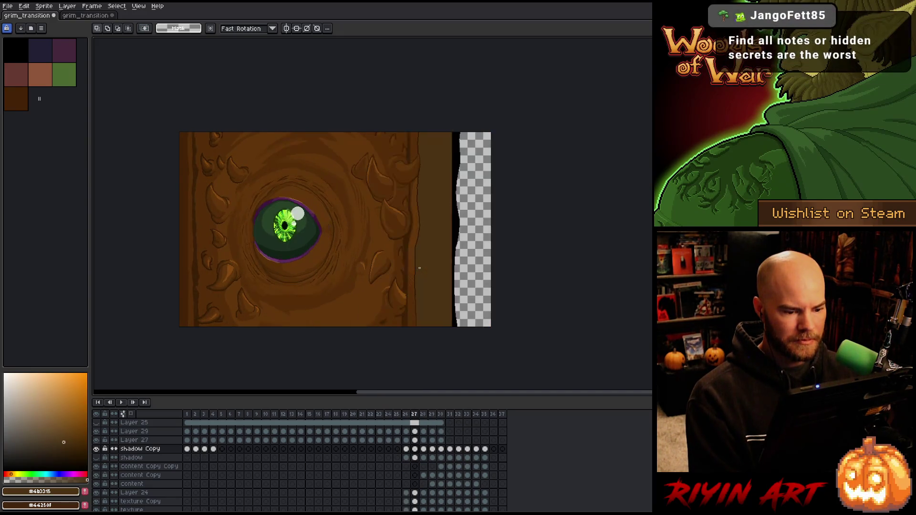
{"action": "key", "text": "Right"}
{"action": "key", "text": "Right"}
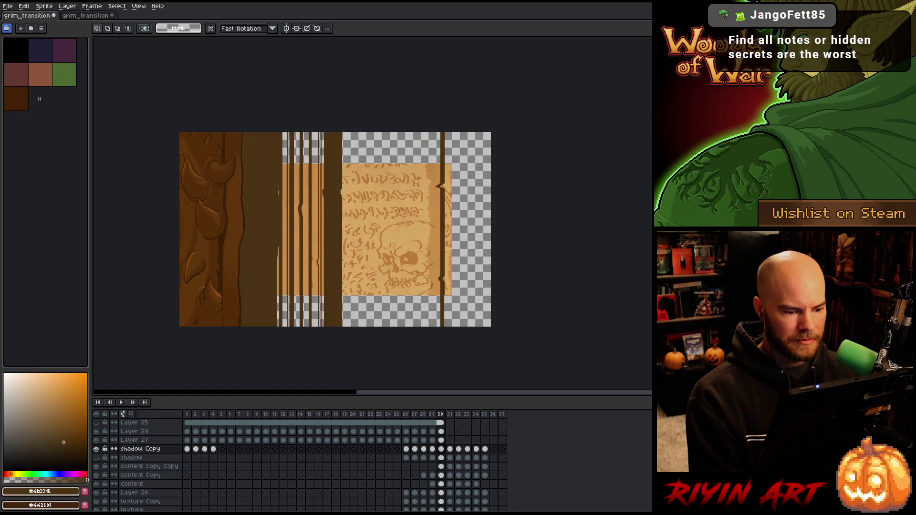
{"action": "key", "text": "Left"}
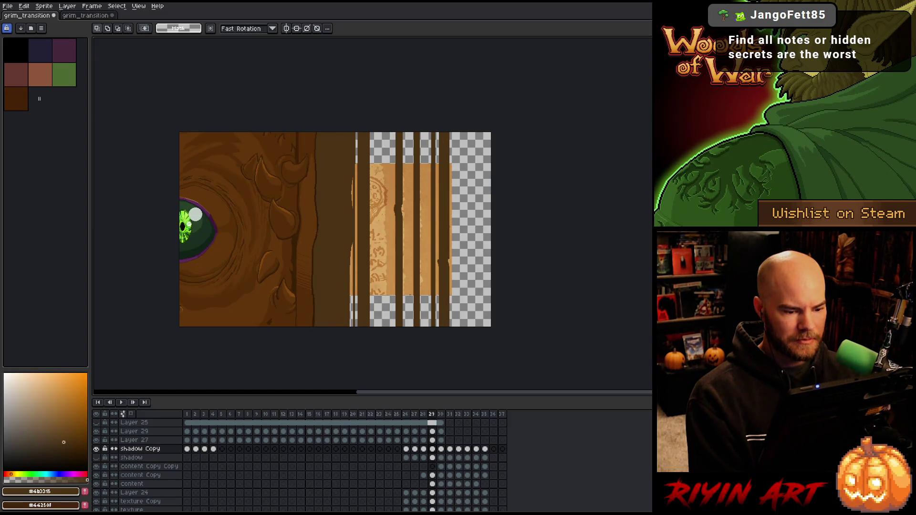
{"action": "key", "text": "Left"}
{"action": "key", "text": "Left"}
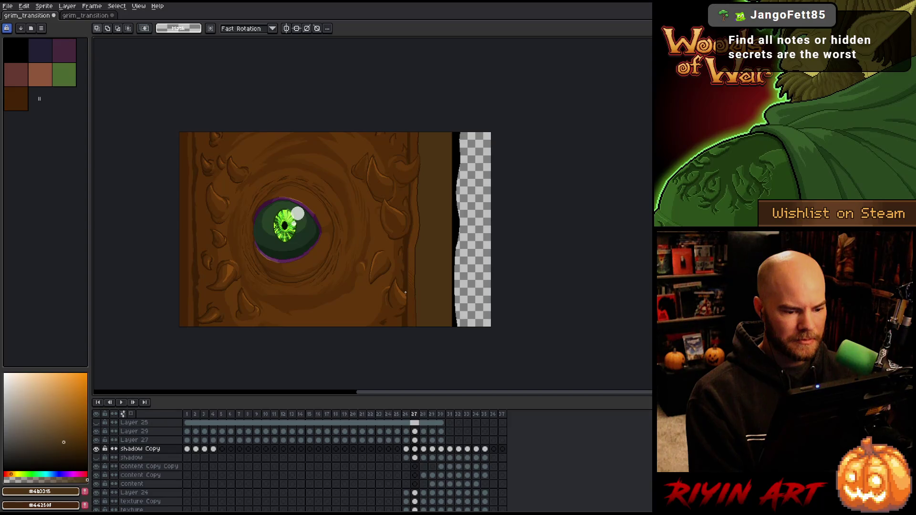
{"action": "key", "text": "Right"}
{"action": "key", "text": "Right"}
{"action": "key", "text": "Right"}
{"action": "key", "text": "Right"}
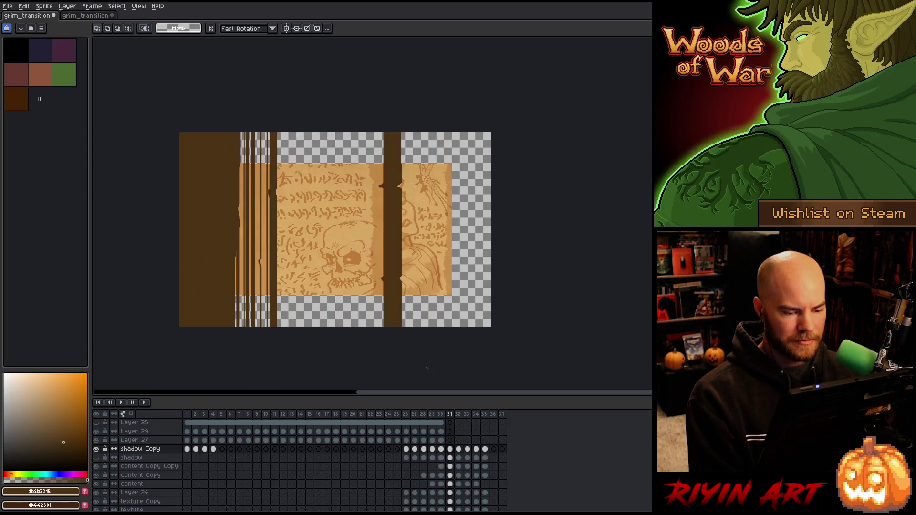
{"action": "key", "text": "Right"}
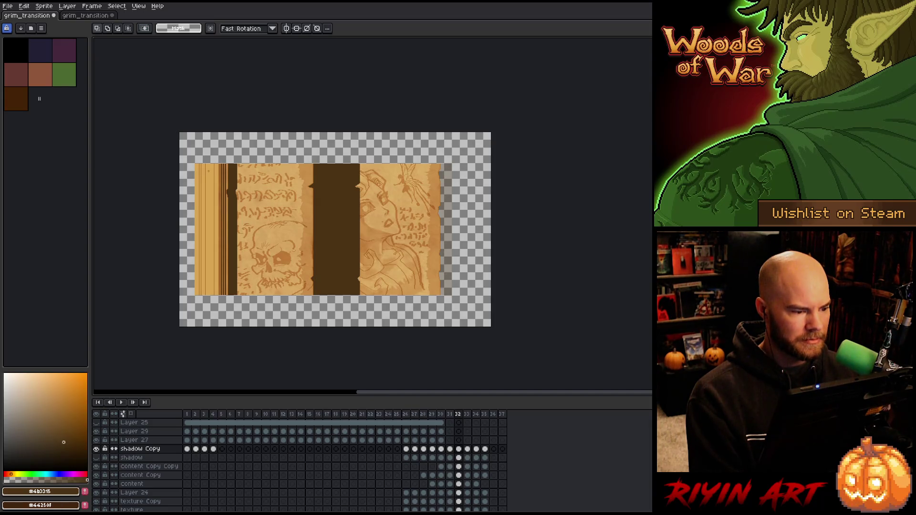
Step: Select a thin strip at frame 32's column tops and stretch it up to the canvas top
{"action": "scroll", "coordinate": [234, 165], "scroll_direction": "up", "scroll_amount": 3}
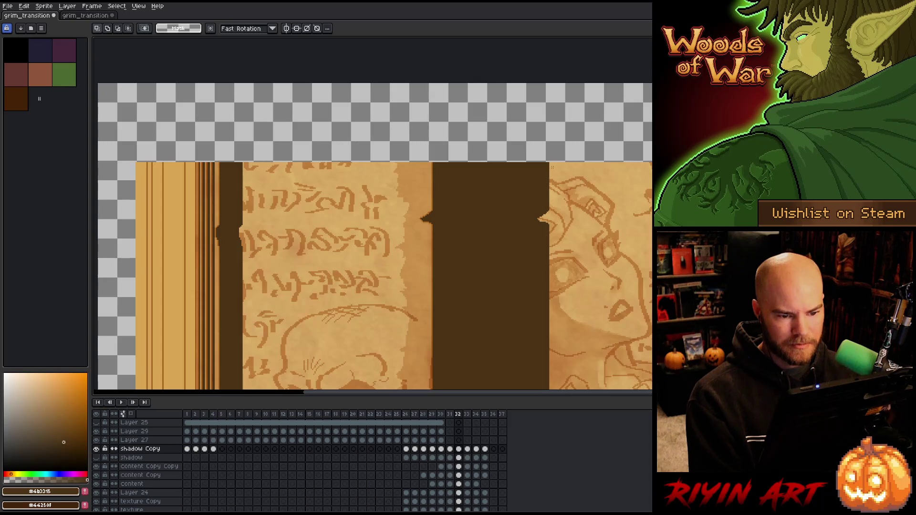
{"action": "left_click_drag", "start_coordinate": [548, 163], "coordinate": [95, 164]}
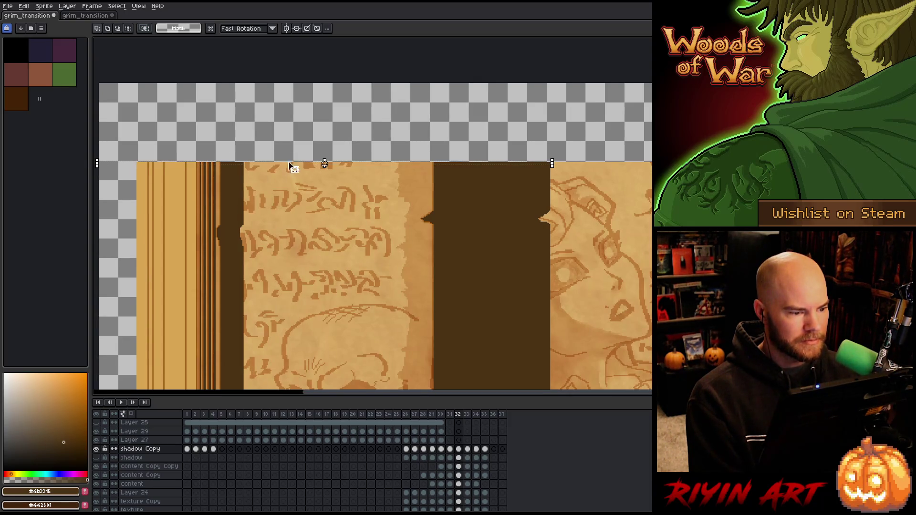
{"action": "left_click_drag", "start_coordinate": [324, 164], "coordinate": [320, 62]}
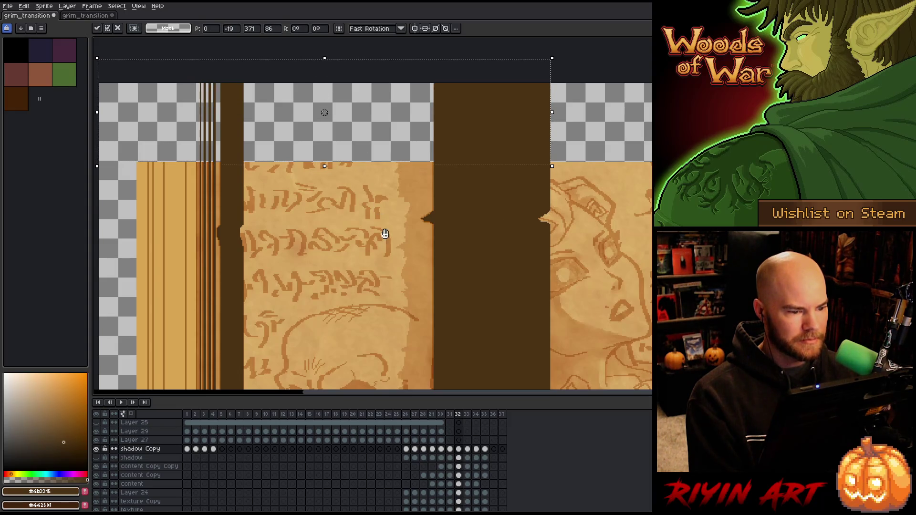
{"action": "scroll", "coordinate": [377, 212], "scroll_direction": "down", "scroll_amount": 3}
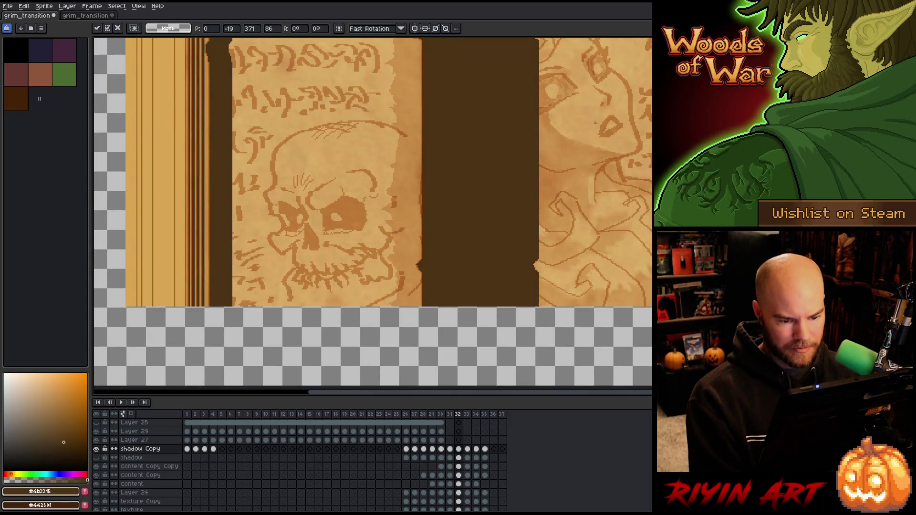
{"action": "key", "text": "Return"}
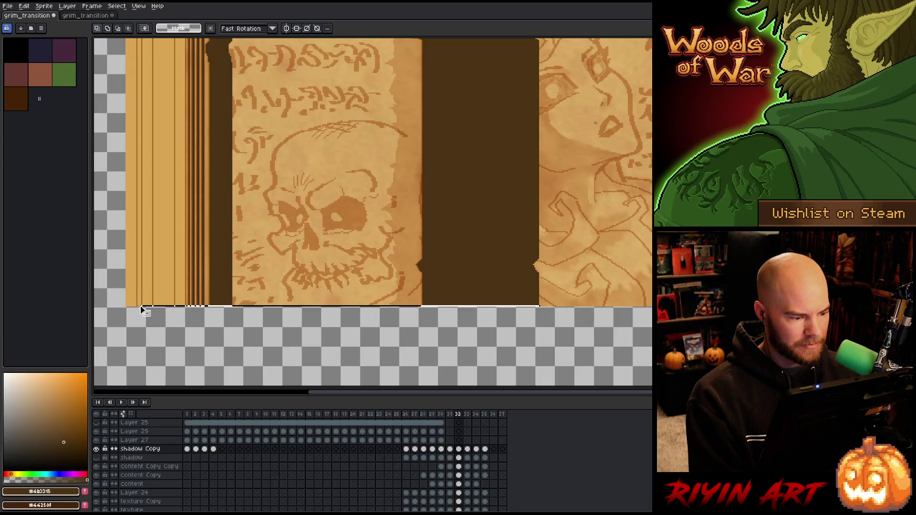
Step: Drag the columns' lower edge down to the canvas bottom
{"action": "scroll", "coordinate": [301, 290], "scroll_direction": "down", "scroll_amount": 2}
{"action": "left_click_drag", "start_coordinate": [347, 234], "coordinate": [347, 324]}
{"action": "scroll", "coordinate": [347, 324], "scroll_direction": "down", "scroll_amount": 3}
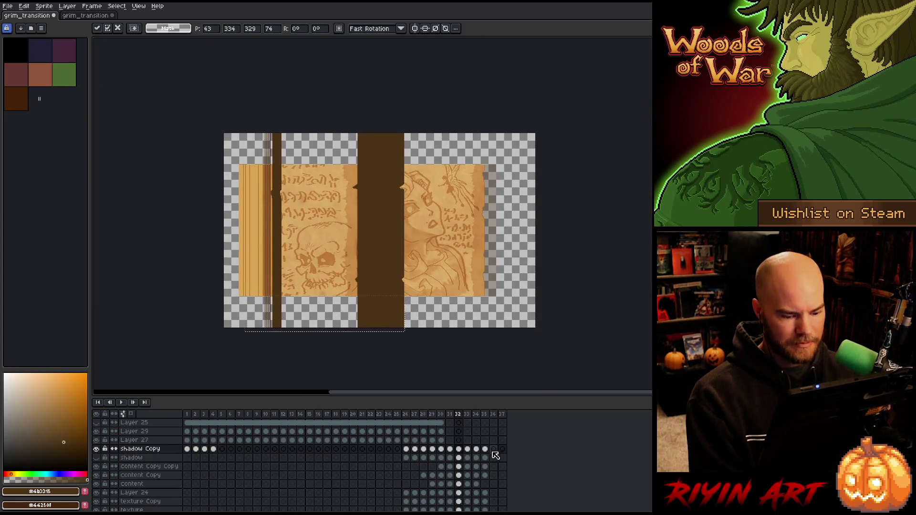
{"action": "left_click", "coordinate": [467, 449]}
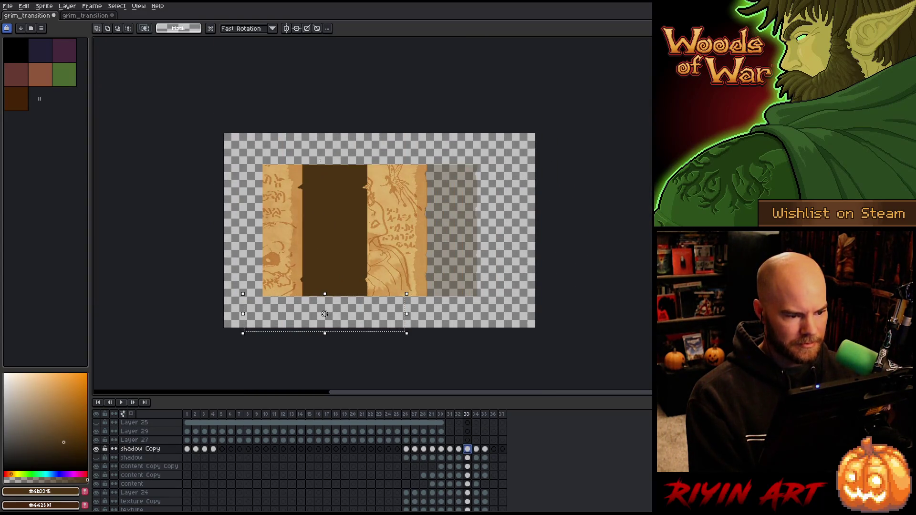
Step: Stretch frame 33's dark shadow column up to the canvas top and down past the bottom
{"action": "scroll", "coordinate": [322, 153], "scroll_direction": "up", "scroll_amount": 2}
{"action": "left_click_drag", "start_coordinate": [409, 189], "coordinate": [247, 179]}
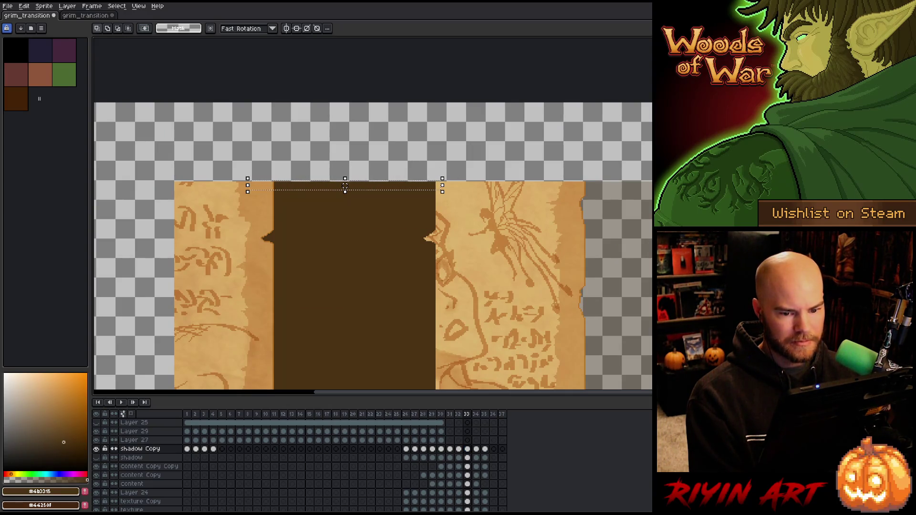
{"action": "left_click_drag", "start_coordinate": [345, 187], "coordinate": [216, 182]}
{"action": "key", "text": "Return"}
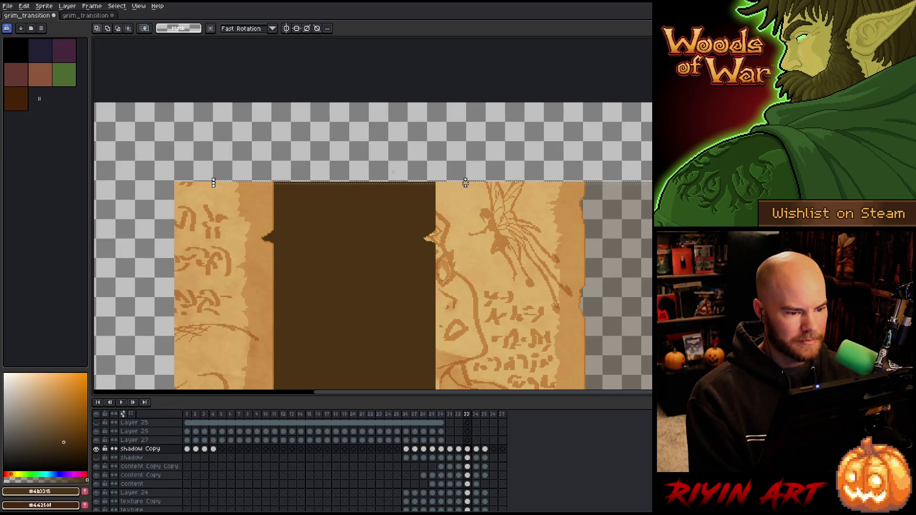
{"action": "left_click_drag", "start_coordinate": [466, 179], "coordinate": [467, 90]}
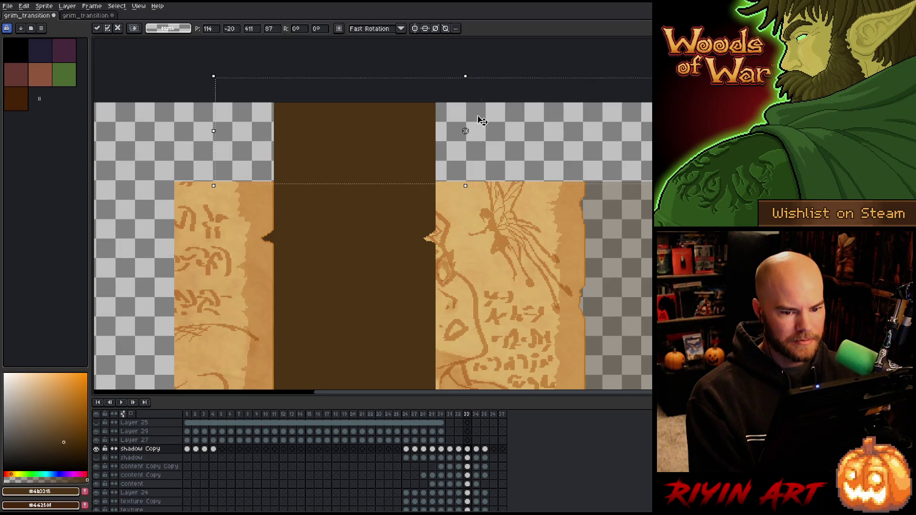
{"action": "scroll", "coordinate": [483, 262], "scroll_direction": "down", "scroll_amount": 1}
{"action": "left_click_drag", "start_coordinate": [483, 262], "coordinate": [401, 160]}
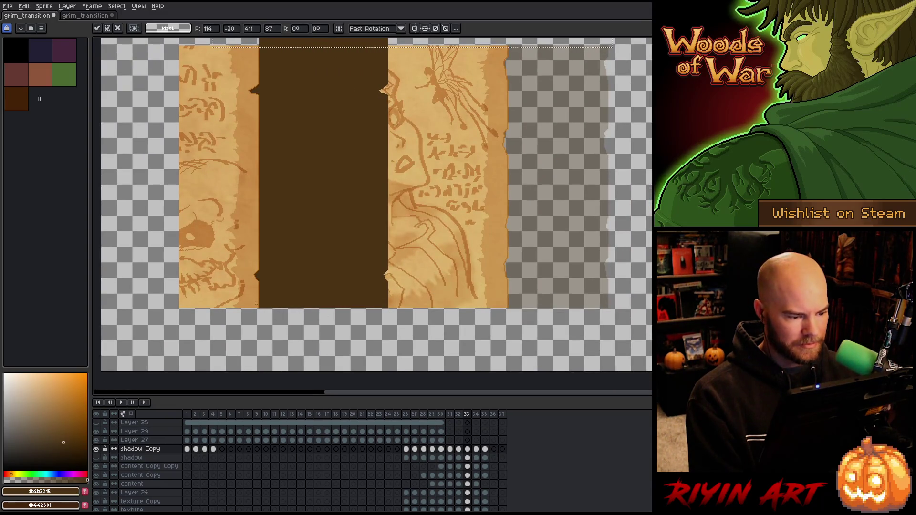
{"action": "key", "text": "Return"}
{"action": "key", "text": "space"}
{"action": "mouse_move", "coordinate": [330, 323]}
{"action": "left_mouse_down"}
{"action": "mouse_move", "coordinate": [323, 259]}
{"action": "mouse_move", "coordinate": [331, 323]}
{"action": "left_mouse_up"}
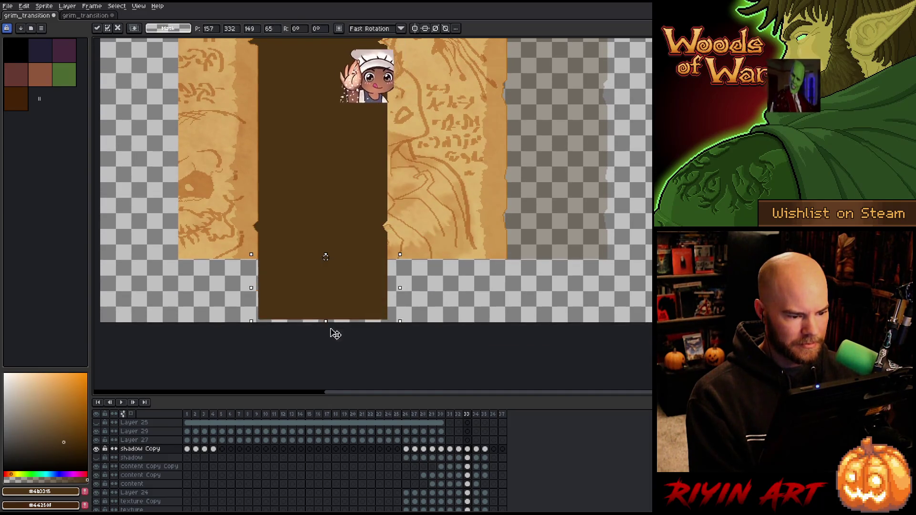
{"action": "key", "text": "ctrl+d"}
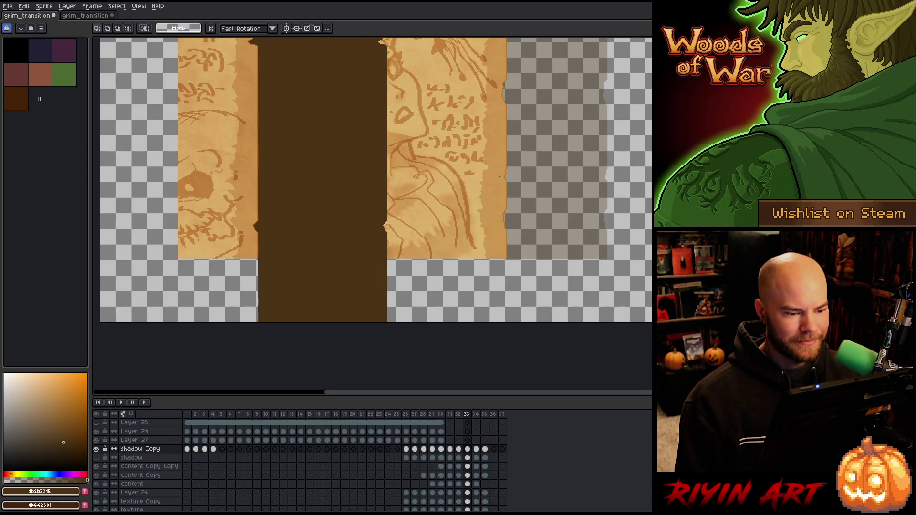
Step: Enable Auto Select Layer for the Move tool and close the second grim_transition document
{"action": "scroll", "coordinate": [499, 175], "scroll_direction": "down", "scroll_amount": 2}
{"action": "scroll", "coordinate": [525, 187], "scroll_direction": "up", "scroll_amount": 1}
{"action": "scroll", "coordinate": [477, 241], "scroll_direction": "down", "scroll_amount": 1}
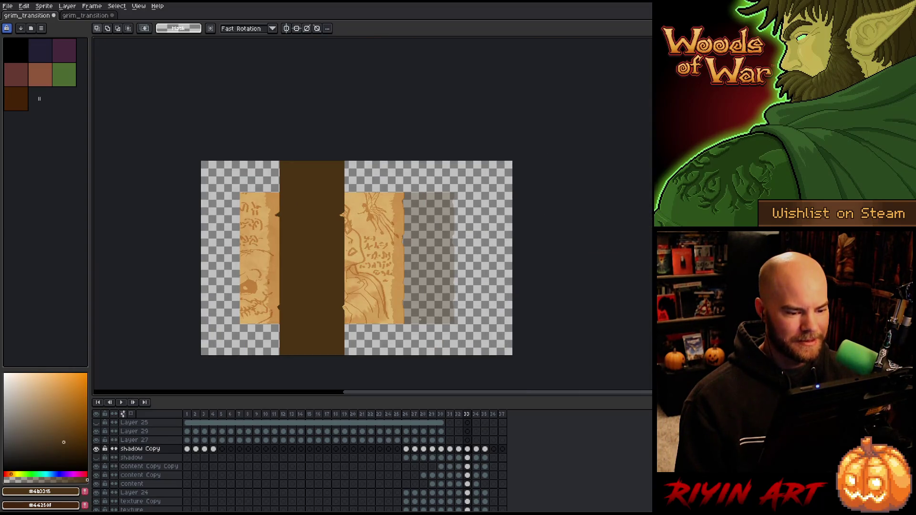
{"action": "key", "text": "v"}
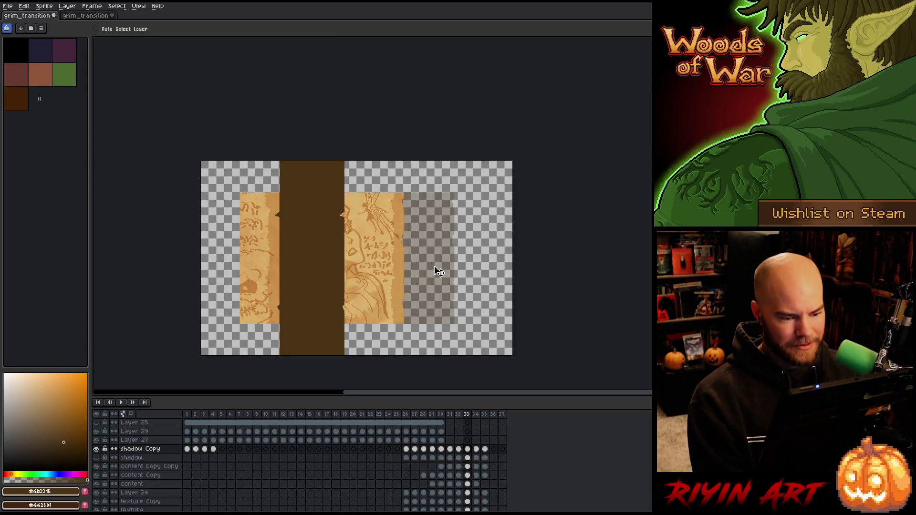
{"action": "left_click", "coordinate": [97, 28]}
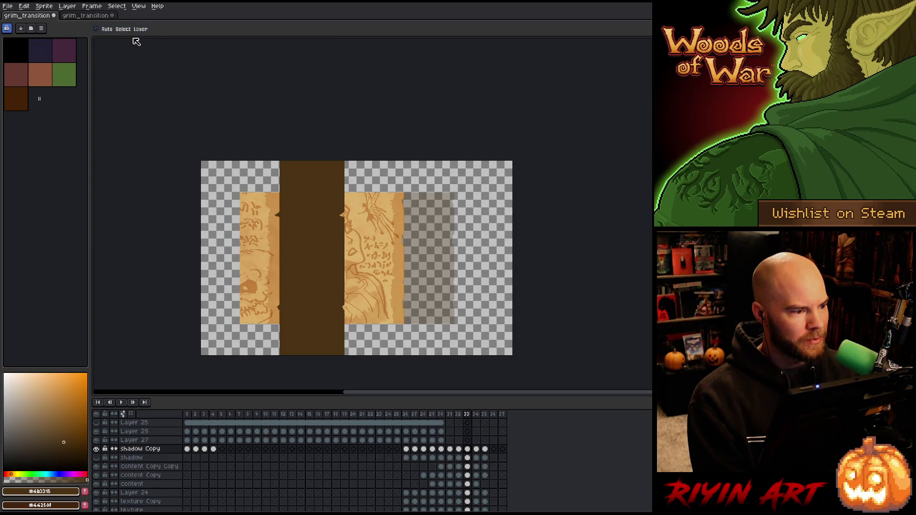
{"action": "left_click", "coordinate": [113, 15]}
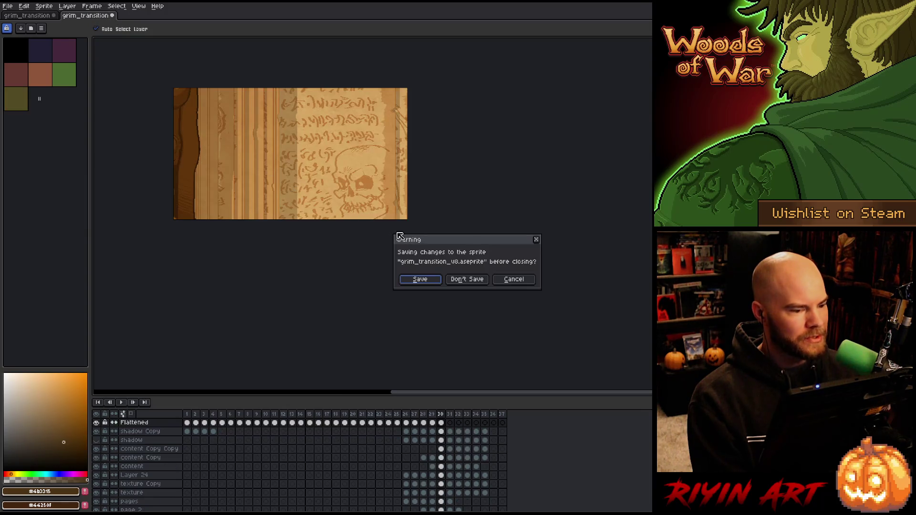
Step: Close the other document without saving, save the sprite, and stretch Layer 20's bottom page strip downward
{"action": "left_click", "coordinate": [473, 281]}
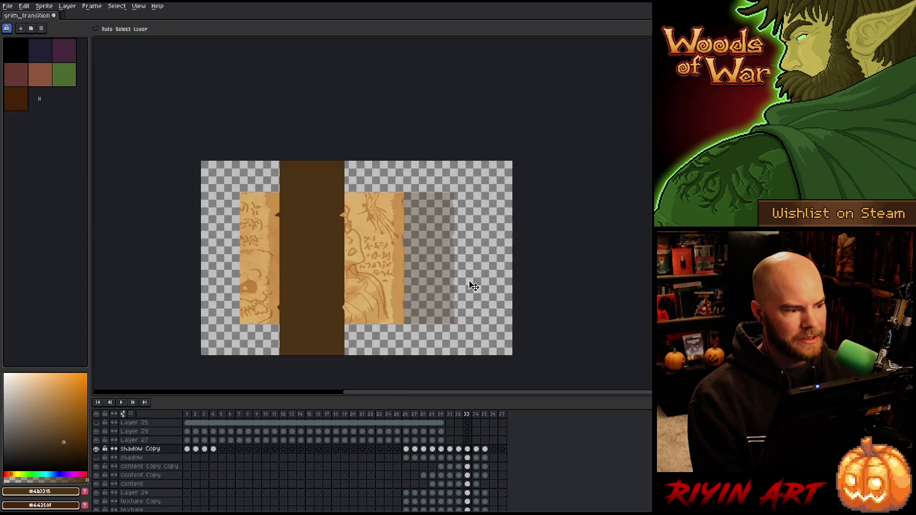
{"action": "key", "text": "ctrl+s"}
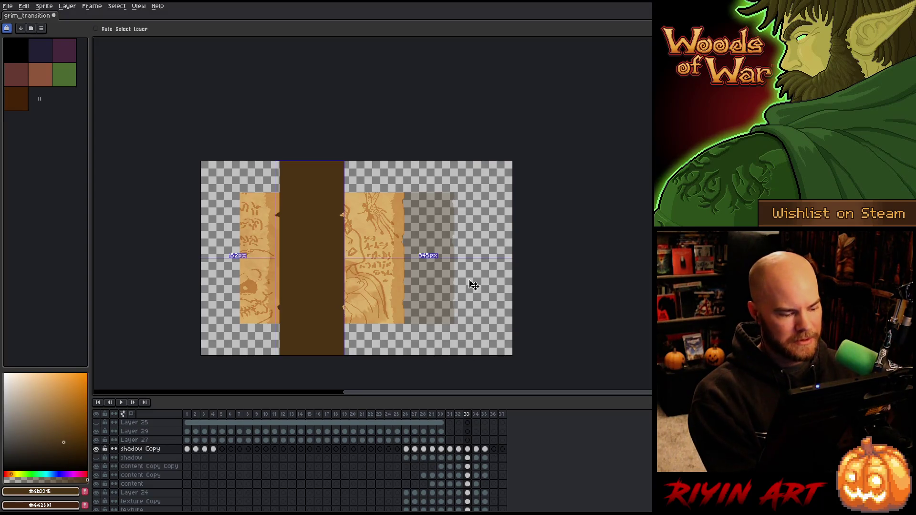
{"action": "left_click", "coordinate": [442, 307], "text": "ctrl"}
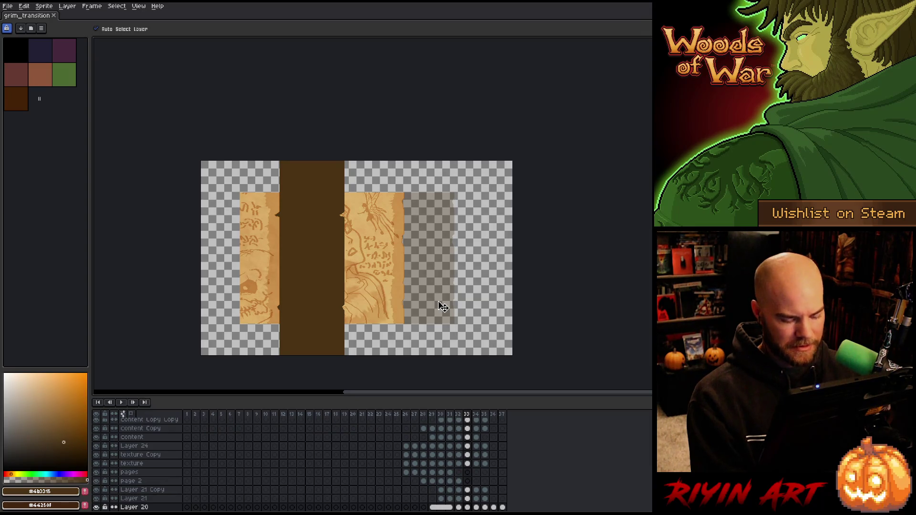
{"action": "key", "text": "m"}
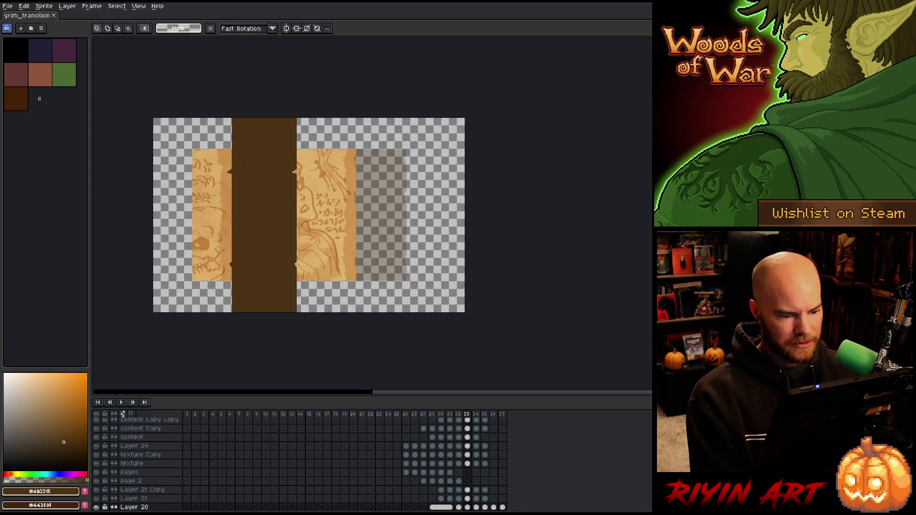
{"action": "scroll", "coordinate": [424, 285], "scroll_direction": "up", "scroll_amount": 4}
{"action": "left_click_drag", "start_coordinate": [433, 288], "coordinate": [194, 291]}
{"action": "scroll", "coordinate": [293, 306], "scroll_direction": "down", "scroll_amount": 1}
{"action": "mouse_move", "coordinate": [293, 306]}
{"action": "left_mouse_down"}
{"action": "mouse_move", "coordinate": [336, 241]}
{"action": "mouse_move", "coordinate": [357, 357]}
{"action": "left_mouse_up"}
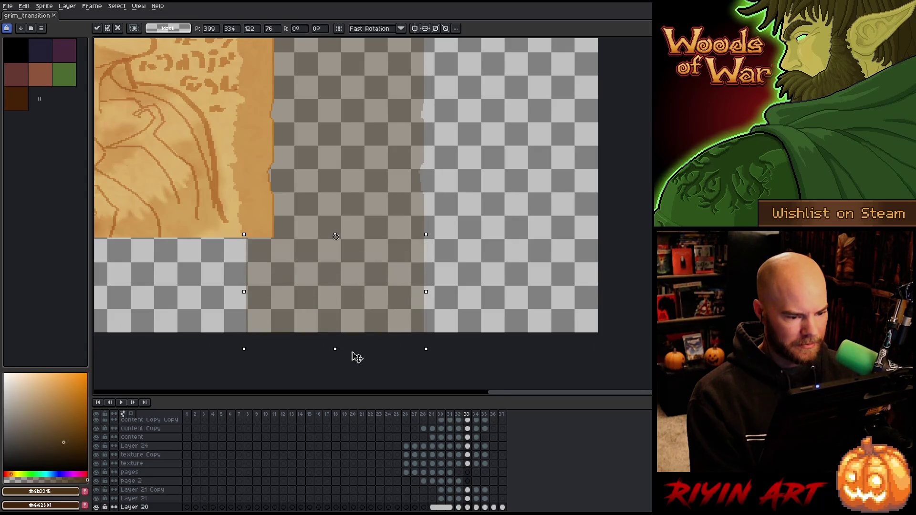
Step: Stretch the parchment's top edge up toward the canvas top, apply it, and go to frame 34
{"action": "scroll", "coordinate": [389, 385], "scroll_direction": "up", "scroll_amount": 1}
{"action": "scroll", "coordinate": [435, 331], "scroll_direction": "up", "scroll_amount": 4}
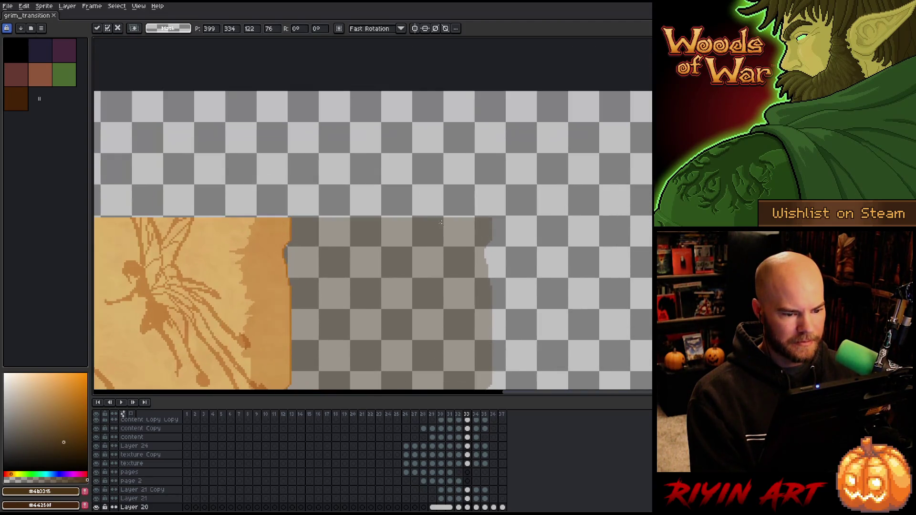
{"action": "left_click_drag", "start_coordinate": [503, 216], "coordinate": [206, 218]}
{"action": "mouse_move", "coordinate": [358, 214]}
{"action": "left_mouse_down"}
{"action": "mouse_move", "coordinate": [352, 41]}
{"action": "mouse_move", "coordinate": [355, 58]}
{"action": "left_mouse_up"}
{"action": "scroll", "coordinate": [378, 201], "scroll_direction": "down", "scroll_amount": 3}
{"action": "scroll", "coordinate": [399, 203], "scroll_direction": "down", "scroll_amount": 3}
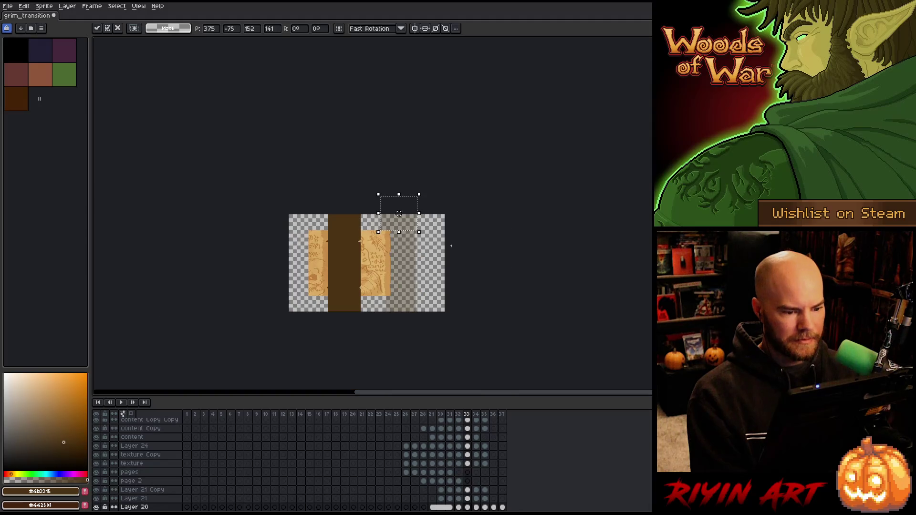
{"action": "left_click", "coordinate": [466, 260]}
{"action": "scroll", "coordinate": [441, 260], "scroll_direction": "up", "scroll_amount": 1}
{"action": "key", "text": "Right"}
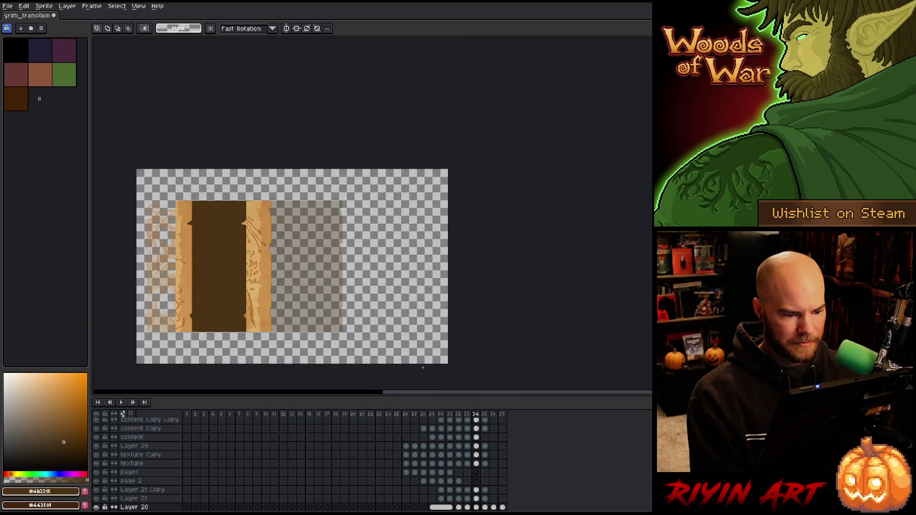
Step: On frame 34, stretch the parchment strip's bottom edge row downward and apply it
{"action": "scroll", "coordinate": [288, 265], "scroll_direction": "up", "scroll_amount": 3}
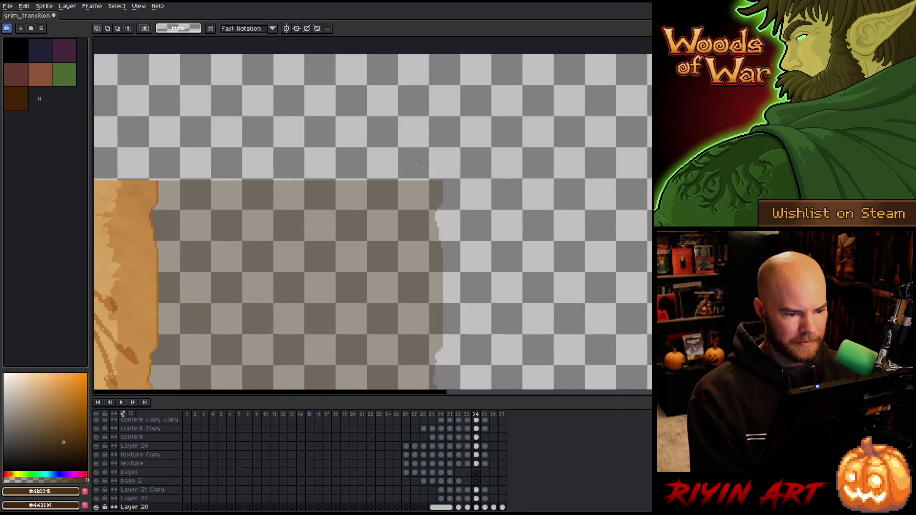
{"action": "mouse_move", "coordinate": [440, 182]}
{"action": "left_mouse_down"}
{"action": "mouse_move", "coordinate": [96, 183]}
{"action": "mouse_move", "coordinate": [117, 36]}
{"action": "left_mouse_up"}
{"action": "scroll", "coordinate": [333, 212], "scroll_direction": "down", "scroll_amount": 2}
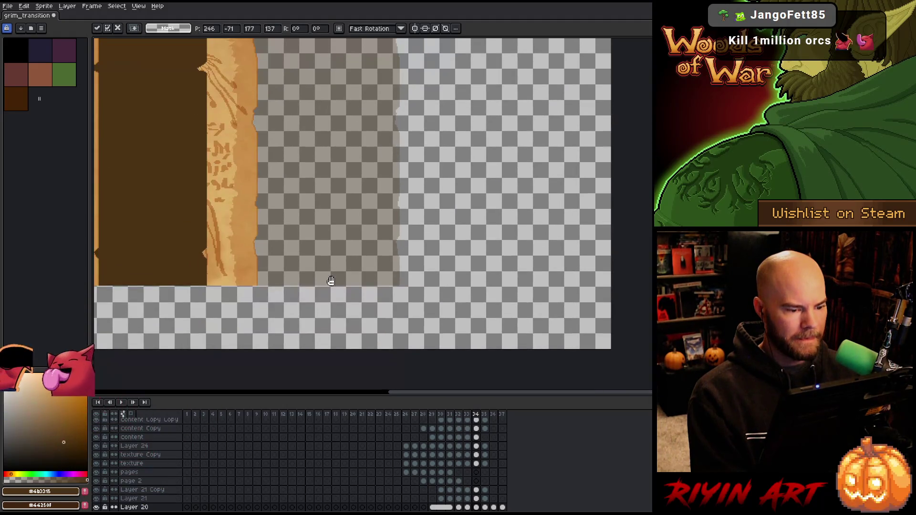
{"action": "scroll", "coordinate": [334, 268], "scroll_direction": "up", "scroll_amount": 2}
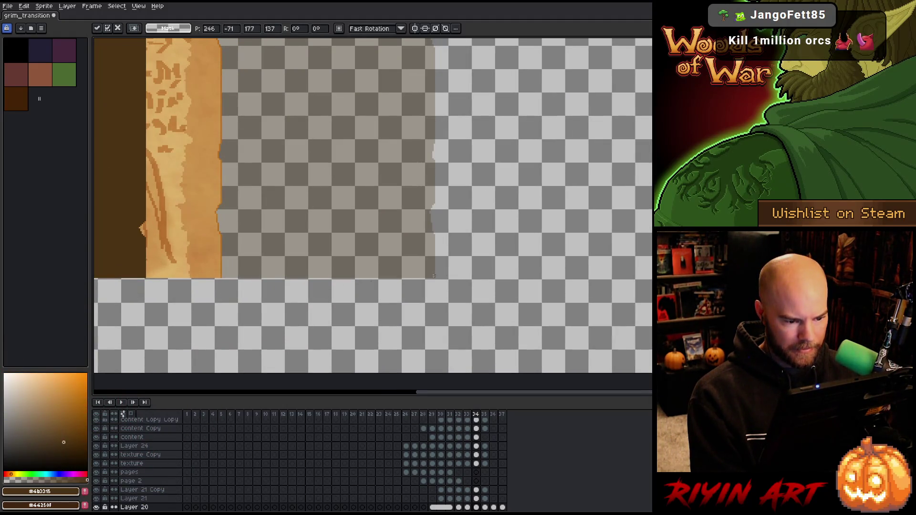
{"action": "key", "text": "Return"}
{"action": "left_click_drag", "start_coordinate": [432, 276], "coordinate": [204, 277]}
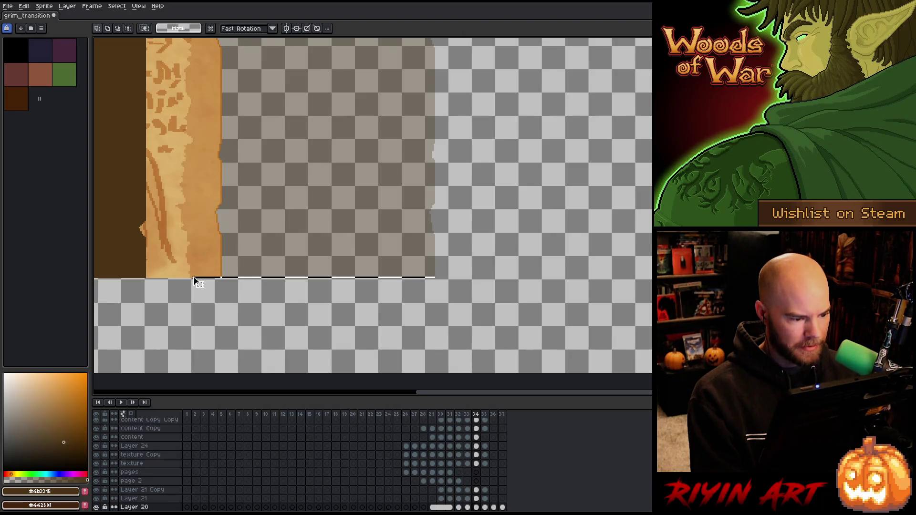
{"action": "mouse_move", "coordinate": [314, 283]}
{"action": "left_mouse_down"}
{"action": "mouse_move", "coordinate": [322, 400]}
{"action": "mouse_move", "coordinate": [333, 335]}
{"action": "left_mouse_up"}
{"action": "scroll", "coordinate": [333, 335], "scroll_direction": "down", "scroll_amount": 3}
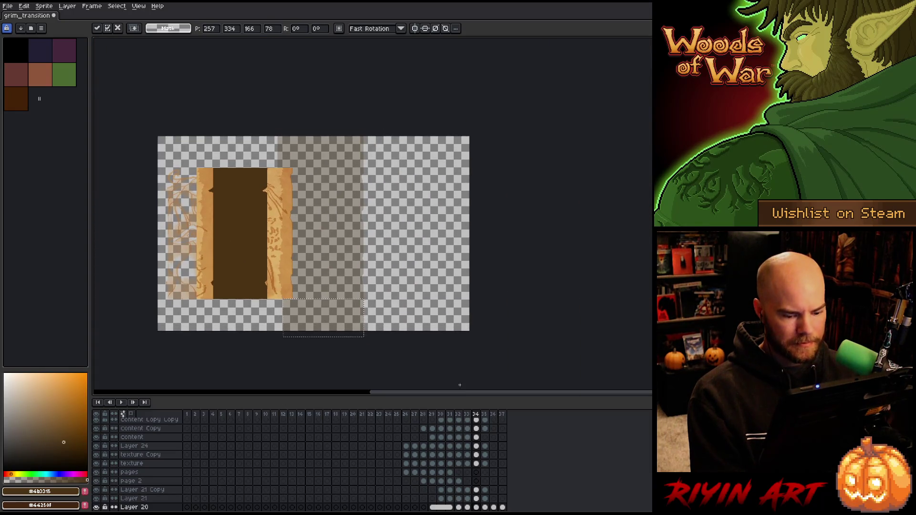
{"action": "key", "text": "period"}
Step: On frame 35, stretch the strip's top edge row upward to heighten it
{"action": "scroll", "coordinate": [323, 317], "scroll_direction": "up", "scroll_amount": 2}
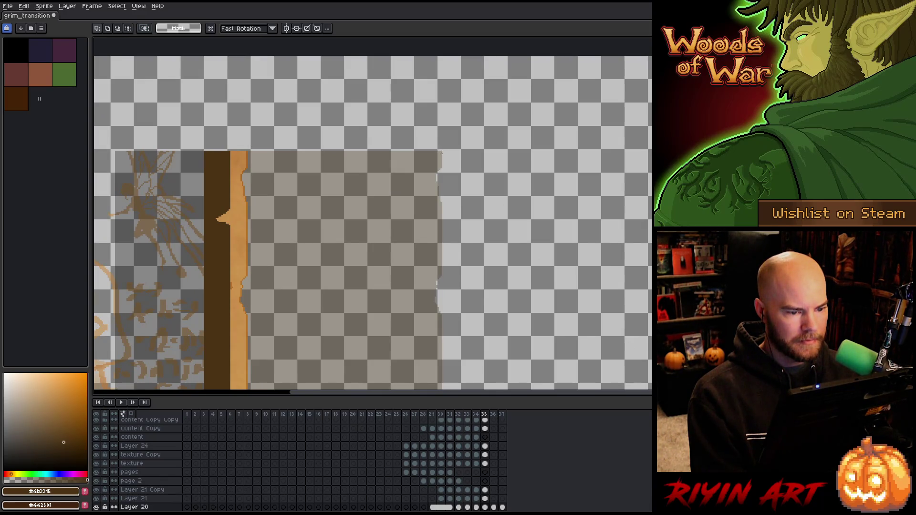
{"action": "left_click_drag", "start_coordinate": [442, 151], "coordinate": [188, 152]}
{"action": "mouse_move", "coordinate": [395, 170]}
{"action": "left_mouse_down"}
{"action": "mouse_move", "coordinate": [352, 273]}
{"action": "mouse_move", "coordinate": [379, 180]}
{"action": "mouse_move", "coordinate": [380, 121]}
{"action": "left_mouse_up"}
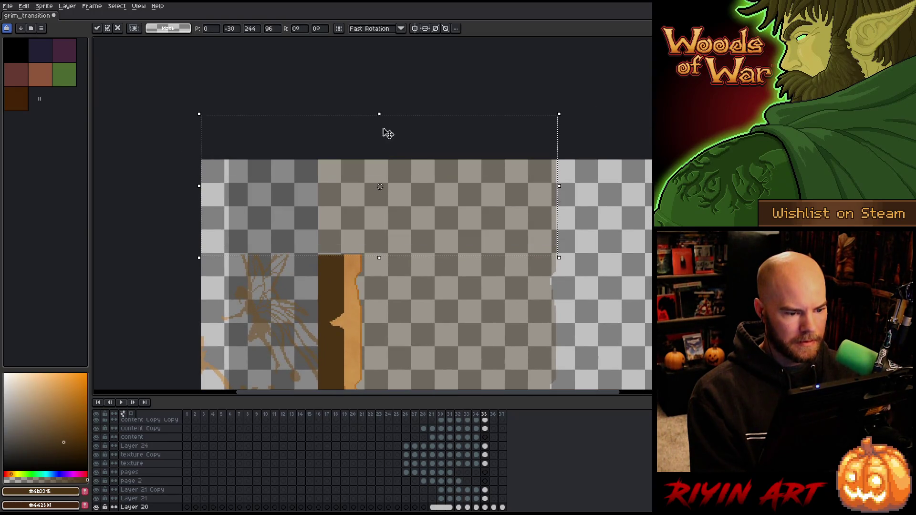
{"action": "scroll", "coordinate": [382, 122], "scroll_direction": "down", "scroll_amount": 1}
{"action": "left_click_drag", "start_coordinate": [384, 194], "coordinate": [317, 39]}
{"action": "scroll", "coordinate": [333, 231], "scroll_direction": "up", "scroll_amount": 2}
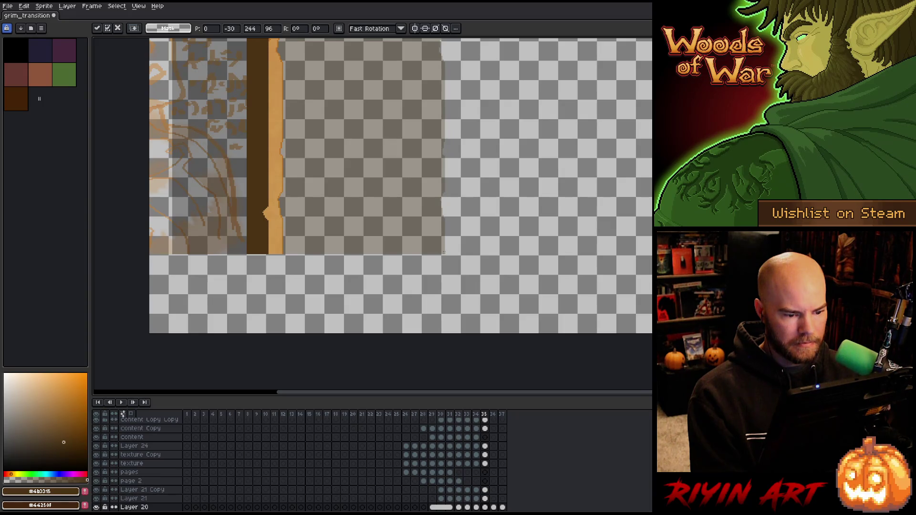
Step: Stretch frame 35's bottom edge row downward, apply it, and advance to frame 36
{"action": "left_click_drag", "start_coordinate": [444, 254], "coordinate": [147, 255]}
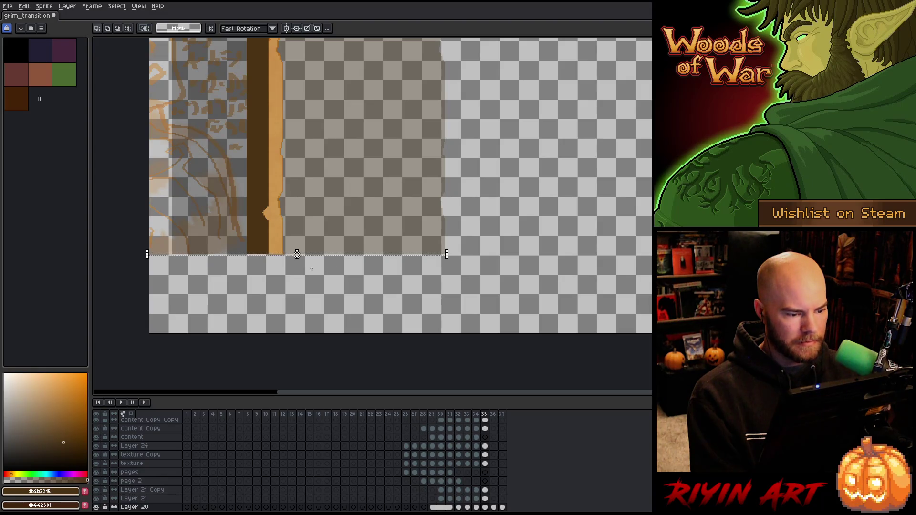
{"action": "mouse_move", "coordinate": [297, 258]}
{"action": "left_mouse_down"}
{"action": "mouse_move", "coordinate": [317, 392]}
{"action": "mouse_move", "coordinate": [297, 388]}
{"action": "left_mouse_up"}
{"action": "key", "text": "ctrl+d"}
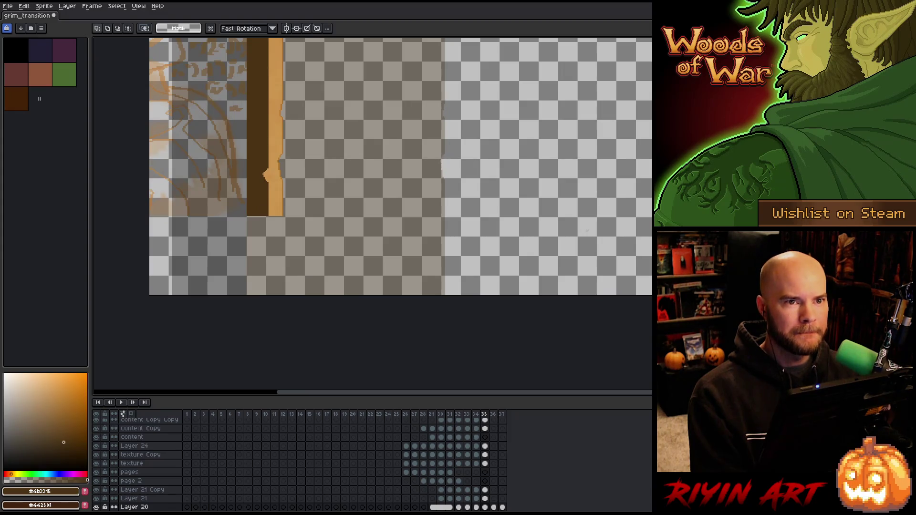
{"action": "scroll", "coordinate": [589, 233], "scroll_direction": "down", "scroll_amount": 3}
{"action": "mouse_move", "coordinate": [587, 178]}
{"action": "left_mouse_down"}
{"action": "mouse_move", "coordinate": [313, 233]}
{"action": "mouse_move", "coordinate": [350, 210]}
{"action": "mouse_move", "coordinate": [399, 206]}
{"action": "left_mouse_up"}
{"action": "scroll", "coordinate": [301, 235], "scroll_direction": "up", "scroll_amount": 2}
{"action": "scroll", "coordinate": [363, 212], "scroll_direction": "down", "scroll_amount": 2}
{"action": "key", "text": "Right"}
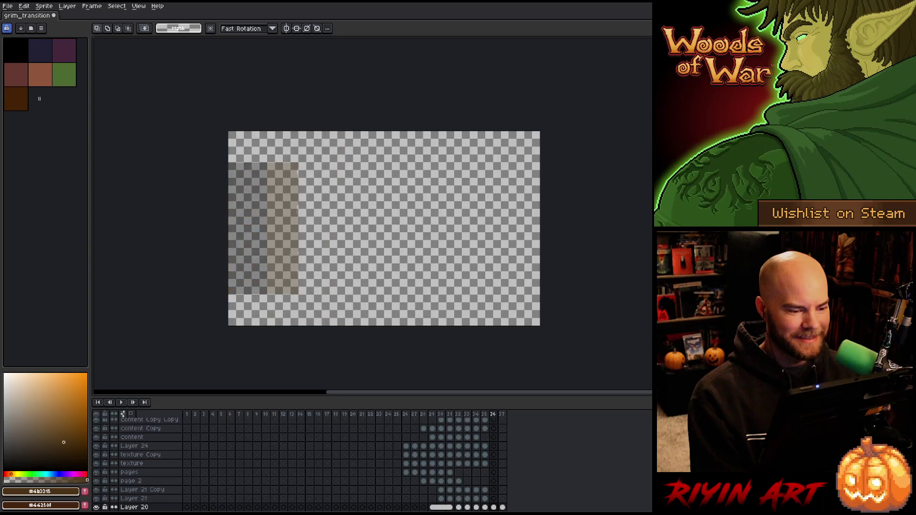
Step: On frame 36, stretch the page strip's top edge row upward
{"action": "scroll", "coordinate": [232, 167], "scroll_direction": "up", "scroll_amount": 1}
{"action": "scroll", "coordinate": [334, 164], "scroll_direction": "up", "scroll_amount": 1}
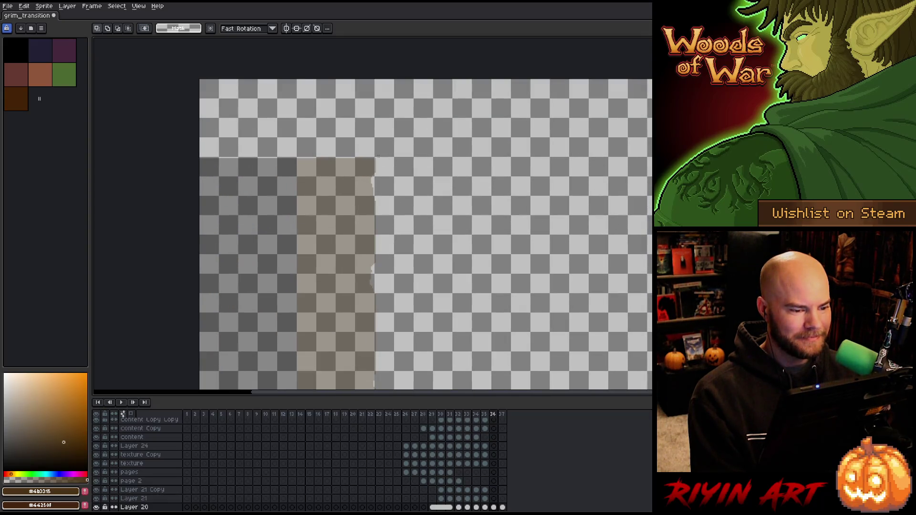
{"action": "left_click_drag", "start_coordinate": [373, 159], "coordinate": [199, 160]}
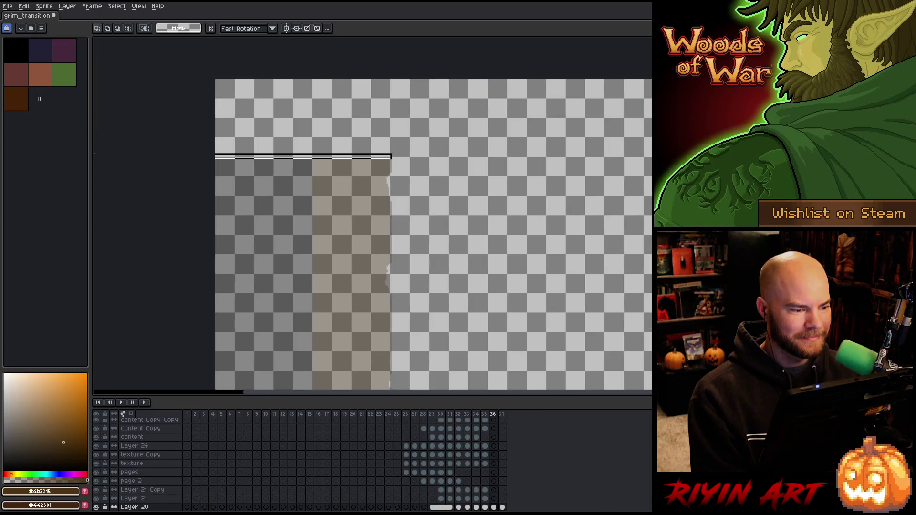
{"action": "left_click_drag", "start_coordinate": [304, 155], "coordinate": [301, 42]}
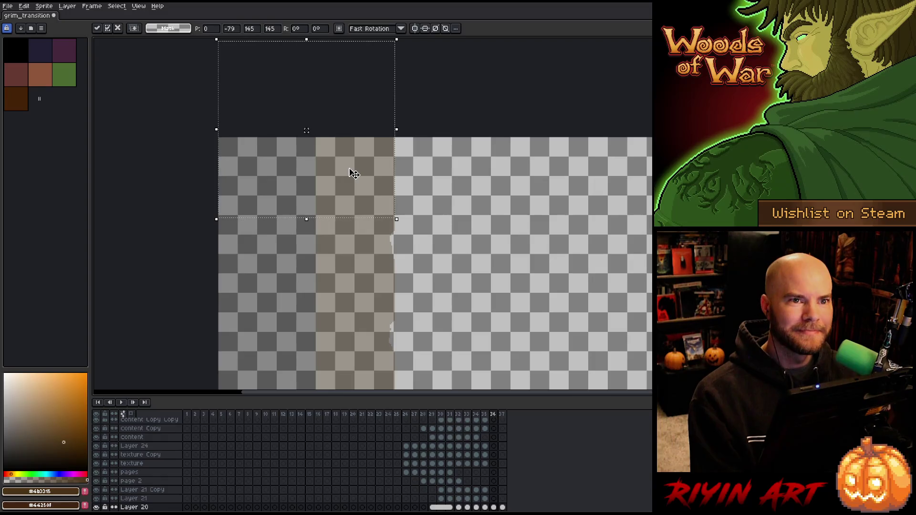
{"action": "scroll", "coordinate": [323, 200], "scroll_direction": "down", "scroll_amount": 2}
{"action": "scroll", "coordinate": [337, 210], "scroll_direction": "up", "scroll_amount": 2}
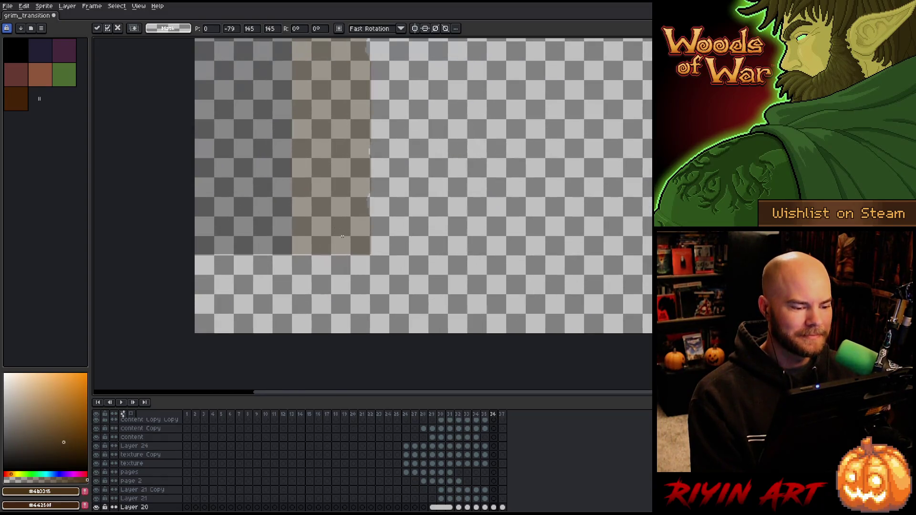
Step: Stretch frame 36's bottom edge row downward, apply it, and move to frame 37
{"action": "left_click_drag", "start_coordinate": [371, 252], "coordinate": [193, 253]}
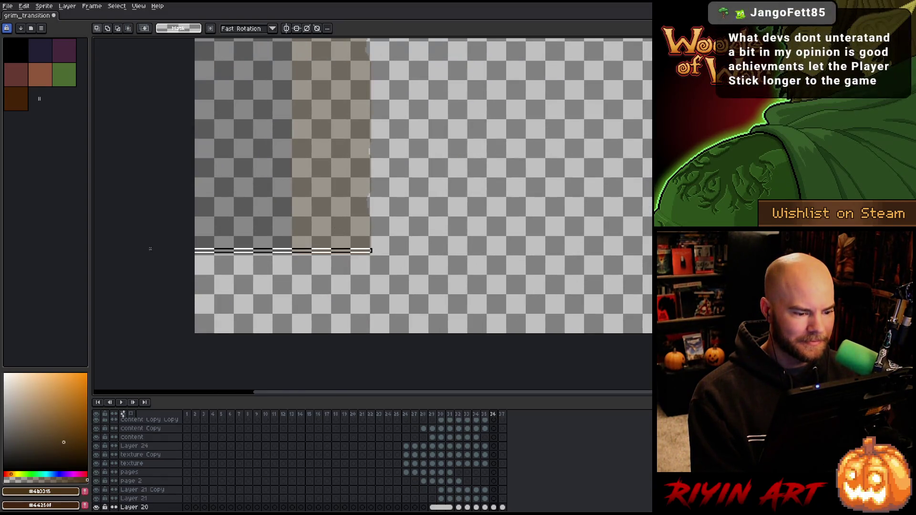
{"action": "mouse_move", "coordinate": [283, 253]}
{"action": "left_mouse_down"}
{"action": "mouse_move", "coordinate": [292, 323]}
{"action": "mouse_move", "coordinate": [329, 343]}
{"action": "left_mouse_up"}
{"action": "scroll", "coordinate": [331, 344], "scroll_direction": "down", "scroll_amount": 4}
{"action": "scroll", "coordinate": [396, 238], "scroll_direction": "up", "scroll_amount": 2}
{"action": "scroll", "coordinate": [487, 204], "scroll_direction": "down", "scroll_amount": 1}
{"action": "left_click_drag", "start_coordinate": [486, 204], "coordinate": [352, 189]}
{"action": "key", "text": "Return"}
{"action": "key", "text": "ctrl+z"}
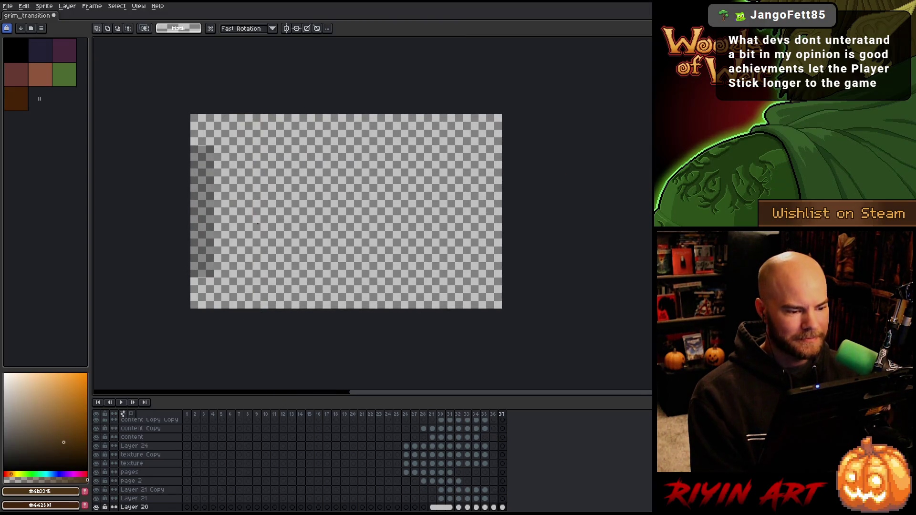
Step: On frame 37, stretch the strip's top edge row upward and apply it
{"action": "scroll", "coordinate": [197, 141], "scroll_direction": "up", "scroll_amount": 3}
{"action": "scroll", "coordinate": [197, 141], "scroll_direction": "up", "scroll_amount": 1}
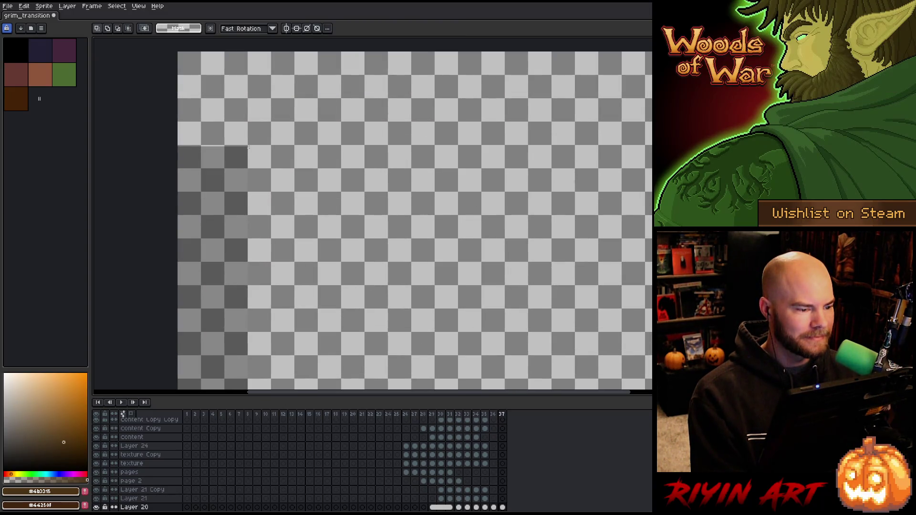
{"action": "left_click_drag", "start_coordinate": [250, 147], "coordinate": [146, 149]}
{"action": "left_click_drag", "start_coordinate": [215, 148], "coordinate": [215, 43]}
{"action": "scroll", "coordinate": [291, 210], "scroll_direction": "down", "scroll_amount": 1}
{"action": "scroll", "coordinate": [350, 115], "scroll_direction": "up", "scroll_amount": 1}
{"action": "scroll", "coordinate": [318, 239], "scroll_direction": "up", "scroll_amount": 1}
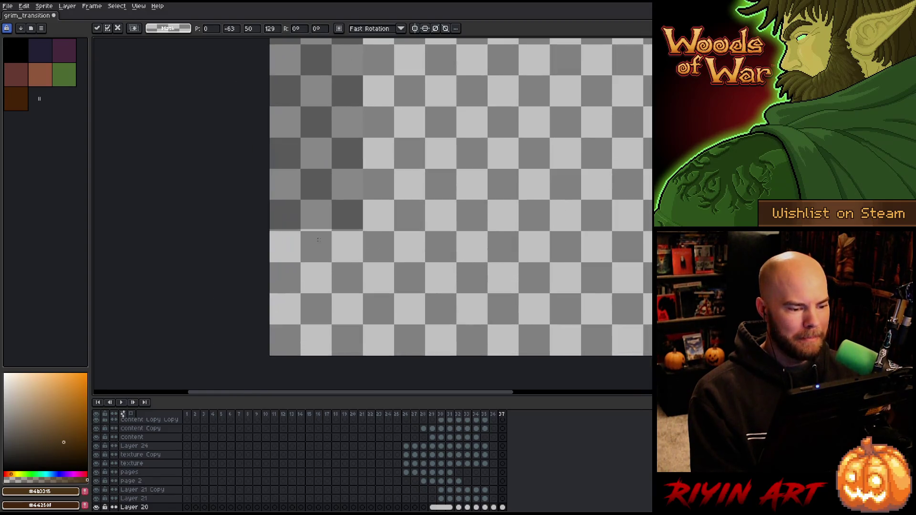
{"action": "key", "text": "Return"}
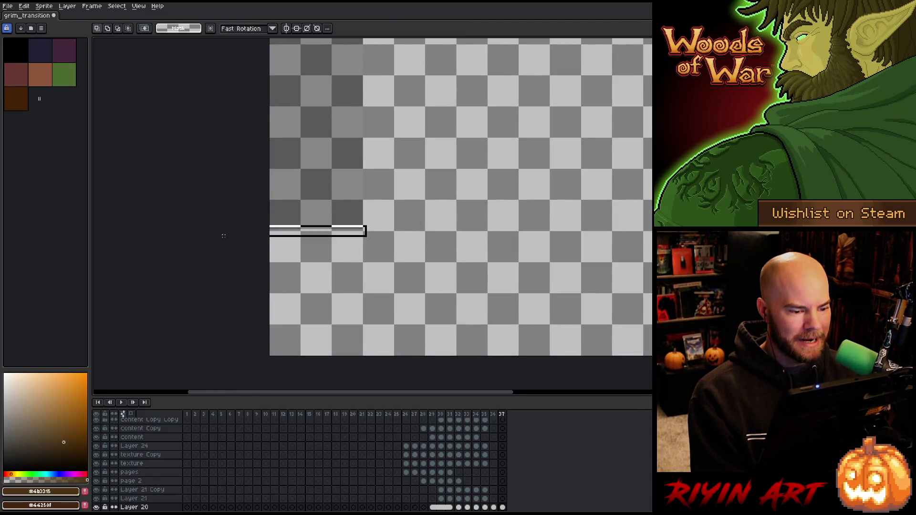
Step: Stretch frame 37's bottom edge downward, then jump back to frame 1
{"action": "mouse_move", "coordinate": [318, 229]}
{"action": "left_mouse_down"}
{"action": "mouse_move", "coordinate": [327, 368]}
{"action": "mouse_move", "coordinate": [342, 394]}
{"action": "left_mouse_up"}
{"action": "scroll", "coordinate": [342, 394], "scroll_direction": "down", "scroll_amount": 2}
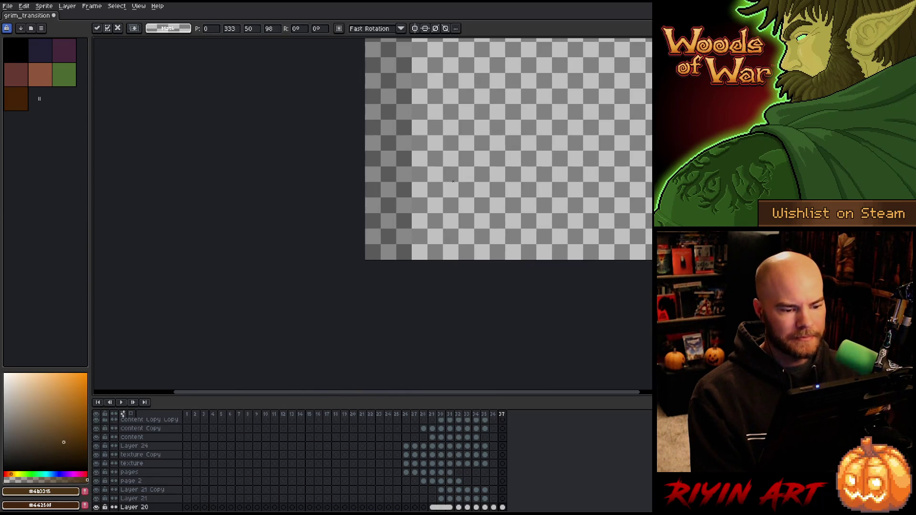
{"action": "key", "text": "h"}
{"action": "key", "text": "Home"}
{"action": "scroll", "coordinate": [246, 327], "scroll_direction": "down", "scroll_amount": 2}
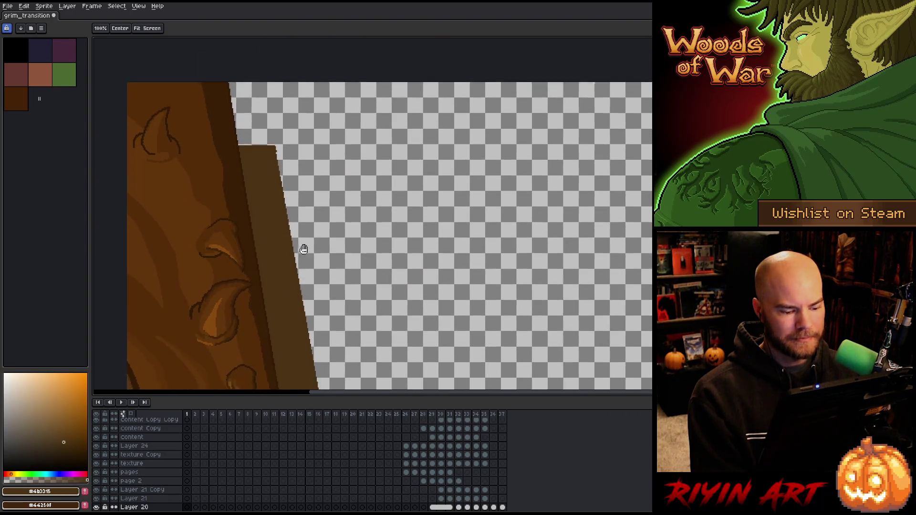
Step: Select the shadow area beside the wooden cover's edge in frame 1 and nudge it slightly
{"action": "key", "text": "m"}
{"action": "scroll", "coordinate": [304, 209], "scroll_direction": "down", "scroll_amount": 1}
{"action": "scroll", "coordinate": [304, 208], "scroll_direction": "up", "scroll_amount": 3}
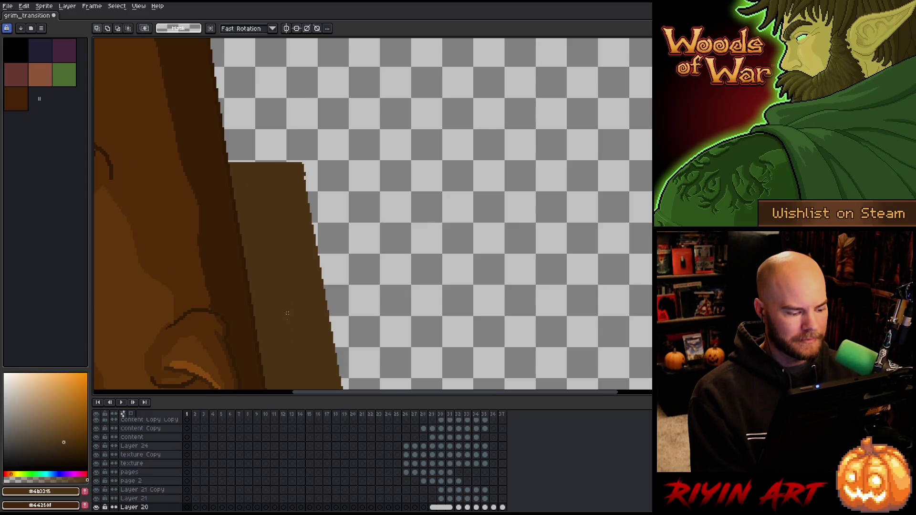
{"action": "scroll", "coordinate": [280, 446], "scroll_direction": "down", "scroll_amount": 4}
{"action": "scroll", "coordinate": [280, 171], "scroll_direction": "up", "scroll_amount": 1}
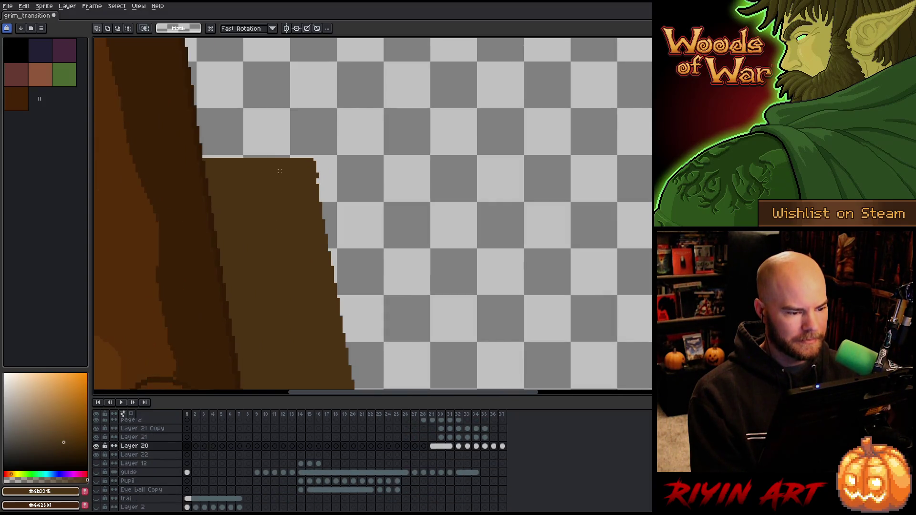
{"action": "scroll", "coordinate": [280, 170], "scroll_direction": "down", "scroll_amount": 4}
{"action": "scroll", "coordinate": [277, 172], "scroll_direction": "up", "scroll_amount": 3}
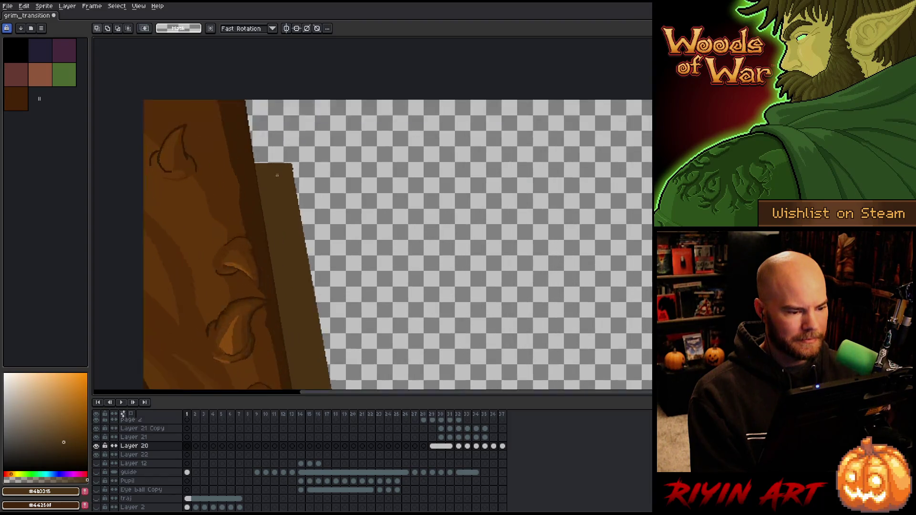
{"action": "scroll", "coordinate": [277, 172], "scroll_direction": "down", "scroll_amount": 1}
{"action": "mouse_move", "coordinate": [337, 155]}
{"action": "left_mouse_down"}
{"action": "mouse_move", "coordinate": [220, 266]}
{"action": "mouse_move", "coordinate": [221, 258]}
{"action": "left_mouse_up"}
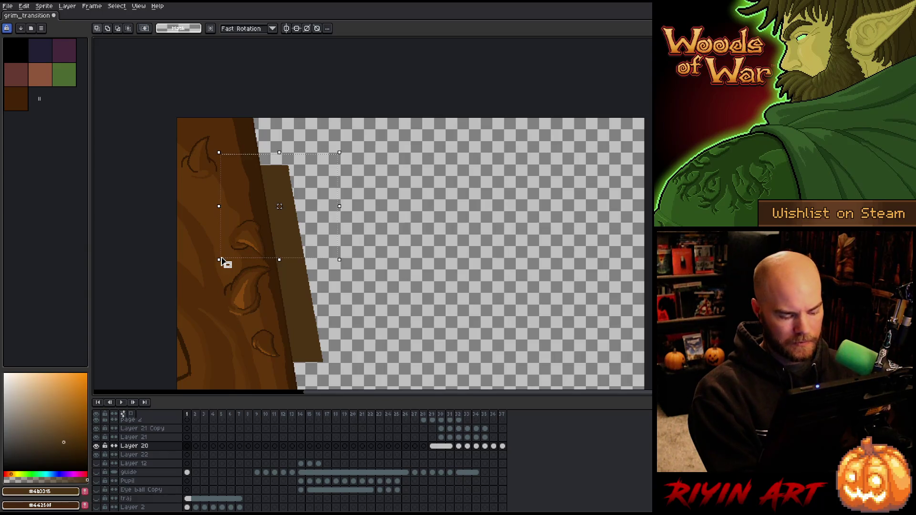
{"action": "mouse_move", "coordinate": [291, 243]}
{"action": "left_mouse_down"}
{"action": "mouse_move", "coordinate": [288, 179]}
{"action": "mouse_move", "coordinate": [284, 252]}
{"action": "left_mouse_up"}
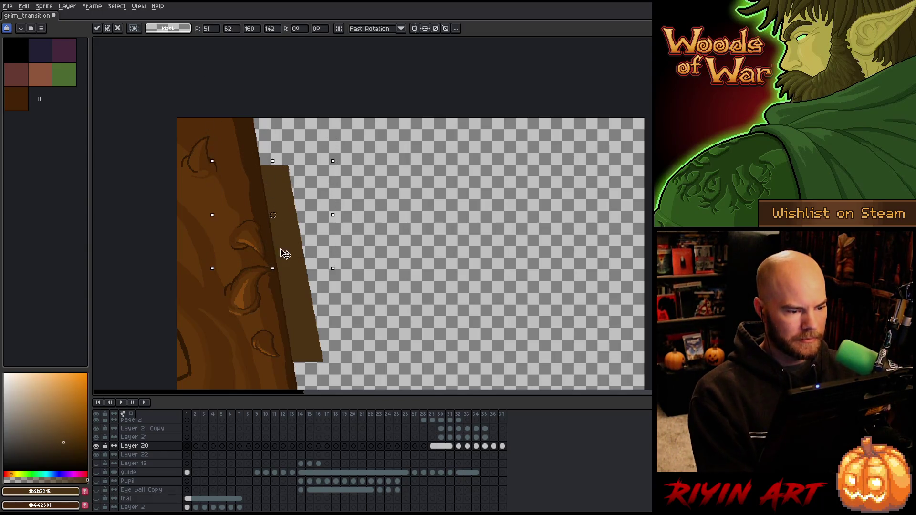
{"action": "left_click", "coordinate": [294, 299], "text": "ctrl"}
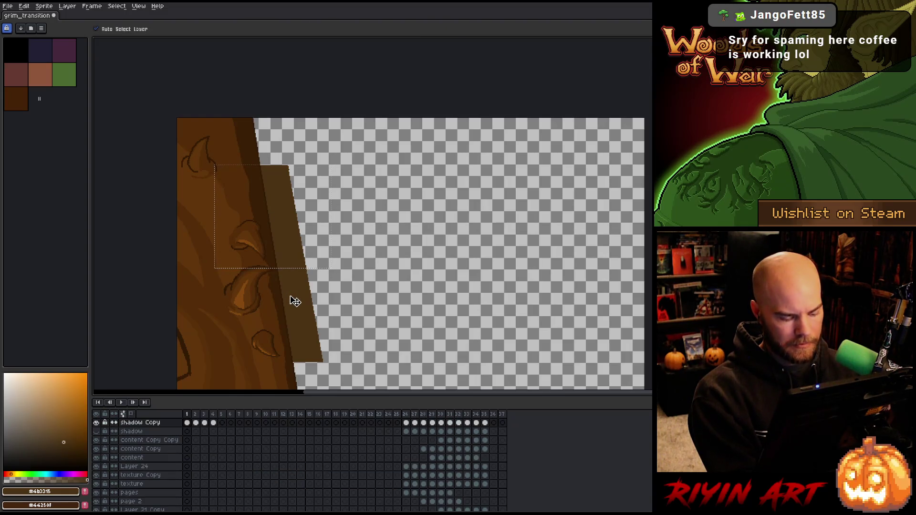
Step: Drag the selected shadow pixels to a new position and commit it
{"action": "mouse_move", "coordinate": [287, 234]}
{"action": "left_mouse_down"}
{"action": "mouse_move", "coordinate": [297, 179]}
{"action": "mouse_move", "coordinate": [272, 132]}
{"action": "mouse_move", "coordinate": [342, 368]}
{"action": "mouse_move", "coordinate": [335, 362]}
{"action": "left_mouse_up"}
{"action": "scroll", "coordinate": [313, 250], "scroll_direction": "down", "scroll_amount": 5}
{"action": "scroll", "coordinate": [313, 249], "scroll_direction": "up", "scroll_amount": 4}
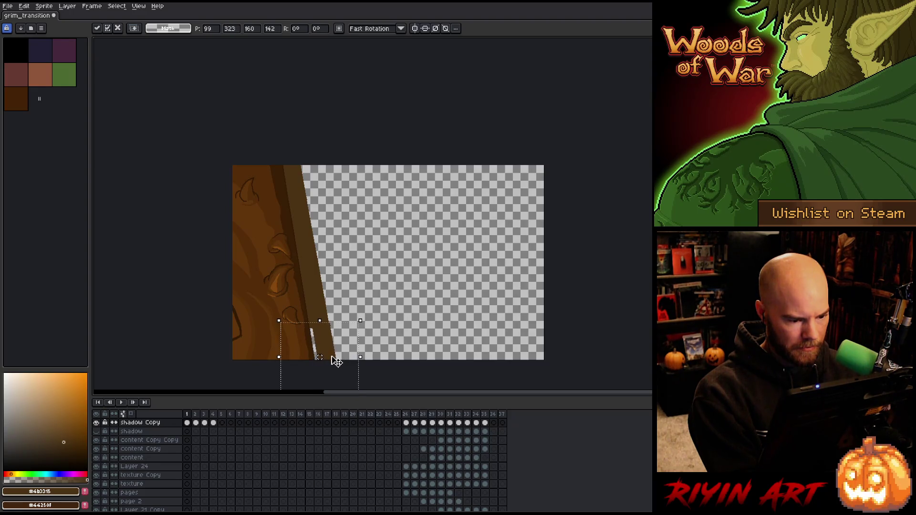
{"action": "scroll", "coordinate": [336, 362], "scroll_direction": "up", "scroll_amount": 2}
{"action": "key", "text": "Return"}
Step: Reselect the shadow strip, shift it down and right to the canvas bottom, then go to frame 2
{"action": "left_click_drag", "start_coordinate": [329, 111], "coordinate": [191, 293]}
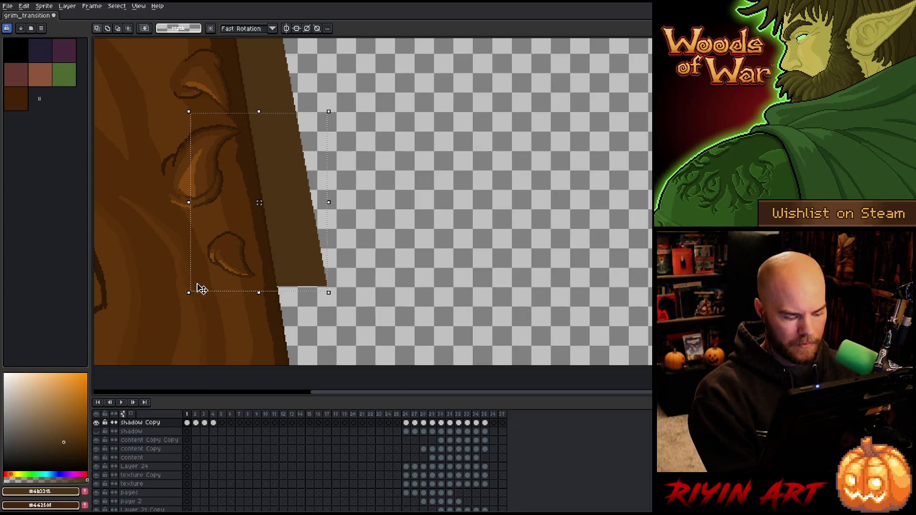
{"action": "mouse_move", "coordinate": [282, 177]}
{"action": "left_mouse_down"}
{"action": "mouse_move", "coordinate": [282, 162]}
{"action": "mouse_move", "coordinate": [317, 337]}
{"action": "left_mouse_up"}
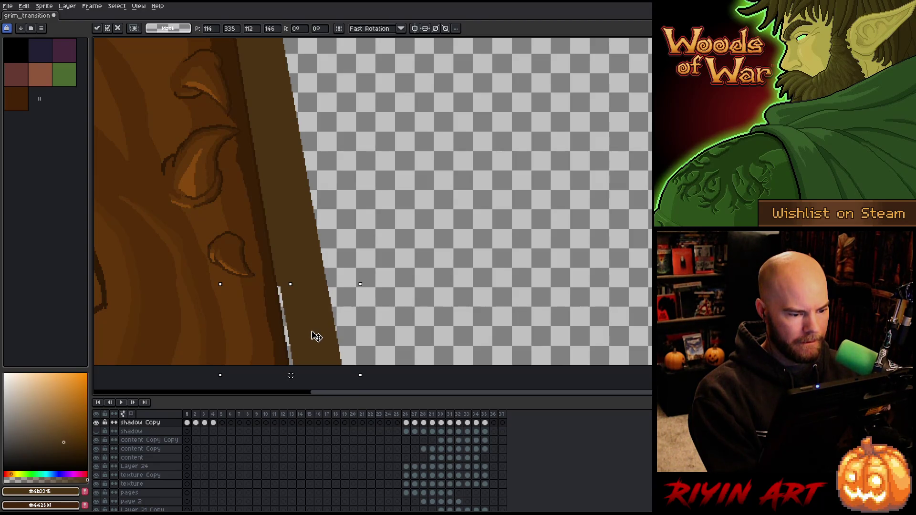
{"action": "key", "text": "Return"}
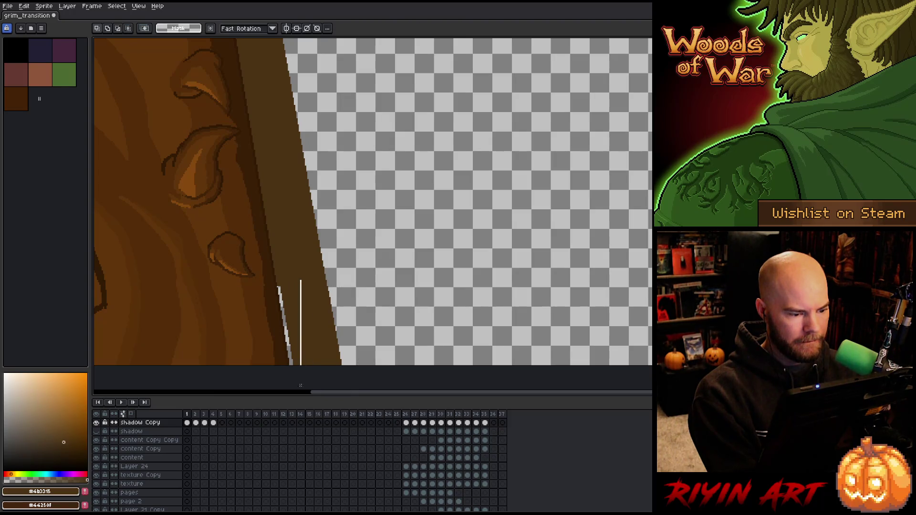
{"action": "mouse_move", "coordinate": [271, 318]}
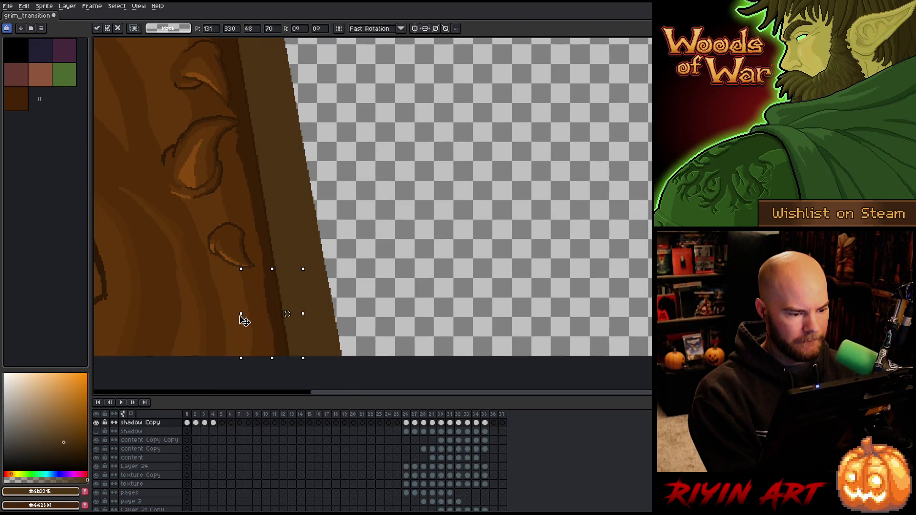
{"action": "scroll", "coordinate": [448, 194], "scroll_direction": "down", "scroll_amount": 2}
{"action": "left_click_drag", "start_coordinate": [448, 194], "coordinate": [331, 245]}
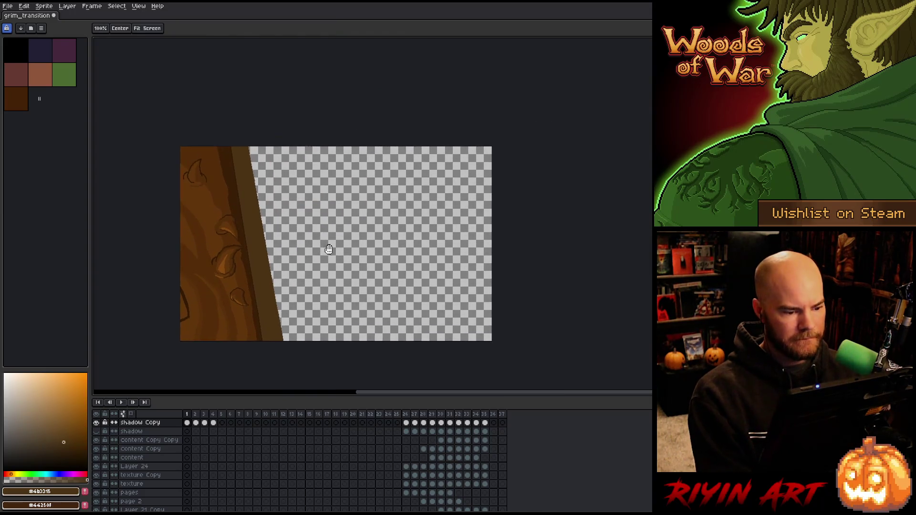
{"action": "key", "text": "period"}
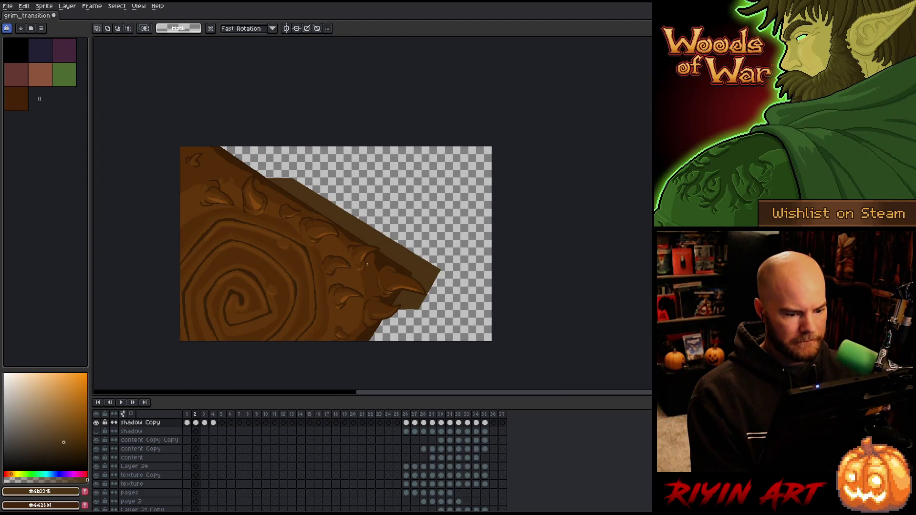
Step: Draw a thin 2px dark line below the tilted cover's corner in frame 2
{"action": "key", "text": "i"}
{"action": "key", "text": "m"}
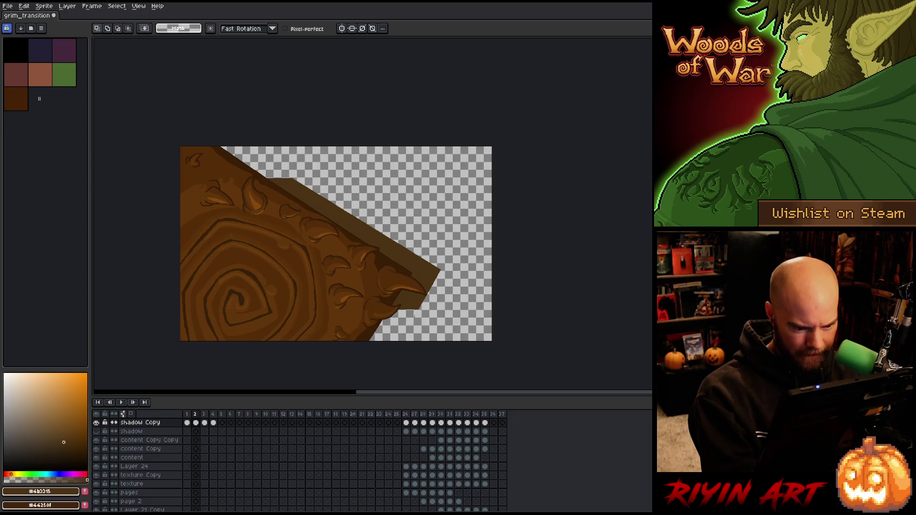
{"action": "key", "text": "b"}
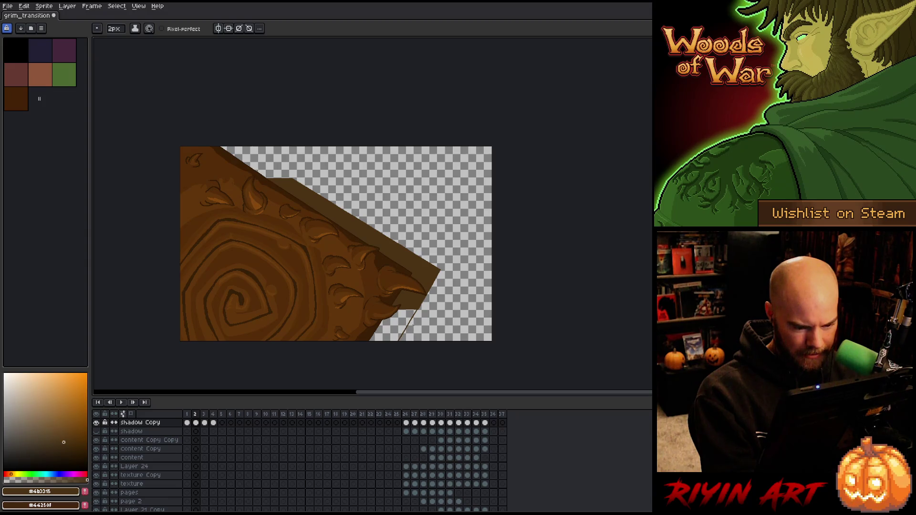
{"action": "scroll", "coordinate": [419, 280], "scroll_direction": "up", "scroll_amount": 1}
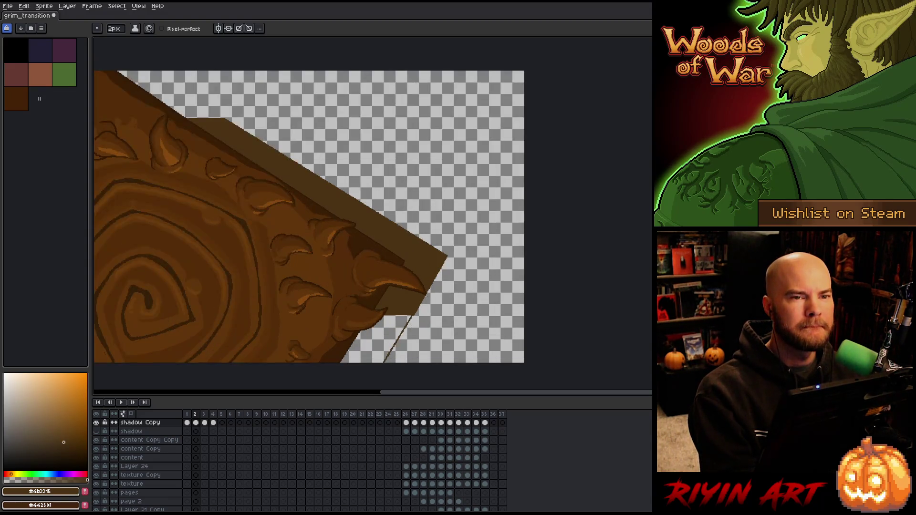
{"action": "mouse_move", "coordinate": [419, 280]}
{"action": "left_mouse_down"}
{"action": "mouse_move", "coordinate": [484, 185]}
{"action": "mouse_move", "coordinate": [468, 207]}
{"action": "left_mouse_up"}
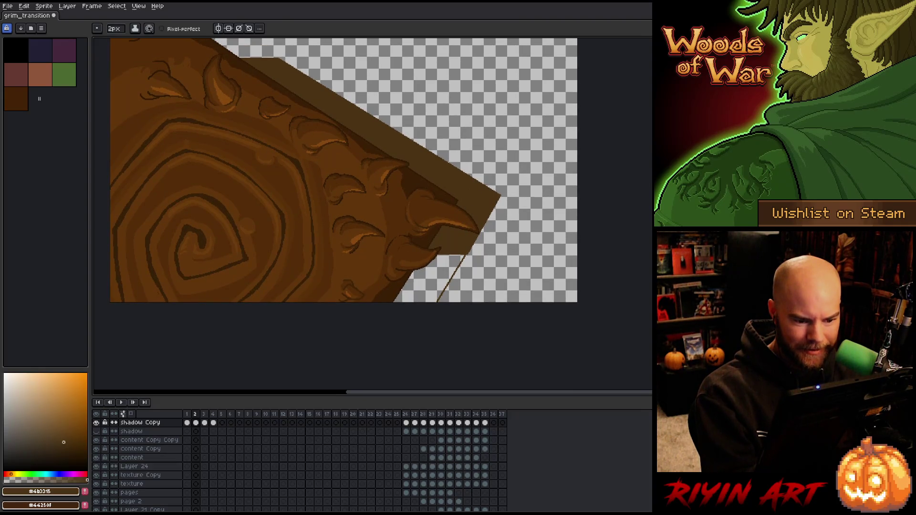
{"action": "left_click_drag", "start_coordinate": [466, 258], "coordinate": [439, 301]}
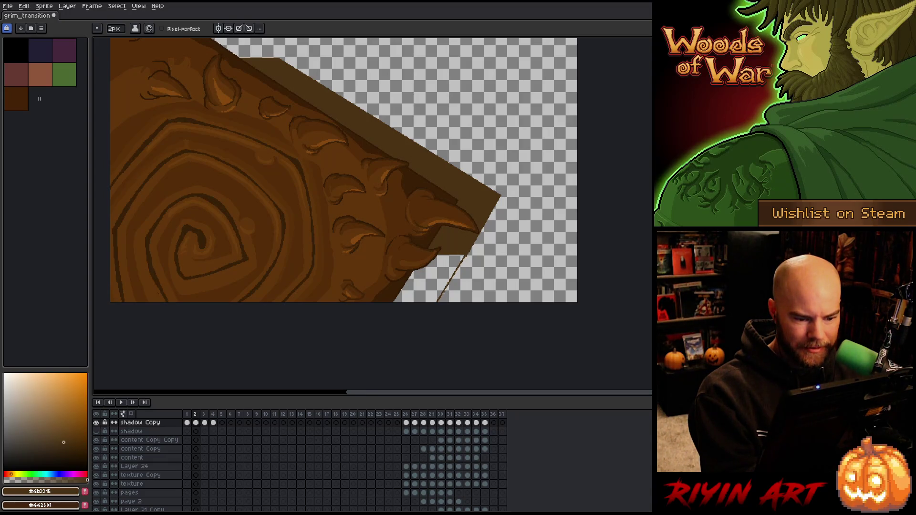
Step: Try a dark brown bucket fill in the transparent area and undo it
{"action": "key", "text": "e"}
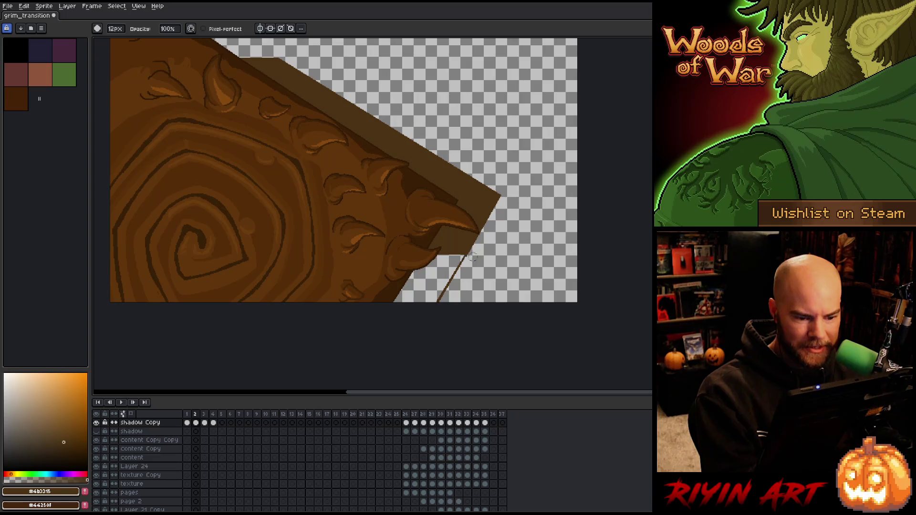
{"action": "key", "text": "b"}
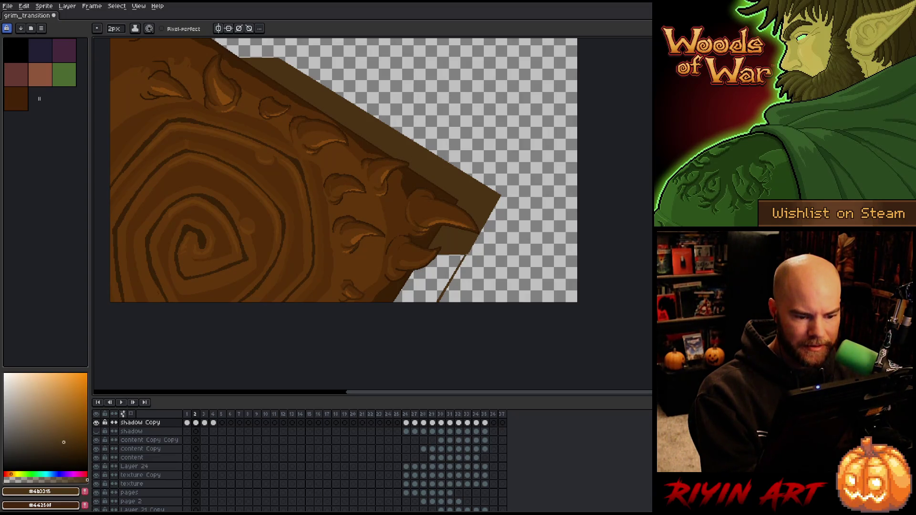
{"action": "left_click_drag", "start_coordinate": [452, 259], "coordinate": [481, 339]}
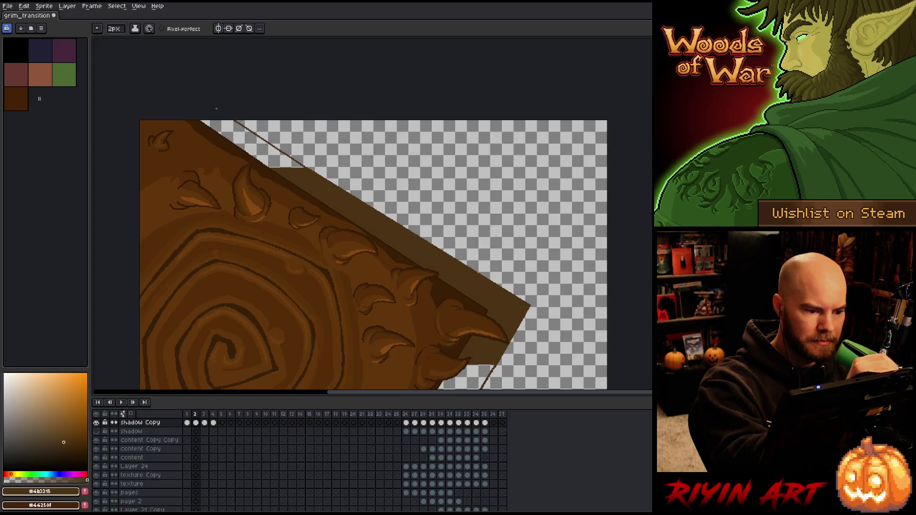
{"action": "key", "text": "g"}
{"action": "left_click", "coordinate": [401, 206]}
{"action": "key", "text": "ctrl+z"}
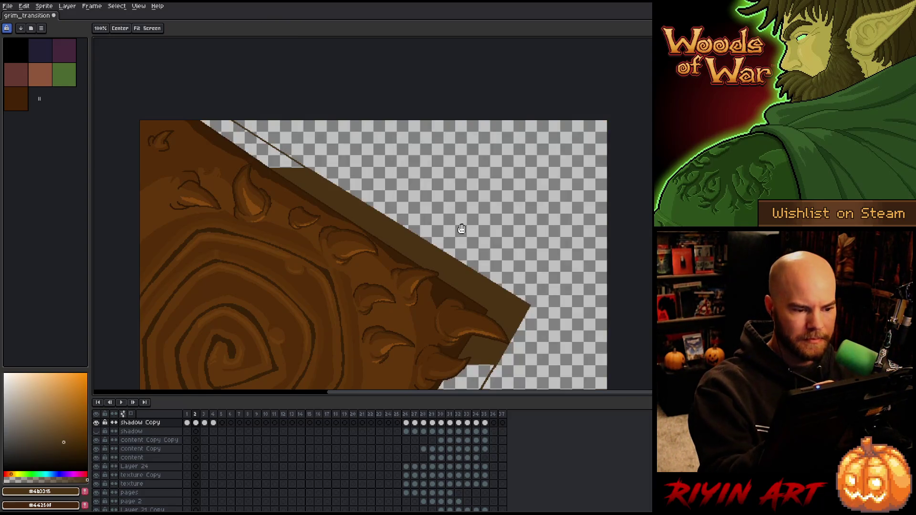
Step: Toggle the shadow Copy layer's visibility to check it, and undo a test fill beside it
{"action": "left_click_drag", "start_coordinate": [484, 240], "coordinate": [506, 144]}
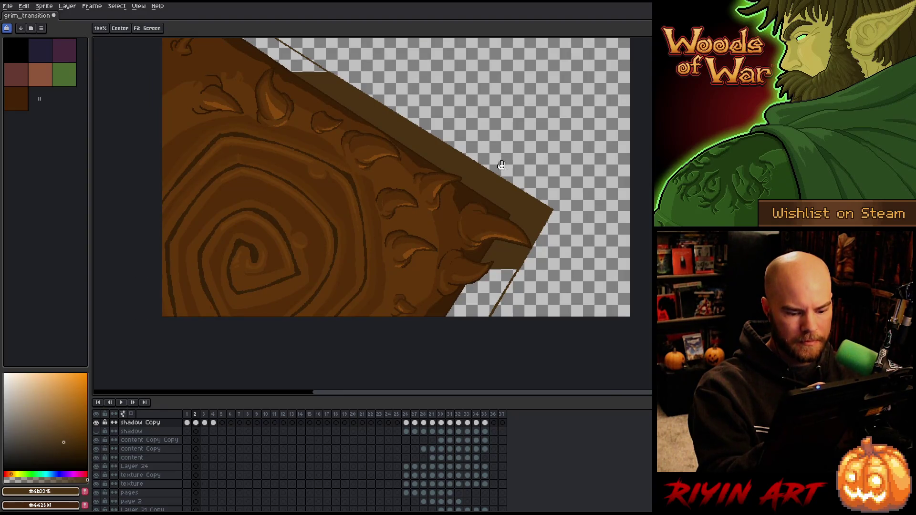
{"action": "left_click", "coordinate": [97, 424]}
{"action": "left_click", "coordinate": [96, 423]}
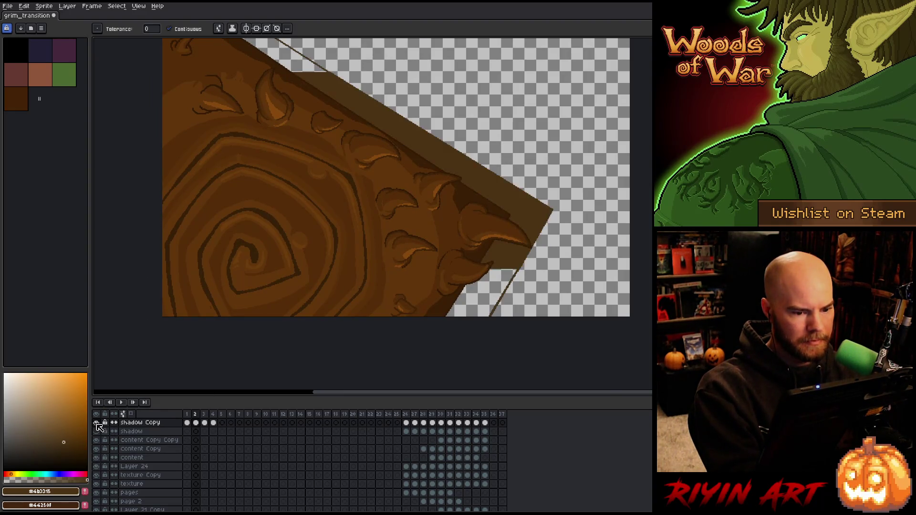
{"action": "left_click", "coordinate": [96, 423], "text": "alt"}
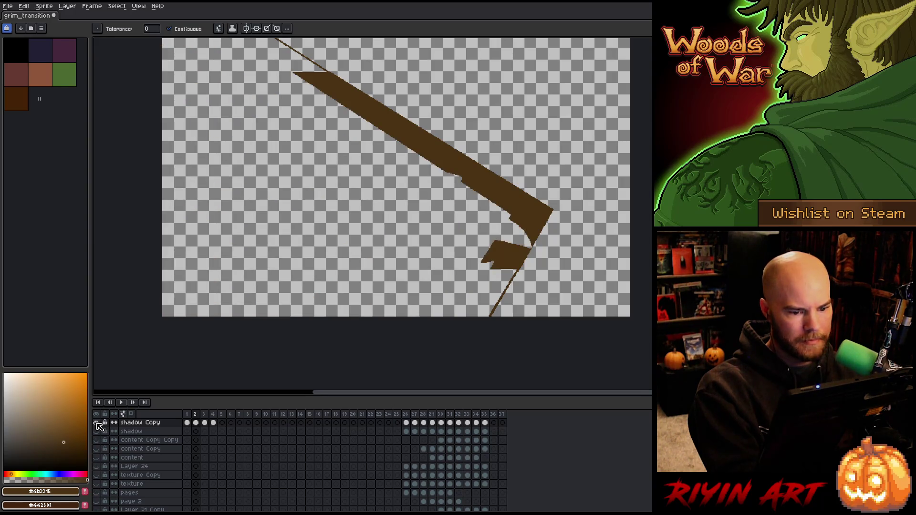
{"action": "left_click", "coordinate": [97, 423], "text": "alt"}
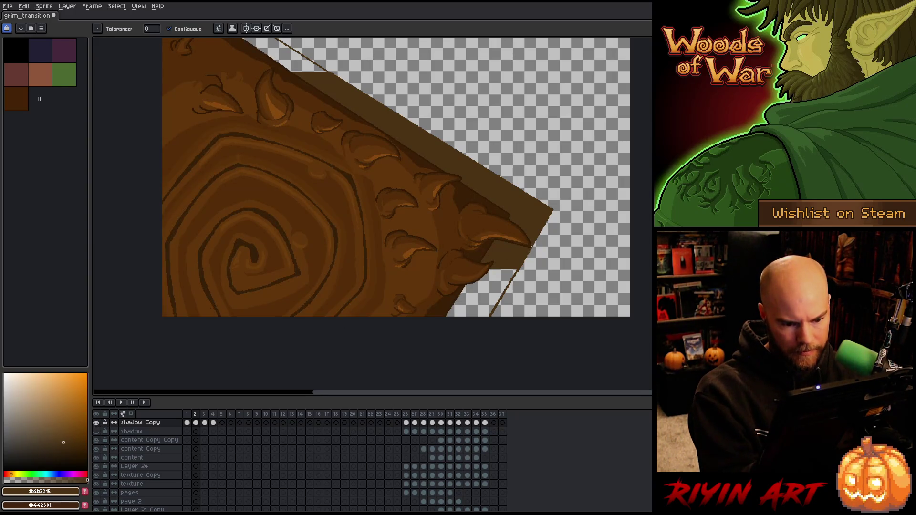
{"action": "left_click", "coordinate": [527, 249]}
{"action": "key", "text": "ctrl+z"}
Step: Show only the shadow Copy layer to inspect the spiral area, then restore all layers
{"action": "mouse_move", "coordinate": [468, 236]}
{"action": "left_mouse_down"}
{"action": "mouse_move", "coordinate": [538, 293]}
{"action": "mouse_move", "coordinate": [529, 206]}
{"action": "left_mouse_up"}
{"action": "left_click_drag", "start_coordinate": [547, 382], "coordinate": [547, 292]}
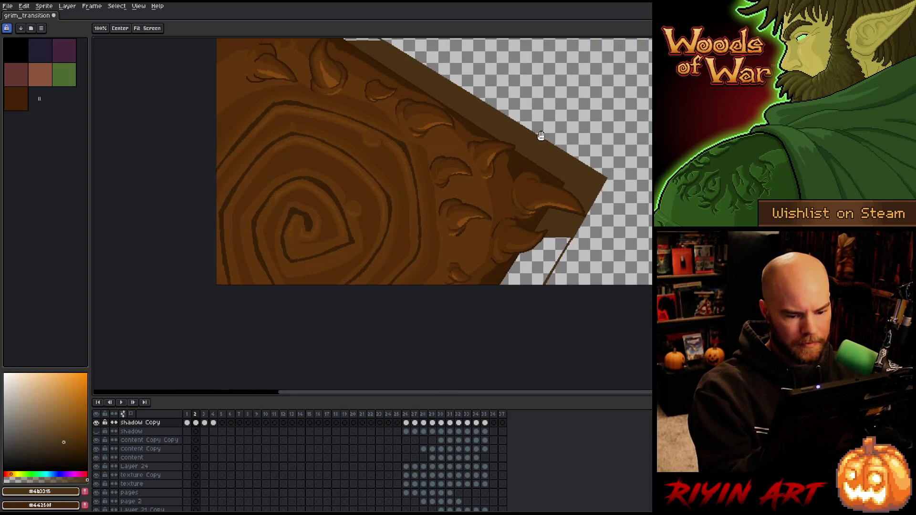
{"action": "left_click", "coordinate": [96, 423], "text": "alt"}
{"action": "key", "text": "b"}
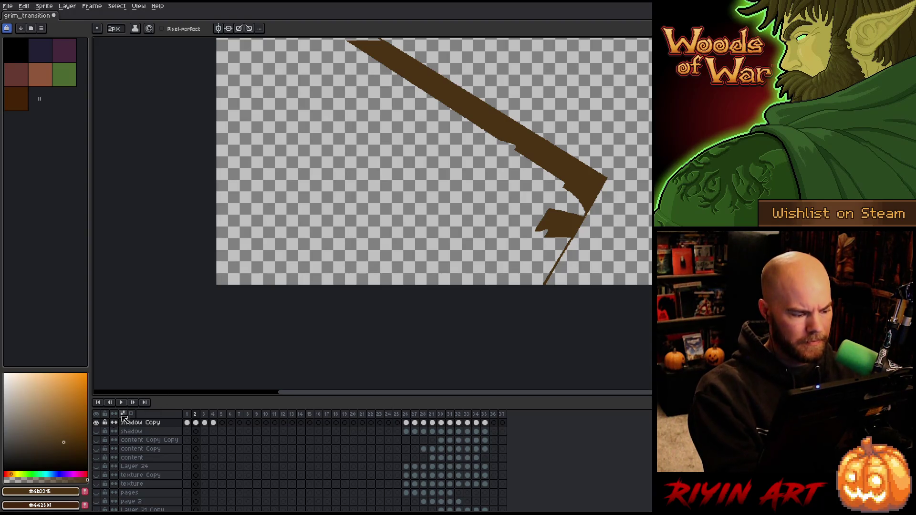
{"action": "left_click", "coordinate": [96, 423], "text": "alt"}
{"action": "key", "text": "h"}
{"action": "mouse_move", "coordinate": [516, 229]}
{"action": "left_mouse_down"}
{"action": "mouse_move", "coordinate": [492, 283]}
{"action": "mouse_move", "coordinate": [522, 214]}
{"action": "left_mouse_up"}
{"action": "key", "text": "w"}
{"action": "scroll", "coordinate": [521, 214], "scroll_direction": "up", "scroll_amount": 2}
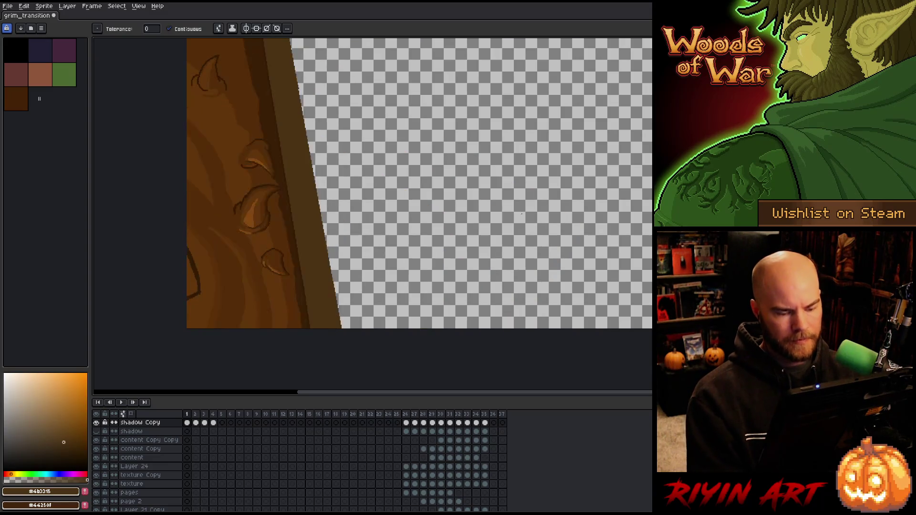
Step: On frame 3, draw a 2px straight line from the cover's top edge to the canvas's bottom-right corner
{"action": "scroll", "coordinate": [521, 215], "scroll_direction": "down", "scroll_amount": 5}
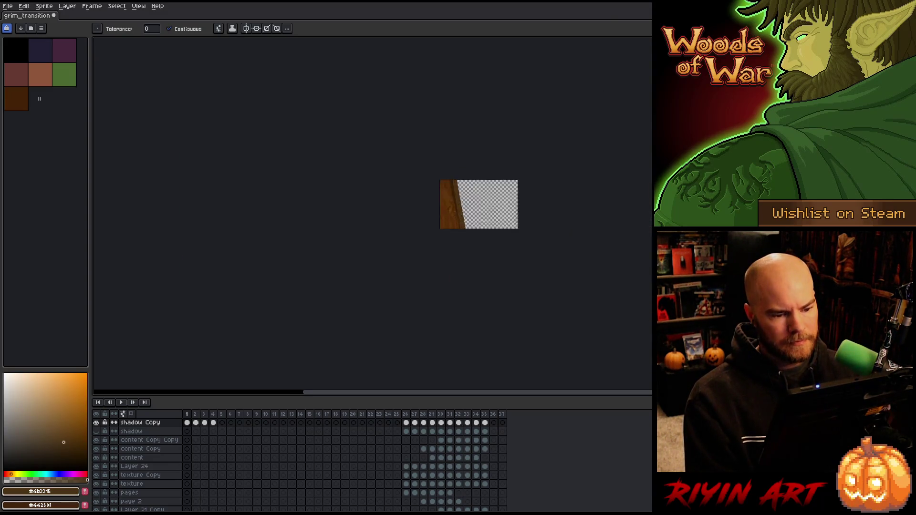
{"action": "scroll", "coordinate": [508, 183], "scroll_direction": "up", "scroll_amount": 3}
{"action": "left_click_drag", "start_coordinate": [507, 183], "coordinate": [449, 163]}
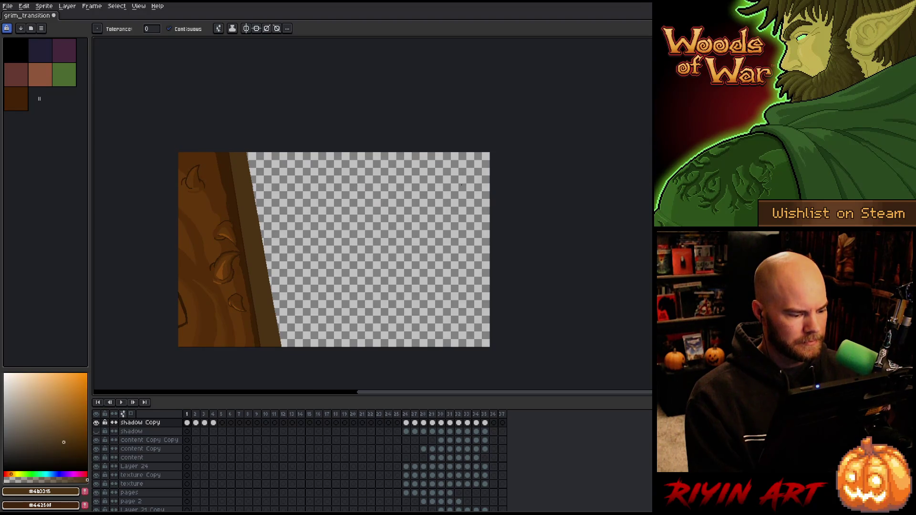
{"action": "key", "text": "Right"}
{"action": "key", "text": "Right"}
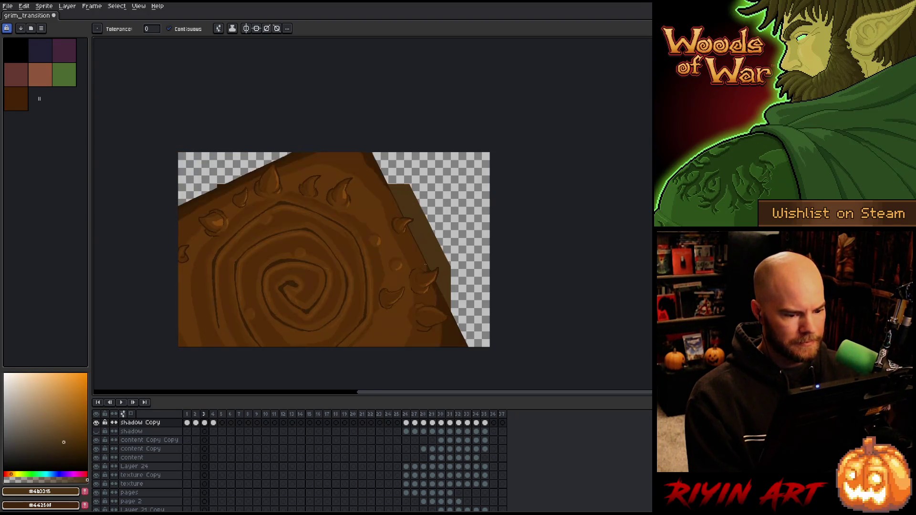
{"action": "key", "text": "b"}
{"action": "left_click", "coordinate": [390, 152]}
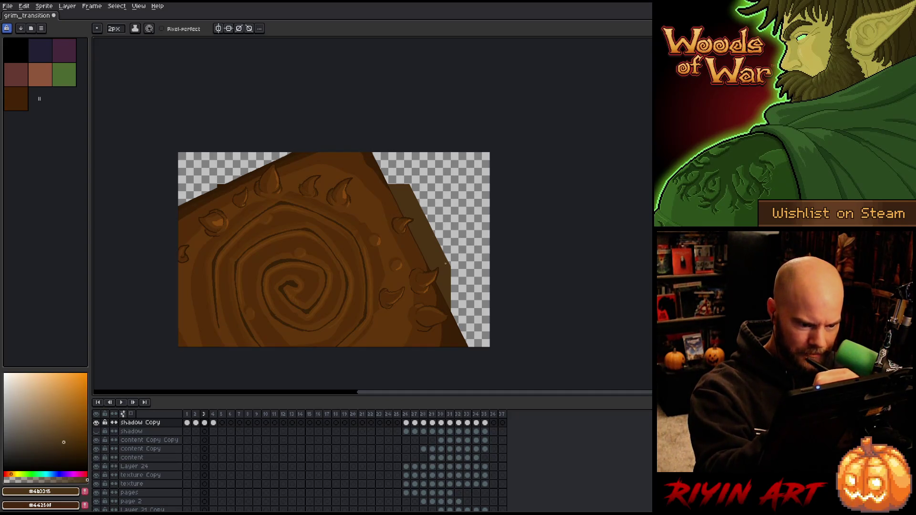
{"action": "left_click", "coordinate": [491, 347], "text": "shift"}
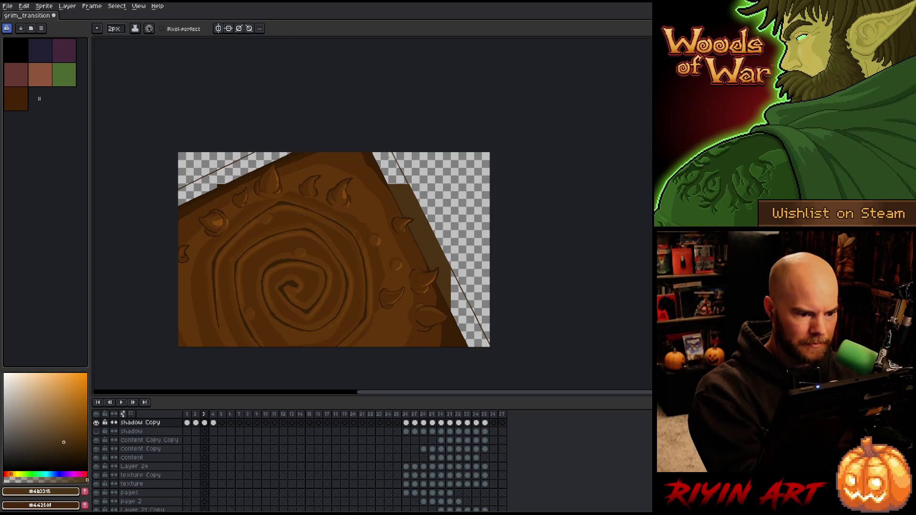
Step: Bucket-fill the enclosed wedge with dark brown, then pick Layer 29 from the artwork
{"action": "key", "text": "g"}
{"action": "left_click", "coordinate": [389, 154]}
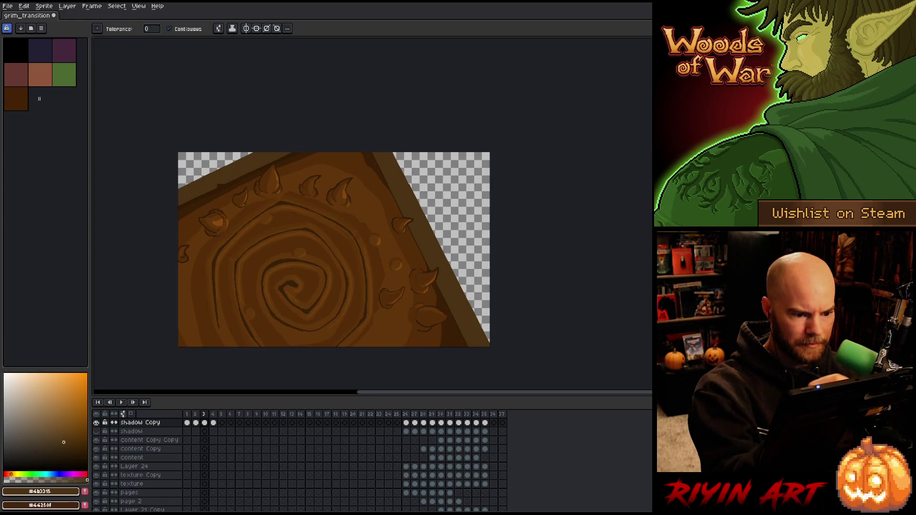
{"action": "key", "text": "b"}
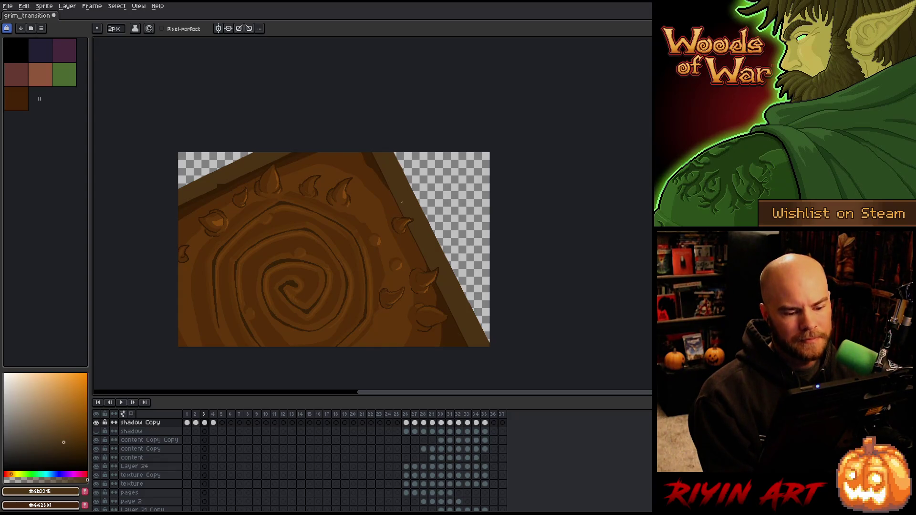
{"action": "key", "text": "v"}
{"action": "left_click", "coordinate": [225, 192]}
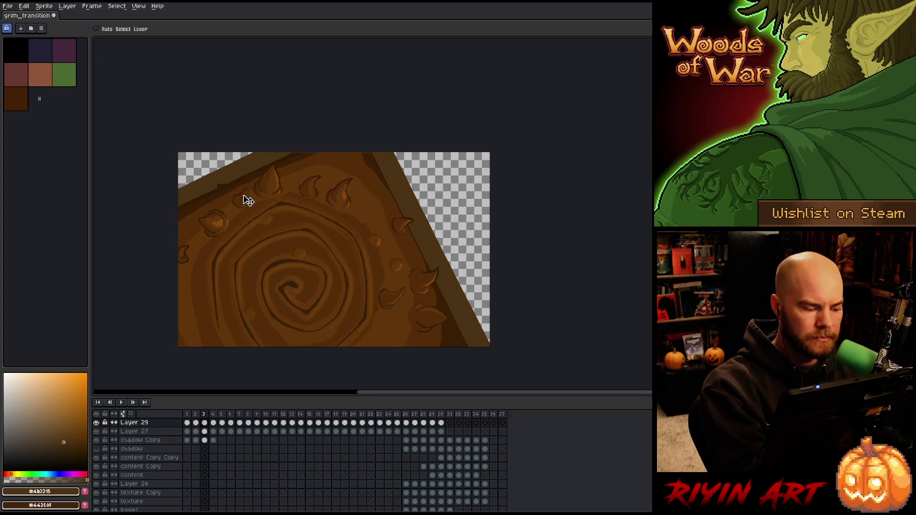
Step: Pick Layer 27 from the cover artwork and switch to the 12px round brush
{"action": "scroll", "coordinate": [221, 187], "scroll_direction": "up", "scroll_amount": 3}
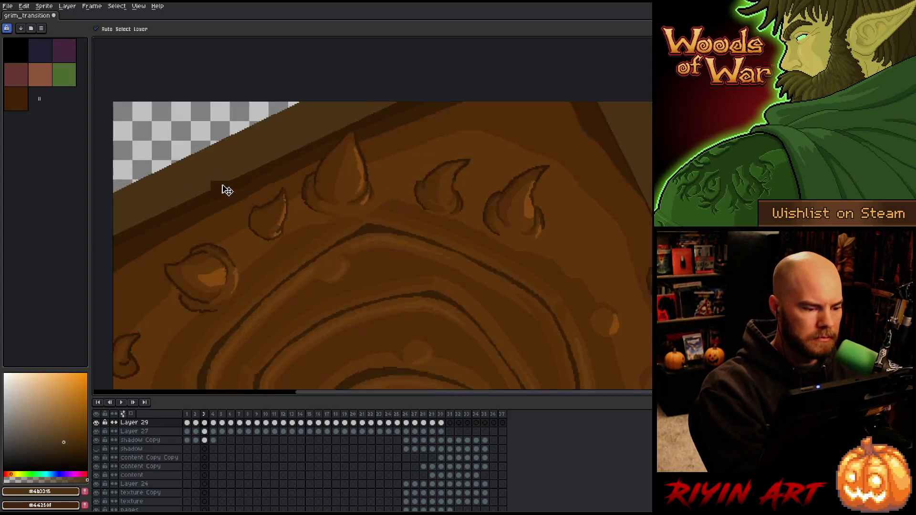
{"action": "left_click", "coordinate": [213, 187]}
{"action": "key", "text": "b"}
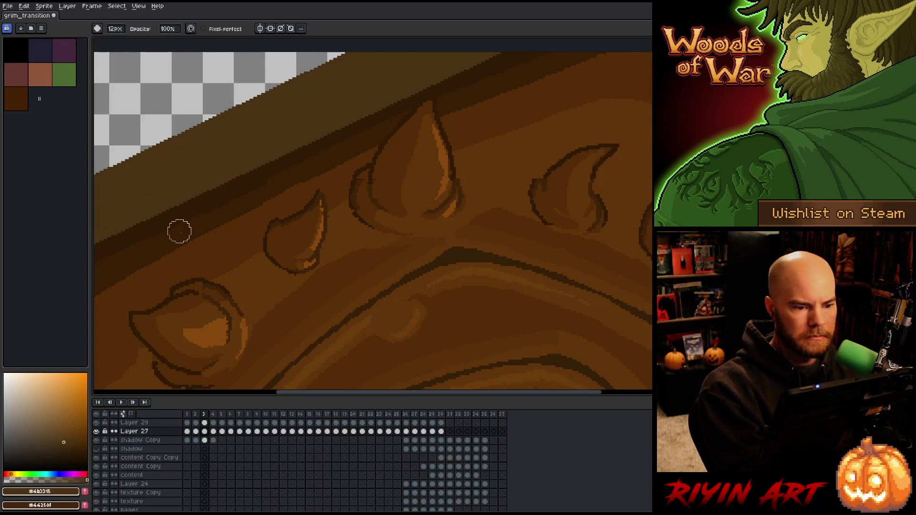
{"action": "scroll", "coordinate": [225, 218], "scroll_direction": "down", "scroll_amount": 2}
{"action": "scroll", "coordinate": [226, 218], "scroll_direction": "down", "scroll_amount": 3}
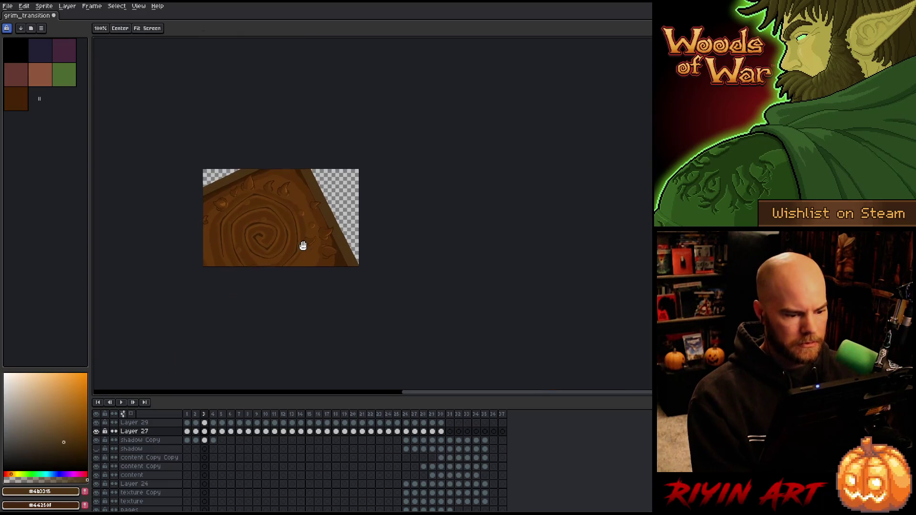
{"action": "scroll", "coordinate": [290, 213], "scroll_direction": "up", "scroll_amount": 4}
{"action": "scroll", "coordinate": [291, 214], "scroll_direction": "down", "scroll_amount": 1}
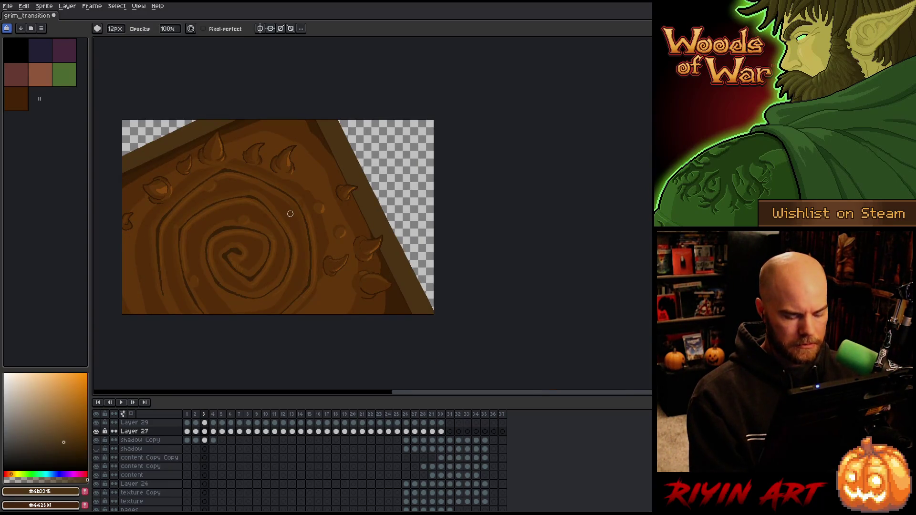
Step: Step through frames 3 to 7 and preview the transition playback
{"action": "key", "text": "Right"}
{"action": "key", "text": "Left"}
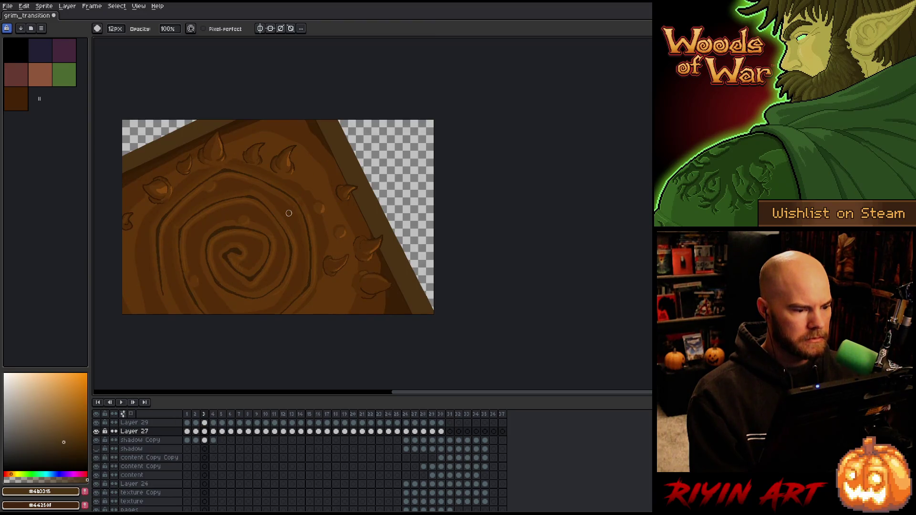
{"action": "key", "text": "Right"}
{"action": "key", "text": "Right"}
{"action": "key", "text": "Right"}
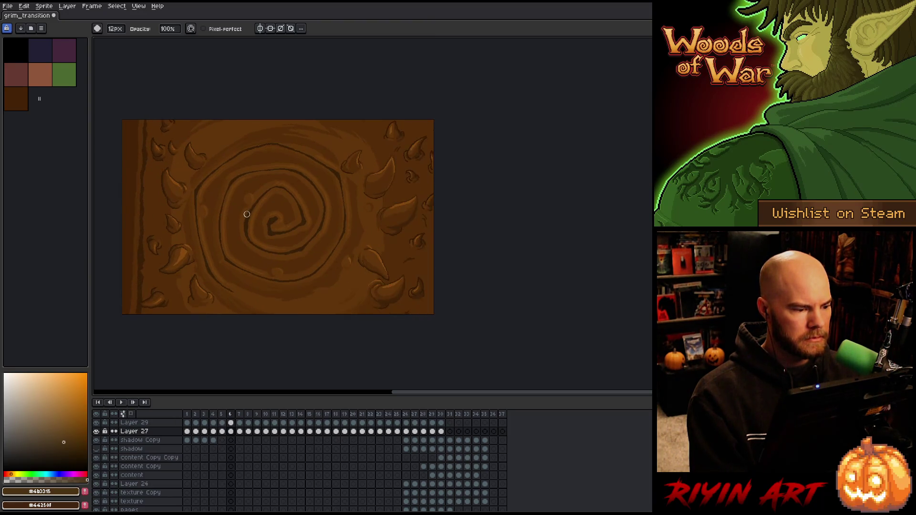
{"action": "key", "text": "Return"}
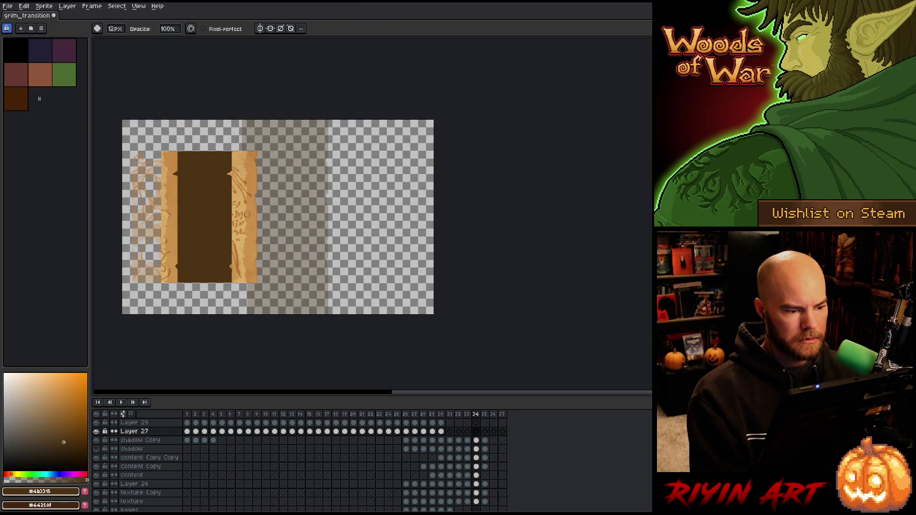
Step: On frame 34's shadow Copy cel, stretch the brown shadow fill up to the canvas top
{"action": "scroll", "coordinate": [157, 151], "scroll_direction": "up", "scroll_amount": 2}
{"action": "key", "text": "m"}
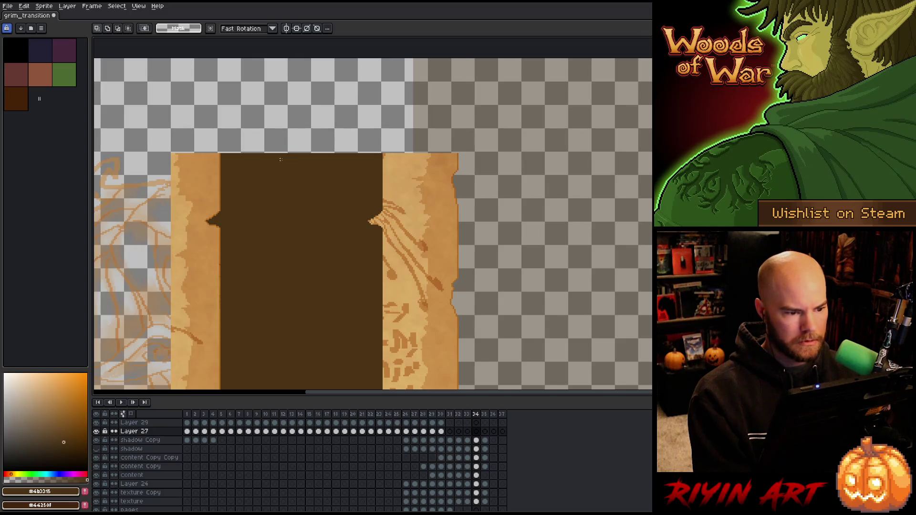
{"action": "left_click_drag", "start_coordinate": [382, 155], "coordinate": [178, 154]}
{"action": "left_click_drag", "start_coordinate": [281, 153], "coordinate": [281, 221]}
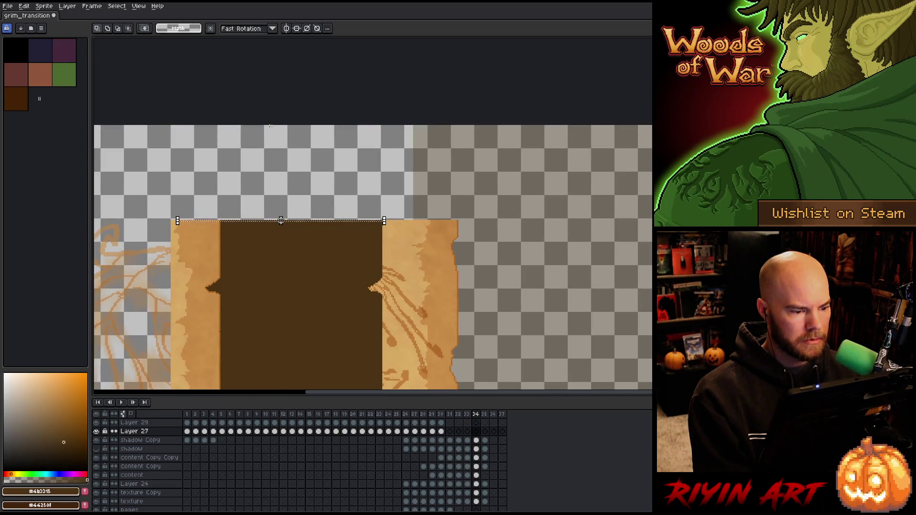
{"action": "scroll", "coordinate": [281, 220], "scroll_direction": "up", "scroll_amount": 1}
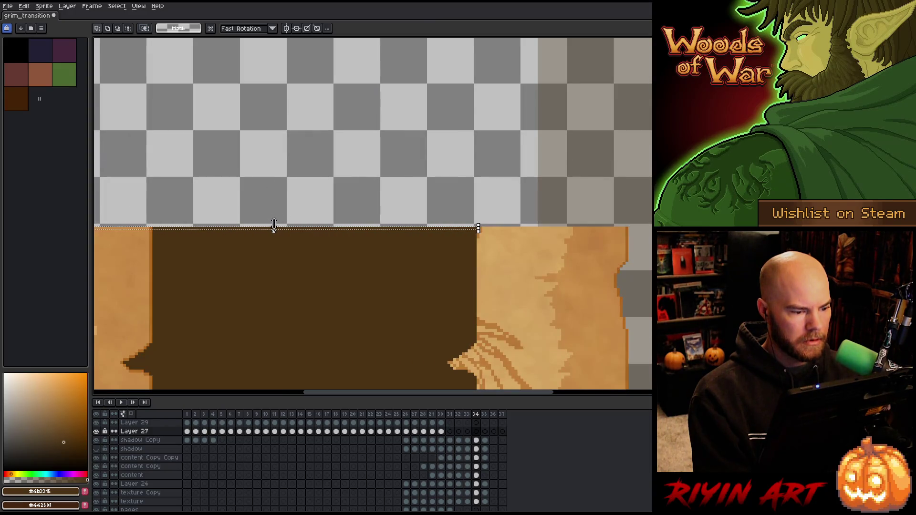
{"action": "left_click", "coordinate": [477, 441]}
{"action": "left_click_drag", "start_coordinate": [274, 224], "coordinate": [271, 41]}
{"action": "scroll", "coordinate": [332, 200], "scroll_direction": "down", "scroll_amount": 2}
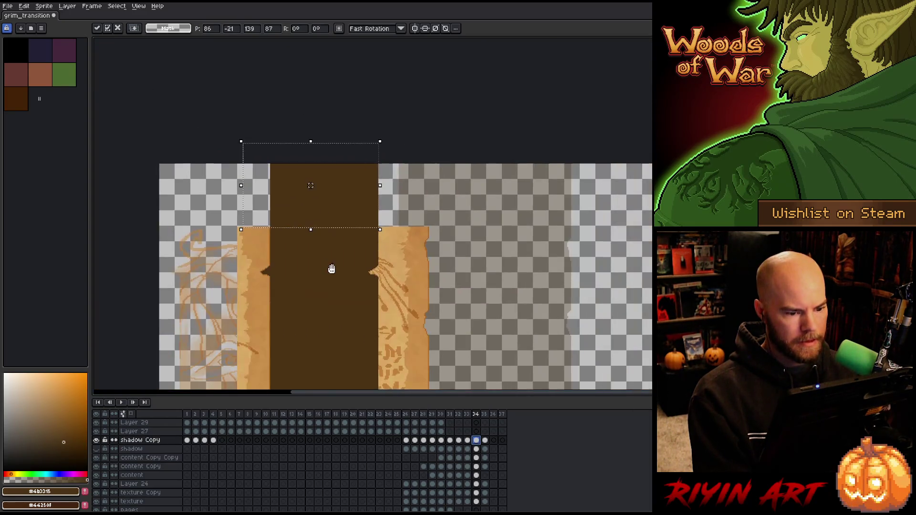
{"action": "left_click_drag", "start_coordinate": [332, 281], "coordinate": [325, 62]}
{"action": "scroll", "coordinate": [381, 256], "scroll_direction": "up", "scroll_amount": 1}
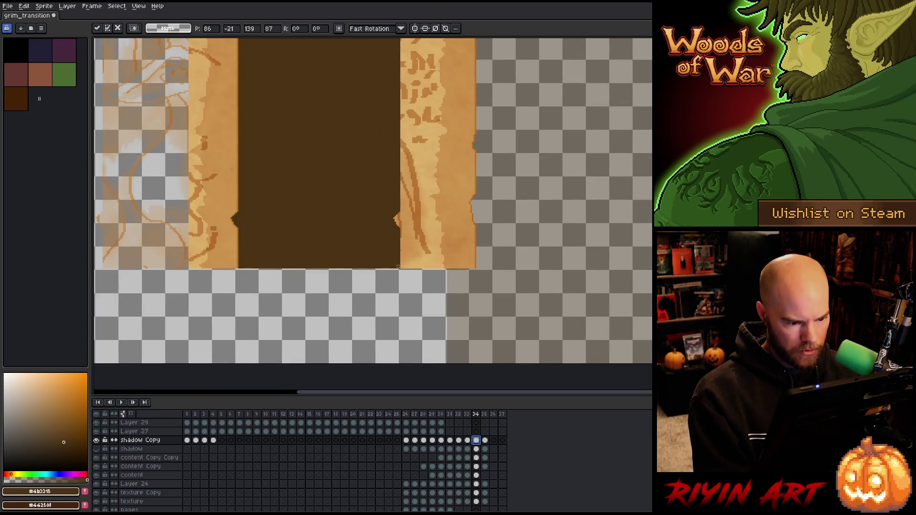
{"action": "key", "text": "Return"}
Step: Stretch the shadow fill's bottom edge down to the canvas bottom
{"action": "left_click_drag", "start_coordinate": [401, 266], "coordinate": [230, 270]}
{"action": "left_click_drag", "start_coordinate": [313, 271], "coordinate": [319, 372]}
{"action": "scroll", "coordinate": [353, 245], "scroll_direction": "down", "scroll_amount": 3}
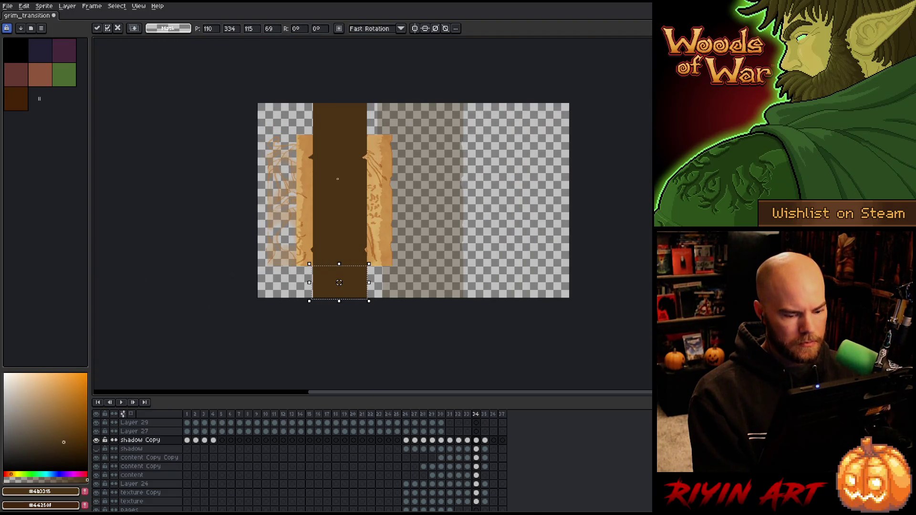
{"action": "key", "text": "Return"}
Step: On frame 35, stretch the brown strip's top and bottom edges to span the canvas height
{"action": "key", "text": "Left"}
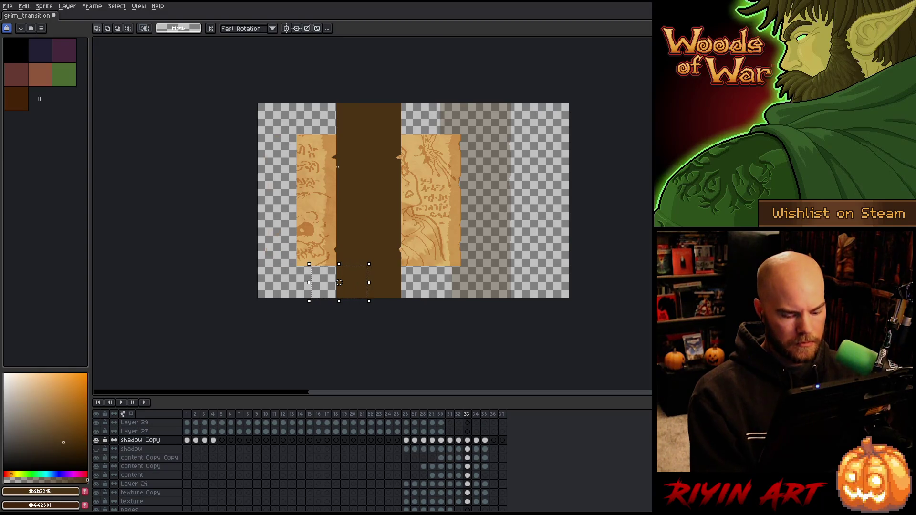
{"action": "key", "text": "Right"}
{"action": "key", "text": "Right"}
{"action": "scroll", "coordinate": [339, 282], "scroll_direction": "up", "scroll_amount": 1}
{"action": "scroll", "coordinate": [362, 355], "scroll_direction": "up", "scroll_amount": 1}
{"action": "scroll", "coordinate": [362, 356], "scroll_direction": "down", "scroll_amount": 1}
{"action": "key", "text": "Left"}
{"action": "key", "text": "Right"}
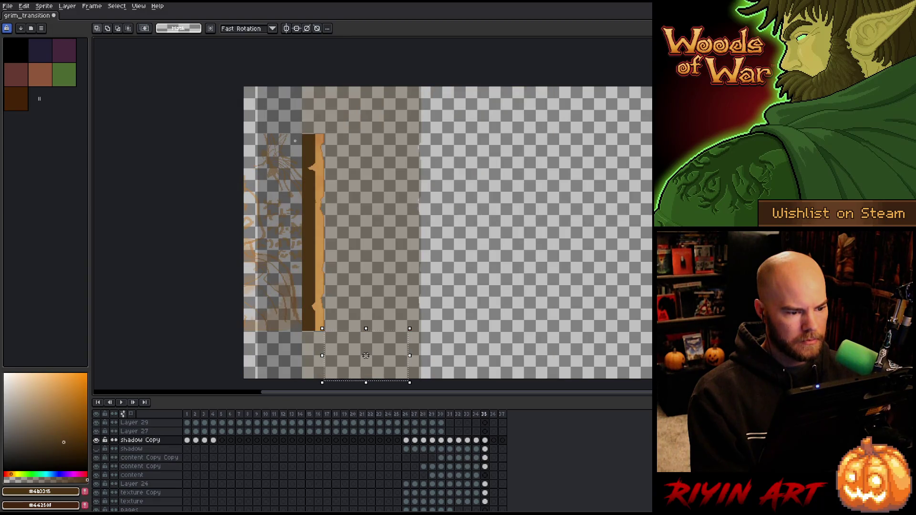
{"action": "scroll", "coordinate": [307, 137], "scroll_direction": "up", "scroll_amount": 5}
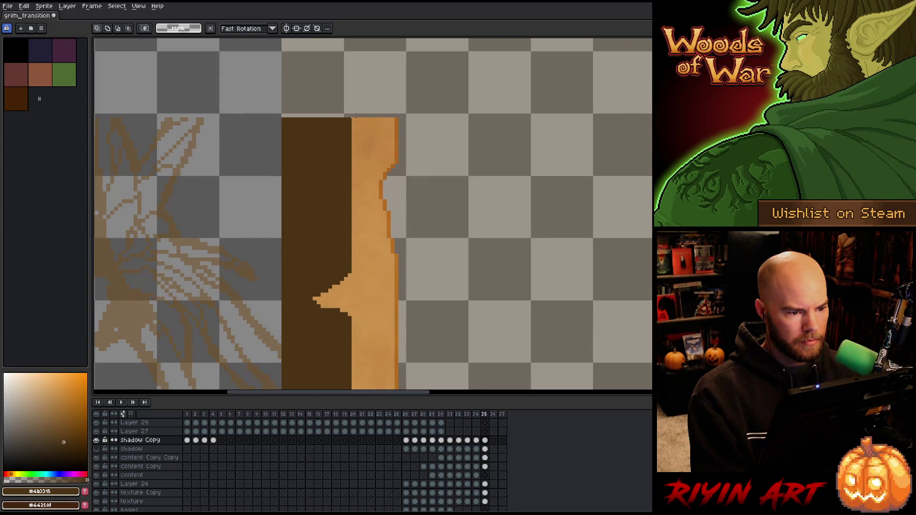
{"action": "mouse_move", "coordinate": [353, 117]}
{"action": "left_mouse_down"}
{"action": "mouse_move", "coordinate": [261, 122]}
{"action": "mouse_move", "coordinate": [307, 303]}
{"action": "mouse_move", "coordinate": [323, 192]}
{"action": "left_mouse_up"}
{"action": "scroll", "coordinate": [329, 301], "scroll_direction": "down", "scroll_amount": 2}
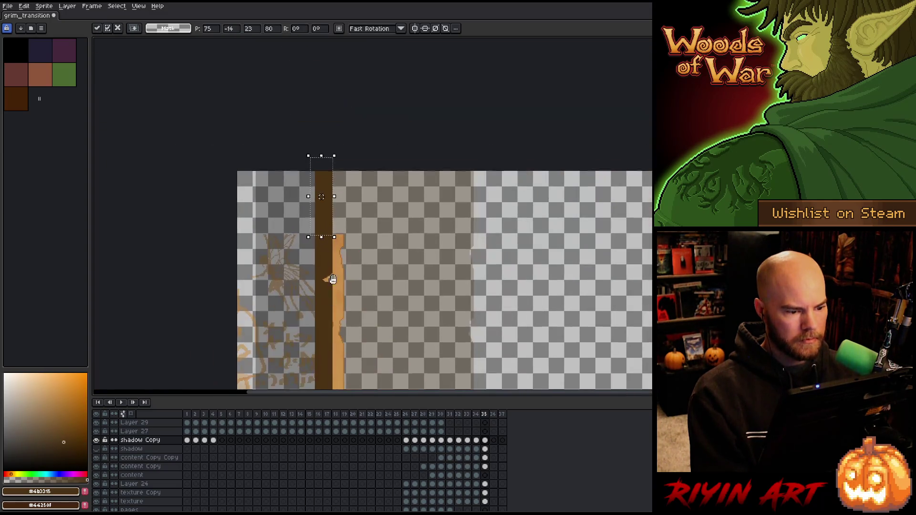
{"action": "scroll", "coordinate": [334, 199], "scroll_direction": "up", "scroll_amount": 2}
{"action": "mouse_move", "coordinate": [333, 207]}
{"action": "left_mouse_down"}
{"action": "mouse_move", "coordinate": [281, 209]}
{"action": "mouse_move", "coordinate": [335, 393]}
{"action": "left_mouse_up"}
{"action": "scroll", "coordinate": [338, 211], "scroll_direction": "down", "scroll_amount": 3}
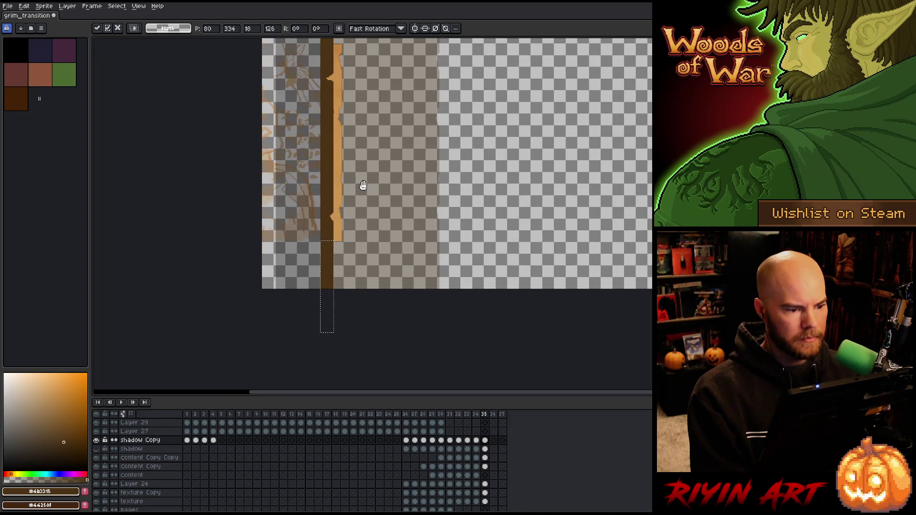
{"action": "scroll", "coordinate": [363, 185], "scroll_direction": "down", "scroll_amount": 1}
{"action": "key", "text": "comma"}
{"action": "key", "text": "period"}
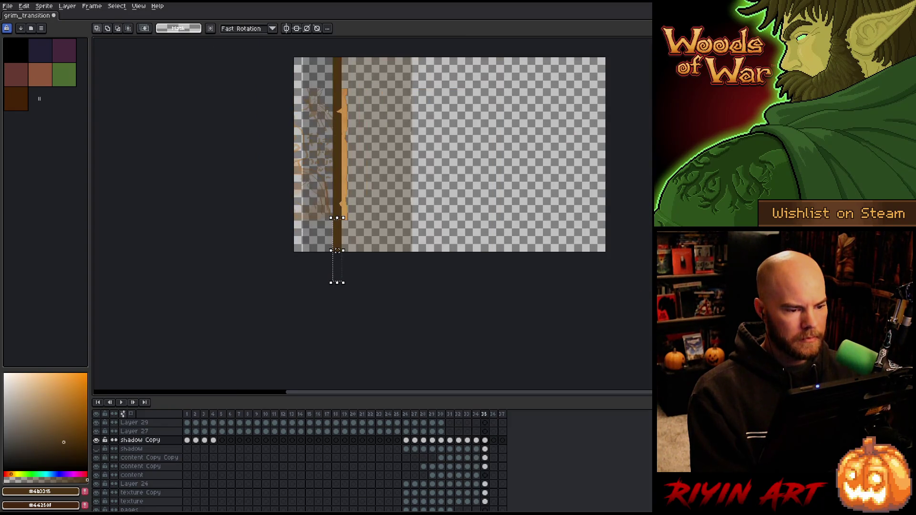
Step: Widen frame 35's brown strip leftward to reach the canvas's left edge
{"action": "scroll", "coordinate": [337, 250], "scroll_direction": "up", "scroll_amount": 1}
{"action": "scroll", "coordinate": [343, 72], "scroll_direction": "up", "scroll_amount": 2}
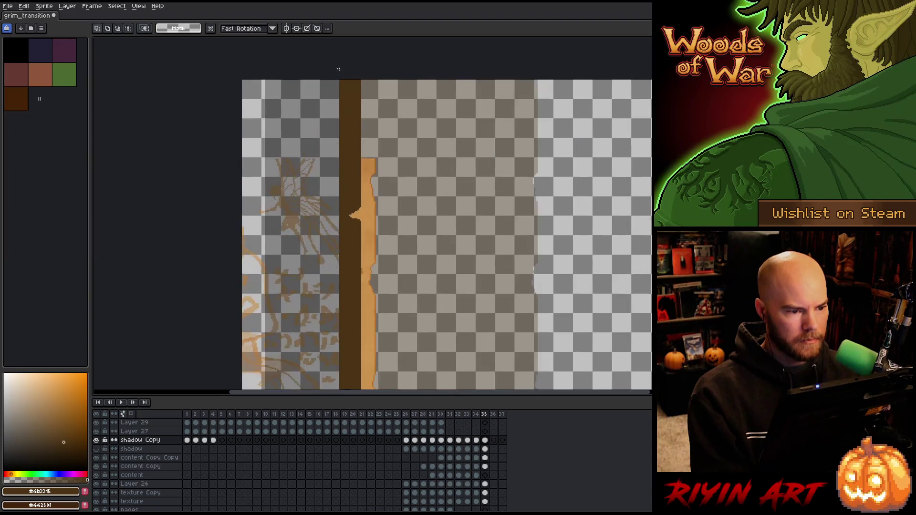
{"action": "scroll", "coordinate": [341, 190], "scroll_direction": "down", "scroll_amount": 1}
{"action": "mouse_move", "coordinate": [341, 82]}
{"action": "left_mouse_down"}
{"action": "mouse_move", "coordinate": [340, 378]}
{"action": "mouse_move", "coordinate": [339, 304]}
{"action": "left_mouse_up"}
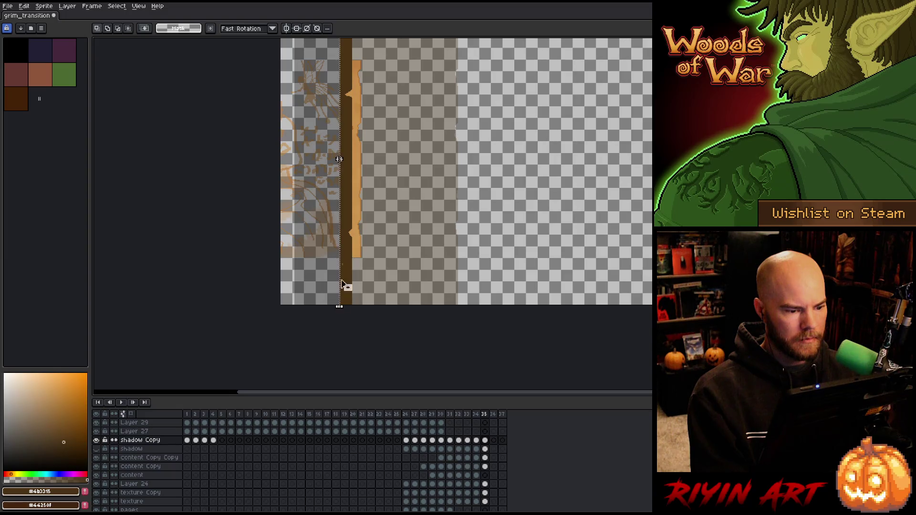
{"action": "scroll", "coordinate": [339, 159], "scroll_direction": "up", "scroll_amount": 3}
{"action": "mouse_move", "coordinate": [327, 128]}
{"action": "left_mouse_down"}
{"action": "mouse_move", "coordinate": [78, 156]}
{"action": "mouse_move", "coordinate": [395, 151]}
{"action": "left_mouse_up"}
{"action": "scroll", "coordinate": [478, 151], "scroll_direction": "down", "scroll_amount": 3}
{"action": "scroll", "coordinate": [374, 281], "scroll_direction": "down", "scroll_amount": 1}
{"action": "key", "text": "Return"}
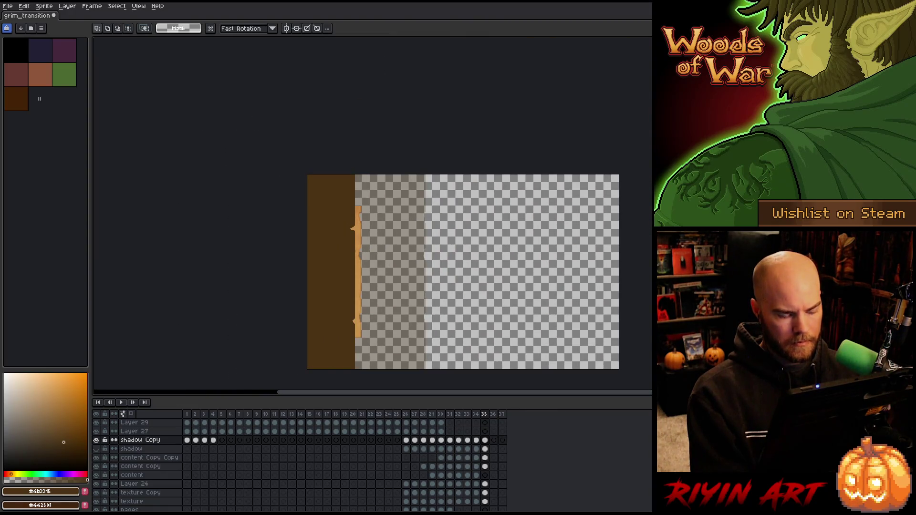
Step: Set the shadow Copy layer's opacity to 33%
{"action": "double_click", "coordinate": [141, 440]}
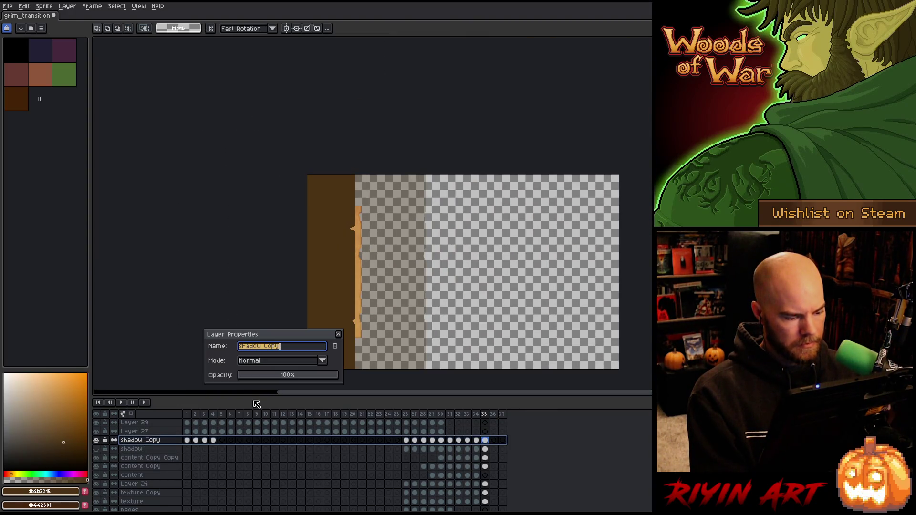
{"action": "left_click", "coordinate": [273, 376]}
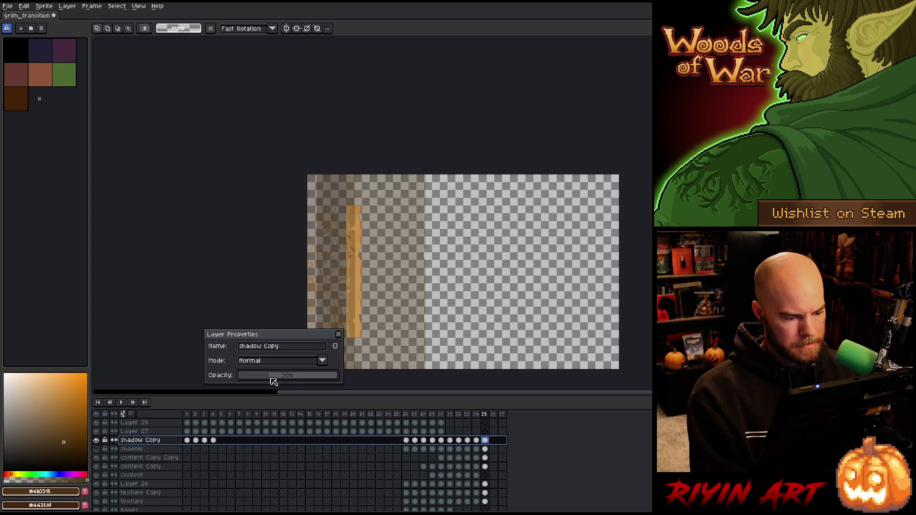
{"action": "left_click", "coordinate": [339, 334]}
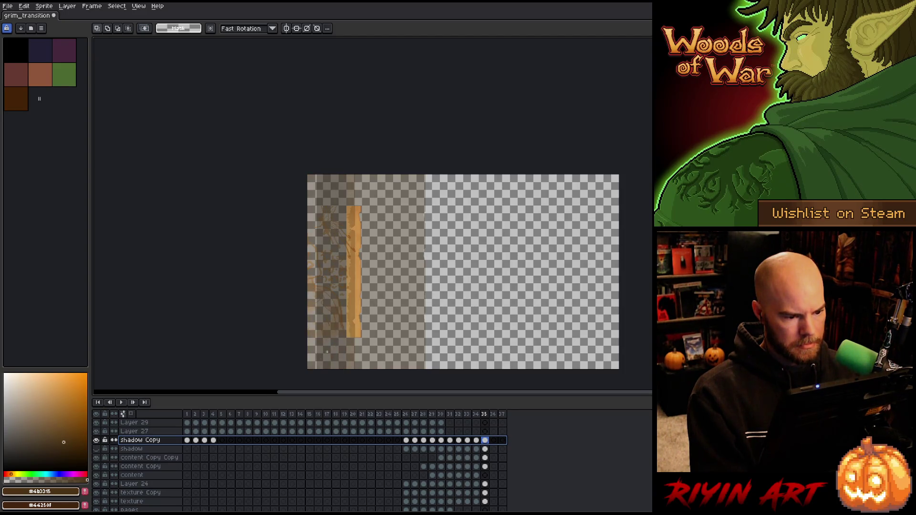
Step: Play the animation from the first frame, save the file, and replay it
{"action": "left_click", "coordinate": [187, 414]}
{"action": "key", "text": "Return"}
{"action": "key", "text": "ctrl+s"}
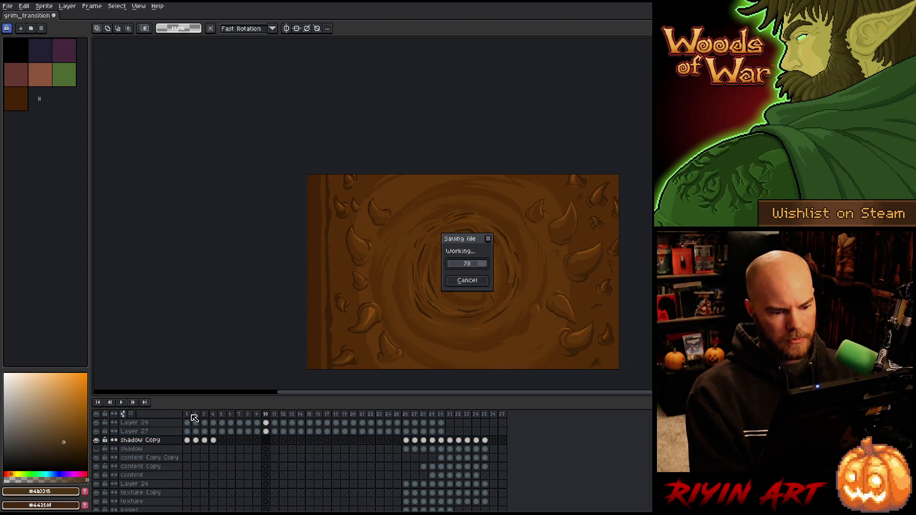
{"action": "key", "text": "Return"}
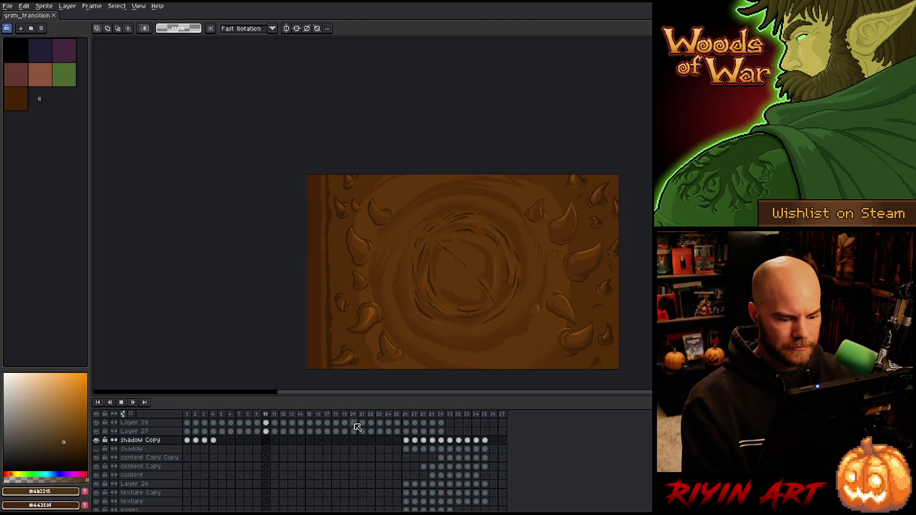
{"action": "key", "text": "Return"}
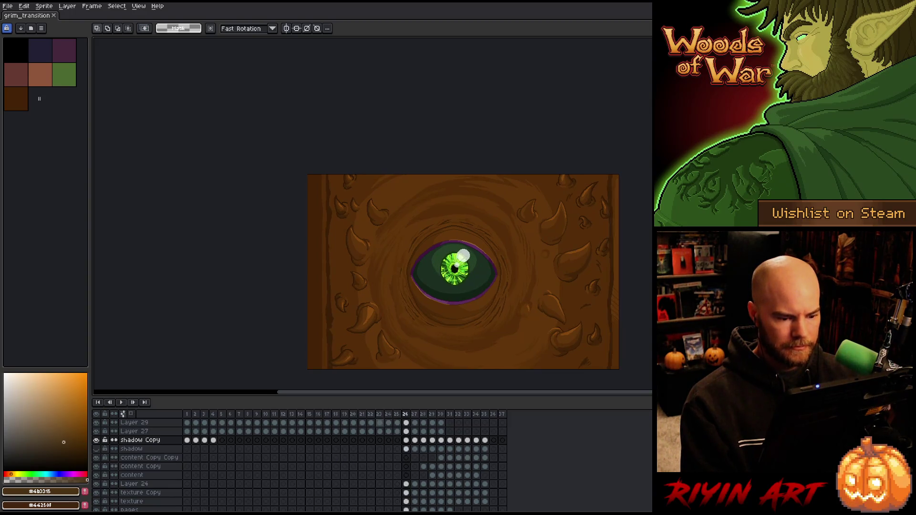
Step: Go to frame 27, make content Copy Copy the active layer, and save
{"action": "key", "text": "Right"}
{"action": "mouse_move", "coordinate": [579, 342]}
{"action": "left_mouse_down"}
{"action": "mouse_move", "coordinate": [369, 286]}
{"action": "mouse_move", "coordinate": [364, 303]}
{"action": "left_mouse_up"}
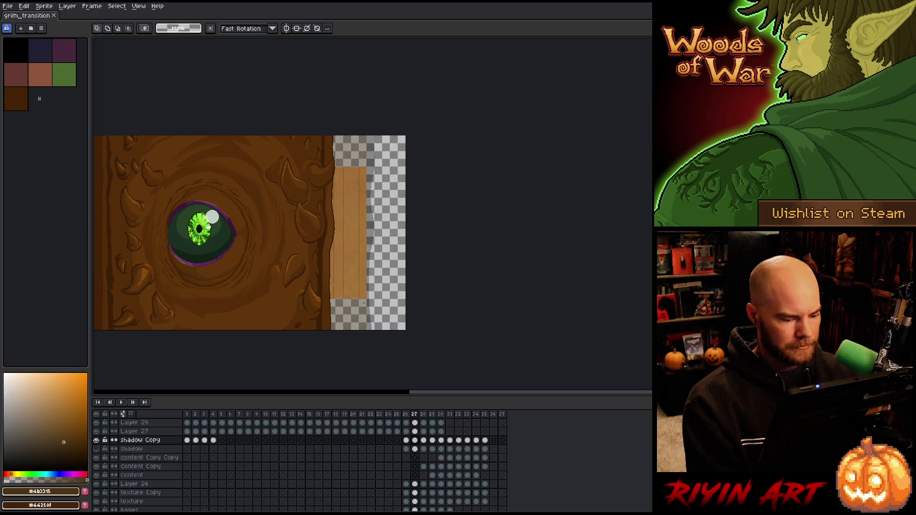
{"action": "left_click", "coordinate": [148, 459]}
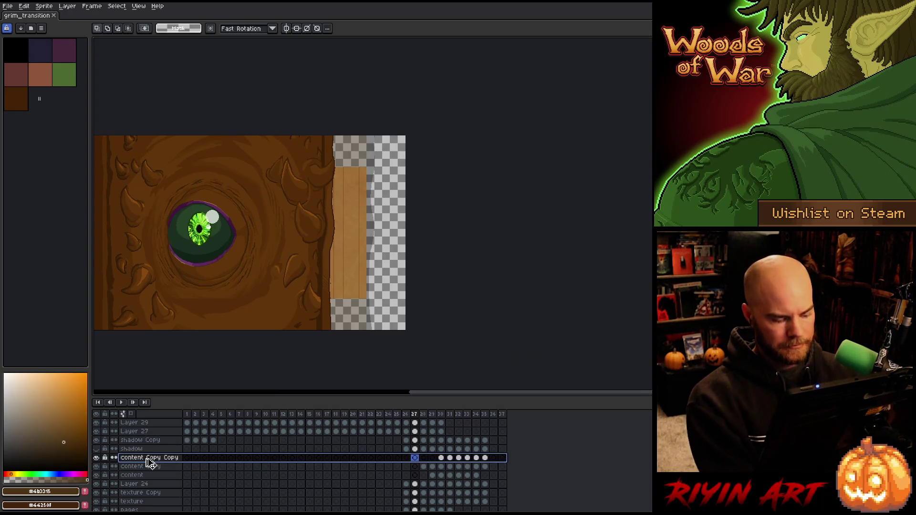
{"action": "key", "text": "ctrl+s"}
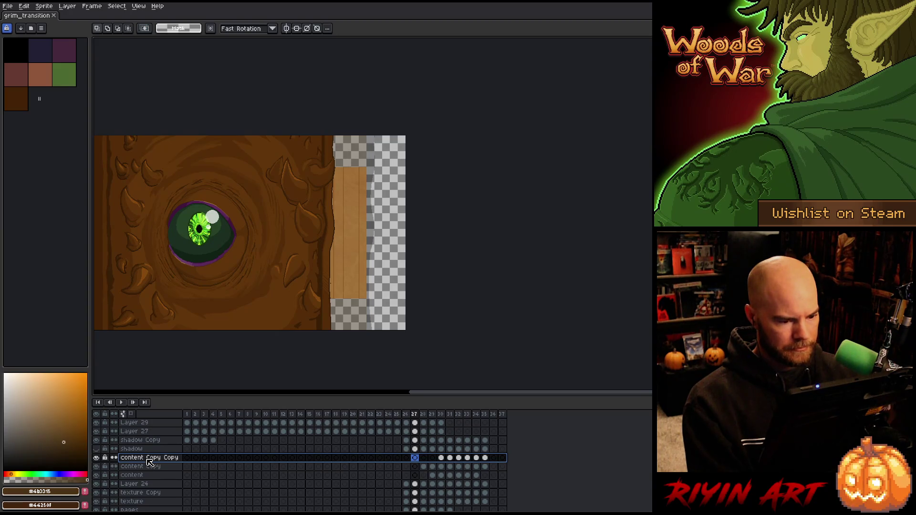
Step: Inspect Layer 24 solo, then select its cels from frames 27 to 35 and marquee the tan strip
{"action": "left_click", "coordinate": [415, 485]}
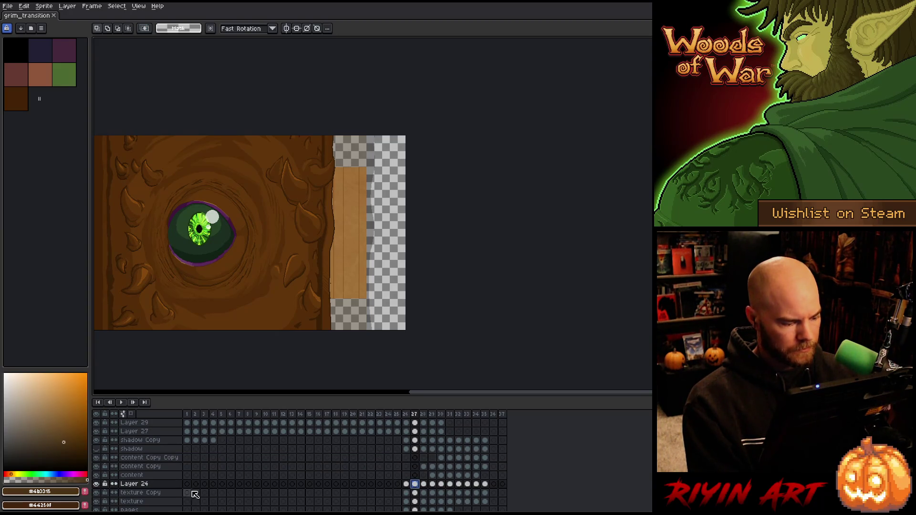
{"action": "left_click", "coordinate": [97, 485], "text": "alt"}
{"action": "left_click", "coordinate": [96, 484], "text": "alt"}
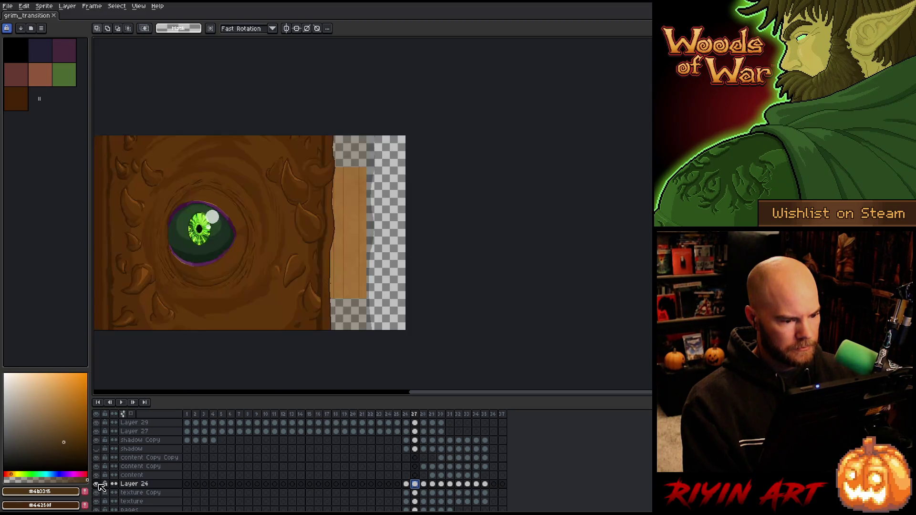
{"action": "left_click", "coordinate": [97, 484]}
{"action": "left_click", "coordinate": [97, 484]}
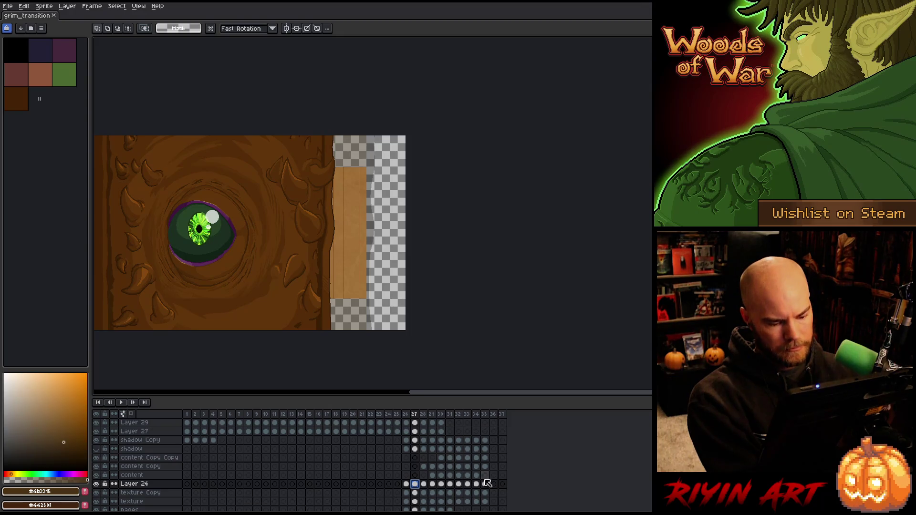
{"action": "left_click_drag", "start_coordinate": [485, 484], "coordinate": [415, 485]}
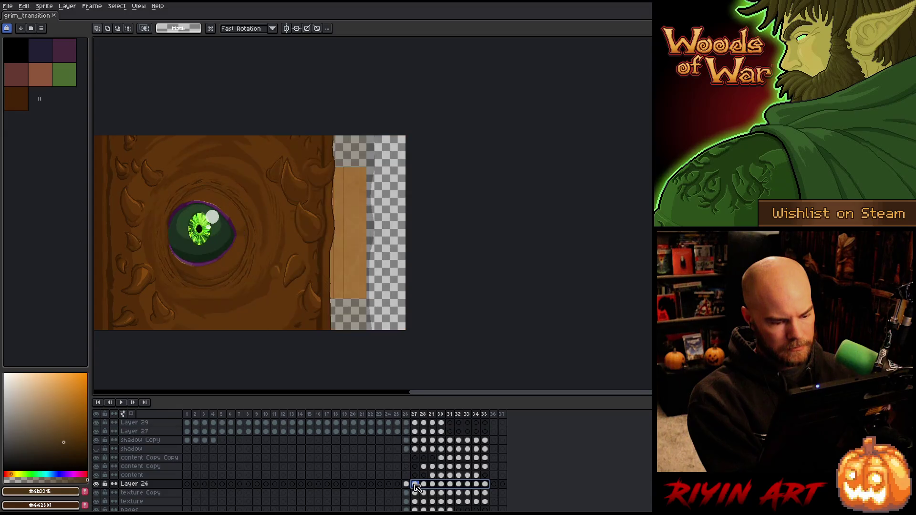
{"action": "left_click_drag", "start_coordinate": [269, 165], "coordinate": [368, 300]}
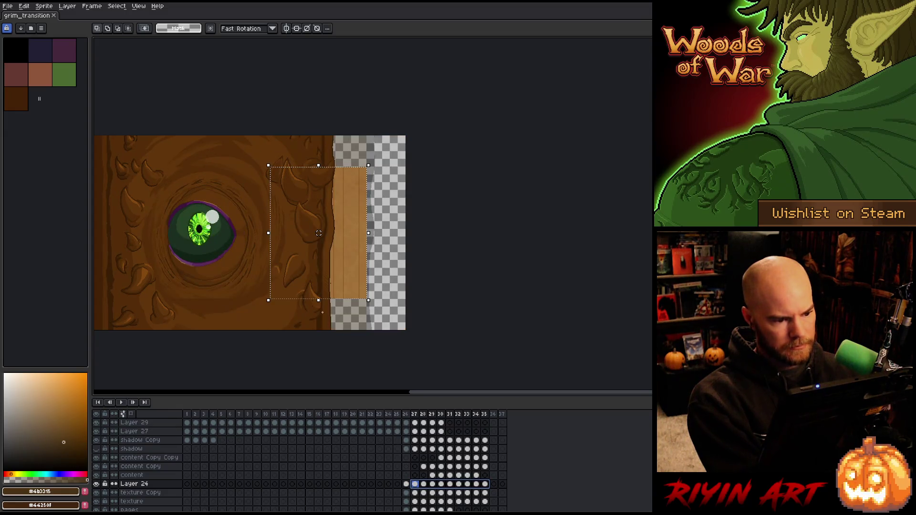
Step: Stretch the strip's top edge upward across the selected cels, check frames 28–32, then revert
{"action": "left_click", "coordinate": [324, 167]}
{"action": "left_click_drag", "start_coordinate": [320, 164], "coordinate": [317, 132]}
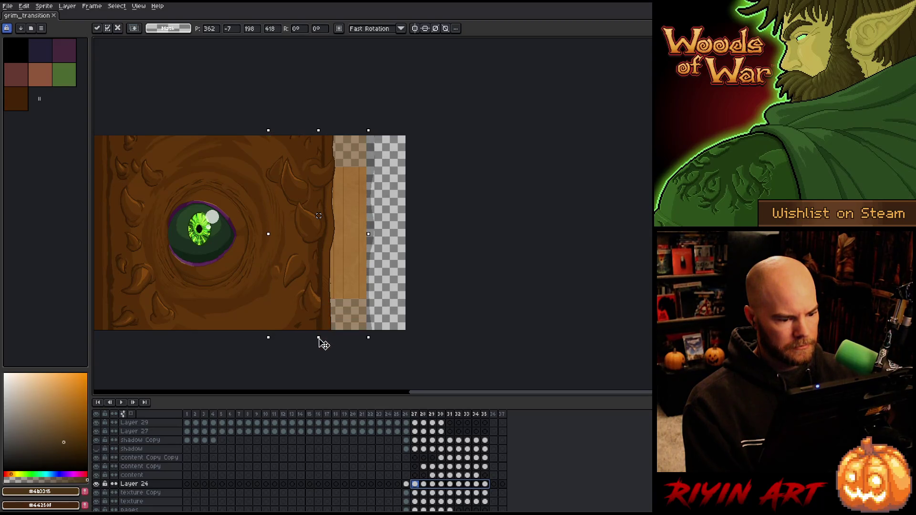
{"action": "key", "text": "Return"}
{"action": "key", "text": "period"}
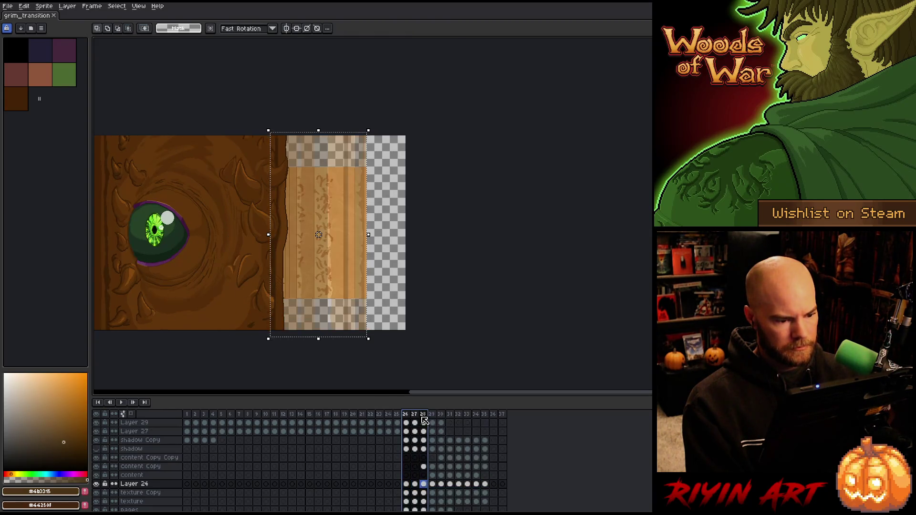
{"action": "key", "text": "period"}
{"action": "key", "text": "period"}
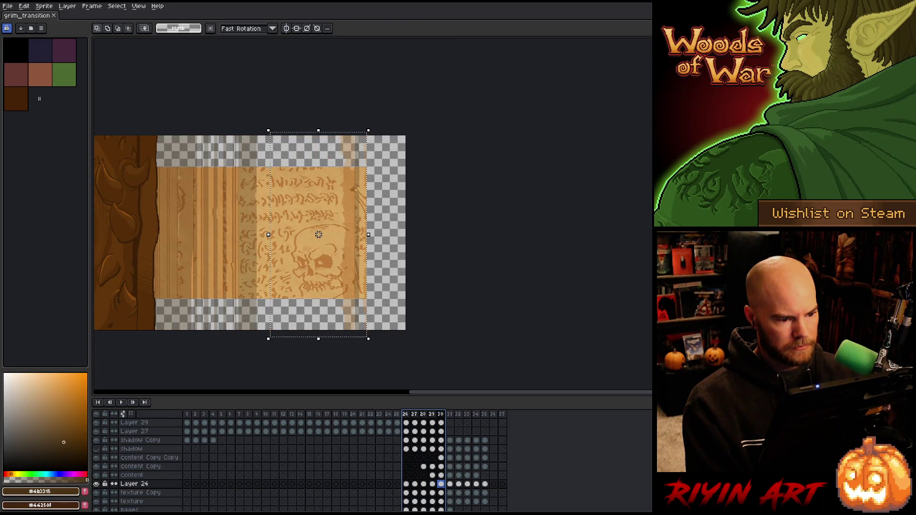
{"action": "key", "text": "period"}
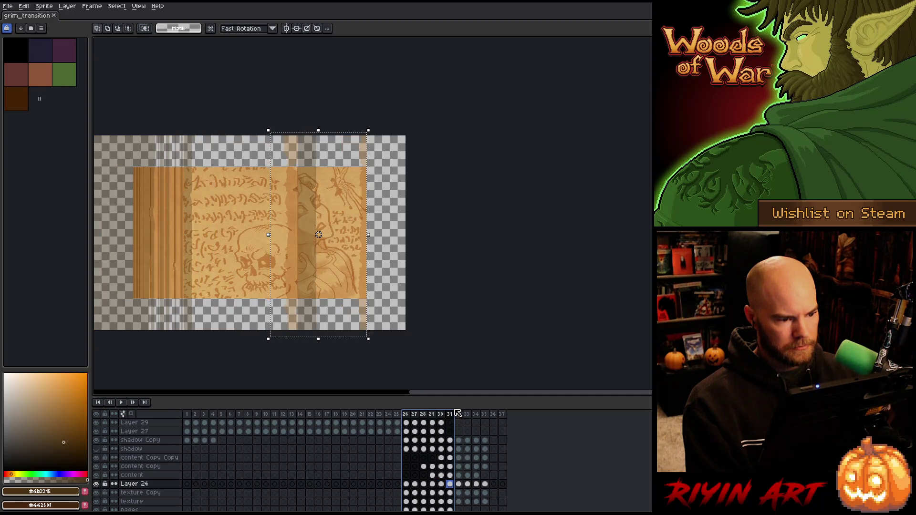
{"action": "key", "text": "period"}
{"action": "key", "text": "period"}
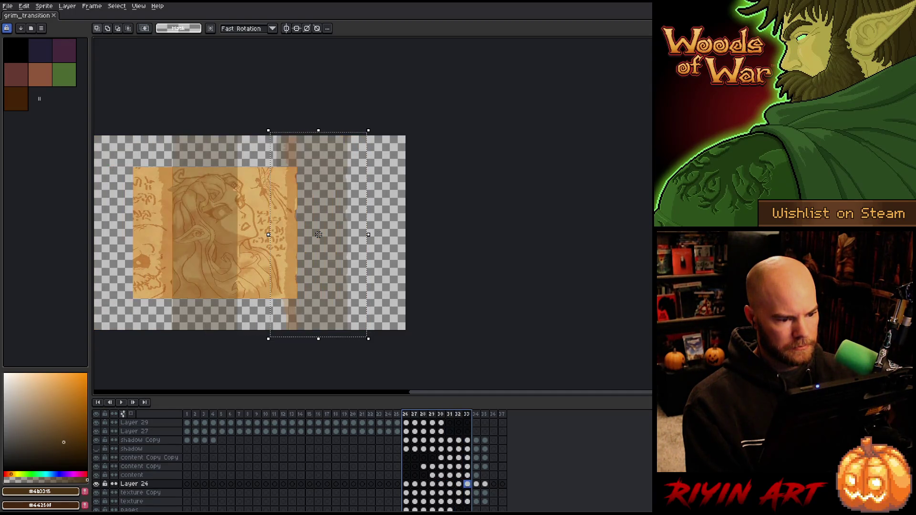
{"action": "key", "text": "comma"}
{"action": "key", "text": "comma"}
{"action": "key", "text": "comma"}
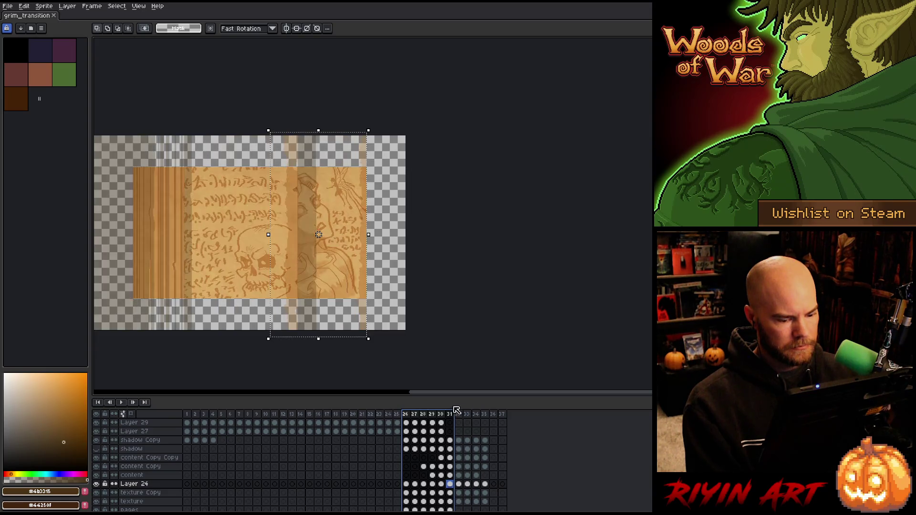
{"action": "key", "text": "comma"}
{"action": "key", "text": "comma"}
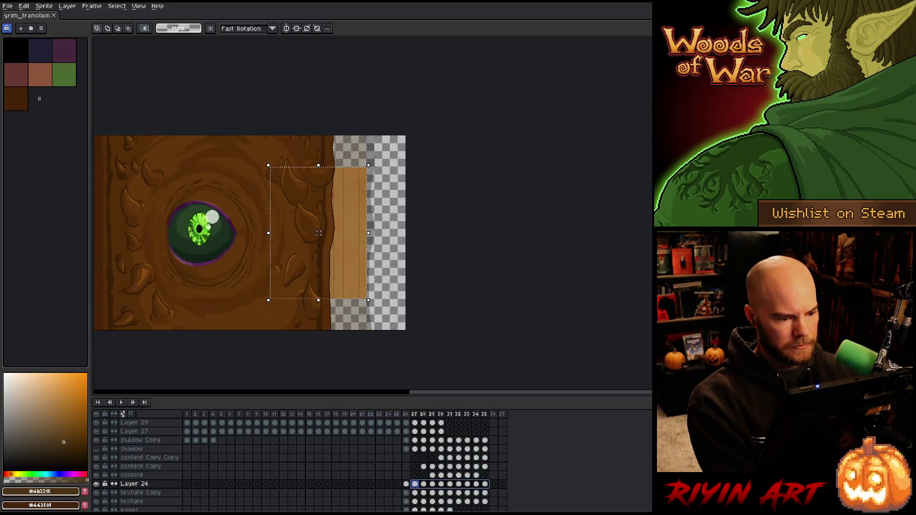
Step: Select only frame 27's Layer 24 cel and stretch its strip's top edge past the canvas
{"action": "left_click", "coordinate": [415, 484]}
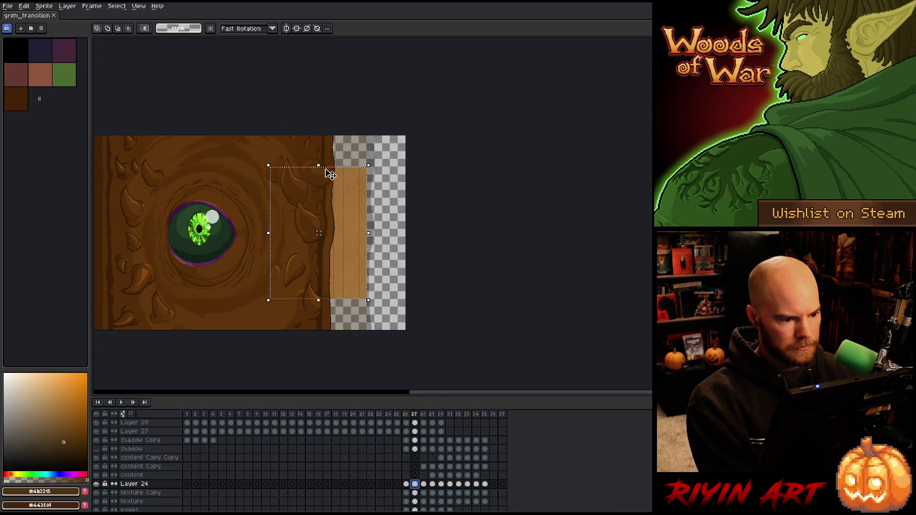
{"action": "left_click_drag", "start_coordinate": [319, 166], "coordinate": [318, 131]}
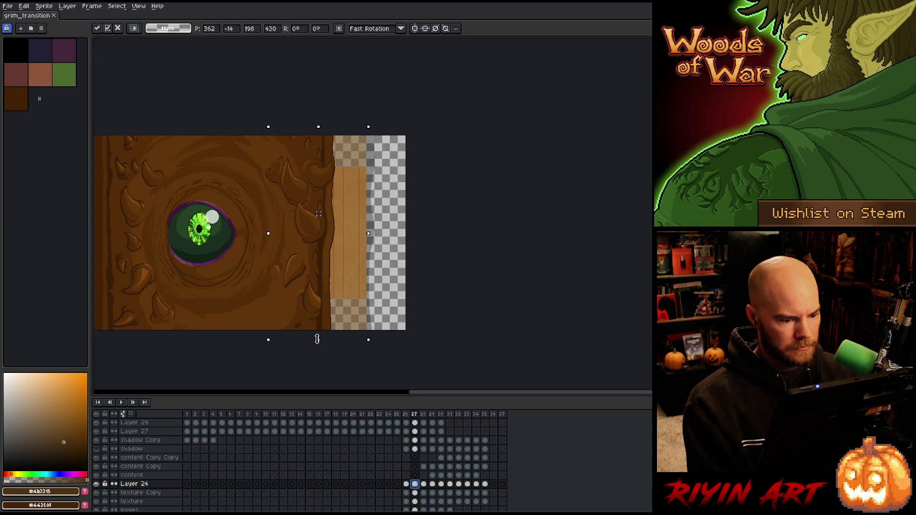
{"action": "key", "text": "Return"}
{"action": "key", "text": "Right"}
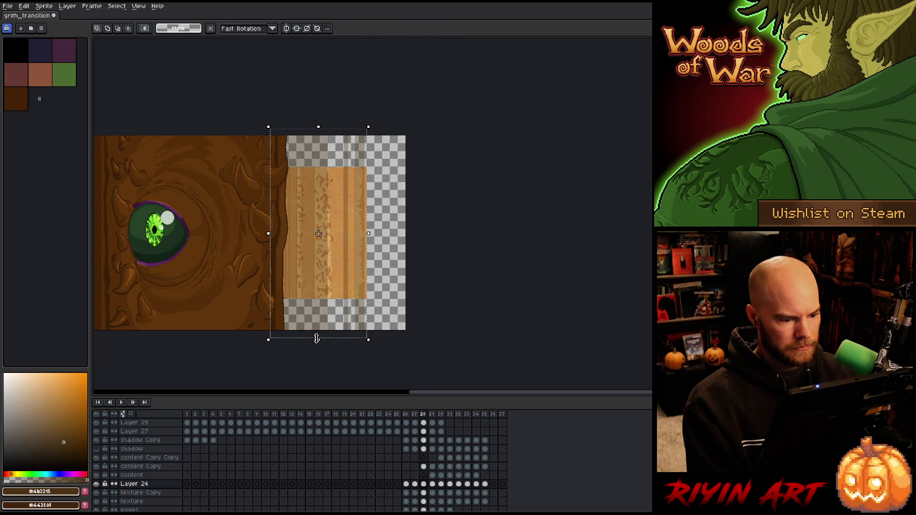
{"action": "key", "text": "Left"}
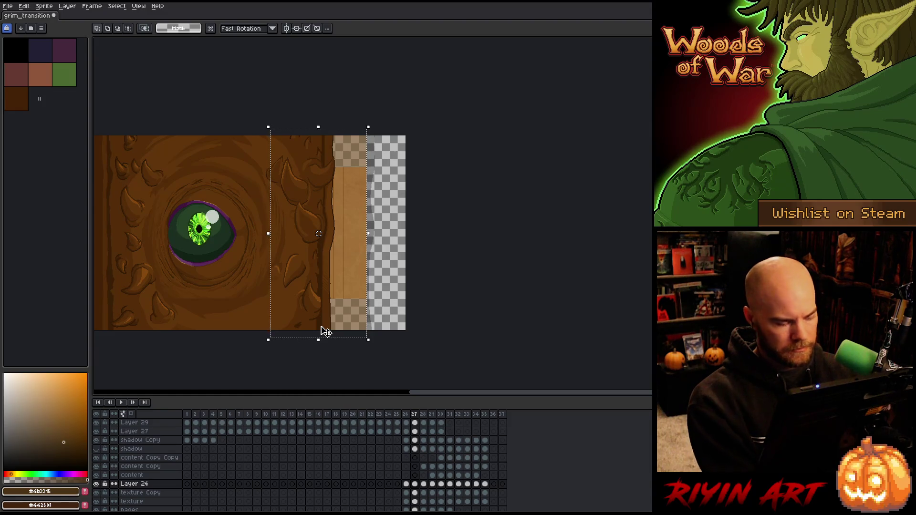
{"action": "left_click", "coordinate": [96, 484], "text": "alt"}
{"action": "scroll", "coordinate": [334, 229], "scroll_direction": "up", "scroll_amount": 4}
{"action": "scroll", "coordinate": [469, 204], "scroll_direction": "up", "scroll_amount": 2}
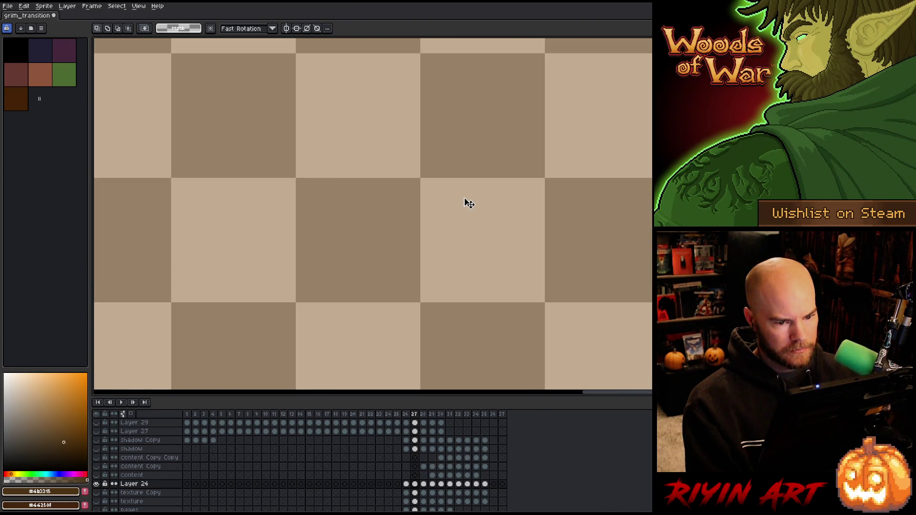
{"action": "scroll", "coordinate": [468, 202], "scroll_direction": "down", "scroll_amount": 4}
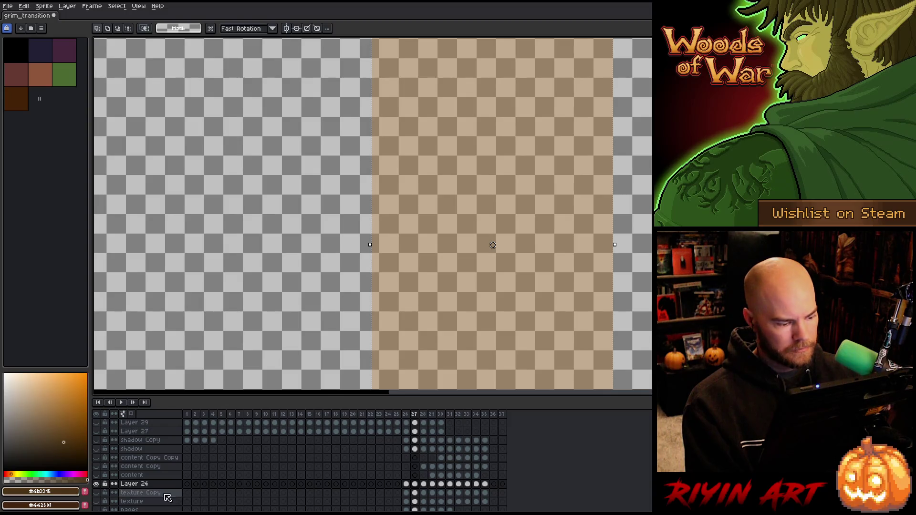
{"action": "double_click", "coordinate": [143, 484]}
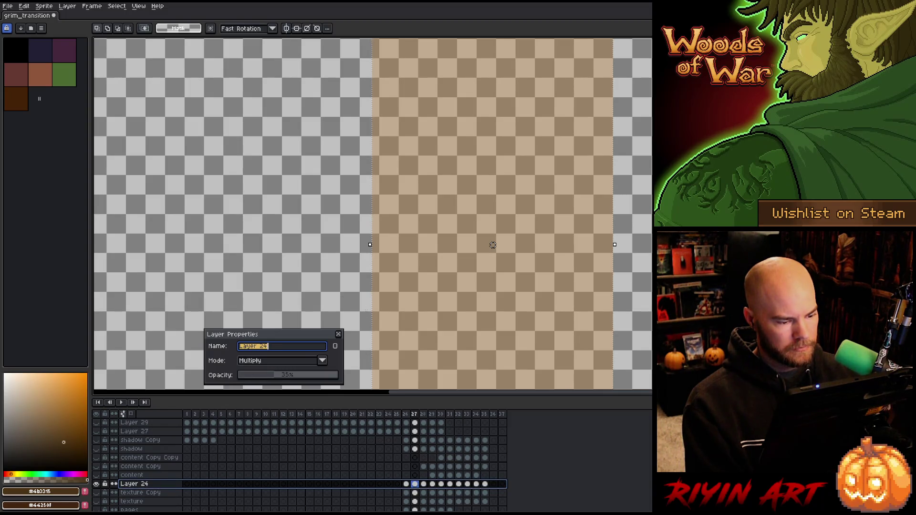
{"action": "left_click", "coordinate": [340, 335]}
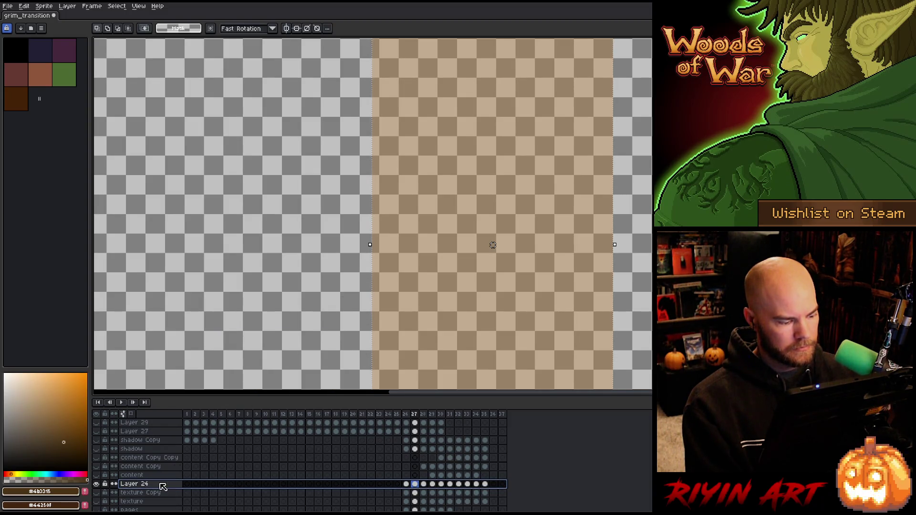
Step: Restore all layers and stretch frame 27's texture and texture Copy cels to the canvas top and bottom
{"action": "left_click", "coordinate": [97, 485]}
{"action": "left_click", "coordinate": [96, 485]}
{"action": "left_click", "coordinate": [97, 485], "text": "alt"}
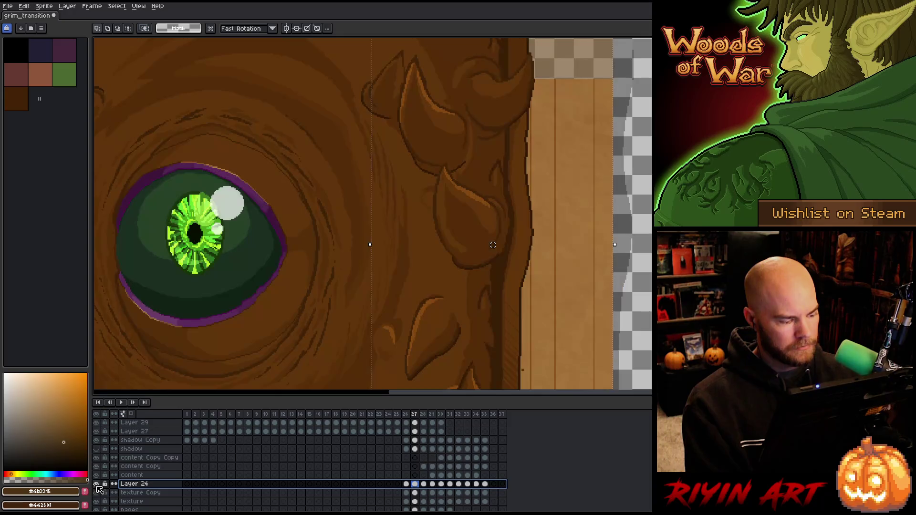
{"action": "scroll", "coordinate": [403, 204], "scroll_direction": "down", "scroll_amount": 2}
{"action": "left_click_drag", "start_coordinate": [466, 231], "coordinate": [346, 252]}
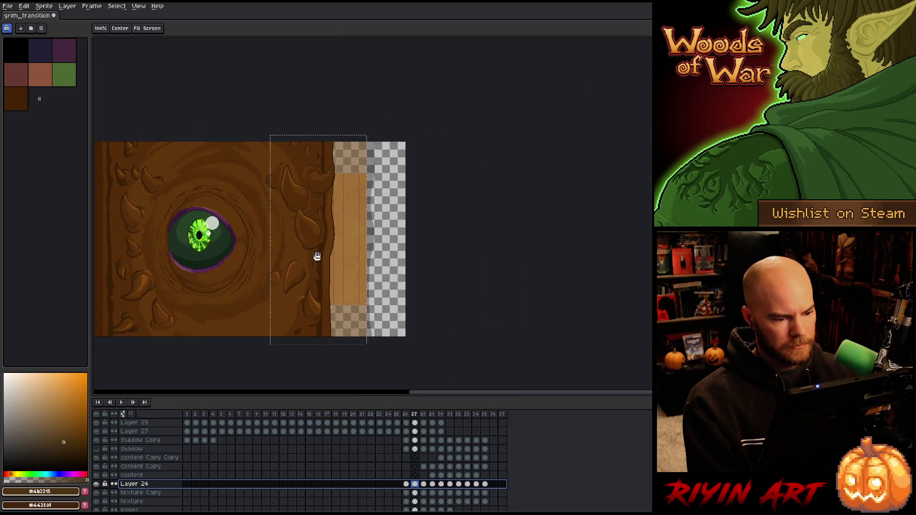
{"action": "left_click", "coordinate": [415, 493]}
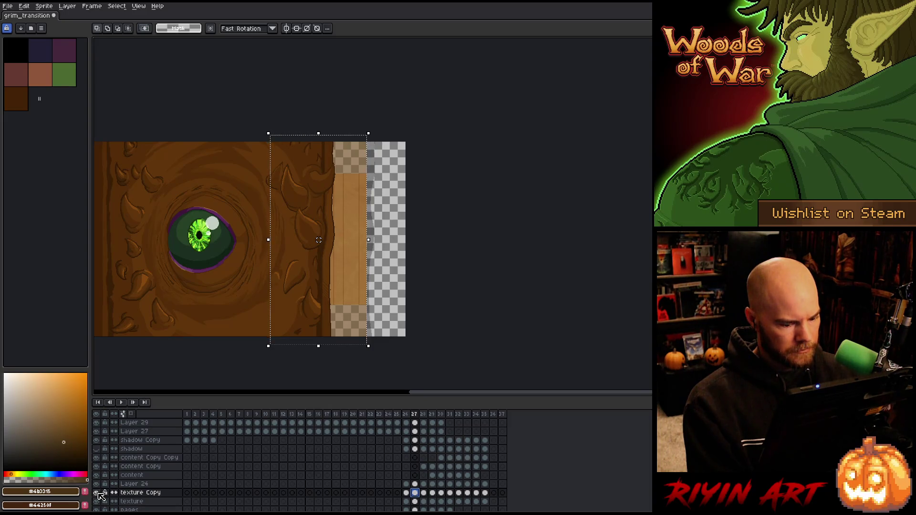
{"action": "left_click", "coordinate": [416, 502]}
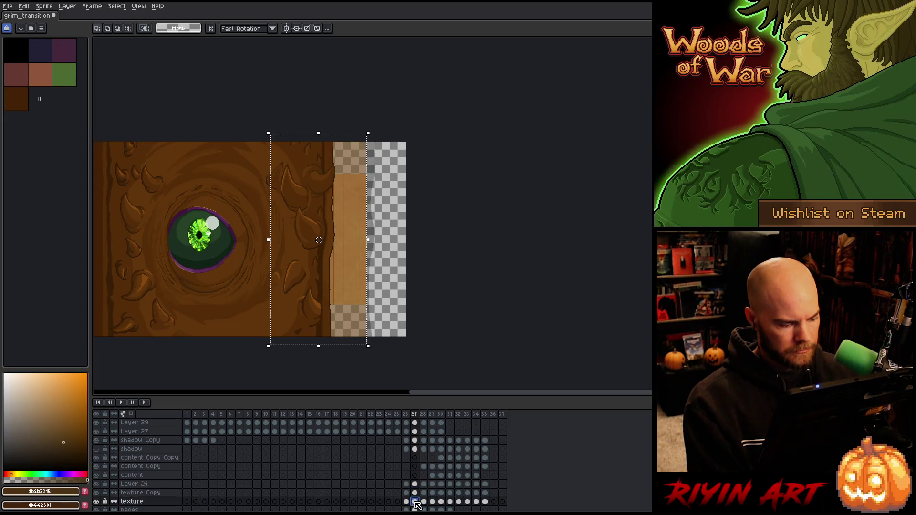
{"action": "left_click", "coordinate": [415, 493], "text": "shift"}
{"action": "left_click_drag", "start_coordinate": [131, 172], "coordinate": [353, 305]}
{"action": "left_click_drag", "start_coordinate": [253, 171], "coordinate": [253, 146]}
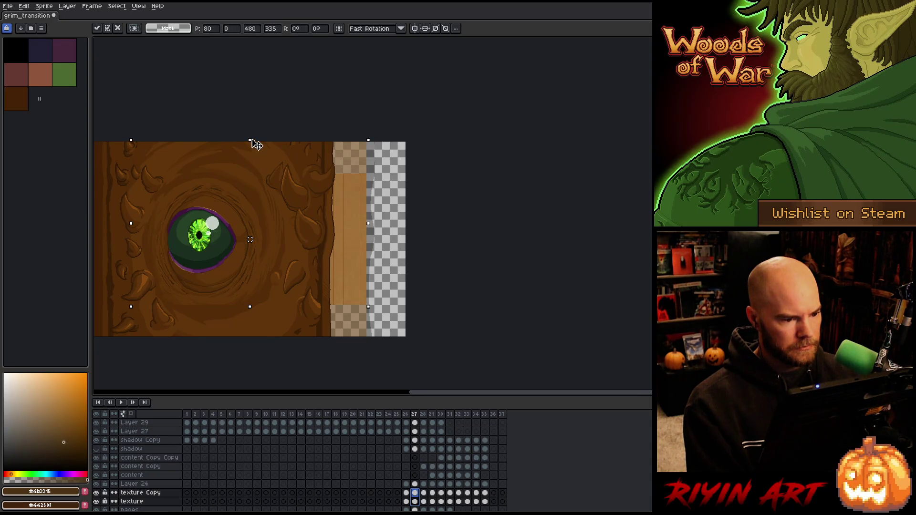
{"action": "left_click_drag", "start_coordinate": [251, 307], "coordinate": [255, 342]}
Step: Stretch frame 27's pages cel to full canvas height, then compare frames 26 and 28
{"action": "scroll", "coordinate": [397, 480], "scroll_direction": "down", "scroll_amount": 1}
{"action": "scroll", "coordinate": [397, 480], "scroll_direction": "down", "scroll_amount": 1}
{"action": "left_click", "coordinate": [414, 475]}
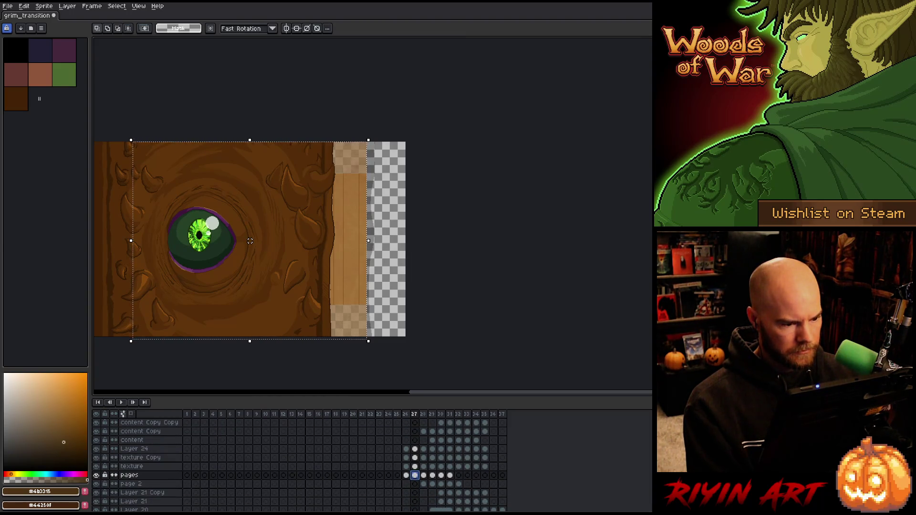
{"action": "mouse_move", "coordinate": [282, 316]}
{"action": "left_mouse_down"}
{"action": "mouse_move", "coordinate": [311, 243]}
{"action": "mouse_move", "coordinate": [329, 167]}
{"action": "mouse_move", "coordinate": [325, 139]}
{"action": "left_mouse_up"}
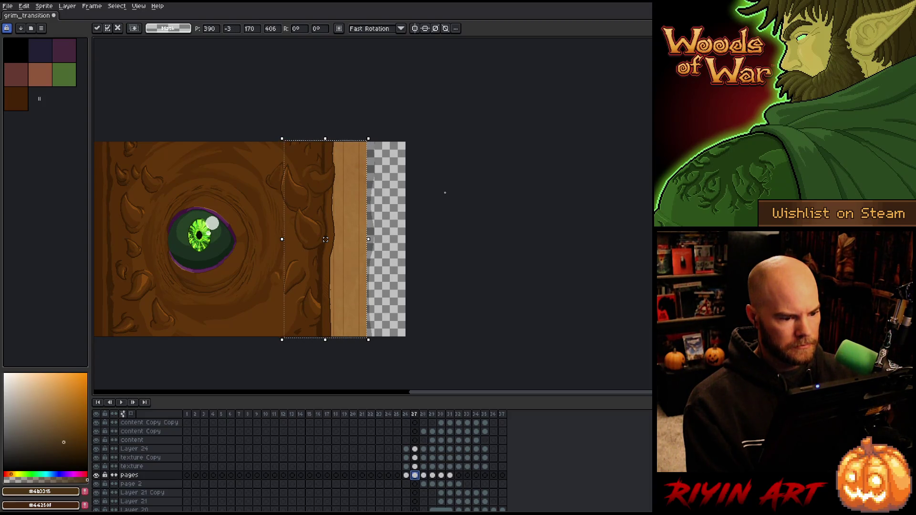
{"action": "key", "text": "Return"}
{"action": "key", "text": "Left"}
{"action": "key", "text": "Right"}
{"action": "key", "text": "Right"}
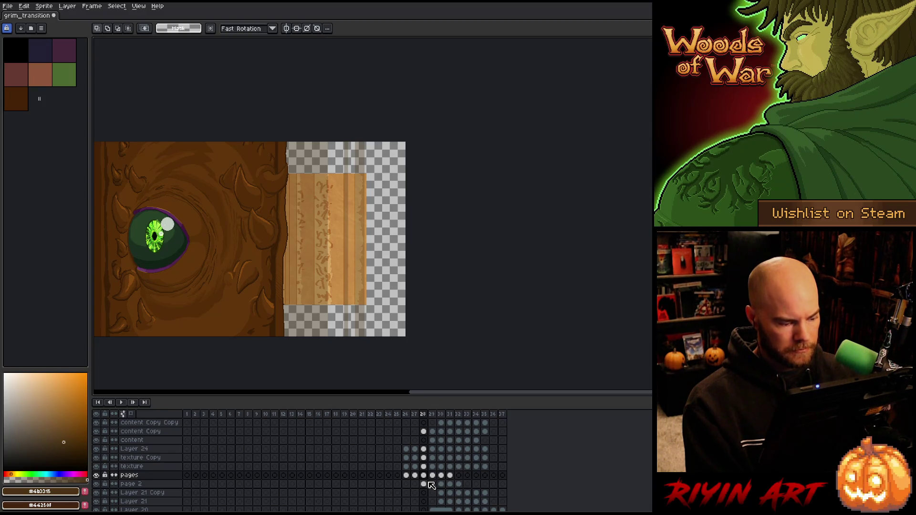
Step: Stretch the pages layer's strip on frame 28 up to the canvas height
{"action": "left_click", "coordinate": [97, 475]}
{"action": "left_click", "coordinate": [97, 476]}
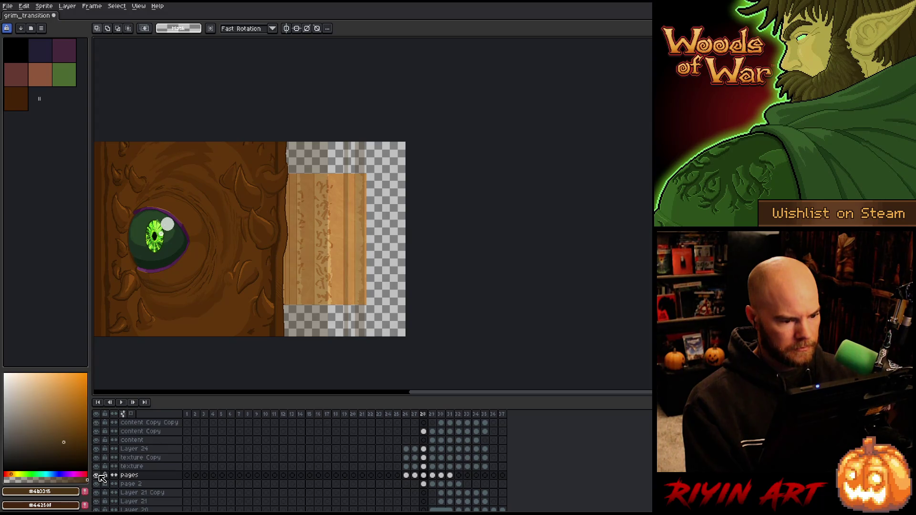
{"action": "left_click", "coordinate": [96, 476], "text": "alt"}
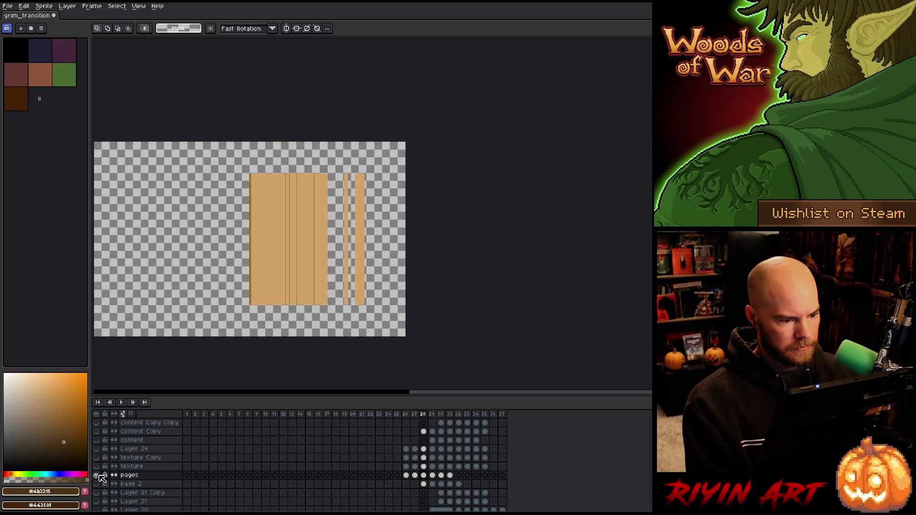
{"action": "left_click", "coordinate": [98, 475], "text": "alt"}
{"action": "left_click", "coordinate": [97, 475], "text": "alt"}
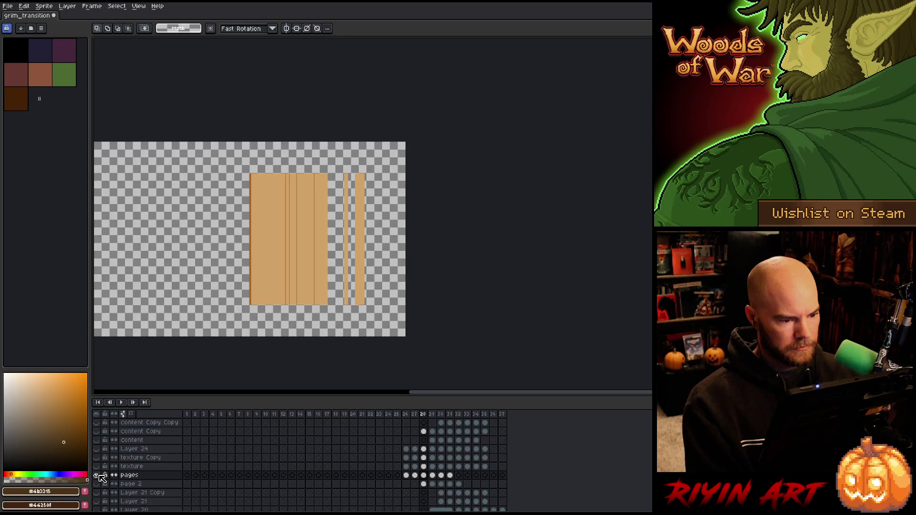
{"action": "left_click", "coordinate": [98, 476], "text": "alt"}
{"action": "left_click", "coordinate": [423, 476]}
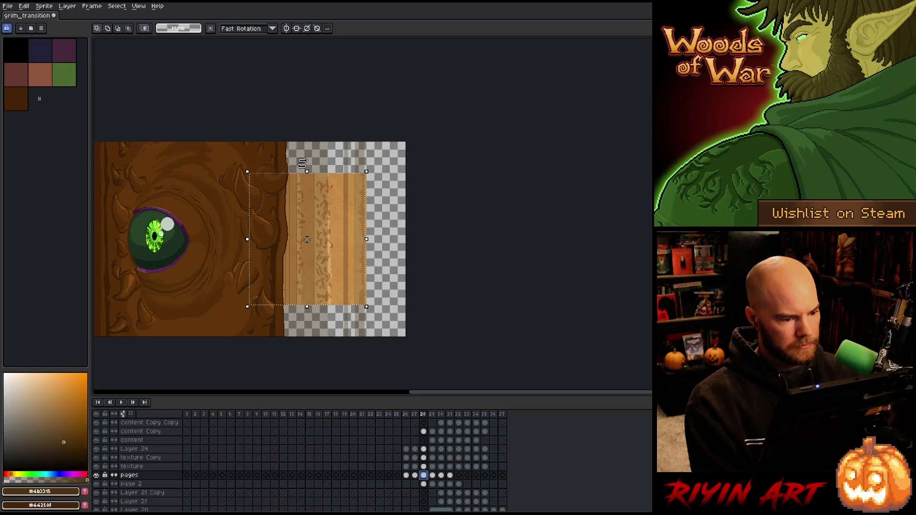
{"action": "left_click_drag", "start_coordinate": [307, 172], "coordinate": [306, 141]}
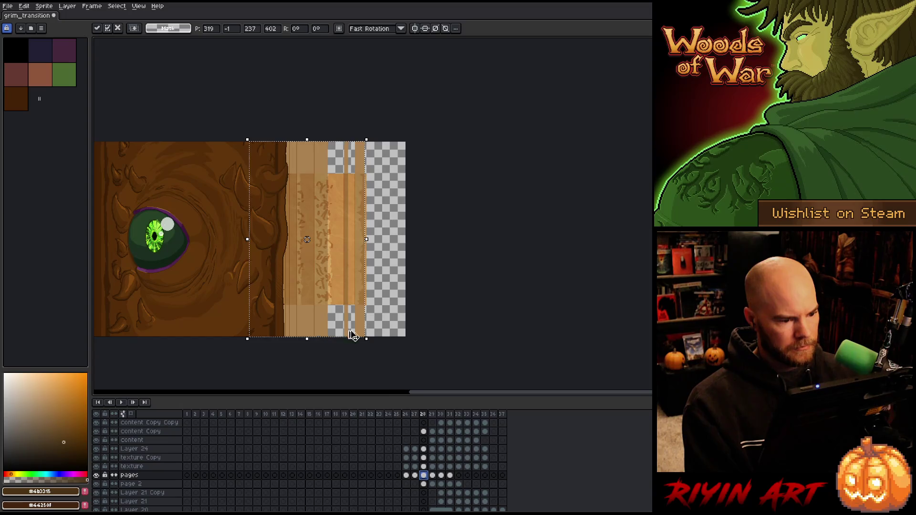
Step: Select frame 28's Layer 24 through texture cels and stretch their strips to the canvas height
{"action": "left_click", "coordinate": [424, 466]}
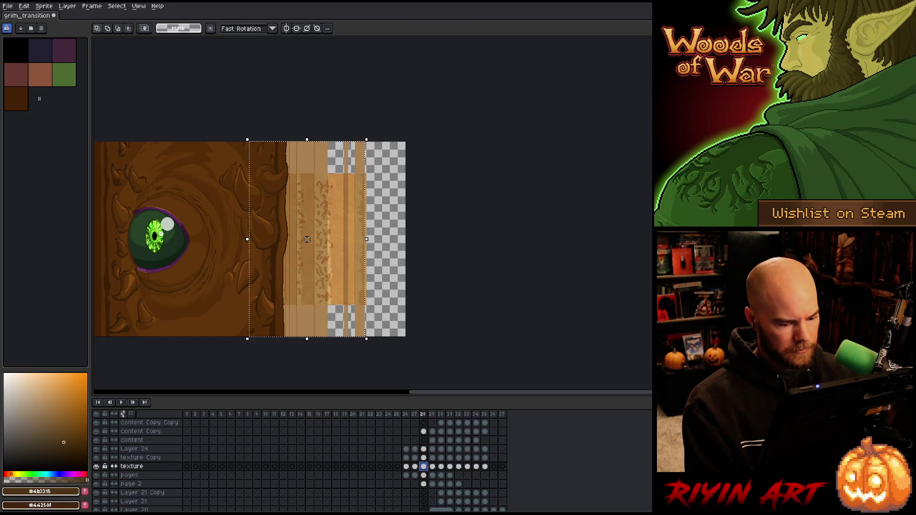
{"action": "left_click", "coordinate": [96, 466], "text": "alt"}
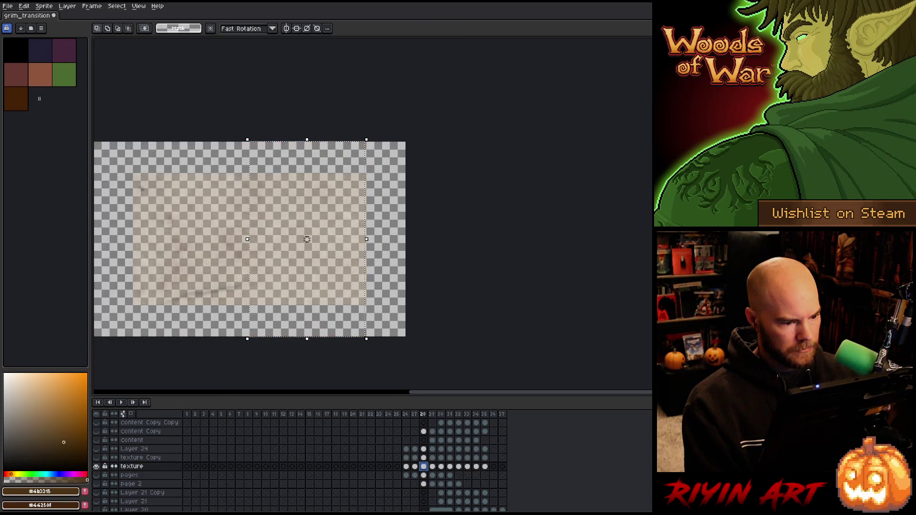
{"action": "left_click", "coordinate": [96, 466], "text": "alt"}
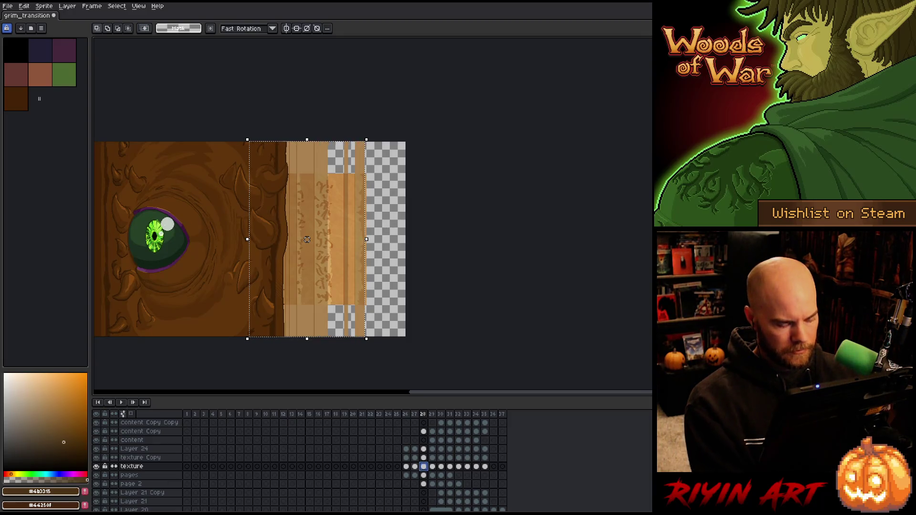
{"action": "key", "text": "ctrl+d"}
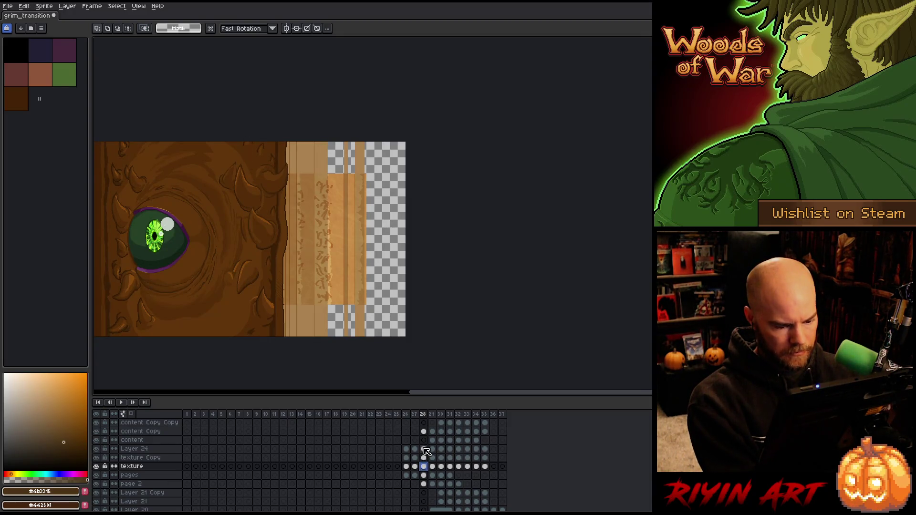
{"action": "left_click", "coordinate": [425, 449]}
{"action": "left_click", "coordinate": [97, 449], "text": "alt"}
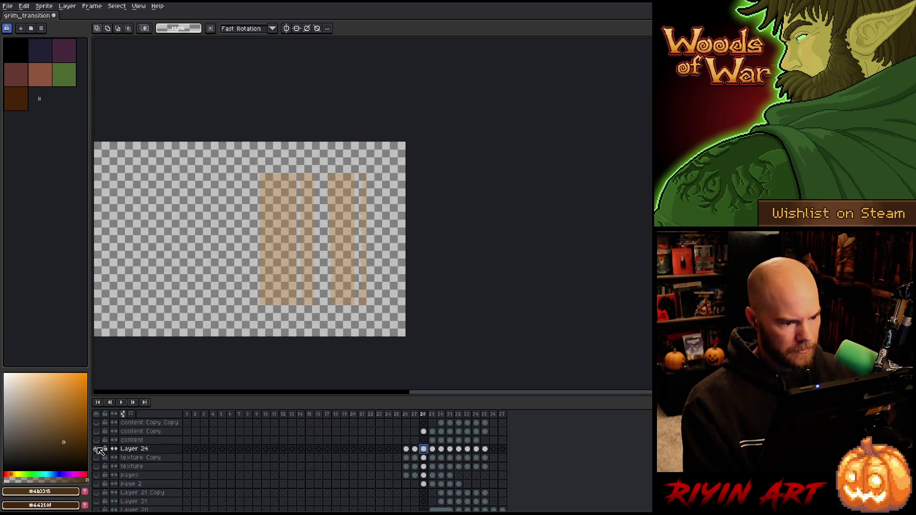
{"action": "left_click", "coordinate": [97, 449], "text": "alt"}
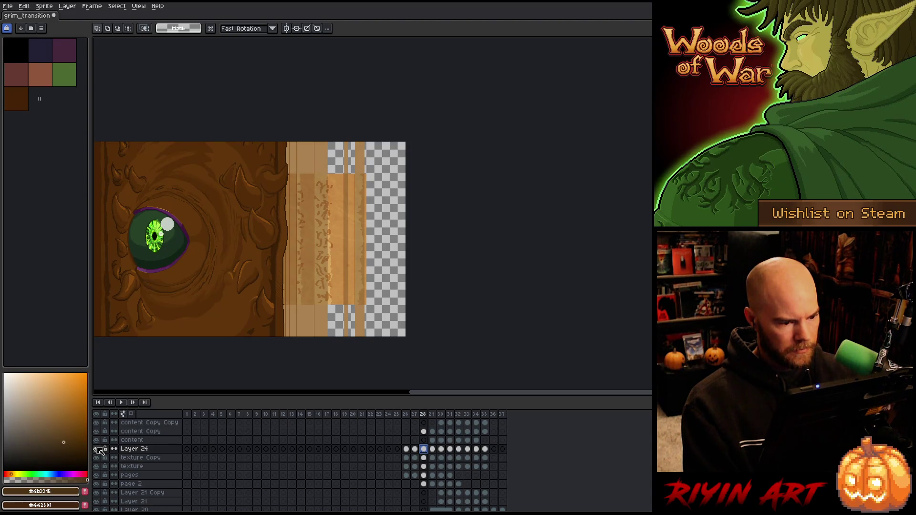
{"action": "left_click_drag", "start_coordinate": [423, 467], "coordinate": [428, 453]}
{"action": "left_click_drag", "start_coordinate": [257, 306], "coordinate": [369, 172]}
{"action": "left_click_drag", "start_coordinate": [311, 172], "coordinate": [307, 144]}
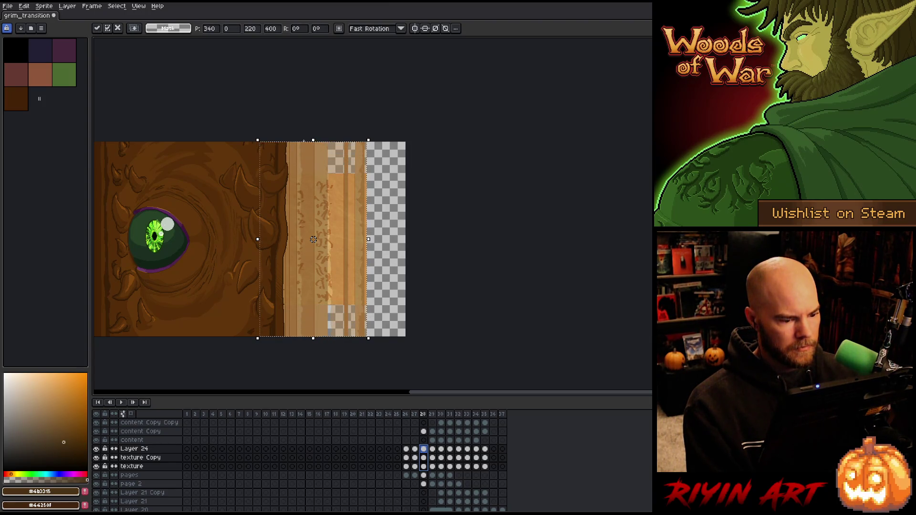
{"action": "left_click", "coordinate": [424, 475]}
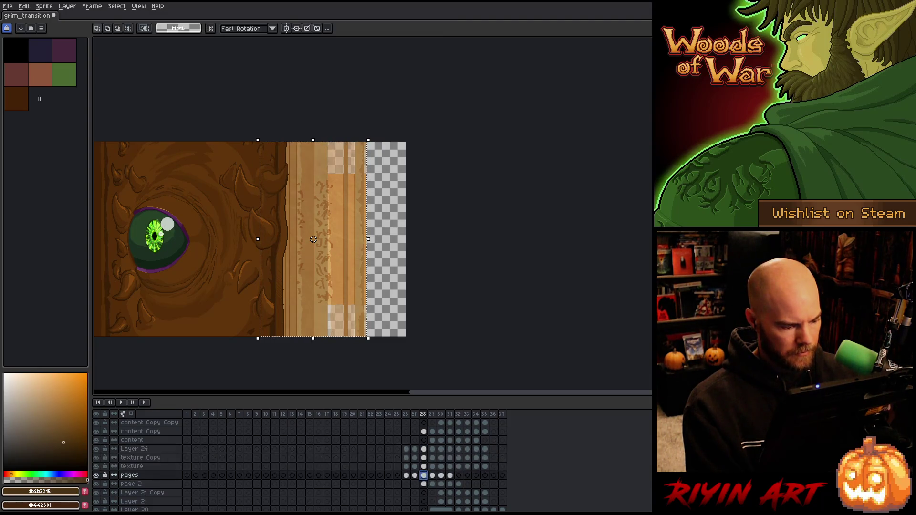
Step: Select page 2's frame 28 cel and scale its strip upward to the full 400-pixel canvas height
{"action": "left_click", "coordinate": [424, 484]}
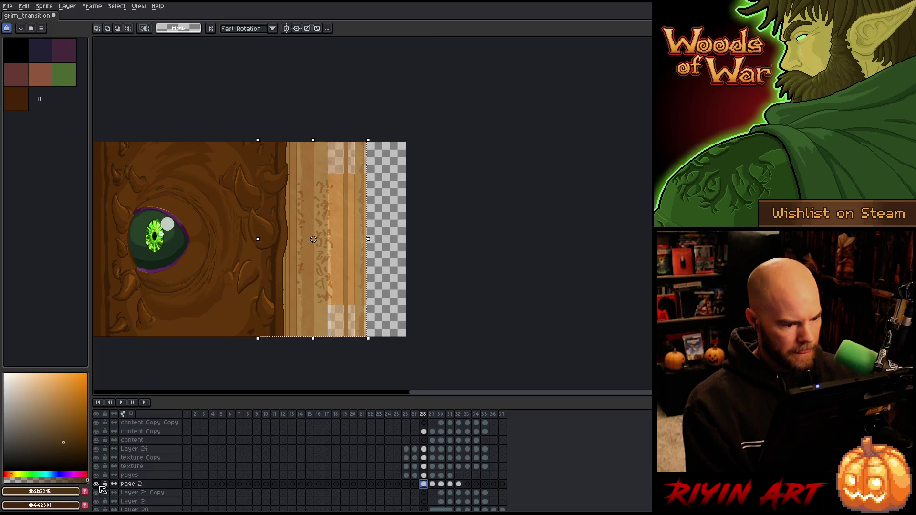
{"action": "left_click_drag", "start_coordinate": [368, 172], "coordinate": [255, 306]}
{"action": "left_click_drag", "start_coordinate": [311, 172], "coordinate": [314, 143]}
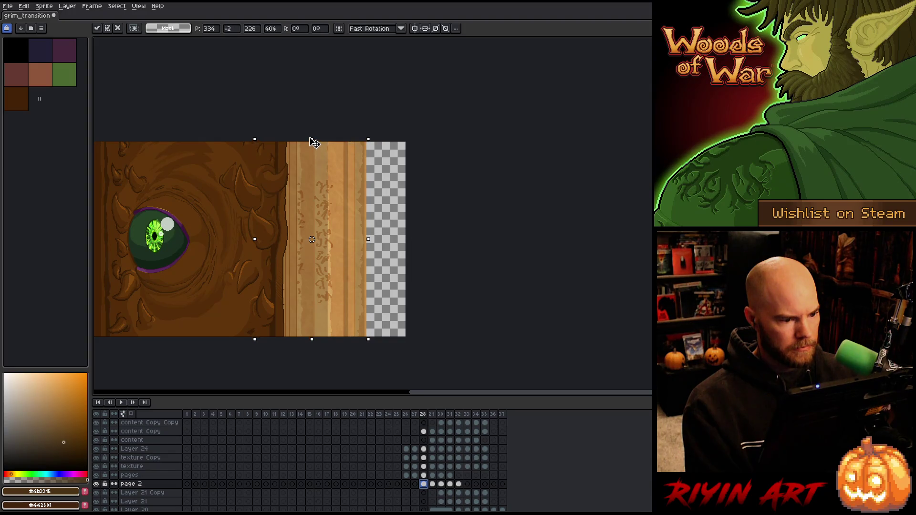
{"action": "key", "text": "Return"}
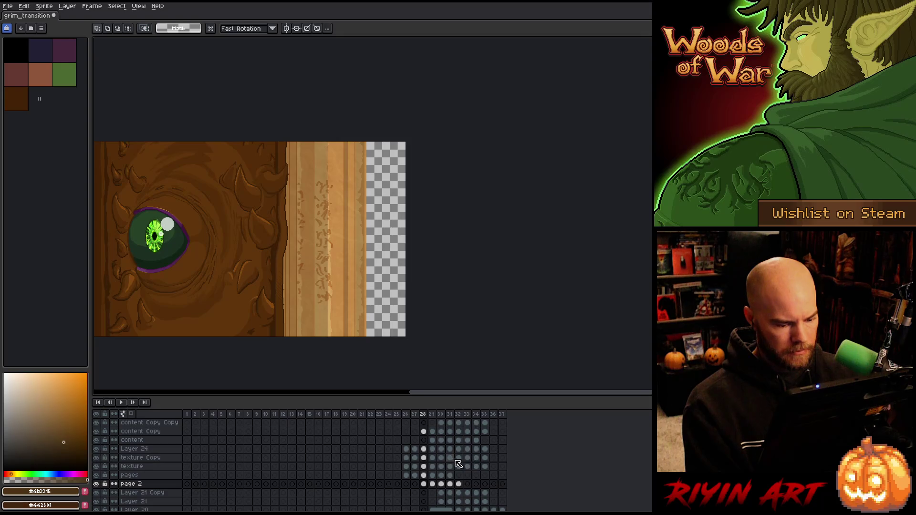
Step: Select the page content on frame 28's content Copy cel, comparing against frame 29
{"action": "left_click", "coordinate": [426, 432]}
{"action": "key", "text": "Right"}
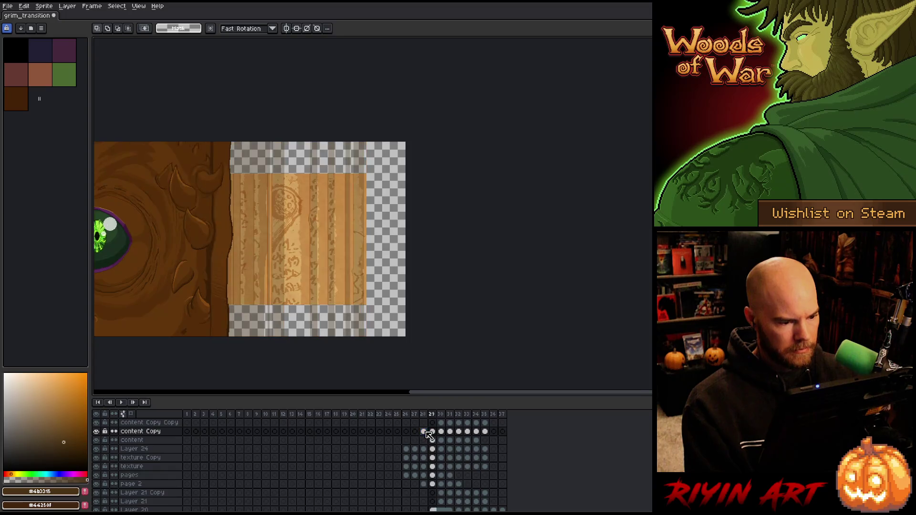
{"action": "key", "text": "Left"}
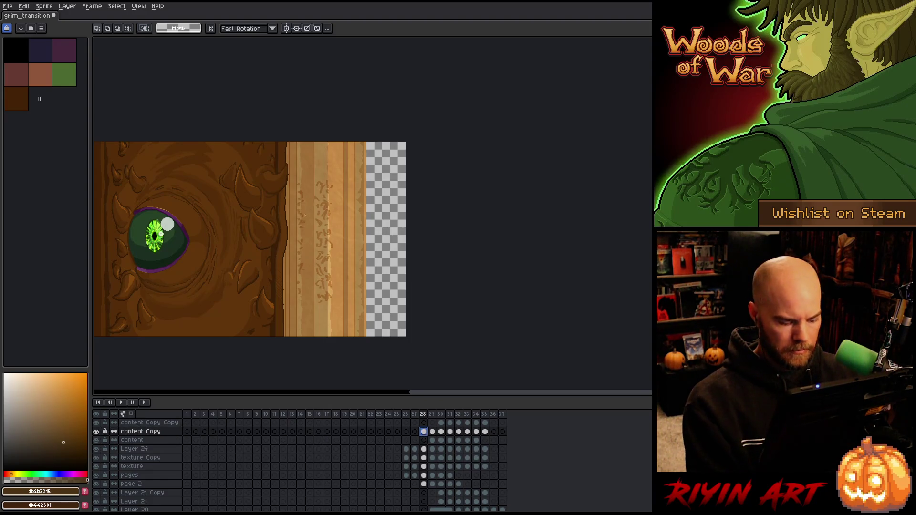
{"action": "mouse_move", "coordinate": [382, 145]}
{"action": "left_mouse_down"}
{"action": "mouse_move", "coordinate": [245, 333]}
{"action": "mouse_move", "coordinate": [237, 324]}
{"action": "left_mouse_up"}
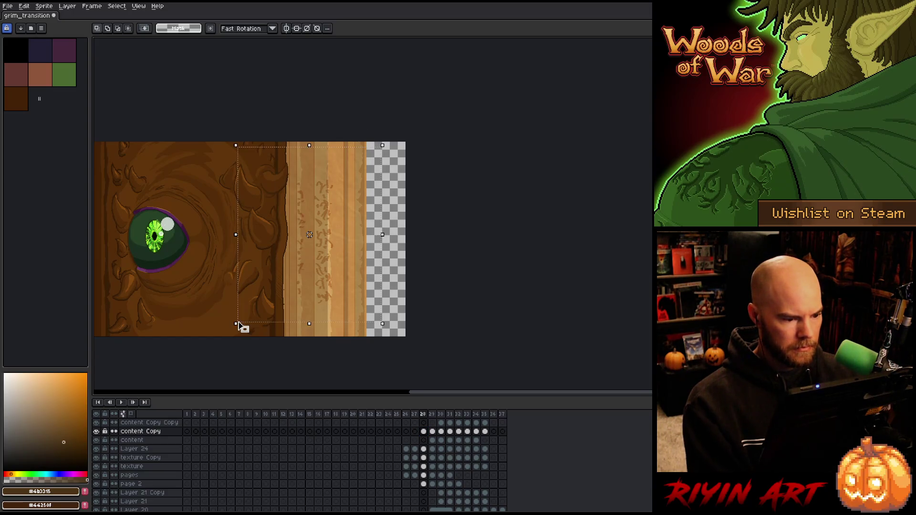
Step: Move the frame 28 content down about 274 pixels, then go on to frame 29
{"action": "mouse_move", "coordinate": [313, 237]}
{"action": "left_mouse_down"}
{"action": "mouse_move", "coordinate": [321, 242]}
{"action": "mouse_move", "coordinate": [328, 127]}
{"action": "left_mouse_up"}
{"action": "key", "text": "Escape"}
{"action": "left_click", "coordinate": [325, 161]}
{"action": "left_click_drag", "start_coordinate": [325, 161], "coordinate": [333, 306]}
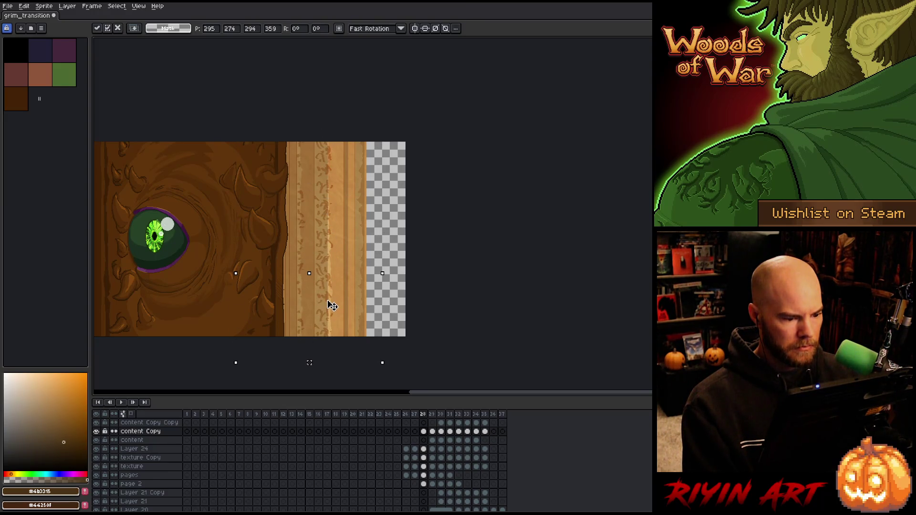
{"action": "left_click", "coordinate": [466, 273]}
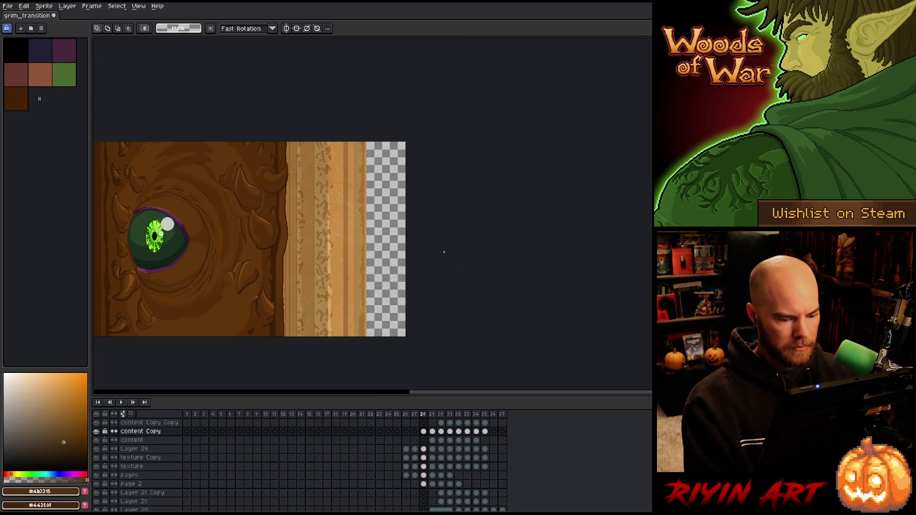
{"action": "key", "text": "Right"}
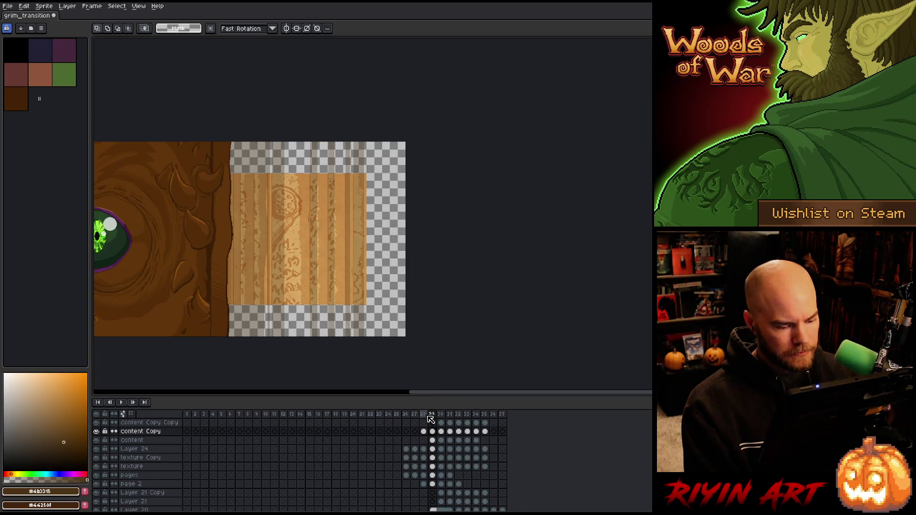
{"action": "left_click", "coordinate": [434, 449]}
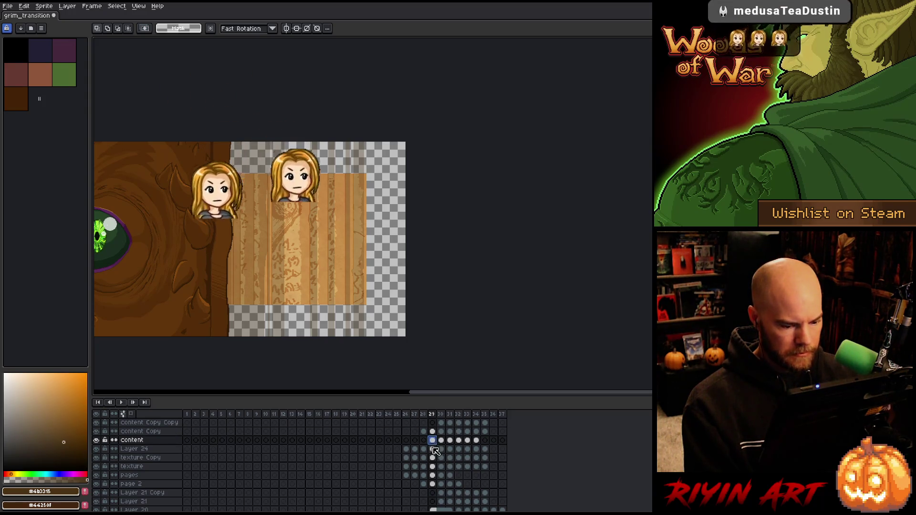
Step: Compare frame 29 with Layer 24 hidden and shown, leaving it visible
{"action": "left_click", "coordinate": [97, 449]}
{"action": "left_click", "coordinate": [97, 449]}
{"action": "left_click", "coordinate": [97, 449]}
{"action": "left_click", "coordinate": [97, 449]}
{"action": "left_click", "coordinate": [97, 450]}
{"action": "left_click", "coordinate": [97, 450]}
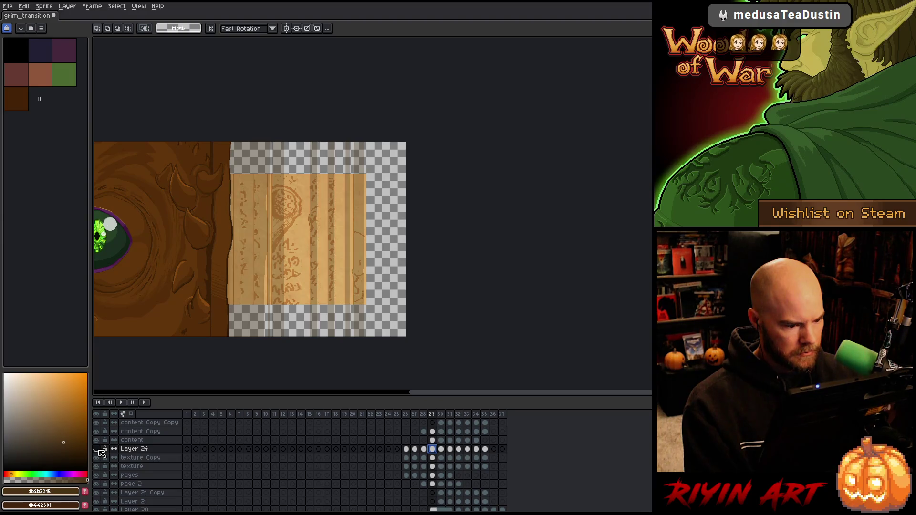
{"action": "left_click", "coordinate": [97, 450]}
{"action": "left_click", "coordinate": [98, 450]}
{"action": "left_click", "coordinate": [98, 449]}
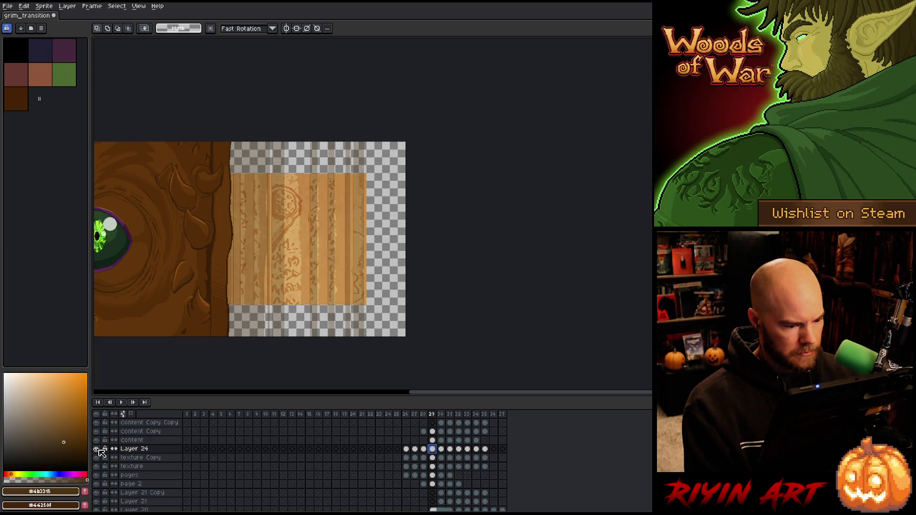
{"action": "left_click", "coordinate": [98, 450]}
{"action": "left_click", "coordinate": [97, 449]}
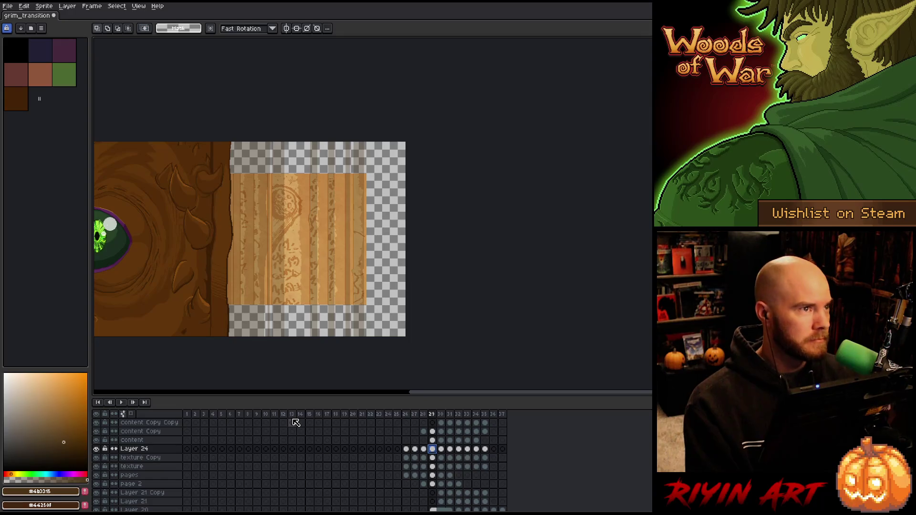
Step: Stretch the frame 29 cels from Layer 24 to page 2 upward to full canvas height
{"action": "left_click", "coordinate": [433, 458]}
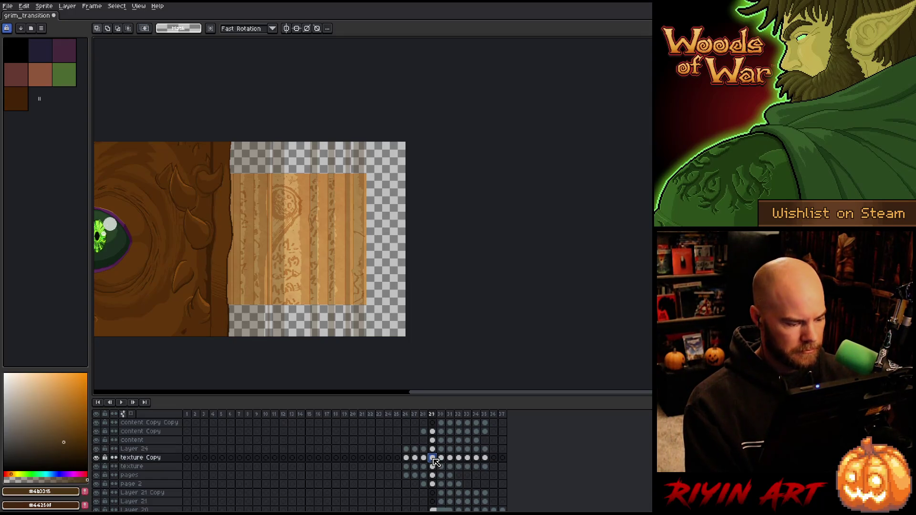
{"action": "left_click", "coordinate": [434, 484]}
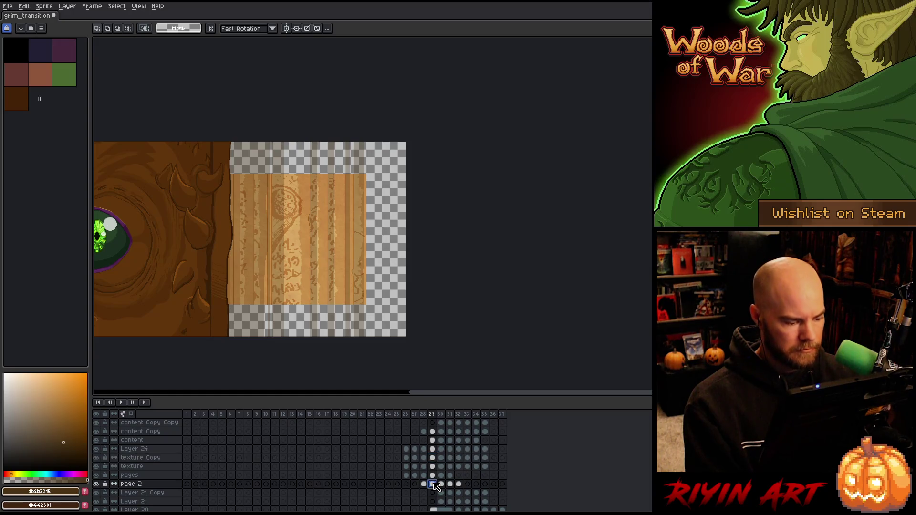
{"action": "left_click", "coordinate": [433, 458]}
{"action": "left_click_drag", "start_coordinate": [433, 449], "coordinate": [436, 484]}
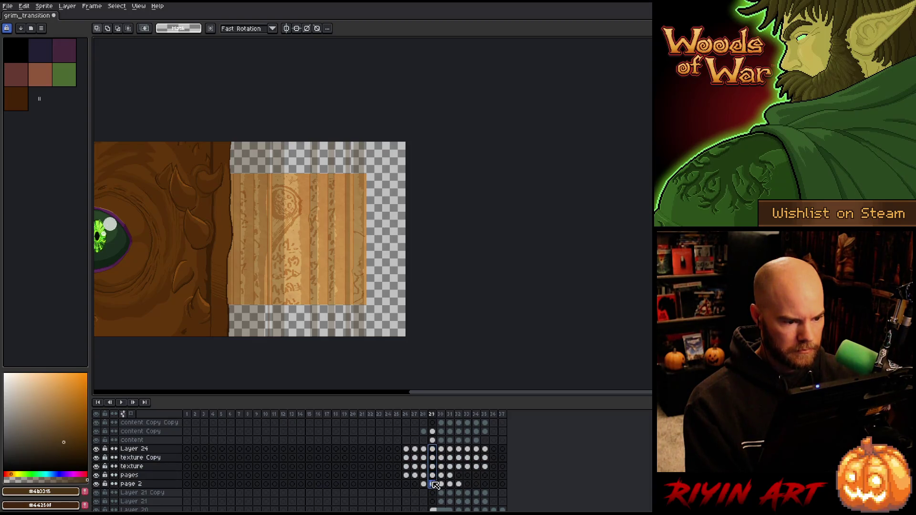
{"action": "mouse_move", "coordinate": [315, 281]}
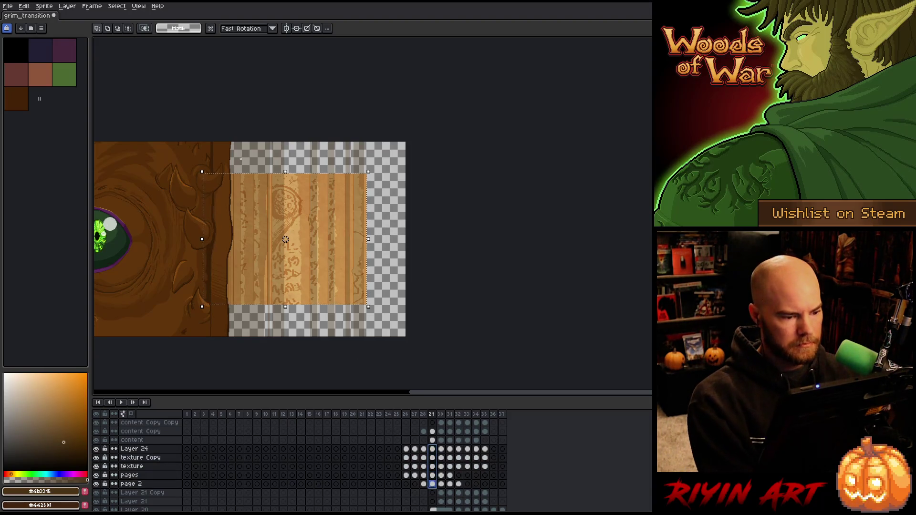
{"action": "left_click_drag", "start_coordinate": [291, 176], "coordinate": [289, 149]}
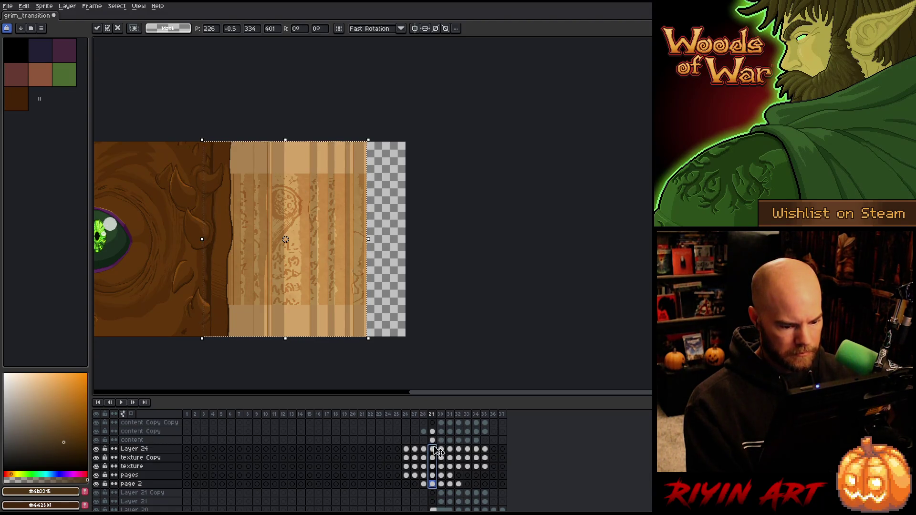
{"action": "left_click", "coordinate": [435, 440]}
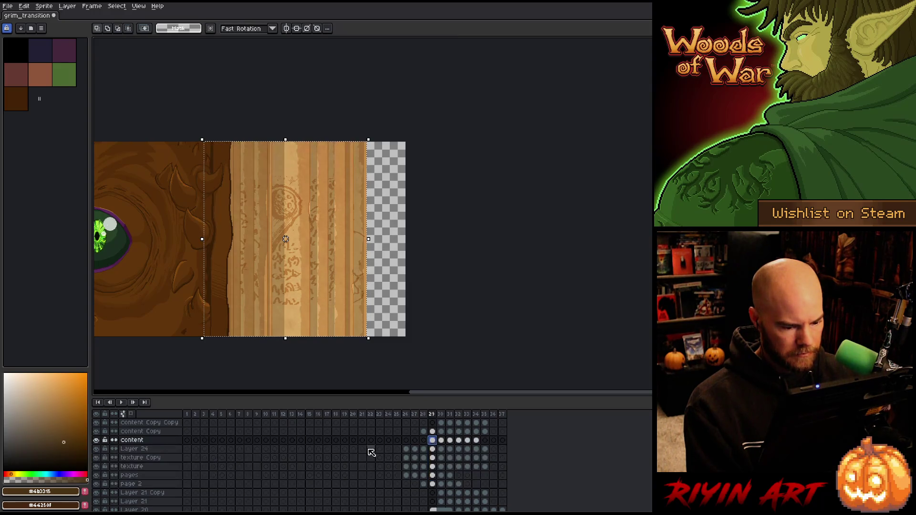
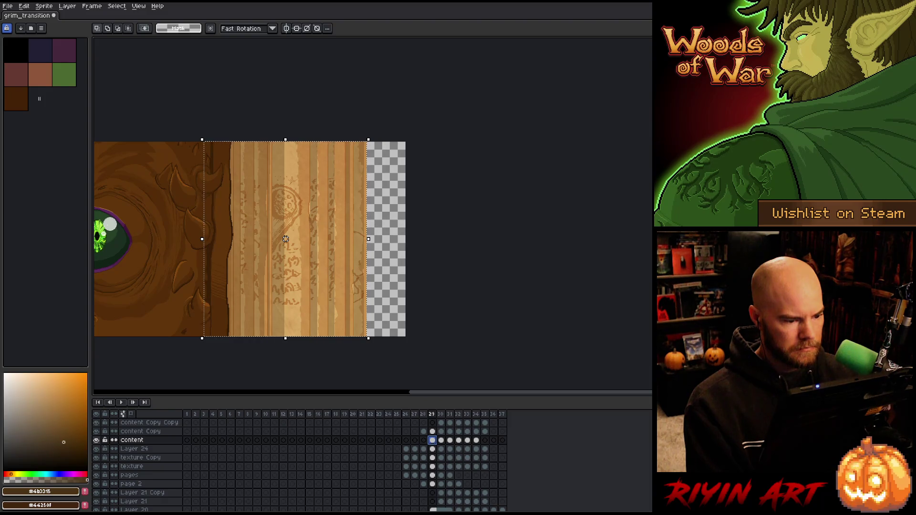
Step: Deselect the parchment, solo the shadow Copy layer at frame 29, and open its properties
{"action": "key", "text": "ctrl+d"}
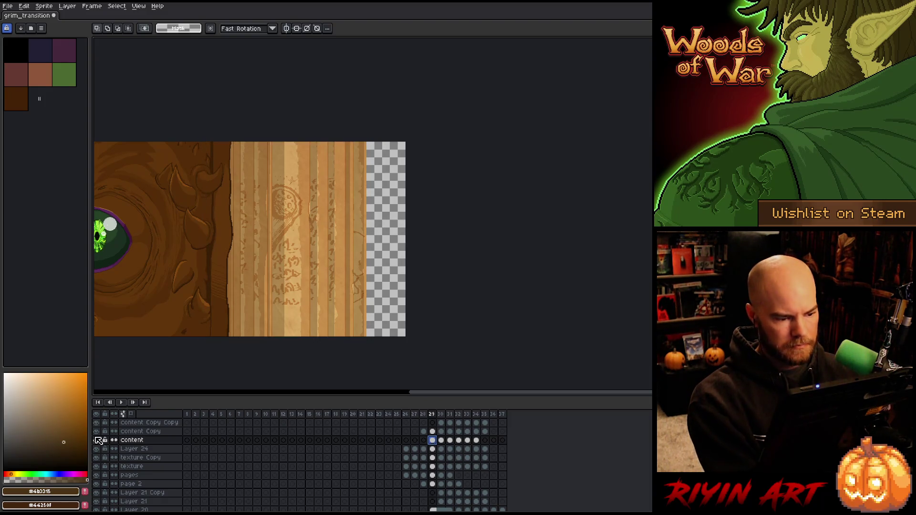
{"action": "scroll", "coordinate": [432, 439], "scroll_direction": "up", "scroll_amount": 3}
{"action": "scroll", "coordinate": [434, 443], "scroll_direction": "up", "scroll_amount": 2}
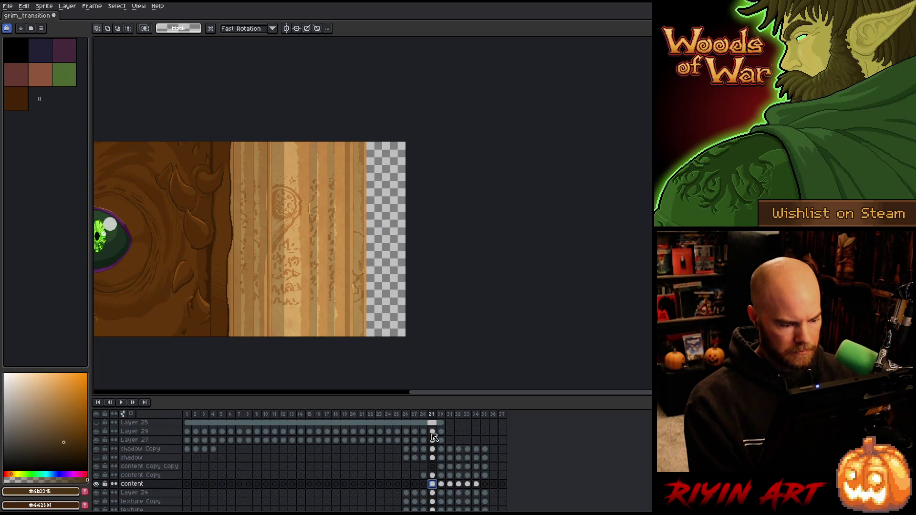
{"action": "left_click", "coordinate": [433, 449]}
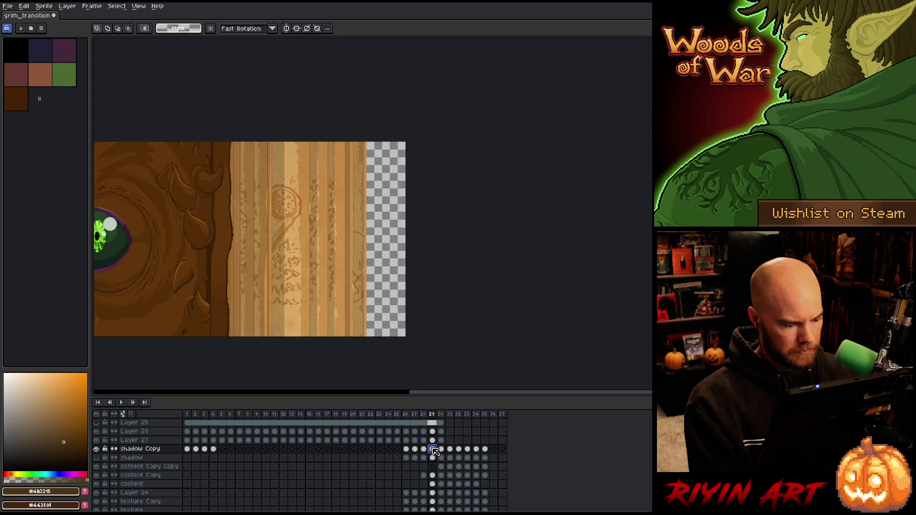
{"action": "scroll", "coordinate": [254, 186], "scroll_direction": "up", "scroll_amount": 3}
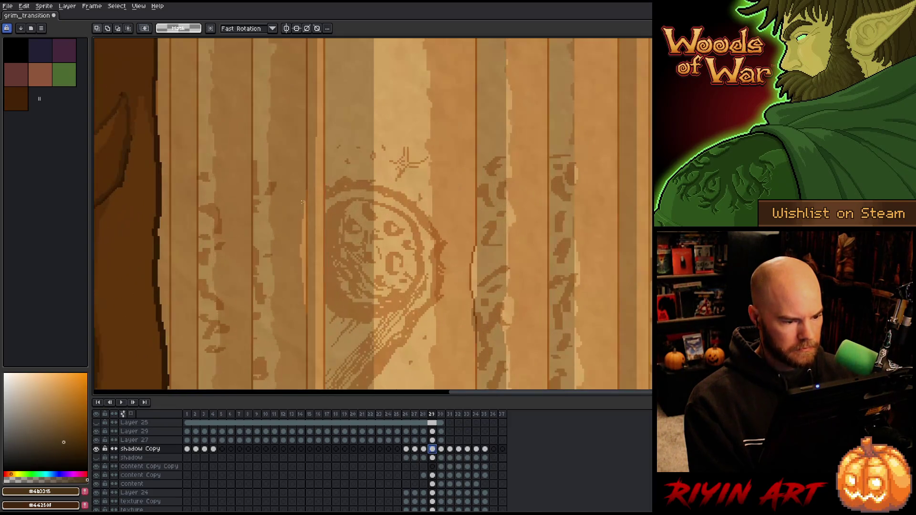
{"action": "left_click", "coordinate": [96, 449], "text": "alt"}
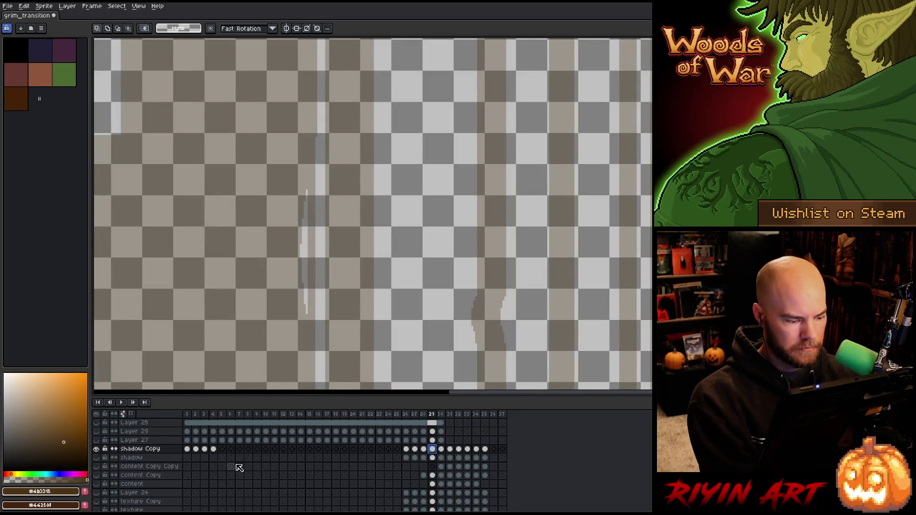
{"action": "double_click", "coordinate": [153, 449]}
Step: Add the dark brown to the palette and set shadow Copy opacity to about 30%
{"action": "left_click_drag", "start_coordinate": [281, 379], "coordinate": [393, 382]}
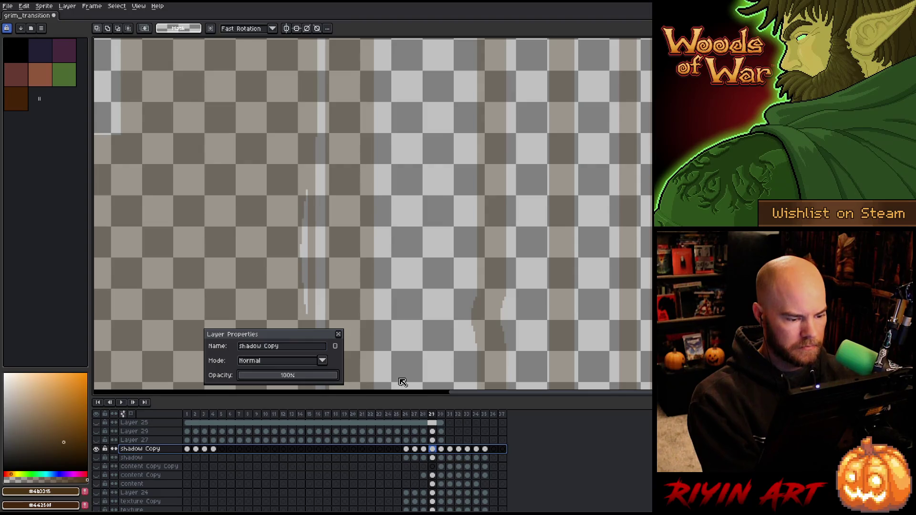
{"action": "left_click", "coordinate": [85, 491]}
{"action": "mouse_move", "coordinate": [287, 376]}
{"action": "left_mouse_down"}
{"action": "mouse_move", "coordinate": [266, 385]}
{"action": "mouse_move", "coordinate": [292, 374]}
{"action": "left_mouse_up"}
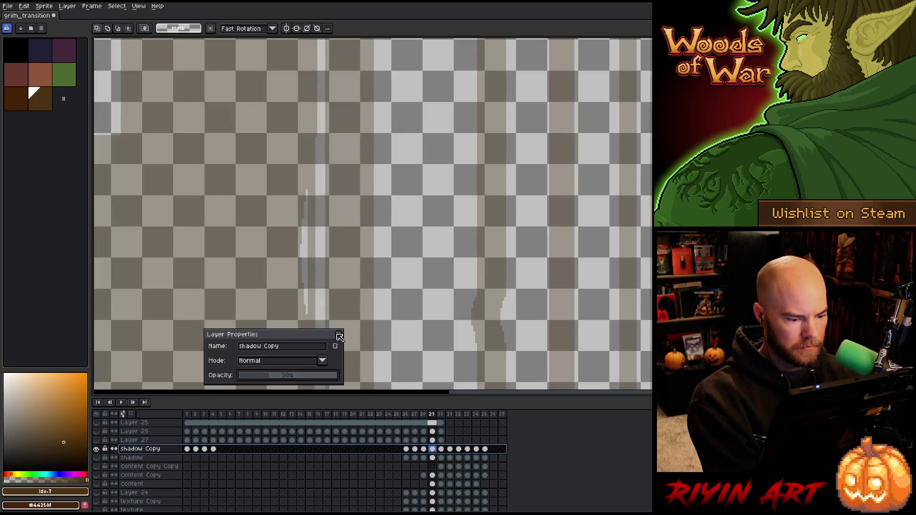
{"action": "key", "text": "Return"}
{"action": "key", "text": "b"}
{"action": "left_click_drag", "start_coordinate": [491, 311], "coordinate": [395, 284]}
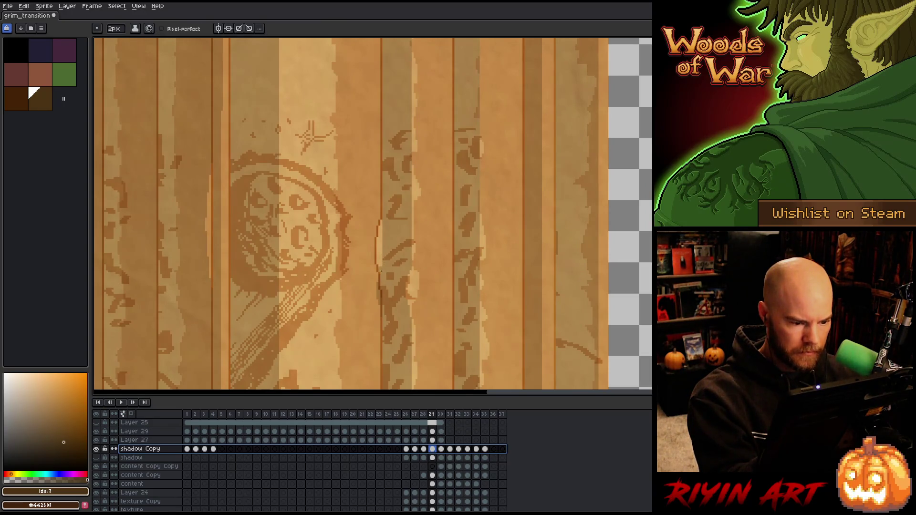
Step: Set the eraser size to 1px, then return to the pencil
{"action": "left_click", "coordinate": [381, 223]}
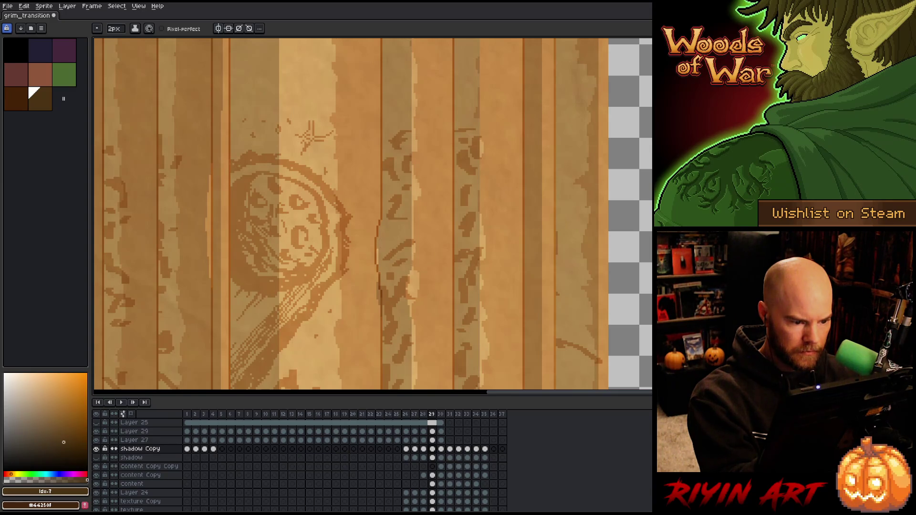
{"action": "key", "text": "e"}
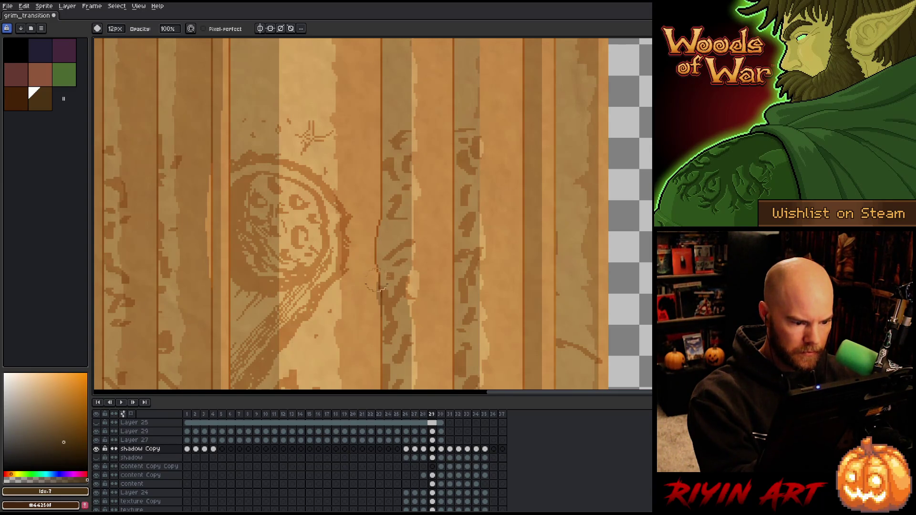
{"action": "left_click", "coordinate": [114, 29]}
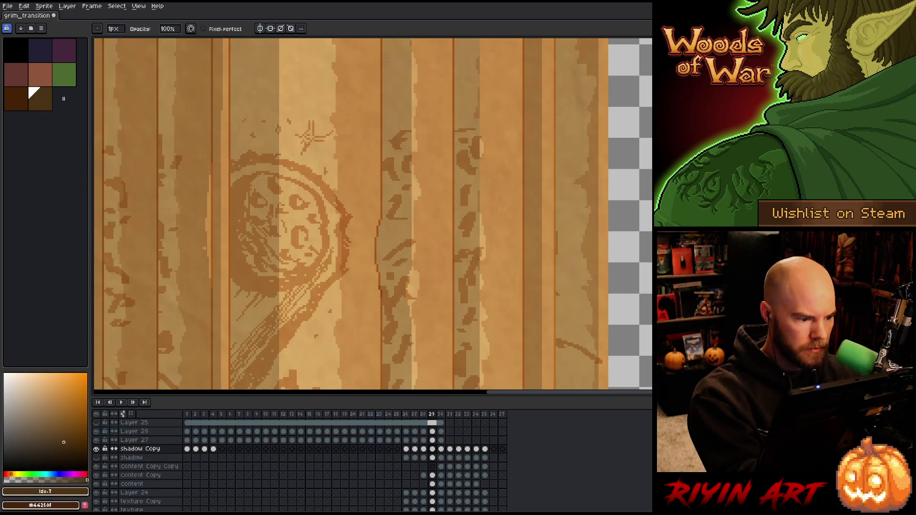
{"action": "key", "text": "b"}
Step: Draw two dark vertical seam strokes on the parchment beside the skull, then zoom out
{"action": "left_click_drag", "start_coordinate": [210, 275], "coordinate": [209, 188]}
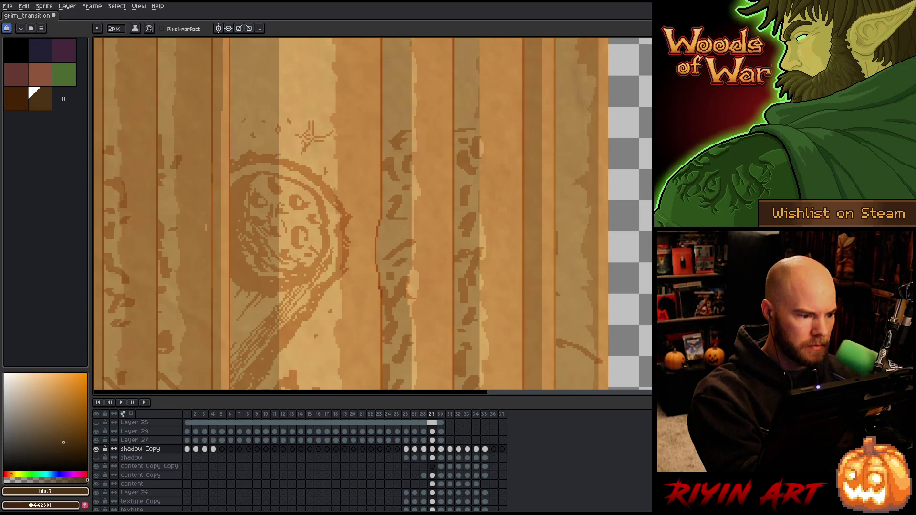
{"action": "left_click_drag", "start_coordinate": [212, 178], "coordinate": [212, 287]}
{"action": "key", "text": "space"}
{"action": "mouse_move", "coordinate": [544, 321]}
{"action": "left_mouse_down"}
{"action": "mouse_move", "coordinate": [509, 217]}
{"action": "mouse_move", "coordinate": [544, 180]}
{"action": "mouse_move", "coordinate": [547, 193]}
{"action": "left_mouse_up"}
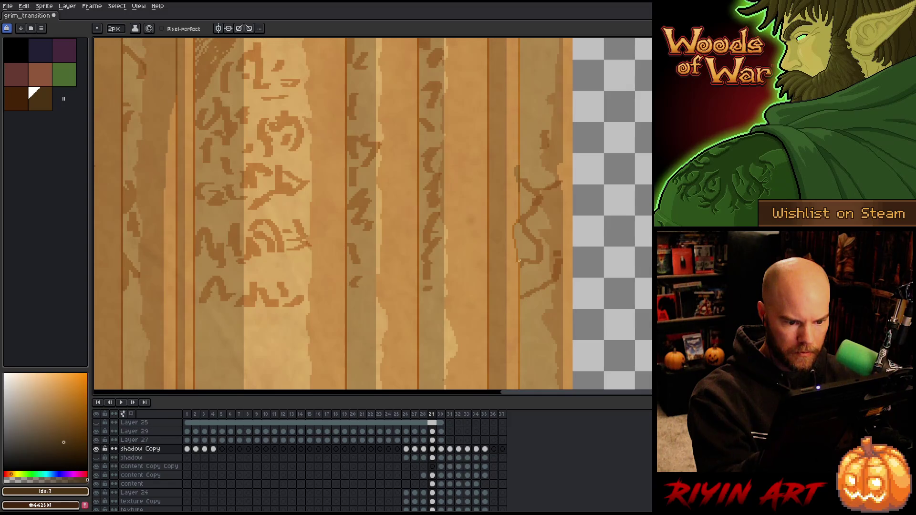
{"action": "scroll", "coordinate": [468, 292], "scroll_direction": "down", "scroll_amount": 3}
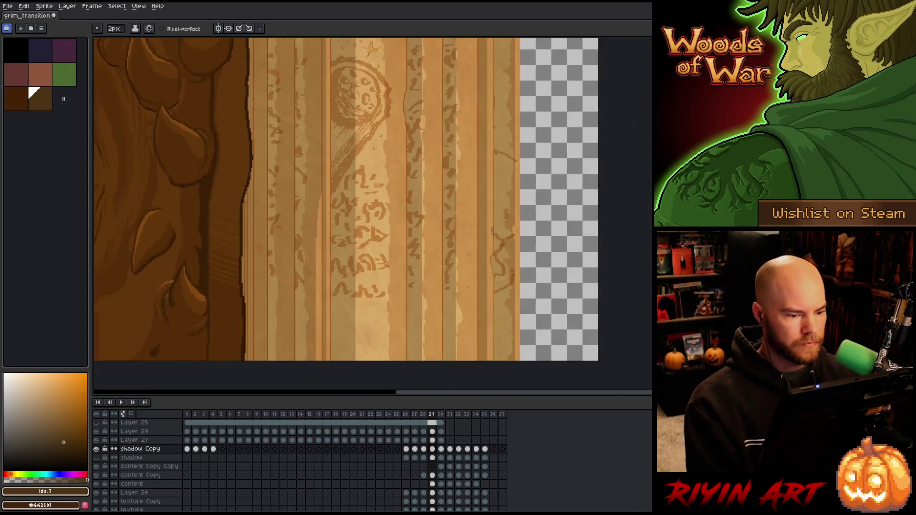
{"action": "mouse_move", "coordinate": [425, 272]}
{"action": "left_mouse_down"}
{"action": "mouse_move", "coordinate": [331, 270]}
{"action": "mouse_move", "coordinate": [323, 259]}
{"action": "left_mouse_up"}
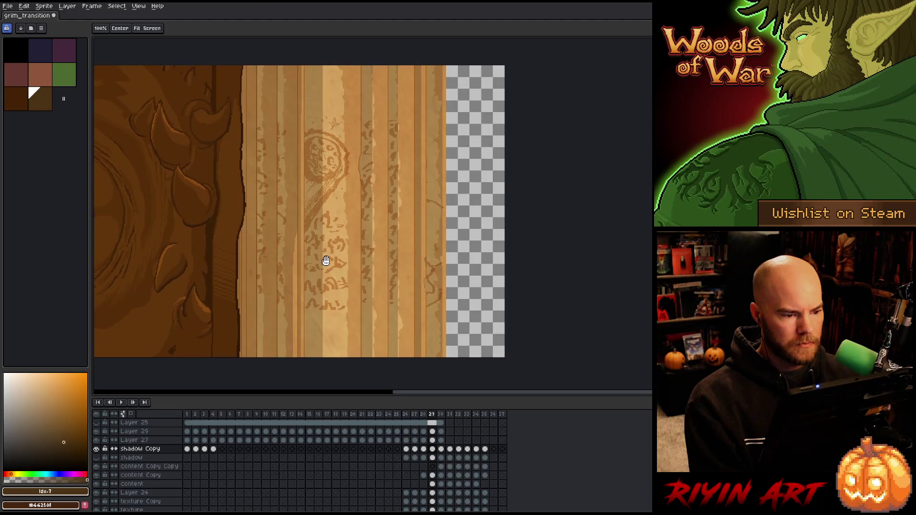
{"action": "scroll", "coordinate": [323, 260], "scroll_direction": "down", "scroll_amount": 1}
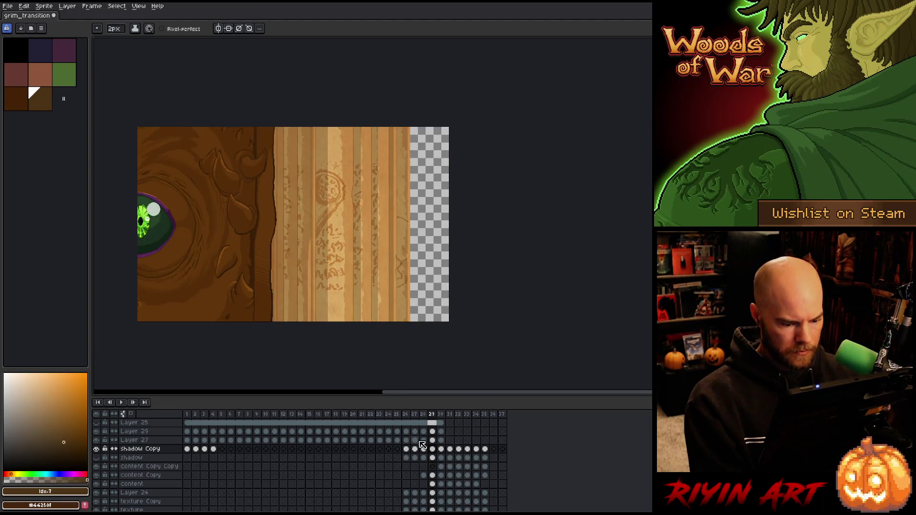
Step: Select the content layer and toggle its visibility to compare
{"action": "scroll", "coordinate": [444, 461], "scroll_direction": "down", "scroll_amount": 3}
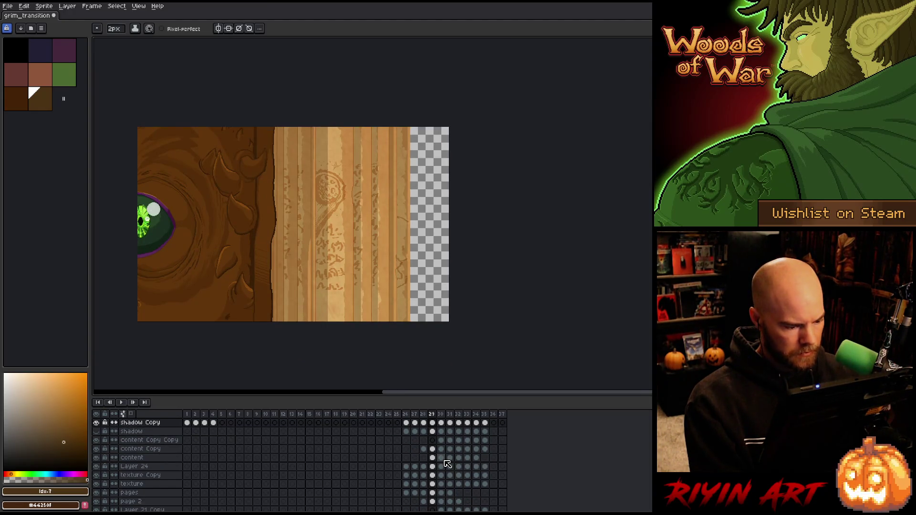
{"action": "left_click", "coordinate": [432, 458]}
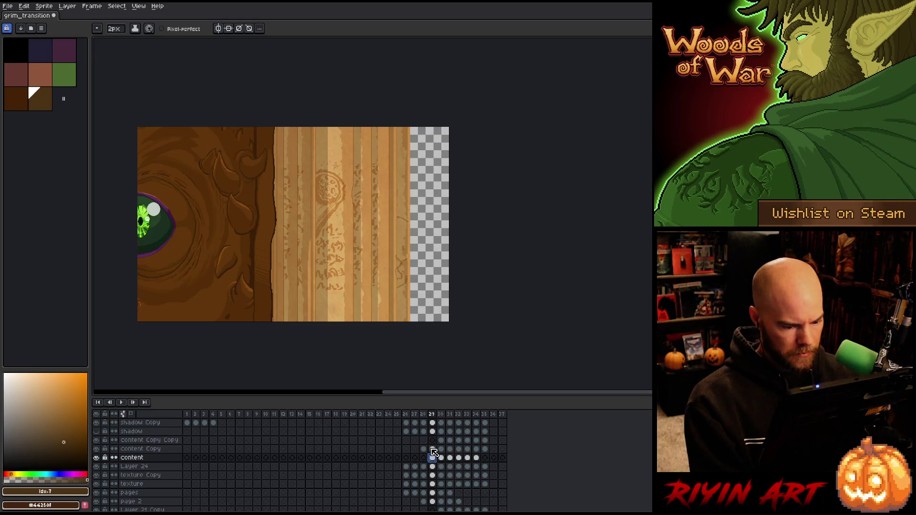
{"action": "left_click", "coordinate": [97, 457]}
{"action": "left_click", "coordinate": [97, 457]}
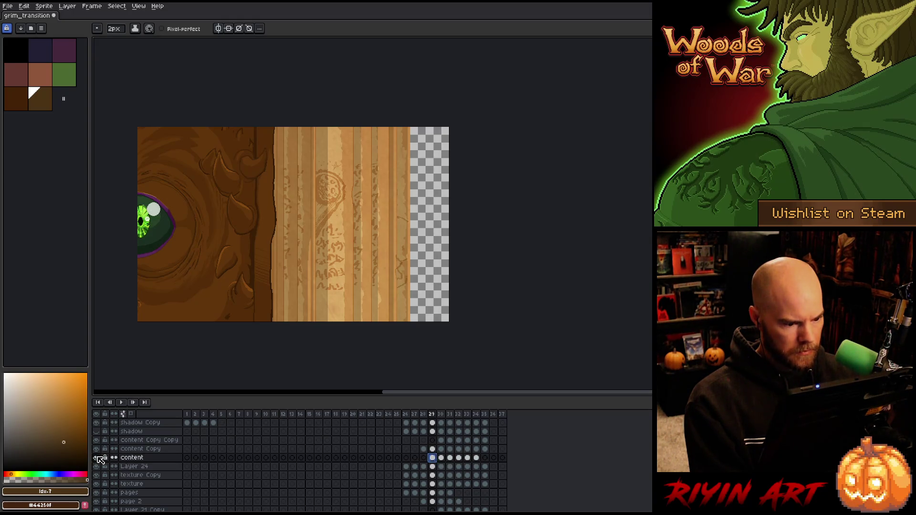
Step: On content Copy, marquee-select the wooden edge and parchment area after a visibility check
{"action": "left_click", "coordinate": [432, 450]}
{"action": "left_click", "coordinate": [97, 449]}
{"action": "left_click", "coordinate": [96, 449]}
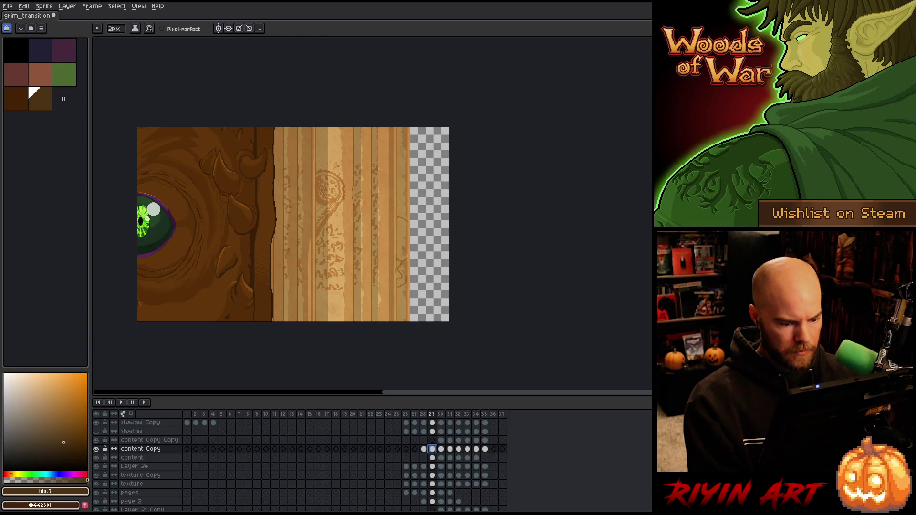
{"action": "key", "text": "m"}
{"action": "left_click_drag", "start_coordinate": [213, 361], "coordinate": [452, 123]}
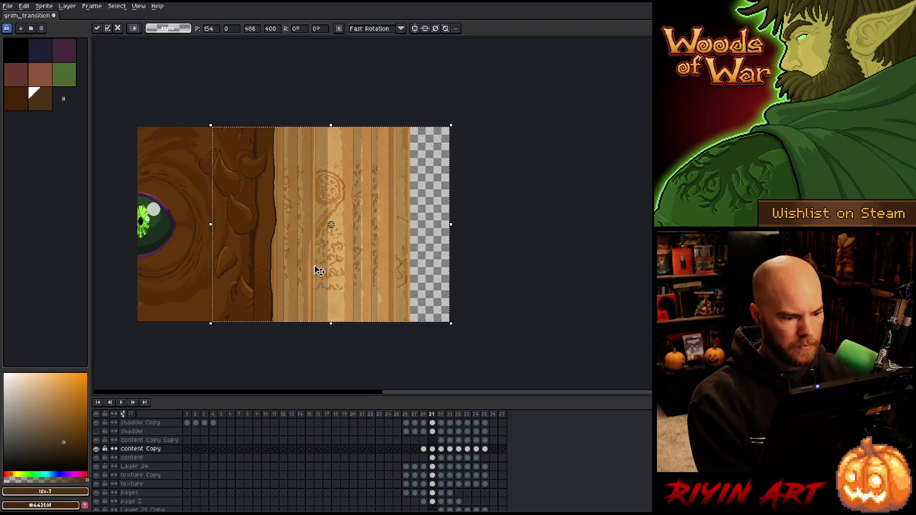
Step: Move and vertically squash the selected artwork down to about y 613, then drop it
{"action": "mouse_move", "coordinate": [336, 184]}
{"action": "left_mouse_down"}
{"action": "mouse_move", "coordinate": [345, 146]}
{"action": "mouse_move", "coordinate": [344, 155]}
{"action": "left_mouse_up"}
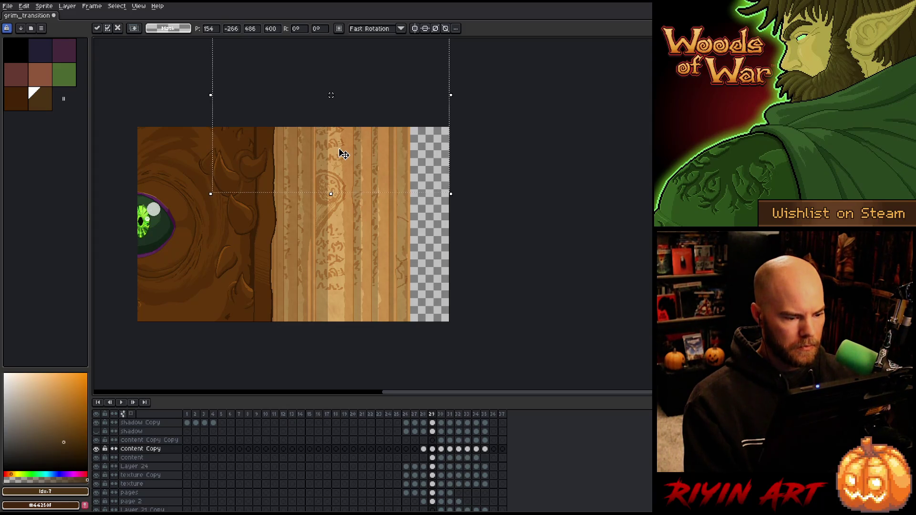
{"action": "mouse_move", "coordinate": [341, 156]}
{"action": "left_mouse_down"}
{"action": "mouse_move", "coordinate": [313, 178]}
{"action": "mouse_move", "coordinate": [342, 239]}
{"action": "mouse_move", "coordinate": [410, 284]}
{"action": "left_mouse_up"}
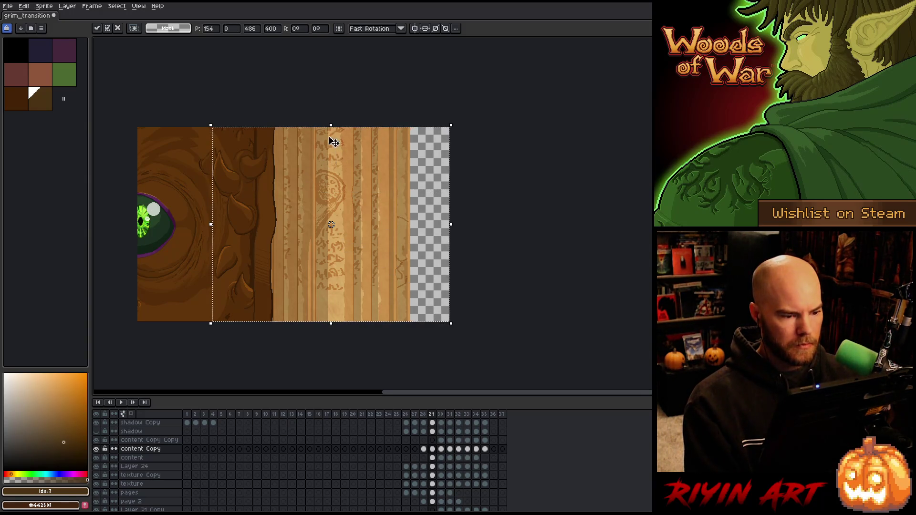
{"action": "mouse_move", "coordinate": [331, 126]}
{"action": "left_mouse_down"}
{"action": "mouse_move", "coordinate": [356, 327]}
{"action": "mouse_move", "coordinate": [358, 313]}
{"action": "left_mouse_up"}
{"action": "mouse_move", "coordinate": [343, 188]}
{"action": "left_mouse_down"}
{"action": "mouse_move", "coordinate": [344, 308]}
{"action": "mouse_move", "coordinate": [343, 293]}
{"action": "left_mouse_up"}
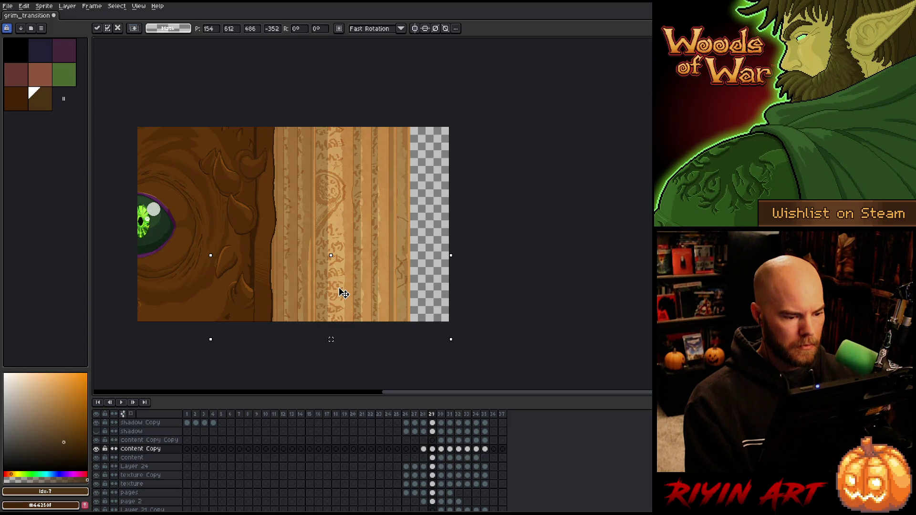
{"action": "left_click", "coordinate": [467, 186]}
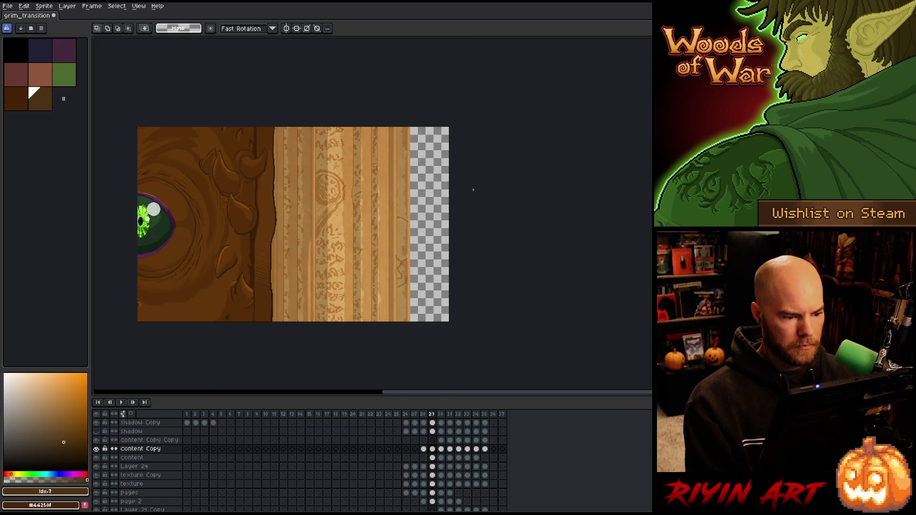
Step: Flip between frames 28, 29 and 30 to compare the page seams
{"action": "key", "text": "Left"}
{"action": "key", "text": "Right"}
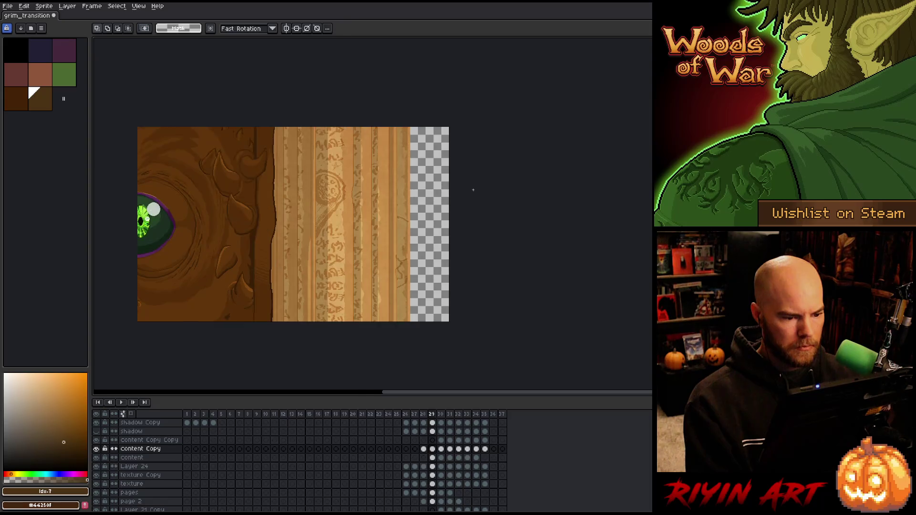
{"action": "key", "text": "Right"}
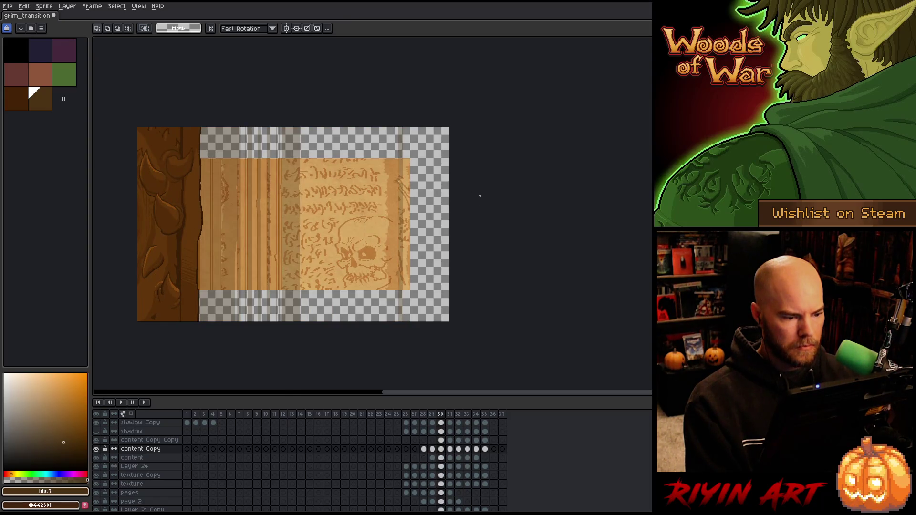
{"action": "key", "text": "Left"}
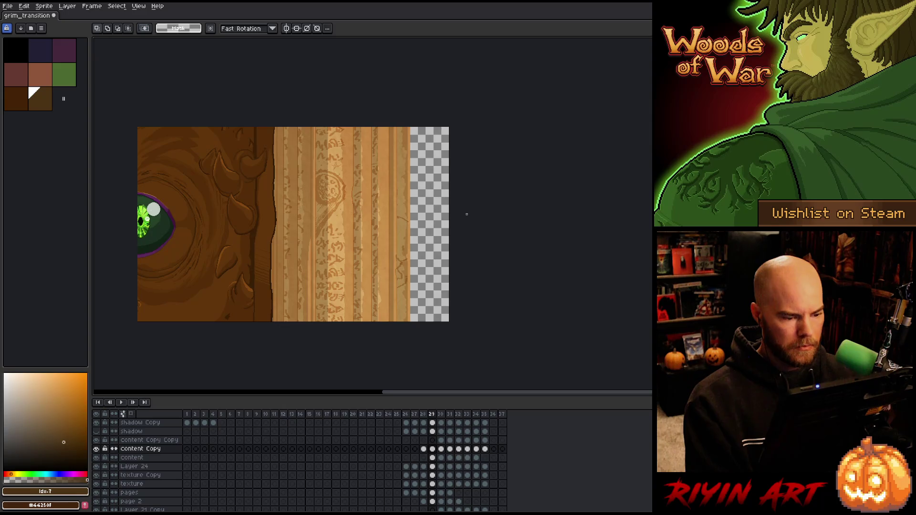
{"action": "key", "text": "Right"}
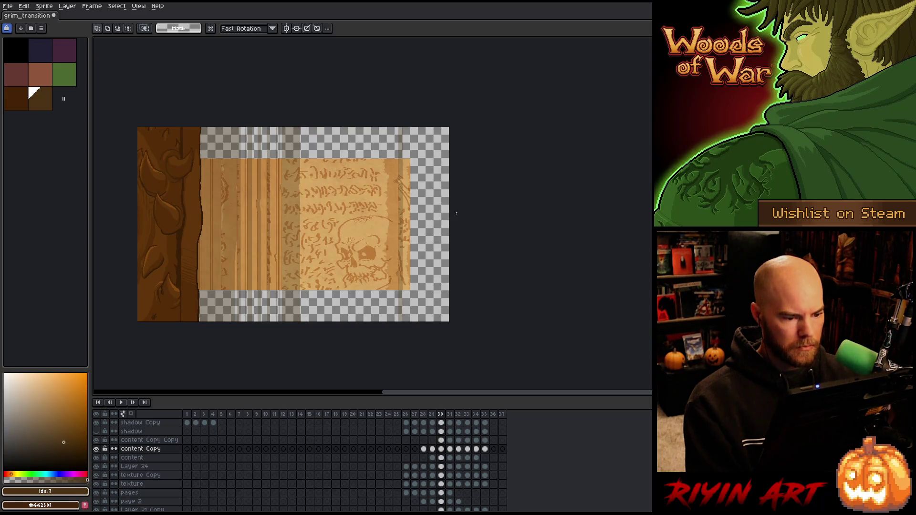
Step: Select the frame 30 cels from Layer 24 down to page 2
{"action": "left_click", "coordinate": [445, 467]}
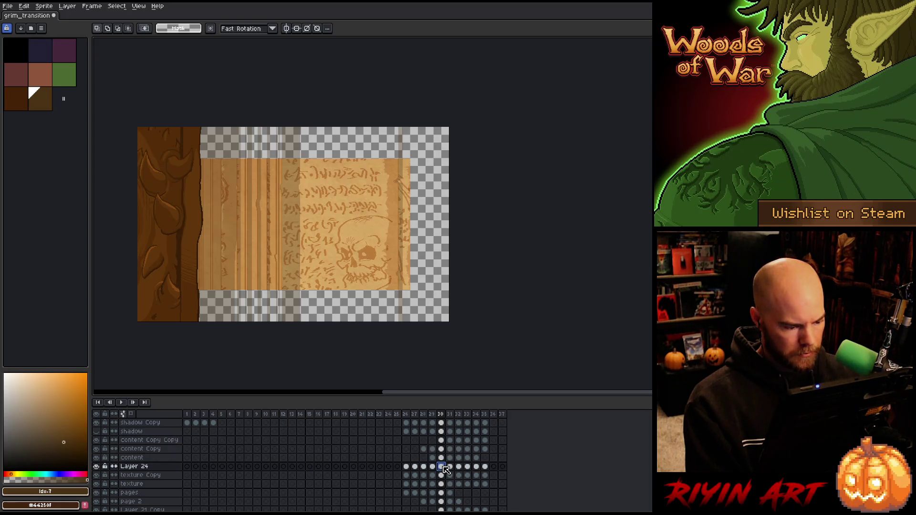
{"action": "left_click_drag", "start_coordinate": [445, 470], "coordinate": [443, 503]}
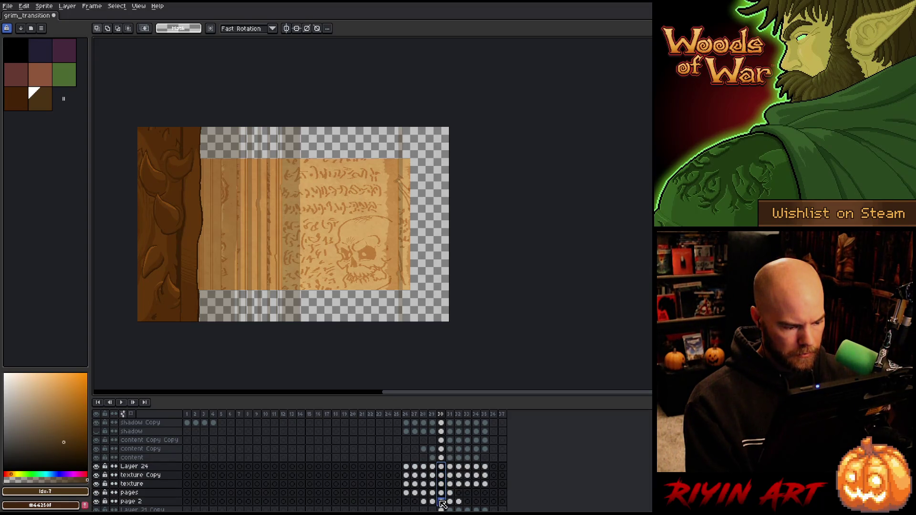
{"action": "scroll", "coordinate": [442, 499], "scroll_direction": "down", "scroll_amount": 3}
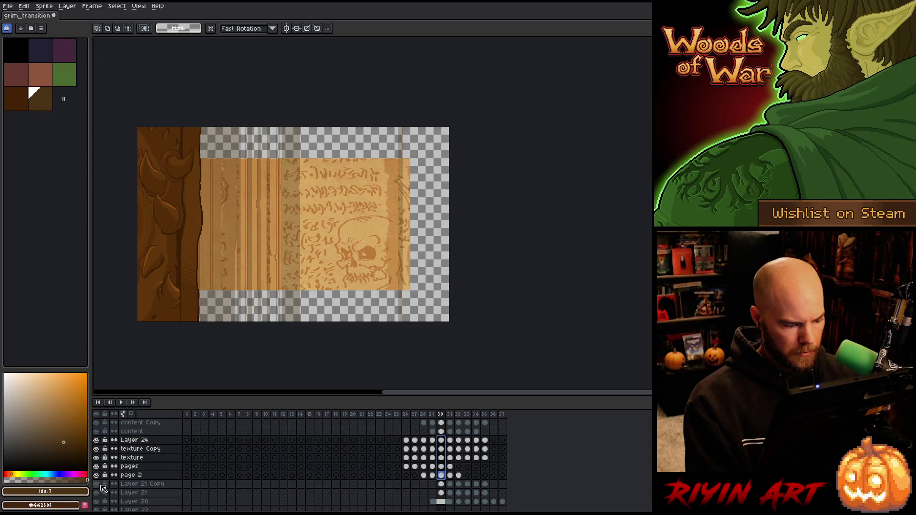
Step: Stretch the frame-30 page cels to full canvas height (480×400), commit, and deselect
{"action": "left_click_drag", "start_coordinate": [439, 492], "coordinate": [444, 443]}
{"action": "key", "text": "ctrl+t"}
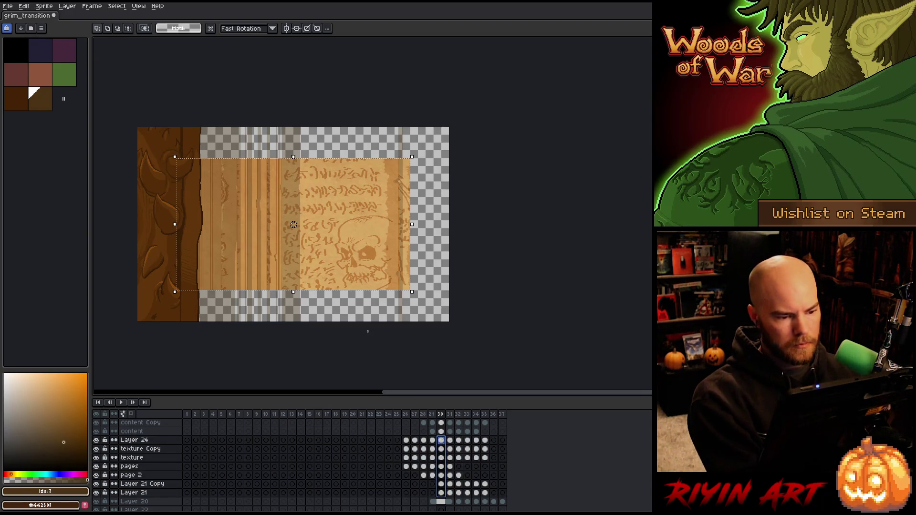
{"action": "left_click_drag", "start_coordinate": [294, 157], "coordinate": [295, 128]}
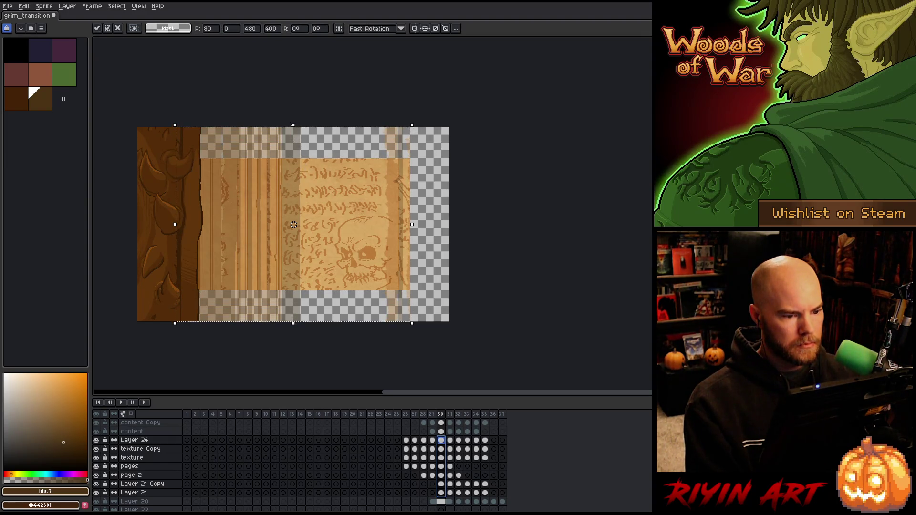
{"action": "left_click", "coordinate": [443, 450]}
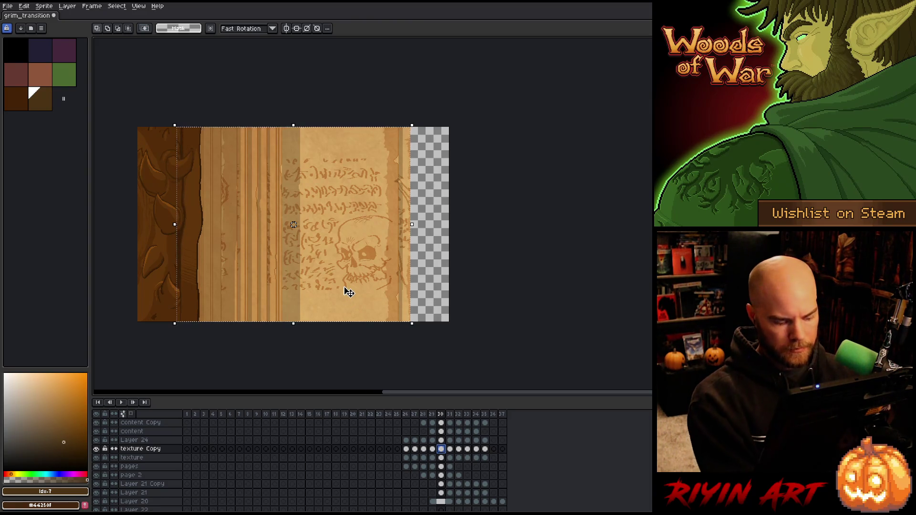
{"action": "key", "text": "ctrl+d"}
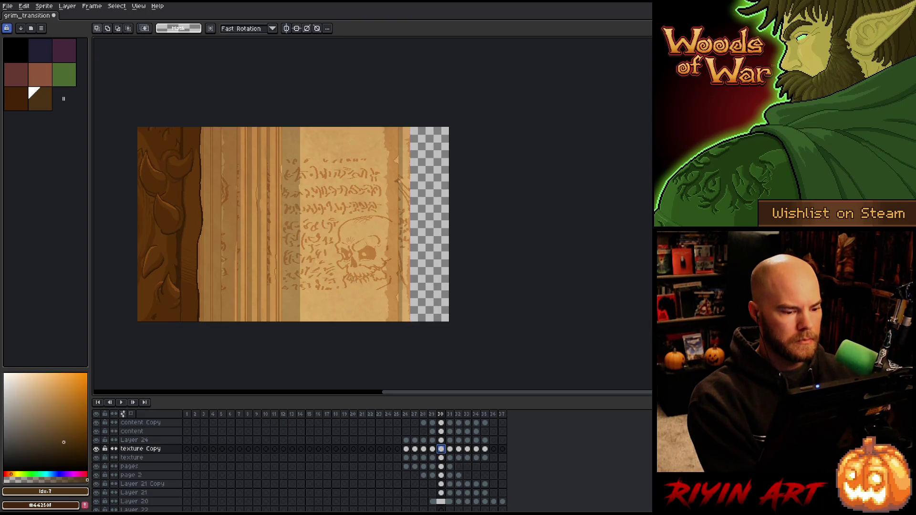
{"action": "scroll", "coordinate": [138, 441], "scroll_direction": "up", "scroll_amount": 3}
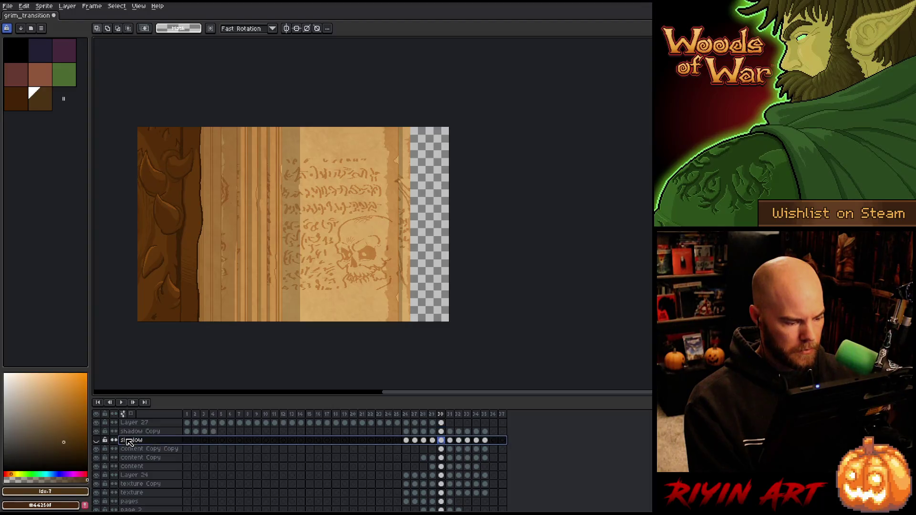
Step: Delete the extra shadow layer and save the grimoire file
{"action": "right_click", "coordinate": [126, 440]}
{"action": "left_click", "coordinate": [149, 463]}
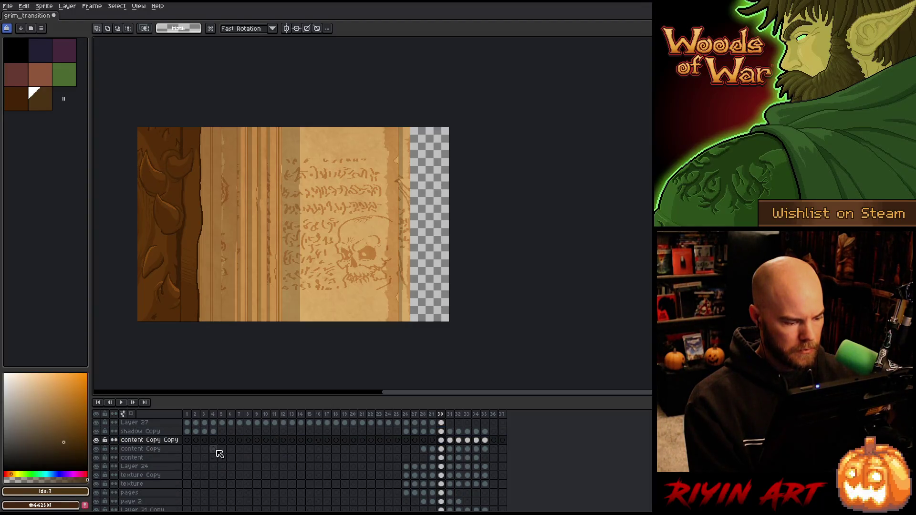
{"action": "left_click", "coordinate": [442, 432]}
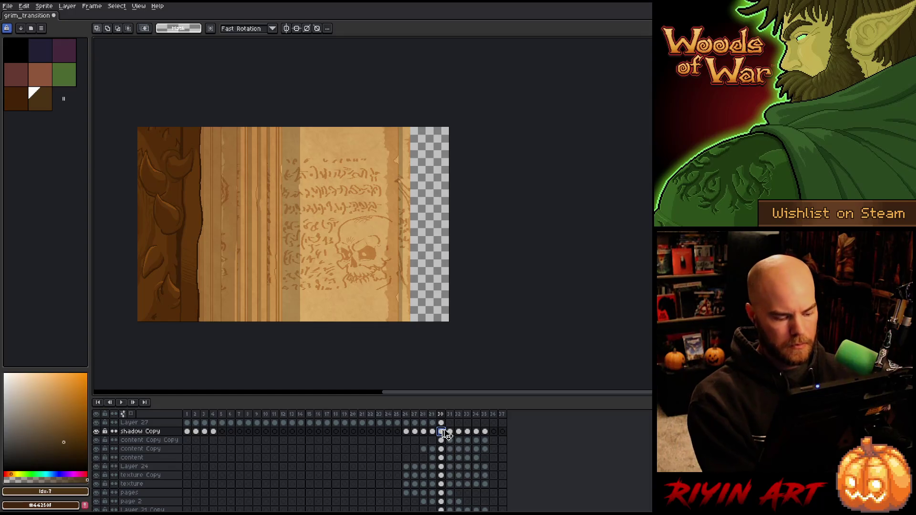
{"action": "key", "text": "ctrl+s"}
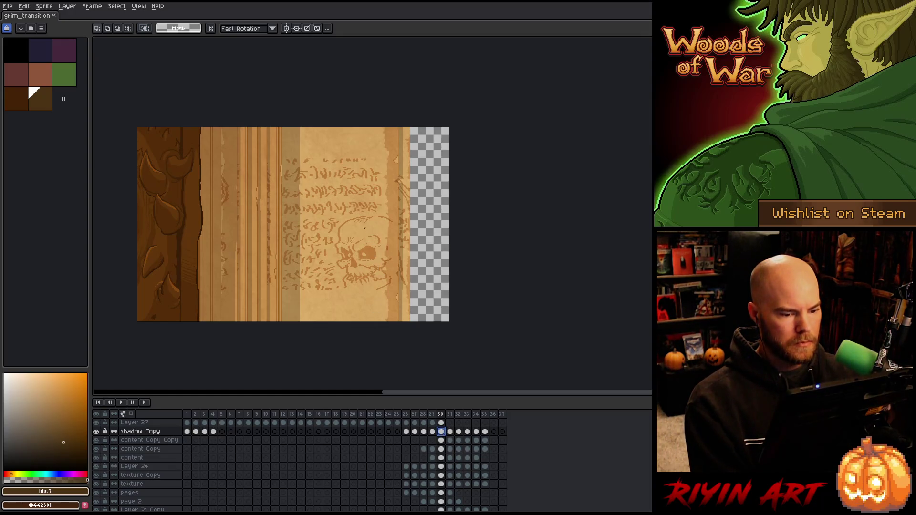
Step: Zoom in near the skull and touch up shadow pixels around the page-edge notch
{"action": "scroll", "coordinate": [377, 295], "scroll_direction": "up", "scroll_amount": 5}
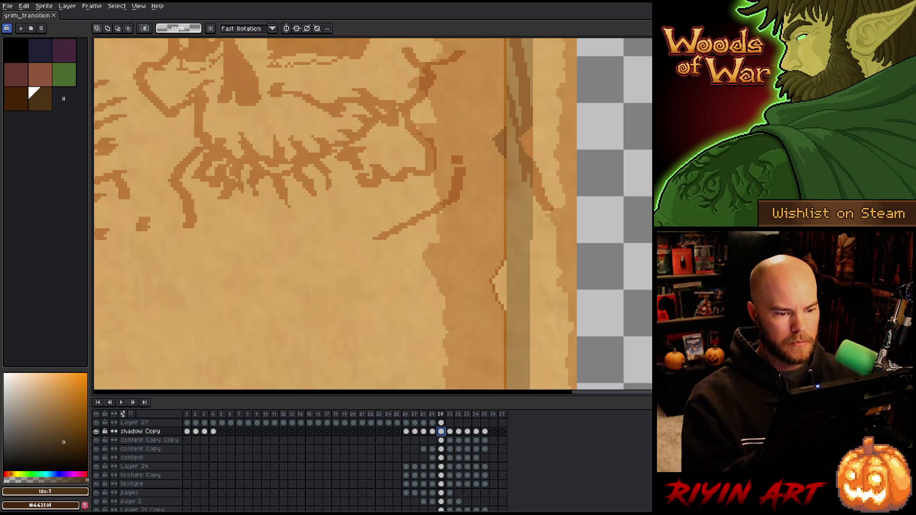
{"action": "left_click_drag", "start_coordinate": [495, 293], "coordinate": [417, 242]}
{"action": "left_click", "coordinate": [401, 177]}
{"action": "key", "text": "ctrl+z"}
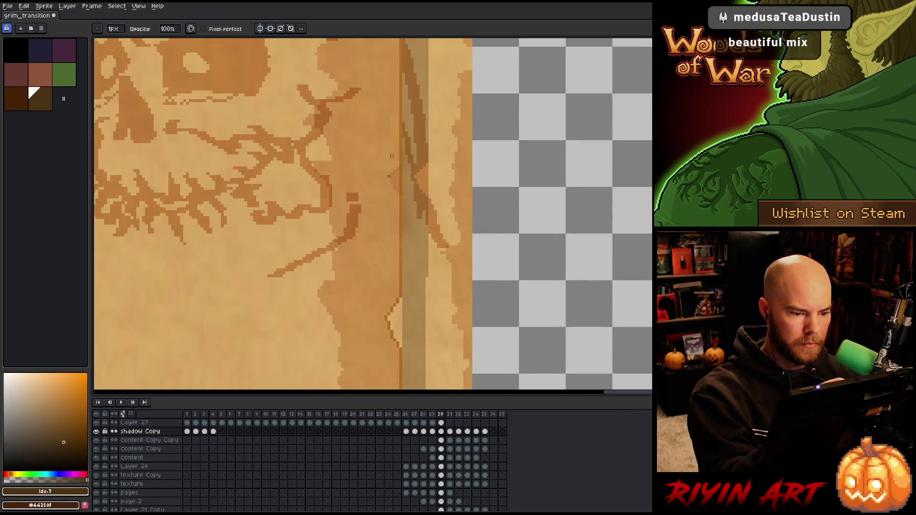
{"action": "key", "text": "e"}
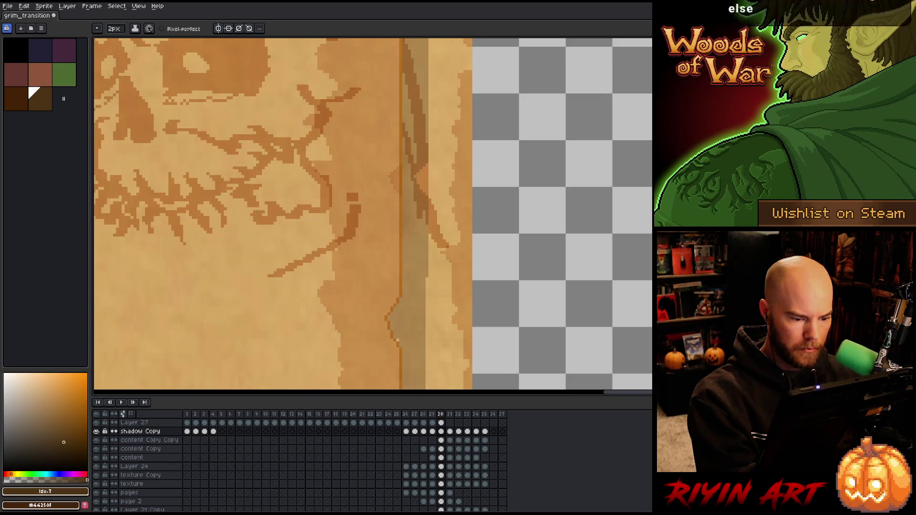
{"action": "scroll", "coordinate": [424, 317], "scroll_direction": "up", "scroll_amount": 2}
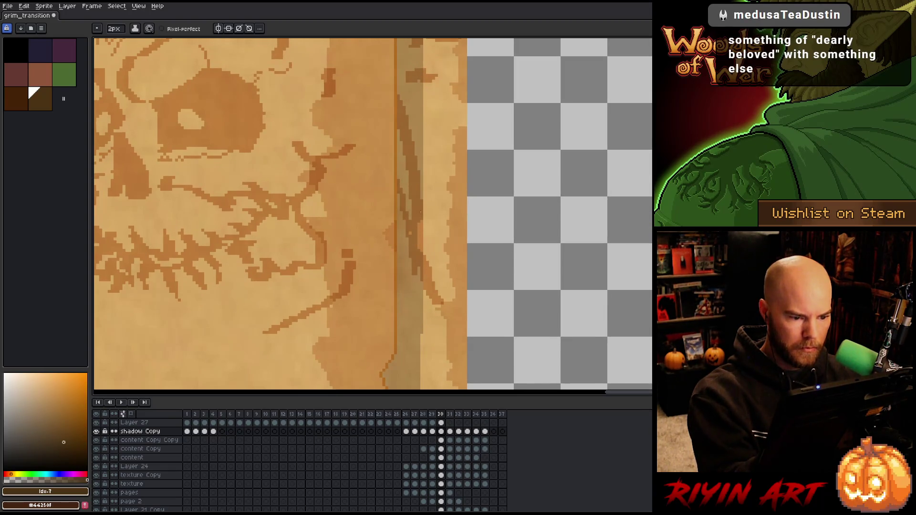
{"action": "scroll", "coordinate": [413, 270], "scroll_direction": "up", "scroll_amount": 5}
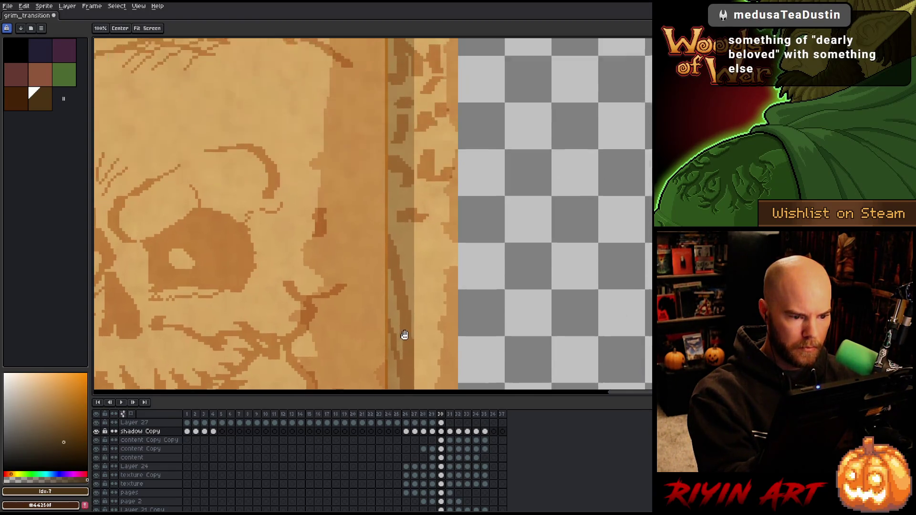
{"action": "mouse_move", "coordinate": [405, 206]}
{"action": "left_mouse_down"}
{"action": "mouse_move", "coordinate": [393, 239]}
{"action": "mouse_move", "coordinate": [399, 281]}
{"action": "left_mouse_up"}
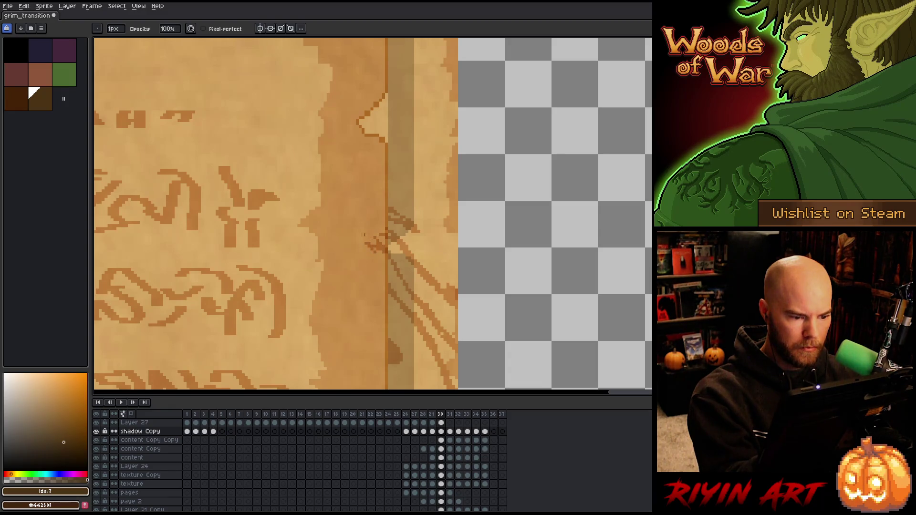
{"action": "key", "text": "e"}
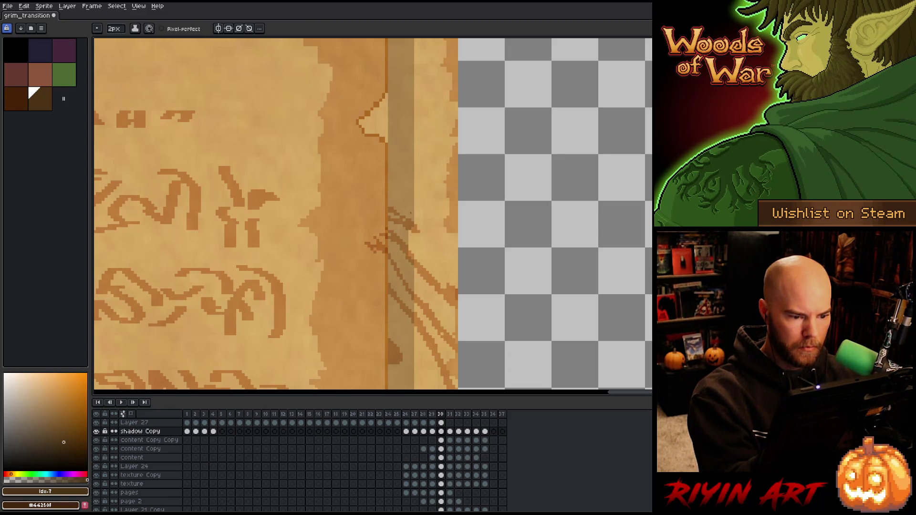
{"action": "left_click_drag", "start_coordinate": [367, 119], "coordinate": [366, 231]}
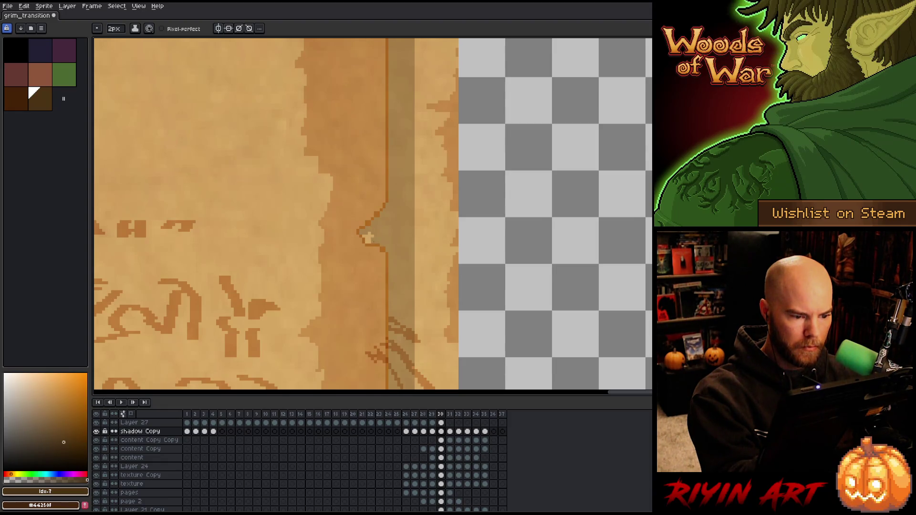
{"action": "mouse_move", "coordinate": [392, 188]}
{"action": "left_mouse_down"}
{"action": "mouse_move", "coordinate": [389, 225]}
{"action": "mouse_move", "coordinate": [493, 113]}
{"action": "mouse_move", "coordinate": [604, 156]}
{"action": "left_mouse_up"}
Step: Darken and erase light edge pixels along the central folded-strip seams
{"action": "left_click_drag", "start_coordinate": [350, 190], "coordinate": [516, 200]}
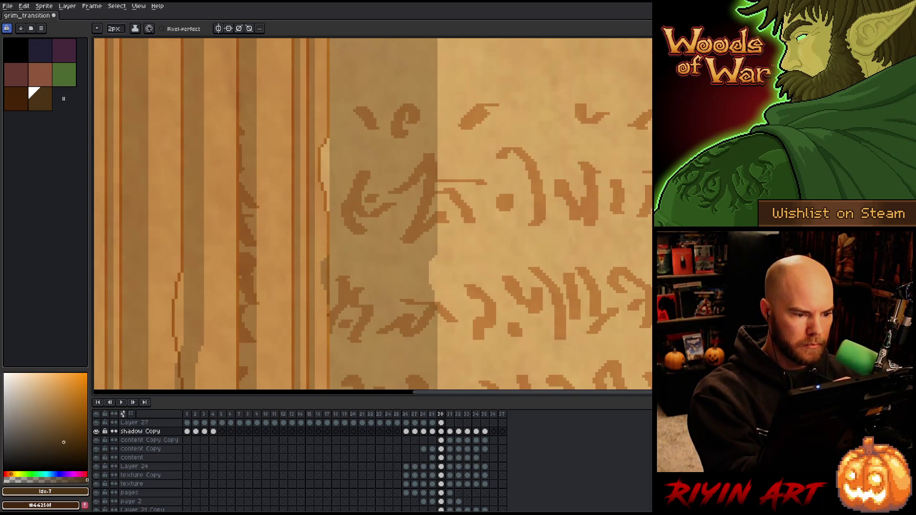
{"action": "mouse_move", "coordinate": [329, 203]}
{"action": "left_mouse_down"}
{"action": "mouse_move", "coordinate": [329, 139]}
{"action": "mouse_move", "coordinate": [326, 183]}
{"action": "left_mouse_up"}
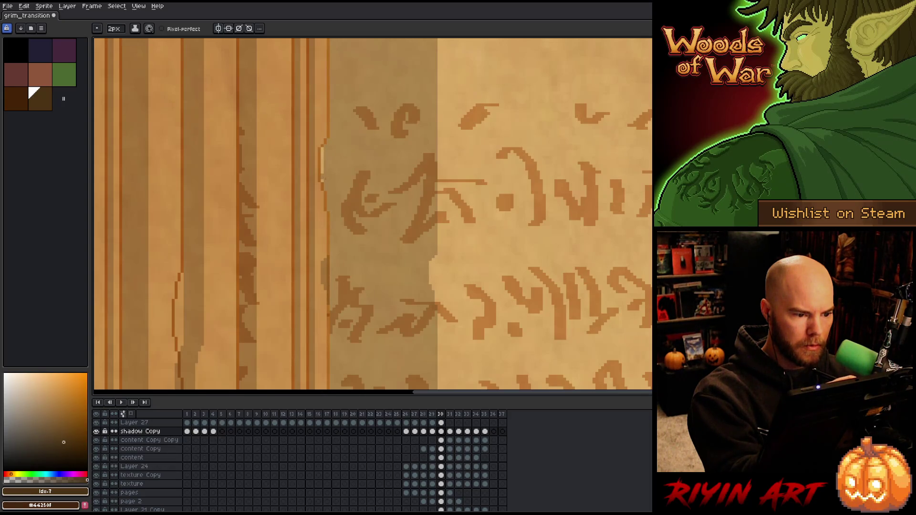
{"action": "key", "text": "b"}
{"action": "mouse_move", "coordinate": [329, 249]}
{"action": "left_mouse_down"}
{"action": "mouse_move", "coordinate": [330, 335]}
{"action": "mouse_move", "coordinate": [326, 290]}
{"action": "left_mouse_up"}
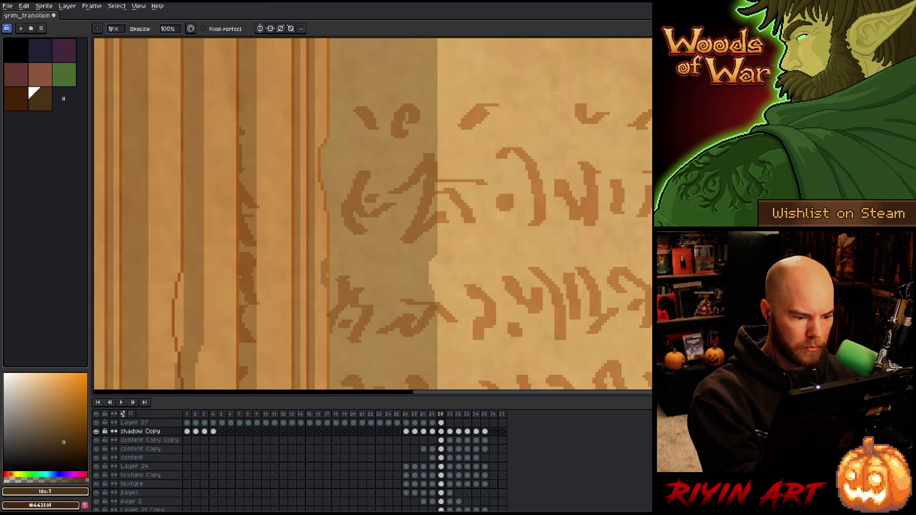
{"action": "key", "text": "e"}
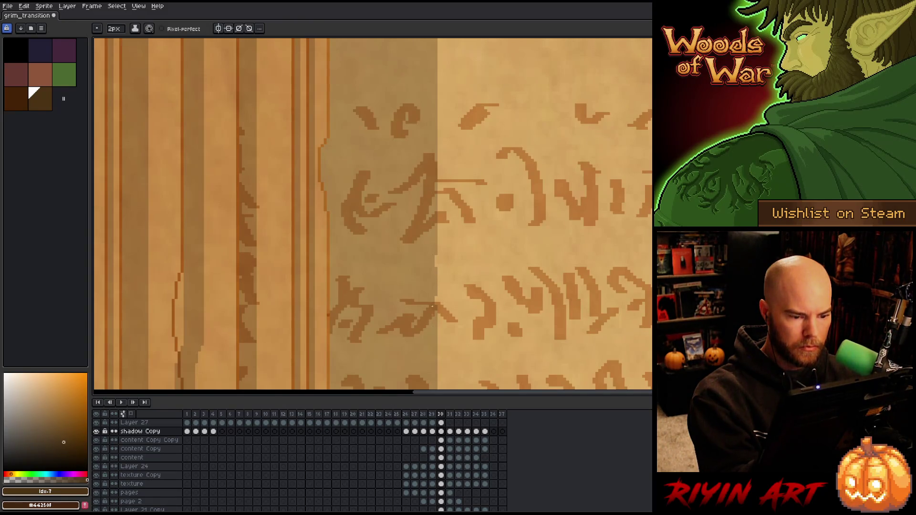
{"action": "left_click_drag", "start_coordinate": [259, 280], "coordinate": [377, 184]}
{"action": "left_click_drag", "start_coordinate": [316, 272], "coordinate": [320, 343]}
{"action": "left_click_drag", "start_coordinate": [320, 296], "coordinate": [319, 296]}
{"action": "key", "text": "b"}
{"action": "left_click_drag", "start_coordinate": [297, 255], "coordinate": [298, 306]}
{"action": "key", "text": "e"}
{"action": "left_click_drag", "start_coordinate": [301, 193], "coordinate": [299, 249]}
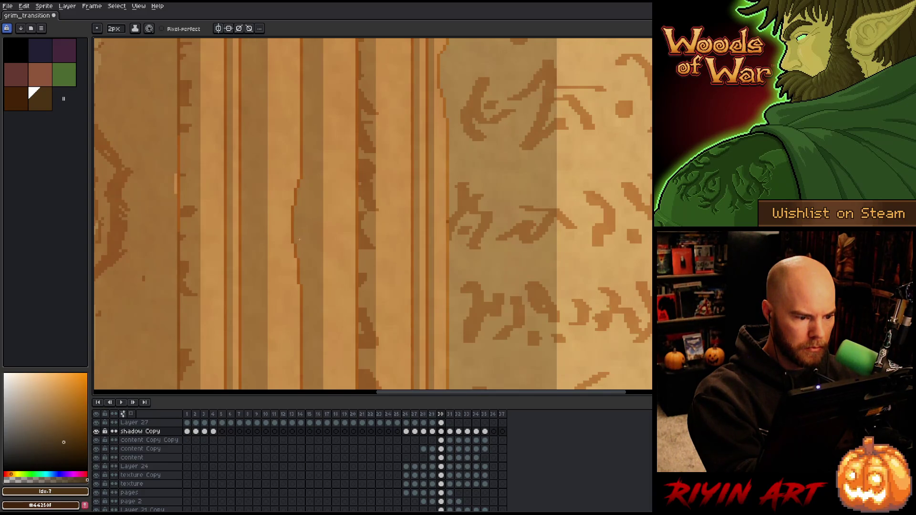
{"action": "mouse_move", "coordinate": [175, 173]}
{"action": "left_mouse_down"}
{"action": "mouse_move", "coordinate": [176, 183]}
{"action": "mouse_move", "coordinate": [180, 137]}
{"action": "left_mouse_up"}
Step: Repaint the light vertical seams further left on the page with the pencil
{"action": "scroll", "coordinate": [327, 184], "scroll_direction": "down", "scroll_amount": 5}
{"action": "scroll", "coordinate": [328, 184], "scroll_direction": "left", "scroll_amount": 4}
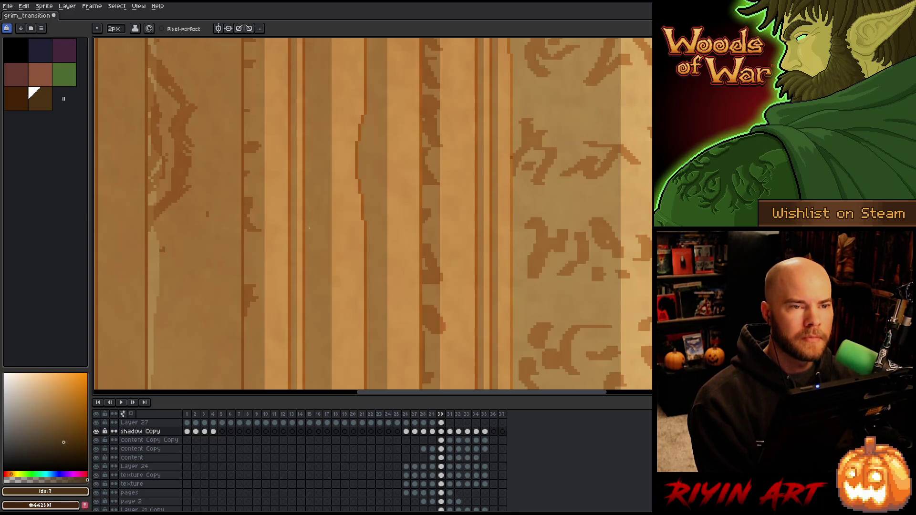
{"action": "mouse_move", "coordinate": [307, 227]}
{"action": "left_mouse_down"}
{"action": "mouse_move", "coordinate": [440, 317]}
{"action": "mouse_move", "coordinate": [423, 268]}
{"action": "mouse_move", "coordinate": [448, 124]}
{"action": "mouse_move", "coordinate": [513, 220]}
{"action": "left_mouse_up"}
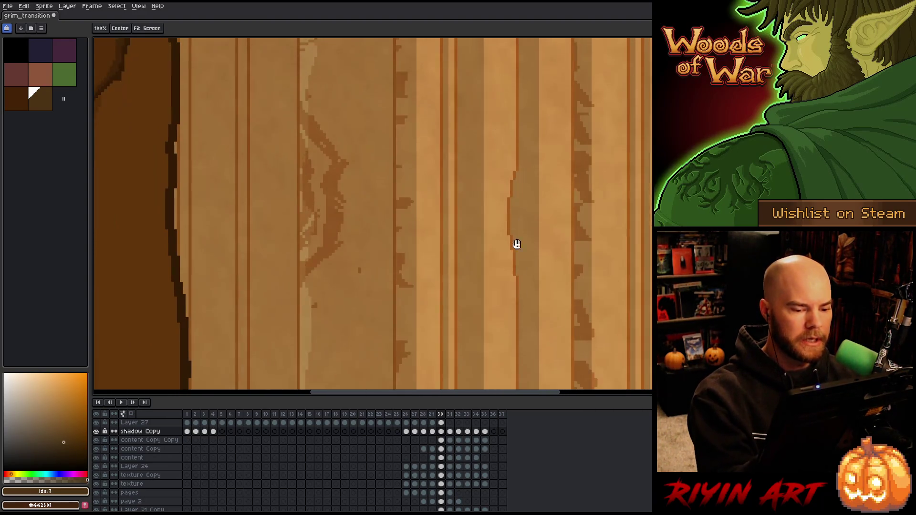
{"action": "scroll", "coordinate": [513, 220], "scroll_direction": "right", "scroll_amount": 6}
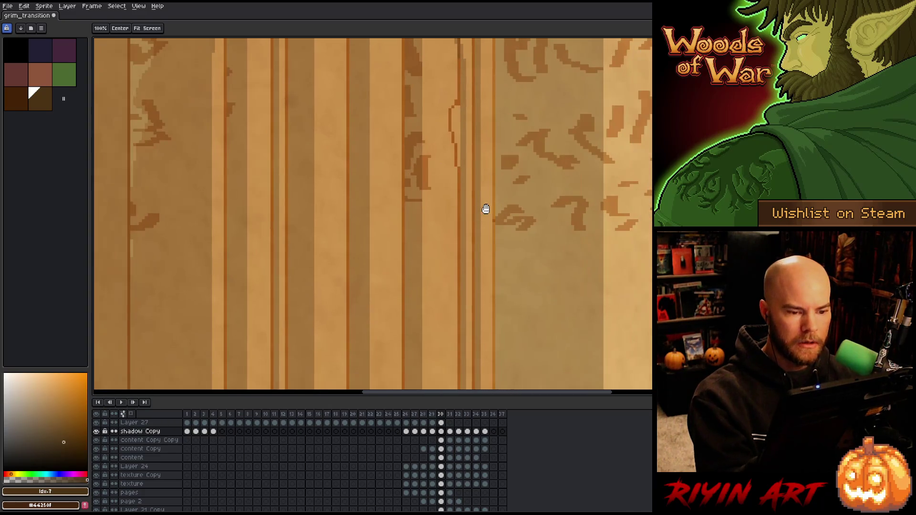
{"action": "key", "text": "b"}
{"action": "left_click_drag", "start_coordinate": [458, 161], "coordinate": [460, 110]}
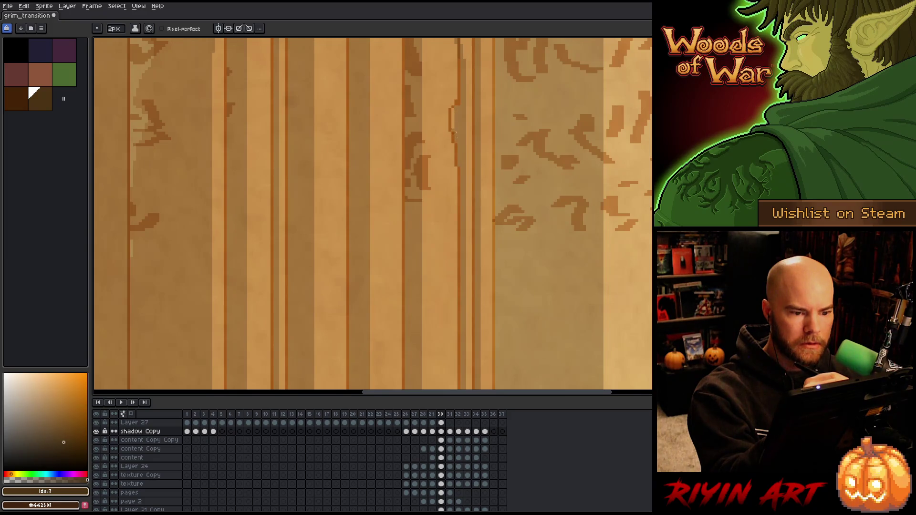
{"action": "mouse_move", "coordinate": [511, 300]}
{"action": "left_mouse_down"}
{"action": "mouse_move", "coordinate": [505, 187]}
{"action": "mouse_move", "coordinate": [447, 294]}
{"action": "mouse_move", "coordinate": [444, 262]}
{"action": "left_mouse_up"}
{"action": "key", "text": "h"}
{"action": "mouse_move", "coordinate": [423, 293]}
{"action": "left_mouse_down"}
{"action": "mouse_move", "coordinate": [434, 313]}
{"action": "mouse_move", "coordinate": [432, 167]}
{"action": "mouse_move", "coordinate": [423, 215]}
{"action": "mouse_move", "coordinate": [436, 272]}
{"action": "mouse_move", "coordinate": [407, 280]}
{"action": "left_mouse_up"}
{"action": "key", "text": "b"}
{"action": "left_click_drag", "start_coordinate": [396, 236], "coordinate": [409, 314]}
{"action": "mouse_move", "coordinate": [413, 258]}
{"action": "left_mouse_down"}
{"action": "mouse_move", "coordinate": [412, 313]}
{"action": "mouse_move", "coordinate": [423, 246]}
{"action": "mouse_move", "coordinate": [430, 292]}
{"action": "left_mouse_up"}
Step: Zoom out and recentre to review the full-height skull page
{"action": "key", "text": "h"}
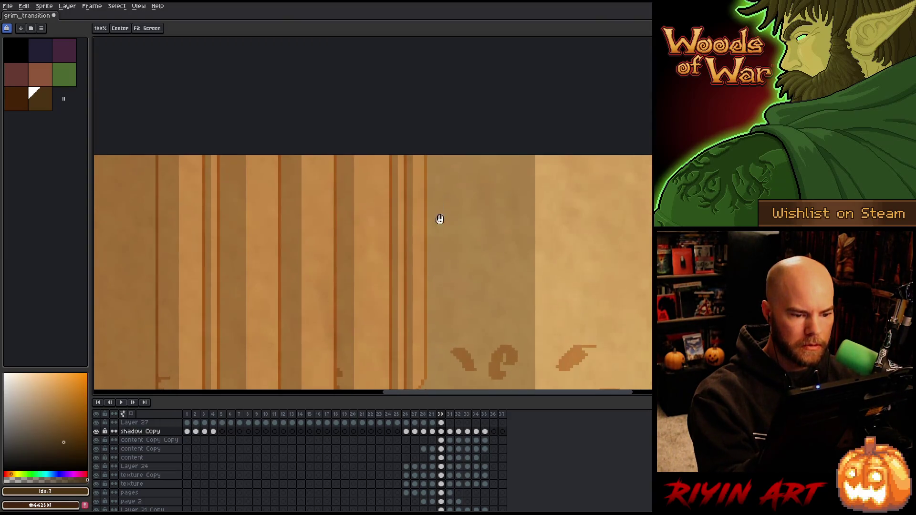
{"action": "key", "text": "b"}
{"action": "scroll", "coordinate": [438, 206], "scroll_direction": "down", "scroll_amount": 2}
{"action": "scroll", "coordinate": [433, 143], "scroll_direction": "down", "scroll_amount": 1}
{"action": "key", "text": "h"}
{"action": "left_click_drag", "start_coordinate": [468, 192], "coordinate": [272, 103]}
{"action": "mouse_move", "coordinate": [362, 155]}
{"action": "left_mouse_down"}
{"action": "mouse_move", "coordinate": [408, 185]}
{"action": "mouse_move", "coordinate": [407, 224]}
{"action": "left_mouse_up"}
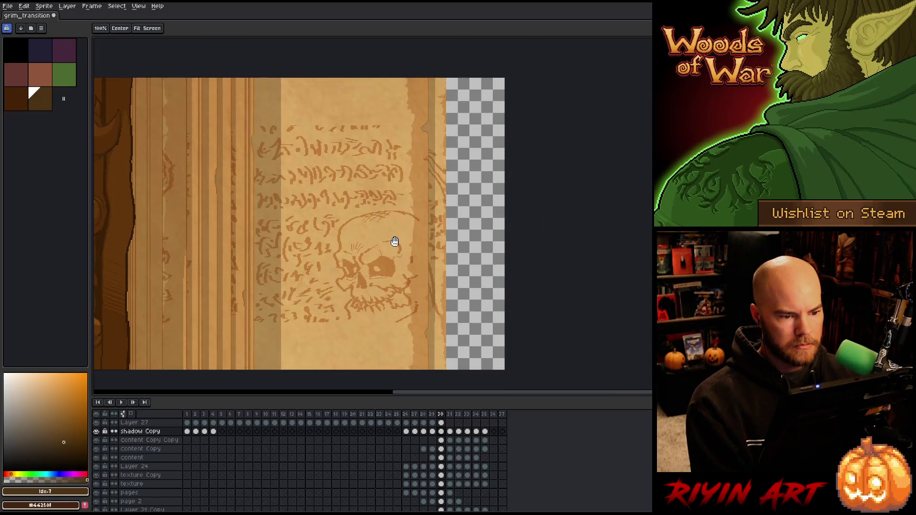
Step: Select the content Copy layer at frame 30 and toggle its visibility to compare
{"action": "key", "text": "b"}
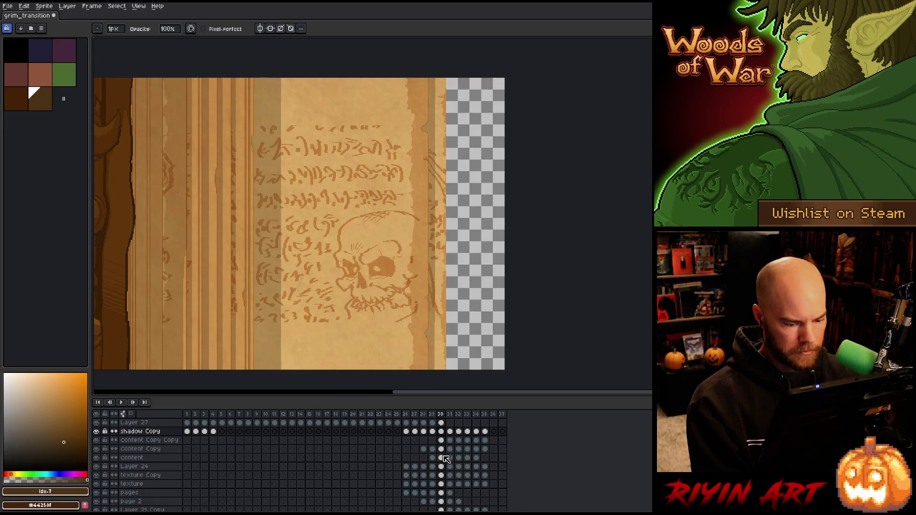
{"action": "left_click", "coordinate": [441, 441]}
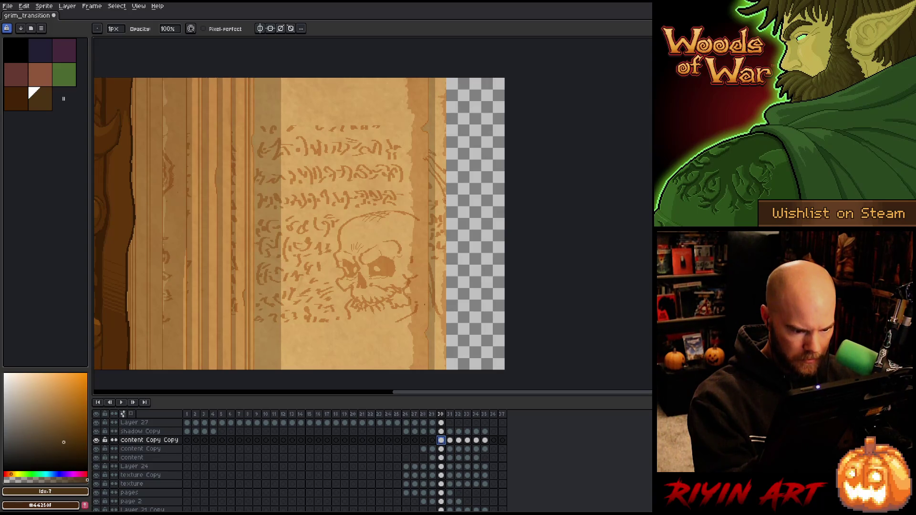
{"action": "left_click", "coordinate": [441, 449]}
{"action": "left_click", "coordinate": [96, 449]}
{"action": "left_click", "coordinate": [97, 449]}
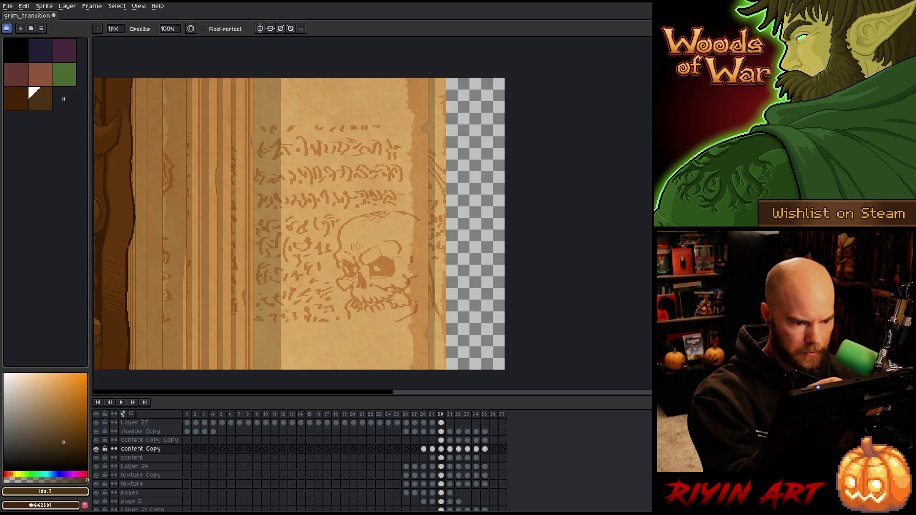
{"action": "key", "text": "space"}
{"action": "left_click_drag", "start_coordinate": [422, 267], "coordinate": [382, 227]}
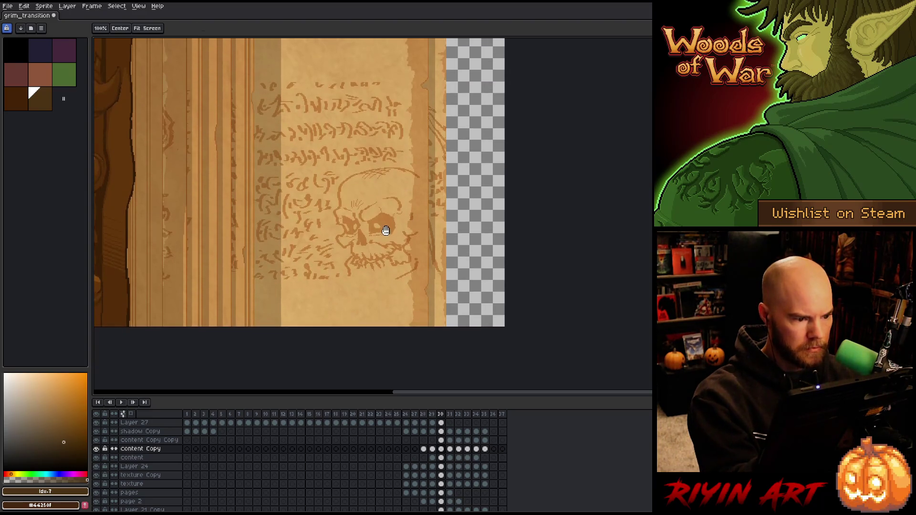
Step: Select the frame-30 content layer and toggle the rune-and-skull layer to compare
{"action": "left_click", "coordinate": [441, 458]}
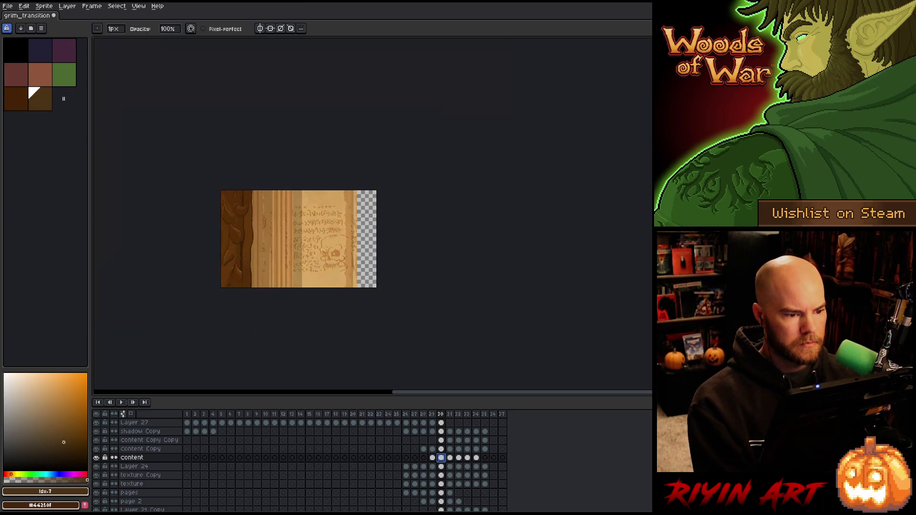
{"action": "scroll", "coordinate": [316, 221], "scroll_direction": "down", "scroll_amount": 2}
{"action": "scroll", "coordinate": [317, 221], "scroll_direction": "up", "scroll_amount": 2}
{"action": "key", "text": "space"}
{"action": "left_click_drag", "start_coordinate": [323, 262], "coordinate": [328, 219]}
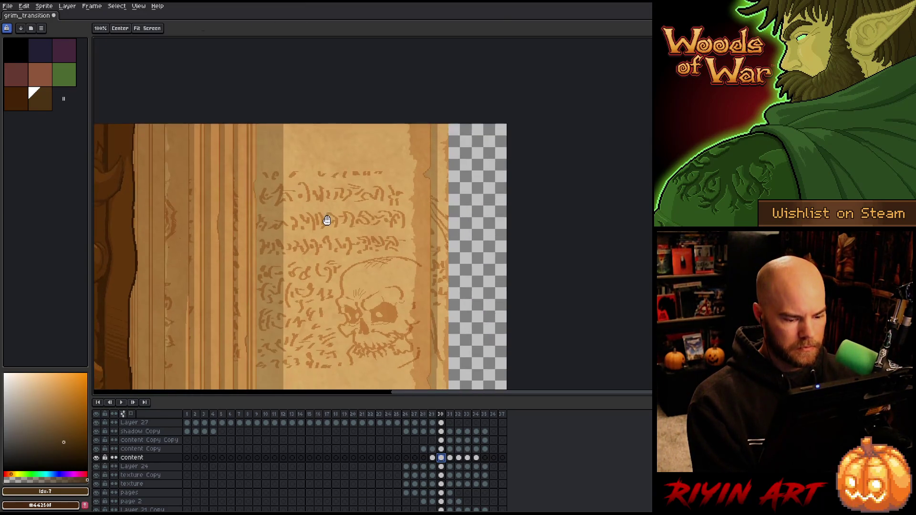
{"action": "left_click_drag", "start_coordinate": [346, 295], "coordinate": [344, 268]}
{"action": "left_click", "coordinate": [96, 457]}
{"action": "left_click", "coordinate": [96, 458]}
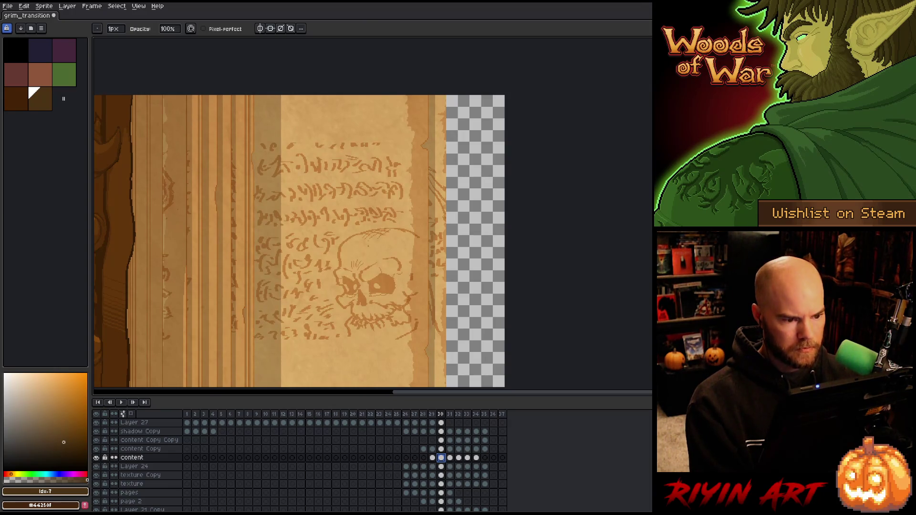
Step: Marquee-select a block of stray rune strokes, delete them, and deselect
{"action": "key", "text": "m"}
{"action": "mouse_move", "coordinate": [392, 122]}
{"action": "left_mouse_down"}
{"action": "mouse_move", "coordinate": [372, 138]}
{"action": "mouse_move", "coordinate": [246, 149]}
{"action": "mouse_move", "coordinate": [254, 153]}
{"action": "left_mouse_up"}
{"action": "key", "text": "Delete"}
{"action": "key", "text": "ctrl+d"}
{"action": "left_click_drag", "start_coordinate": [321, 353], "coordinate": [321, 353]}
{"action": "key", "text": "ctrl+d"}
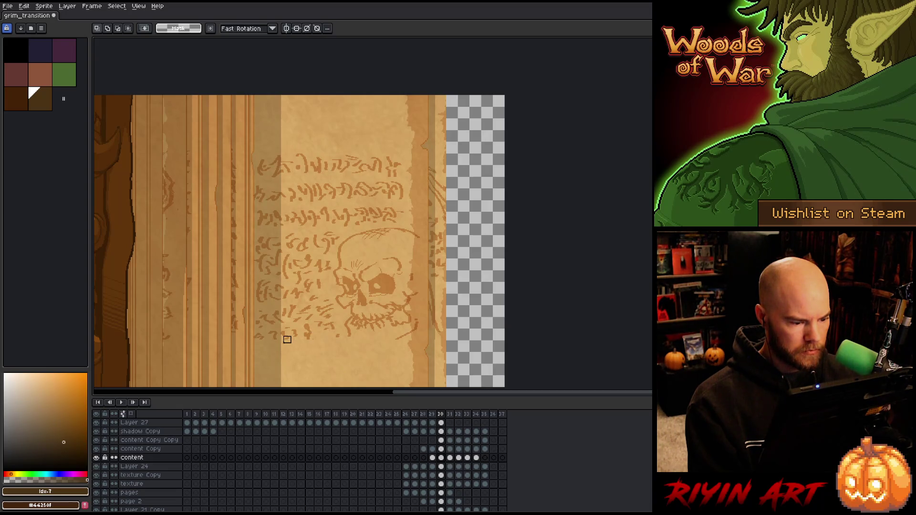
{"action": "left_click_drag", "start_coordinate": [318, 347], "coordinate": [318, 346]}
Step: Open the content layer's properties, showing Multiply mode at 55% opacity
{"action": "scroll", "coordinate": [314, 340], "scroll_direction": "down", "scroll_amount": 2}
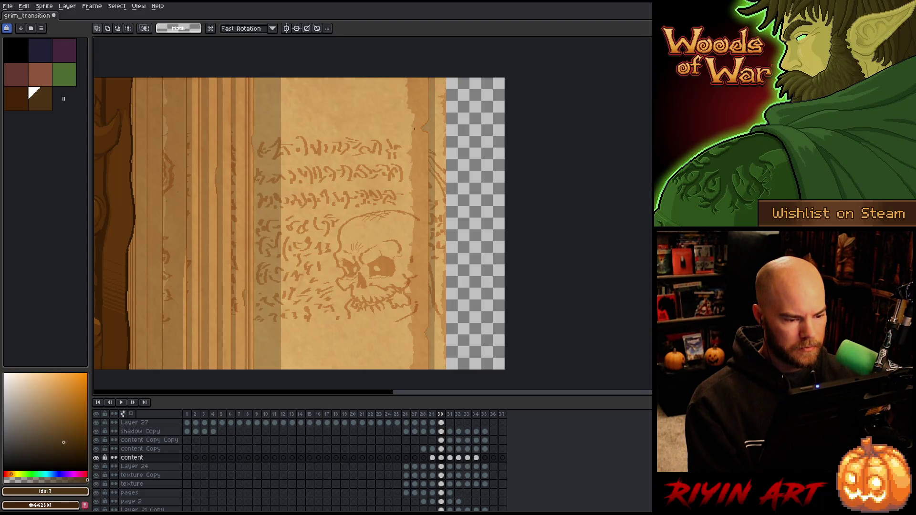
{"action": "scroll", "coordinate": [364, 293], "scroll_direction": "down", "scroll_amount": 5}
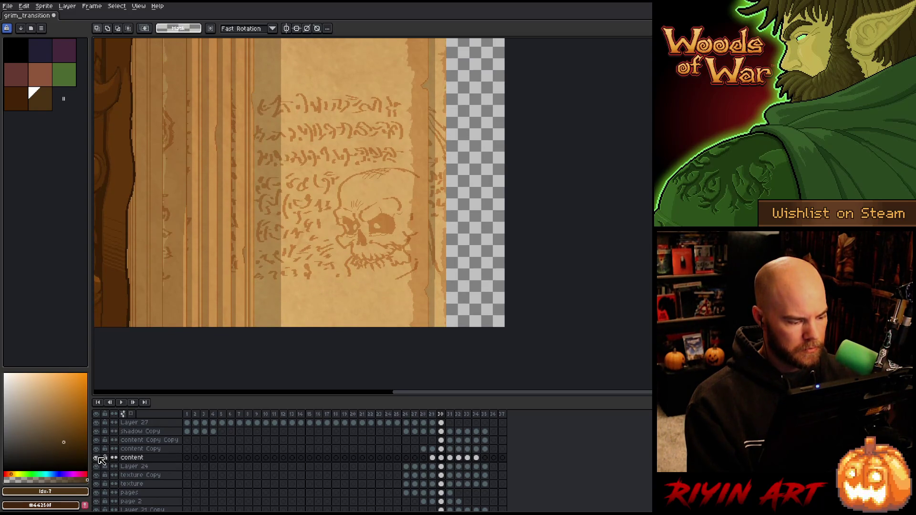
{"action": "double_click", "coordinate": [134, 458]}
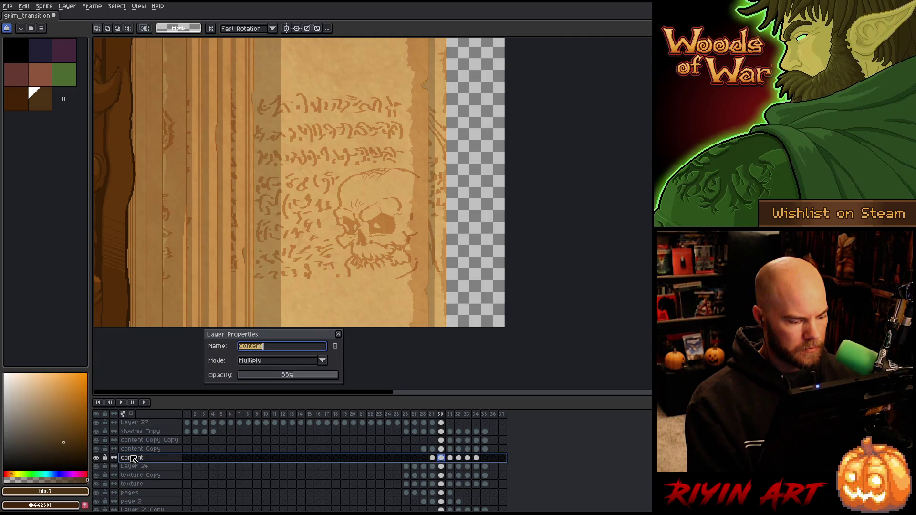
Step: Rename the rune layer to 'content multi 55'
{"action": "left_click", "coordinate": [274, 348]}
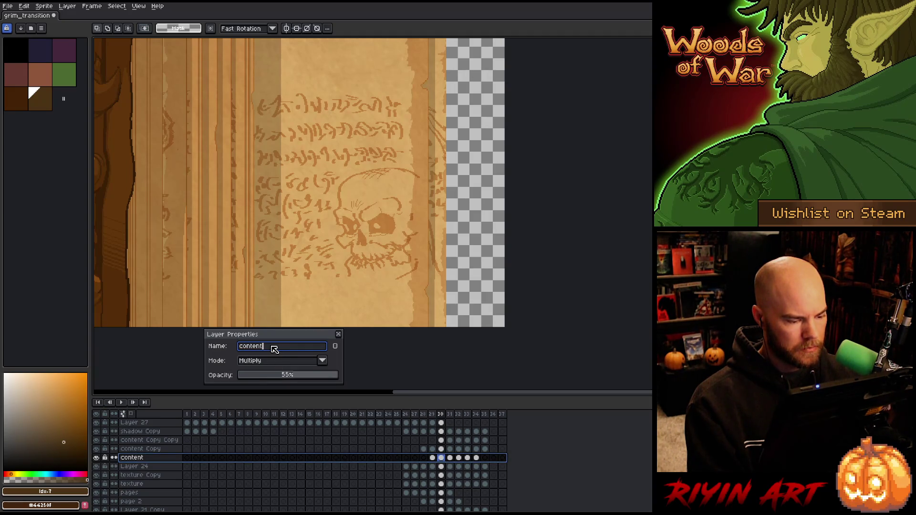
{"action": "type", "text": " mu"}
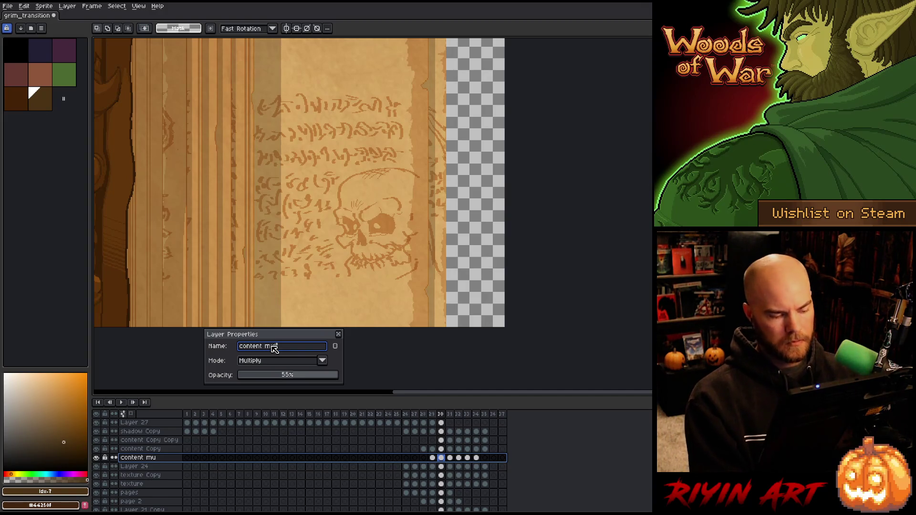
{"action": "type", "text": "lti 55"}
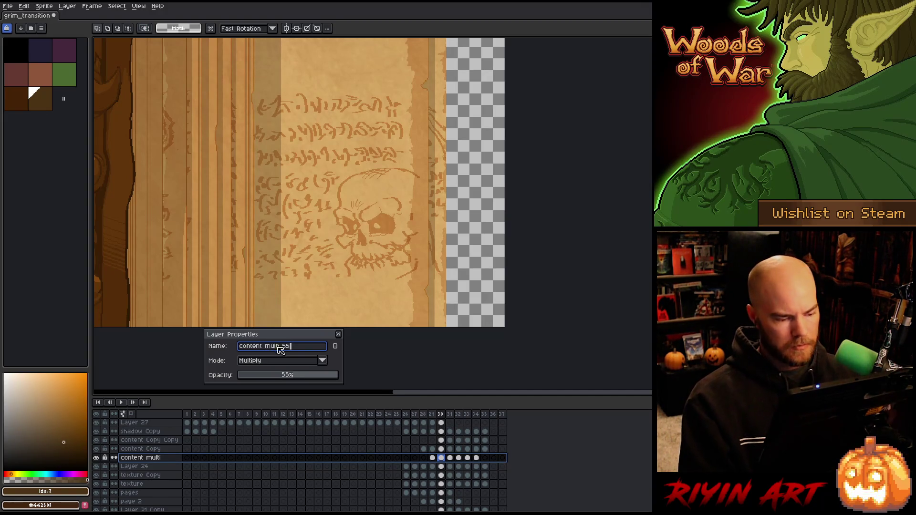
{"action": "key", "text": "Return"}
Step: Set the rune layer to Normal at 100%, solo it, and pick its solid orange as drawing colour
{"action": "double_click", "coordinate": [150, 458]}
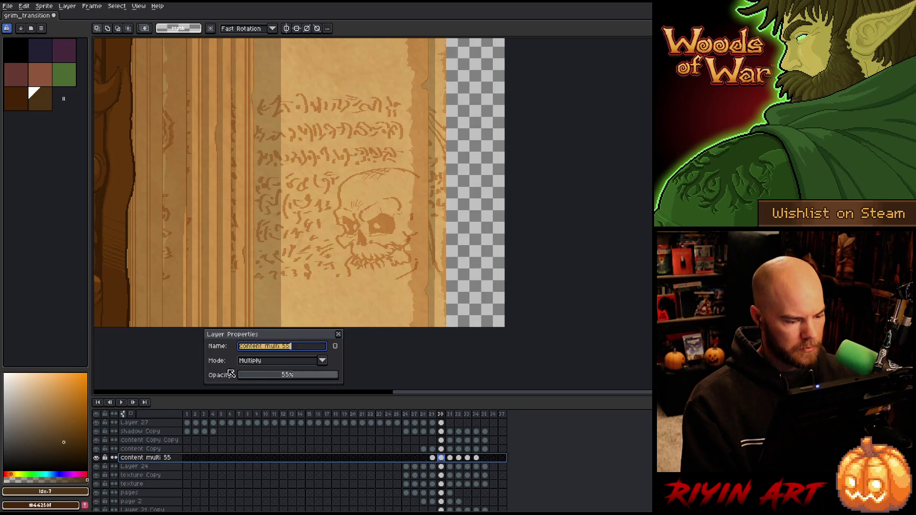
{"action": "left_click", "coordinate": [265, 367]}
{"action": "left_click", "coordinate": [259, 202]}
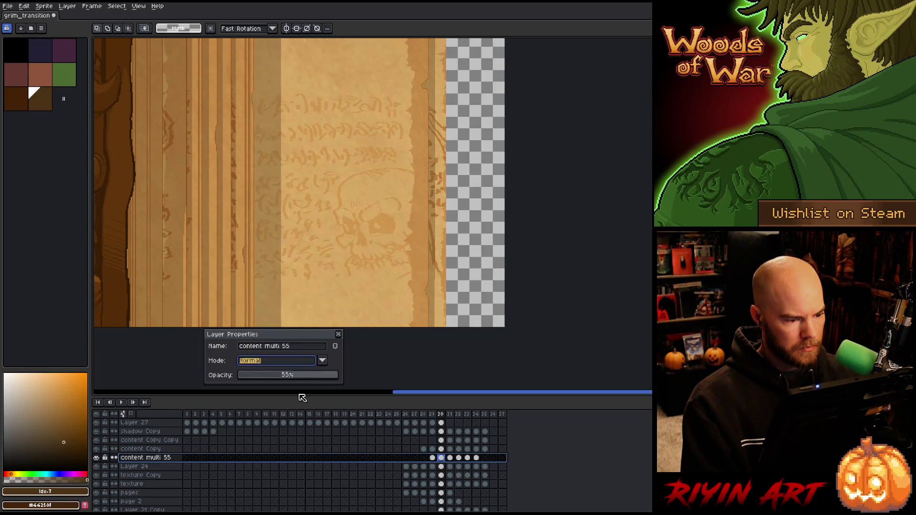
{"action": "left_click_drag", "start_coordinate": [293, 376], "coordinate": [440, 367]}
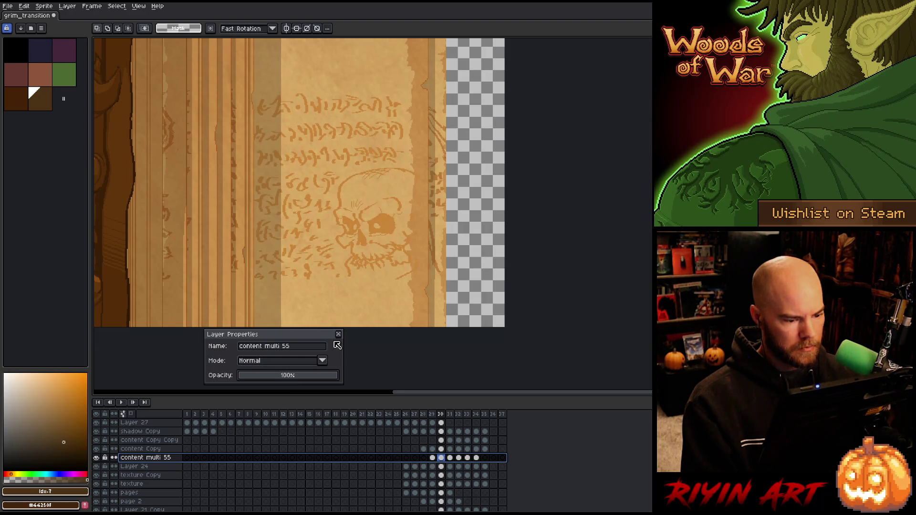
{"action": "left_click", "coordinate": [338, 334]}
{"action": "left_click", "coordinate": [95, 458], "text": "alt"}
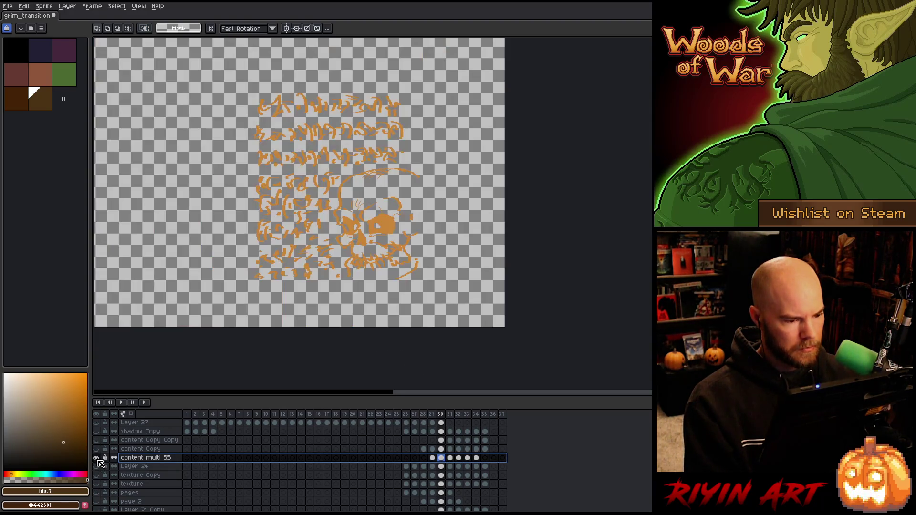
{"action": "scroll", "coordinate": [362, 226], "scroll_direction": "up", "scroll_amount": 3}
{"action": "key", "text": "i"}
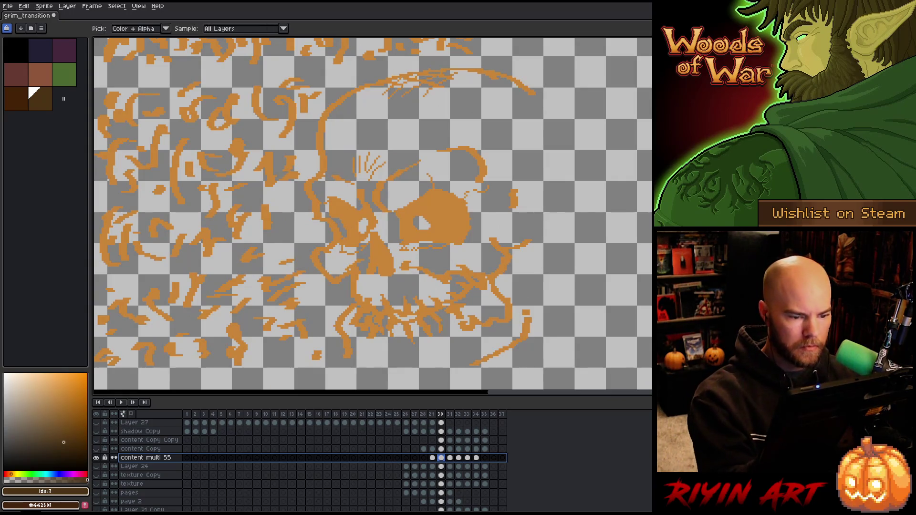
{"action": "left_click", "coordinate": [449, 217]}
{"action": "key", "text": "m"}
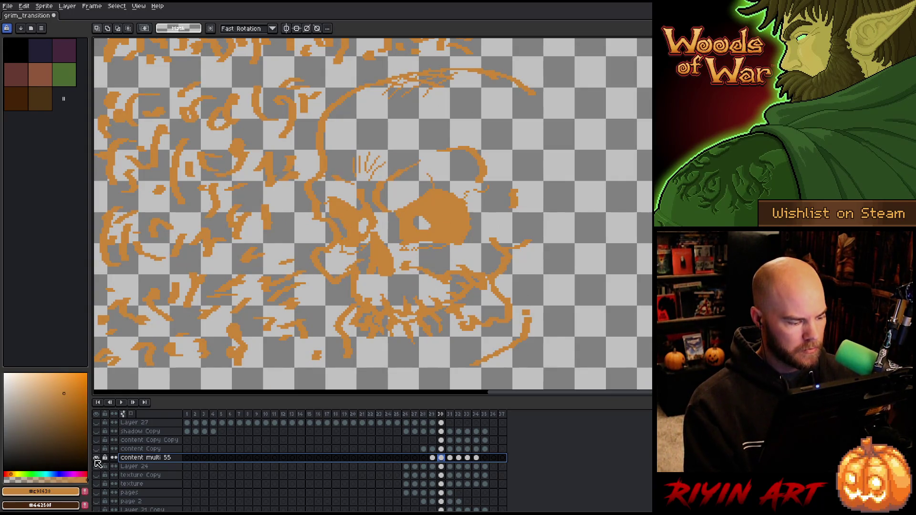
{"action": "left_click", "coordinate": [96, 459], "text": "alt"}
Step: Return the rune layer to Multiply blending at about 54% opacity
{"action": "double_click", "coordinate": [139, 460]}
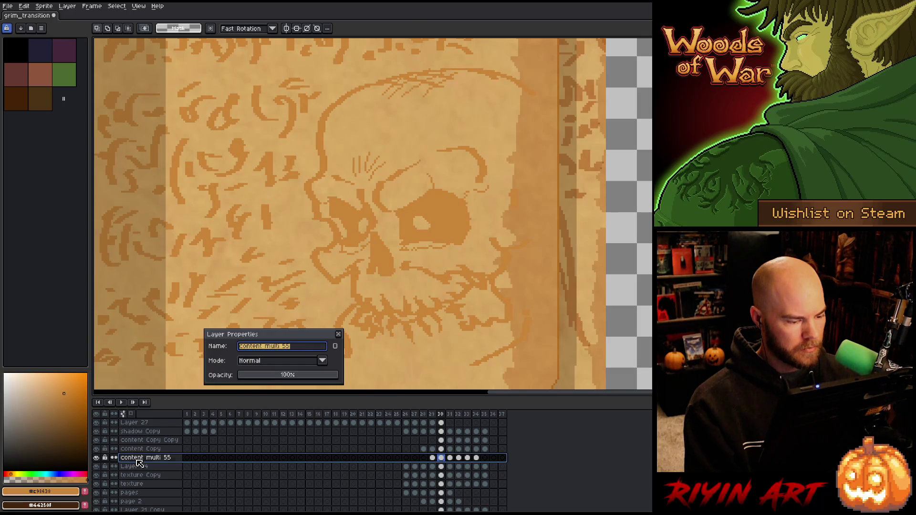
{"action": "left_click", "coordinate": [283, 362]}
{"action": "left_click", "coordinate": [253, 216]}
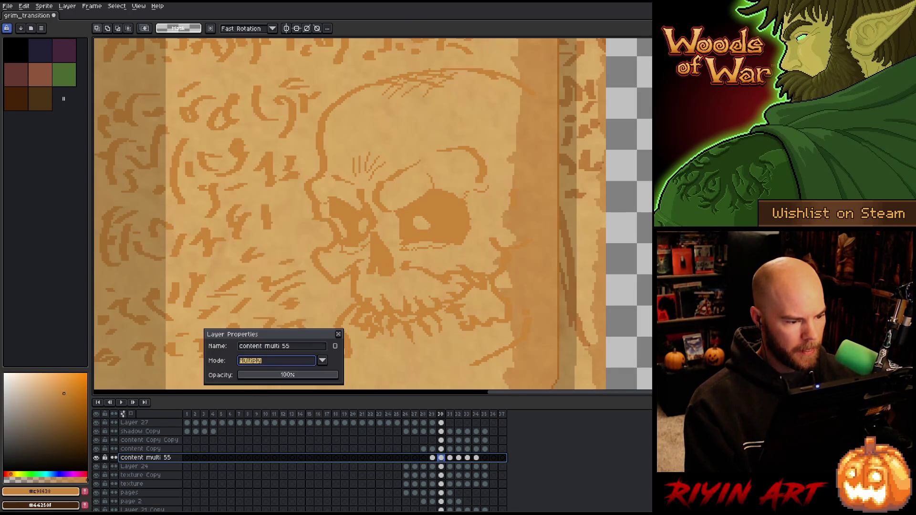
{"action": "left_click", "coordinate": [285, 377]}
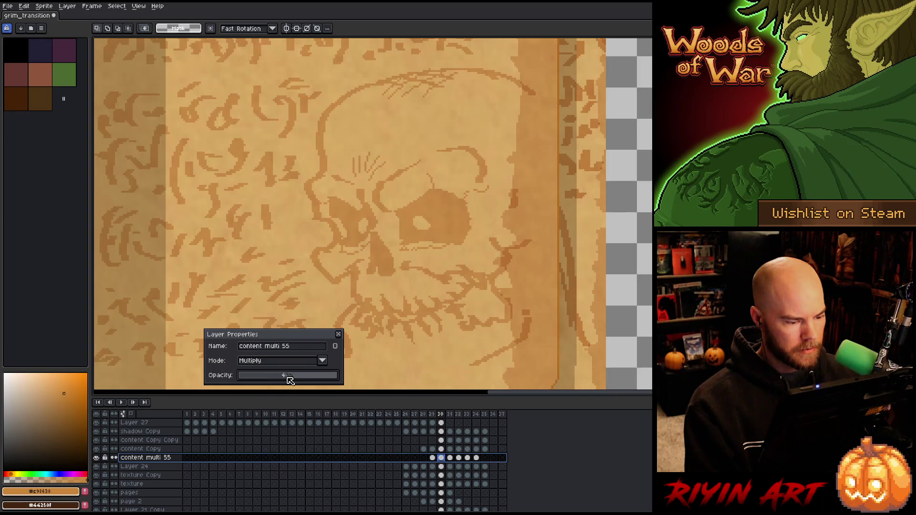
{"action": "left_click_drag", "start_coordinate": [291, 377], "coordinate": [294, 377]}
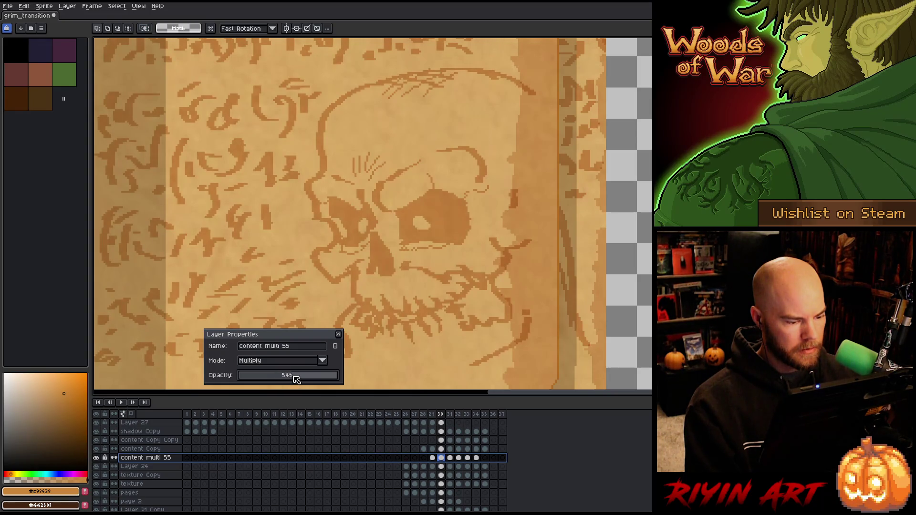
{"action": "left_click", "coordinate": [338, 334]}
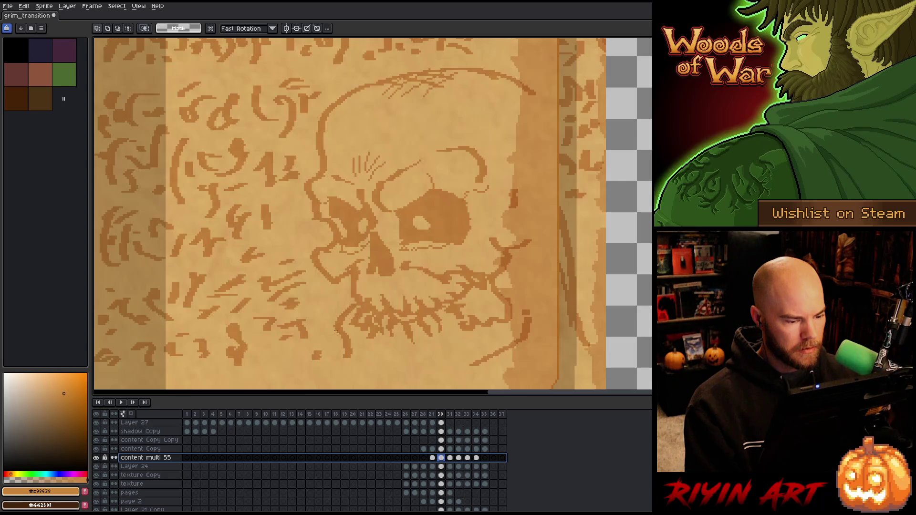
{"action": "left_click_drag", "start_coordinate": [339, 334], "coordinate": [296, 208]}
{"action": "key", "text": "b"}
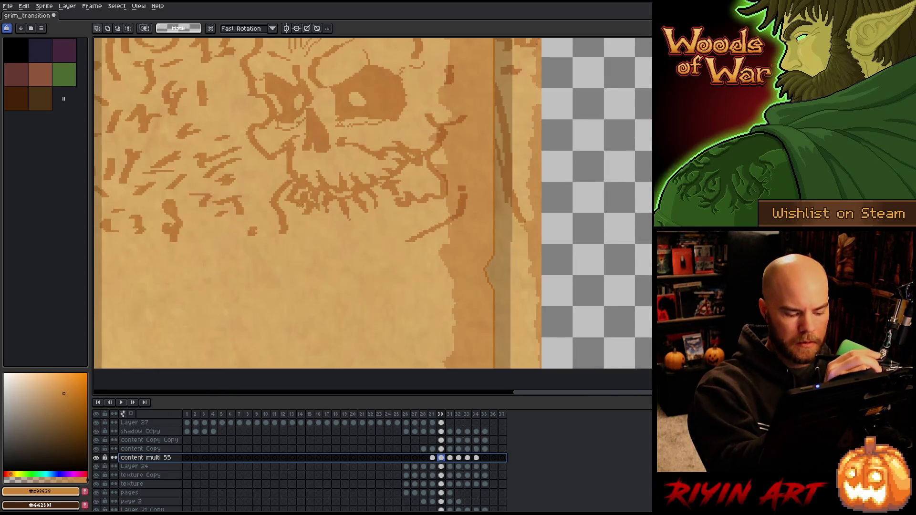
{"action": "left_click", "coordinate": [114, 29]}
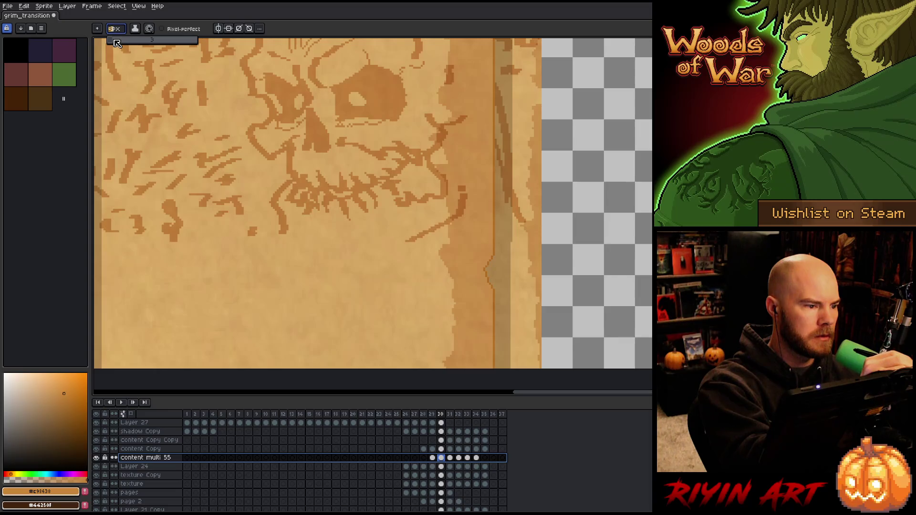
Step: Draw the lower jaw line with a 4 px brush, then cheek and top-right outline strokes at 2 px
{"action": "left_click_drag", "start_coordinate": [116, 43], "coordinate": [119, 43]}
{"action": "mouse_move", "coordinate": [286, 234]}
{"action": "left_mouse_down"}
{"action": "mouse_move", "coordinate": [282, 260]}
{"action": "mouse_move", "coordinate": [320, 273]}
{"action": "mouse_move", "coordinate": [408, 242]}
{"action": "left_mouse_up"}
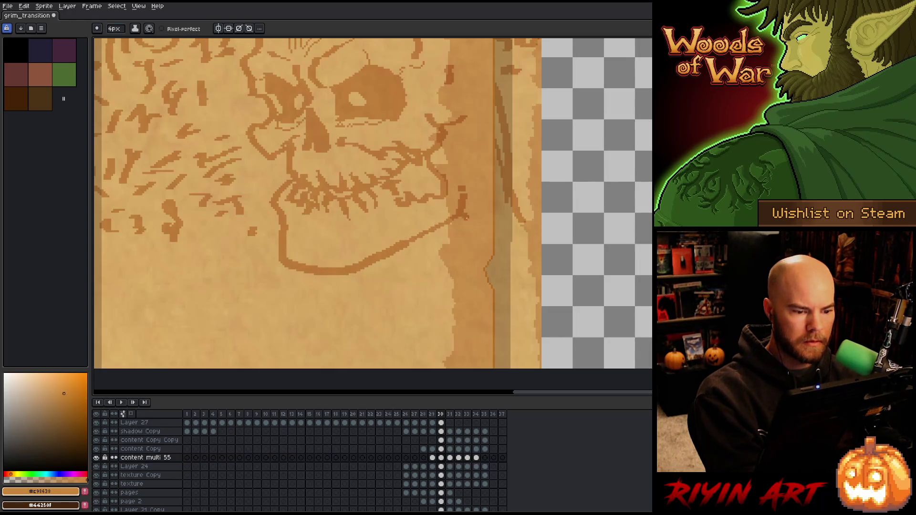
{"action": "left_click", "coordinate": [114, 29]}
{"action": "left_click_drag", "start_coordinate": [114, 40], "coordinate": [116, 42]}
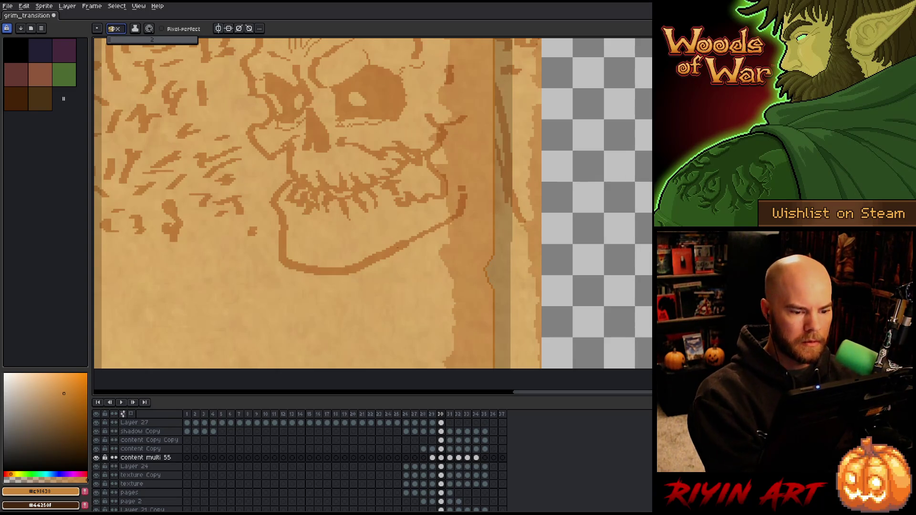
{"action": "left_click_drag", "start_coordinate": [405, 239], "coordinate": [429, 229]}
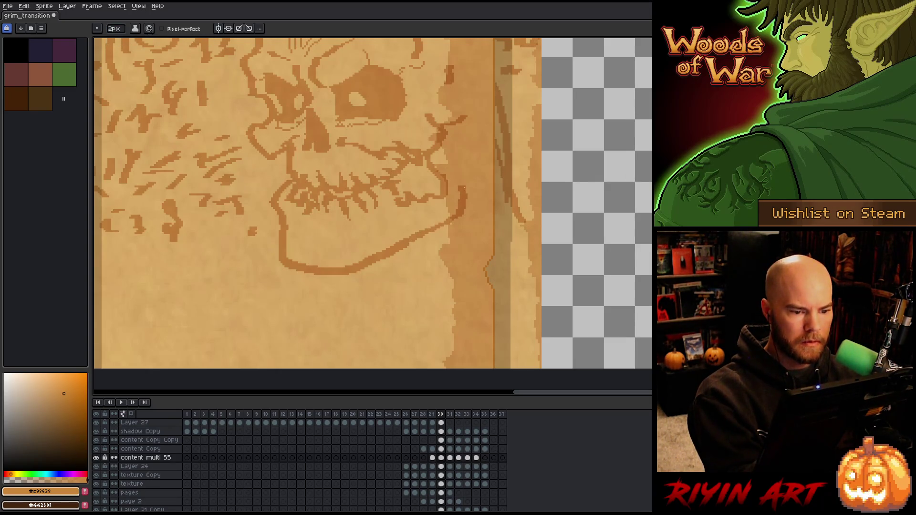
{"action": "scroll", "coordinate": [477, 210], "scroll_direction": "up", "scroll_amount": 3}
{"action": "scroll", "coordinate": [477, 210], "scroll_direction": "left", "scroll_amount": 1}
{"action": "mouse_move", "coordinate": [485, 146]}
{"action": "left_mouse_down"}
{"action": "mouse_move", "coordinate": [503, 167]}
{"action": "mouse_move", "coordinate": [496, 184]}
{"action": "mouse_move", "coordinate": [536, 274]}
{"action": "left_mouse_up"}
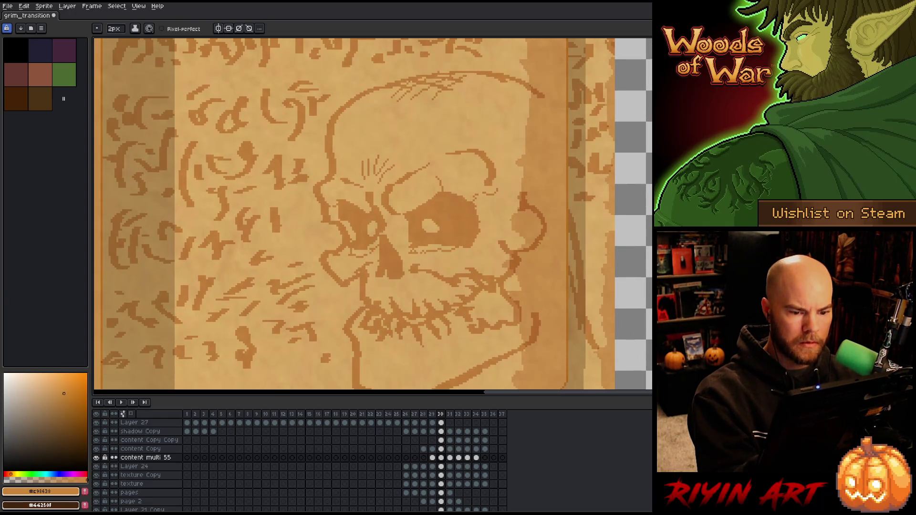
{"action": "left_click_drag", "start_coordinate": [544, 97], "coordinate": [555, 122]}
{"action": "mouse_move", "coordinate": [562, 255]}
{"action": "left_mouse_down"}
{"action": "mouse_move", "coordinate": [610, 219]}
{"action": "mouse_move", "coordinate": [617, 180]}
{"action": "left_mouse_up"}
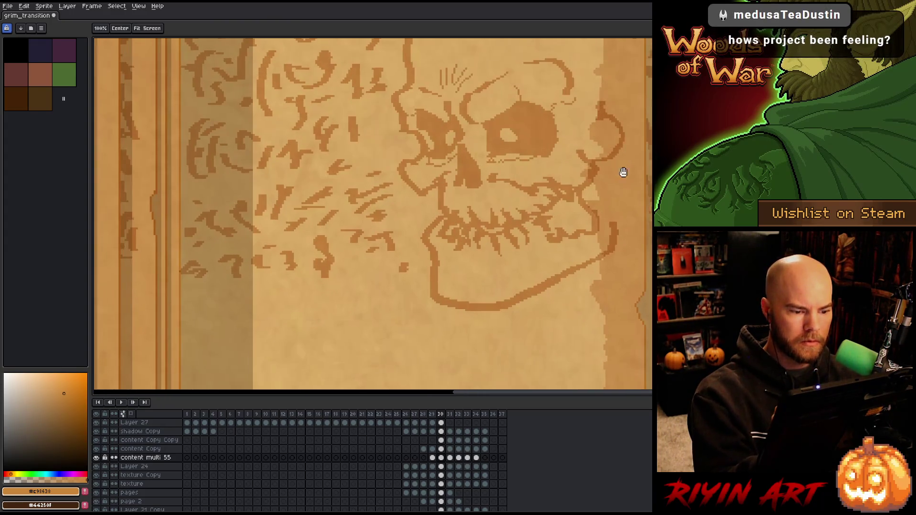
{"action": "scroll", "coordinate": [558, 301], "scroll_direction": "down", "scroll_amount": 2}
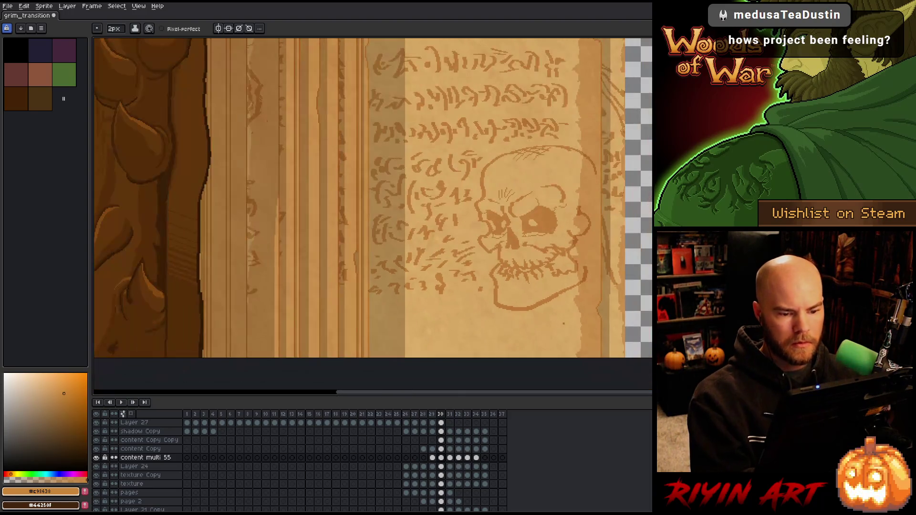
Step: With a 4 px brush, add a dark mark and thicken the rune glyphs beneath the skull
{"action": "mouse_move", "coordinate": [538, 311]}
{"action": "left_mouse_down"}
{"action": "mouse_move", "coordinate": [482, 301]}
{"action": "mouse_move", "coordinate": [484, 244]}
{"action": "mouse_move", "coordinate": [491, 282]}
{"action": "mouse_move", "coordinate": [489, 262]}
{"action": "left_mouse_up"}
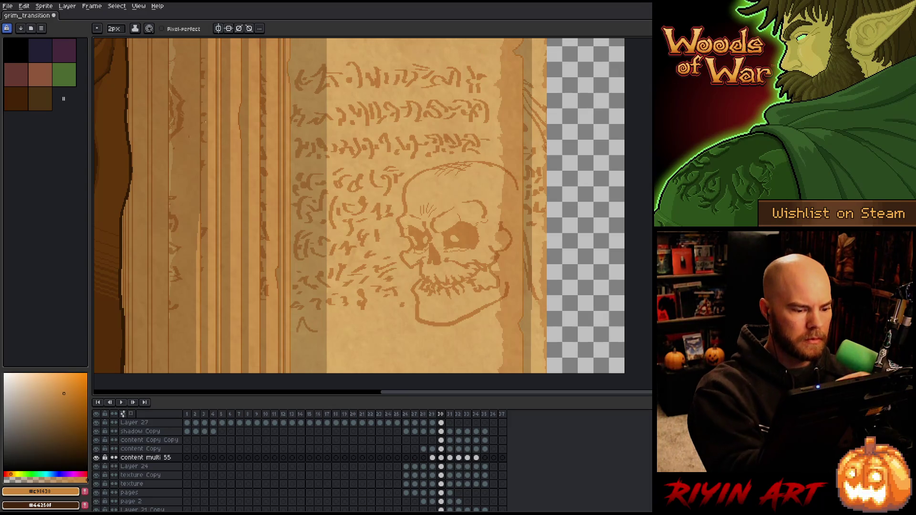
{"action": "left_click", "coordinate": [115, 29]}
{"action": "left_click_drag", "start_coordinate": [117, 42], "coordinate": [119, 43]}
{"action": "left_click", "coordinate": [300, 324]}
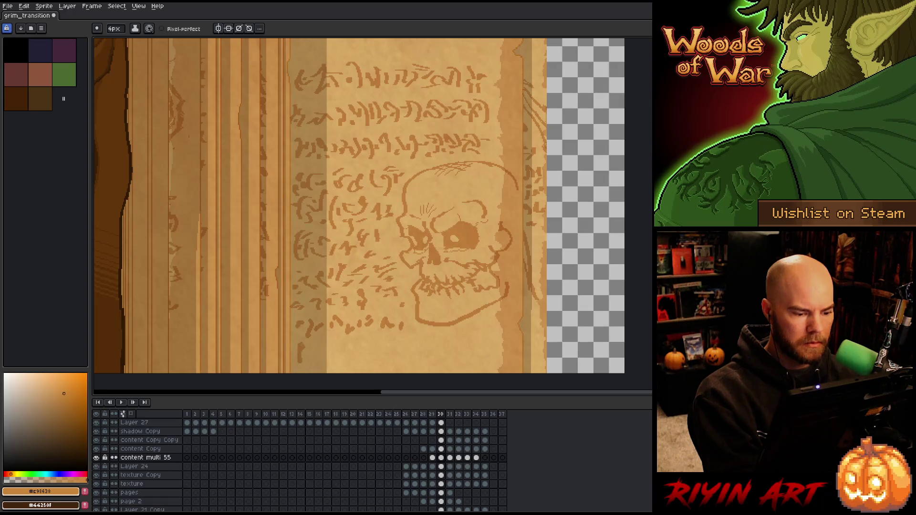
{"action": "left_click_drag", "start_coordinate": [325, 363], "coordinate": [334, 357]}
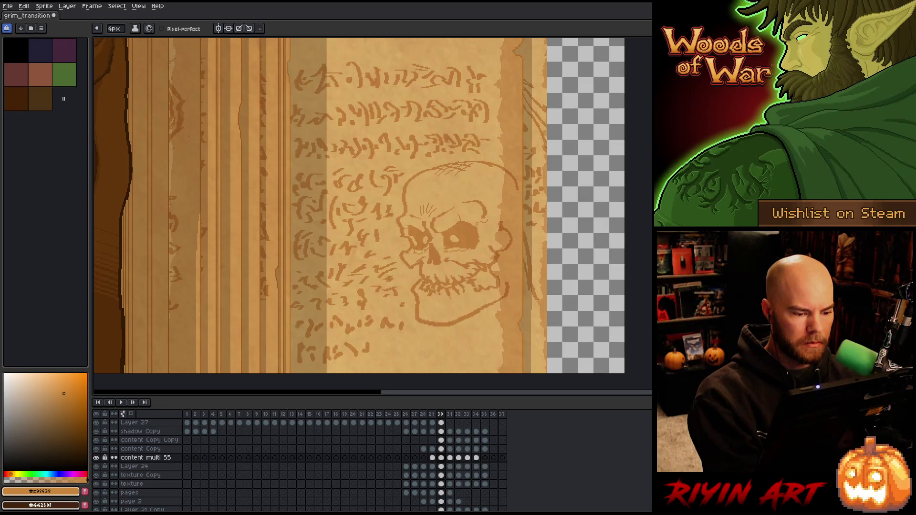
{"action": "left_click_drag", "start_coordinate": [355, 346], "coordinate": [411, 347]}
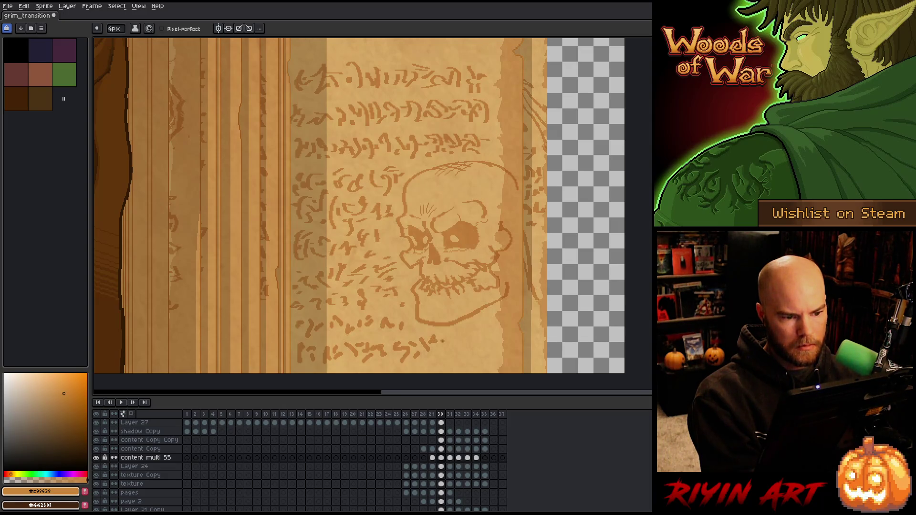
{"action": "key", "text": "b"}
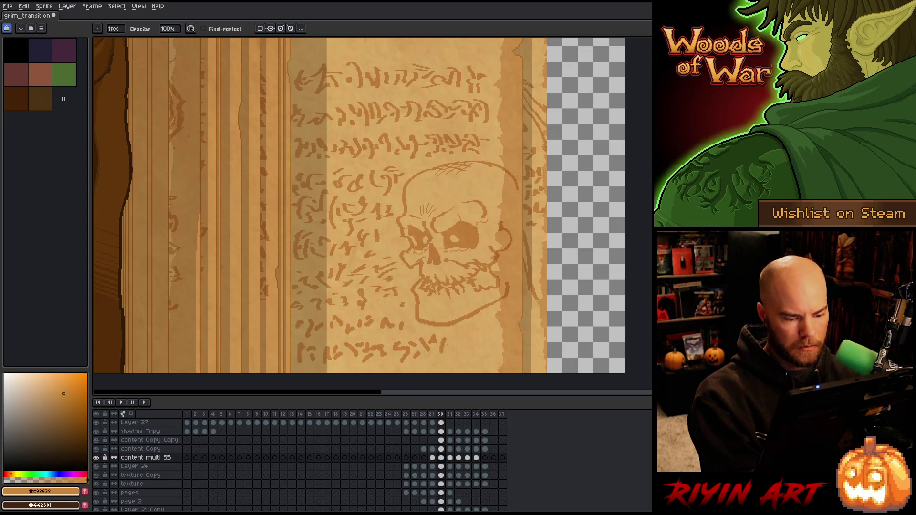
Step: Erase the stray mark ending the bottom rune line
{"action": "left_click", "coordinate": [113, 29]}
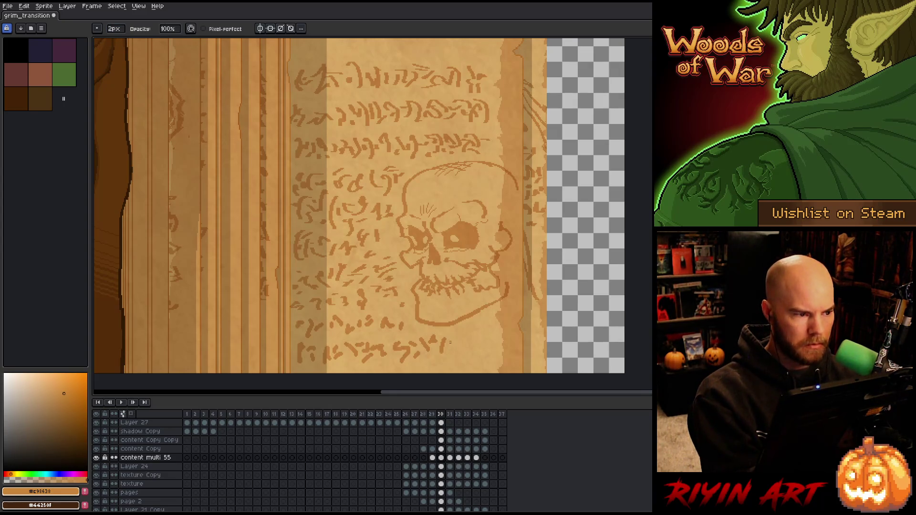
{"action": "key", "text": "e"}
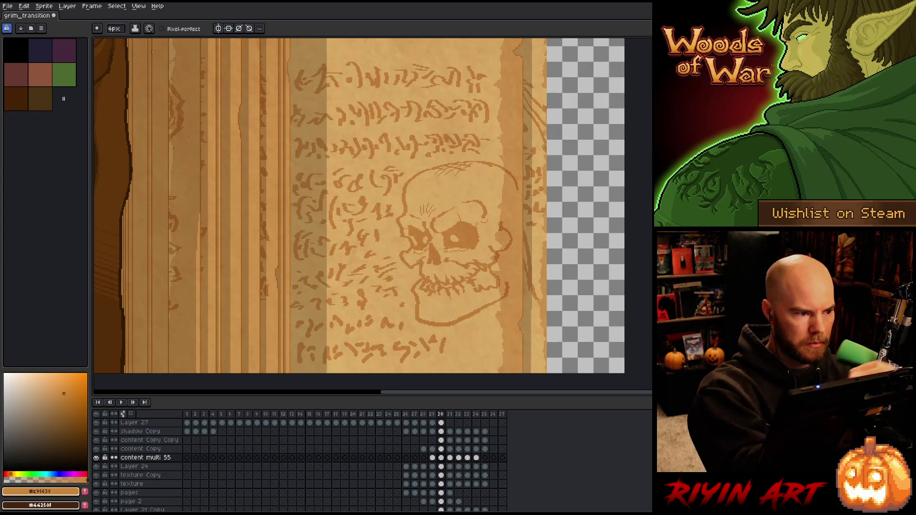
{"action": "key", "text": "b"}
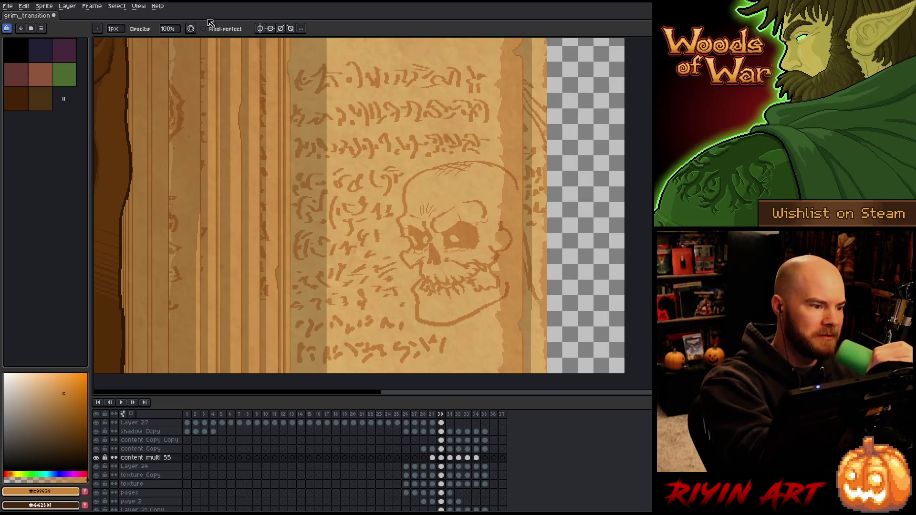
{"action": "key", "text": "e"}
{"action": "left_click", "coordinate": [114, 29]}
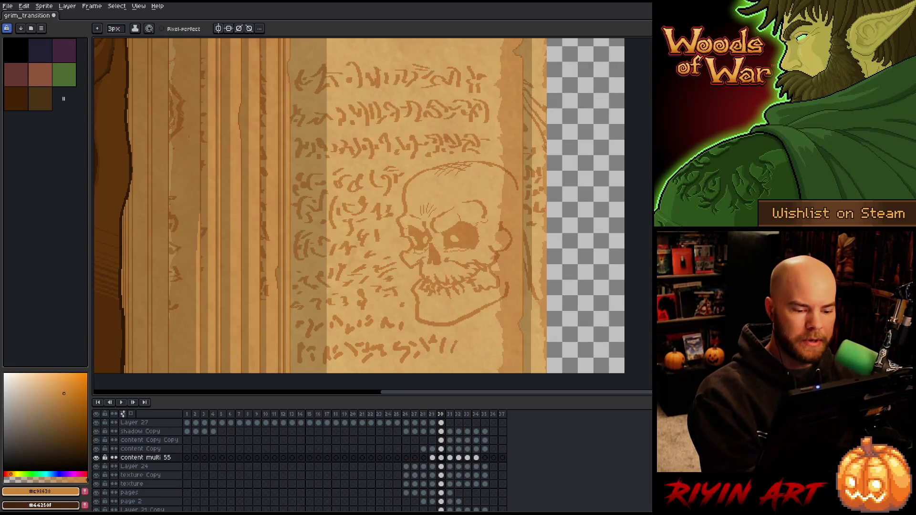
{"action": "mouse_move", "coordinate": [454, 341]}
{"action": "left_mouse_down"}
{"action": "mouse_move", "coordinate": [455, 352]}
{"action": "mouse_move", "coordinate": [432, 334]}
{"action": "mouse_move", "coordinate": [301, 342]}
{"action": "mouse_move", "coordinate": [292, 370]}
{"action": "mouse_move", "coordinate": [459, 370]}
{"action": "left_mouse_up"}
Step: Lasso-select and clear the tail of the bottom rune line, toggling between Pencil and Eraser
{"action": "key", "text": "q"}
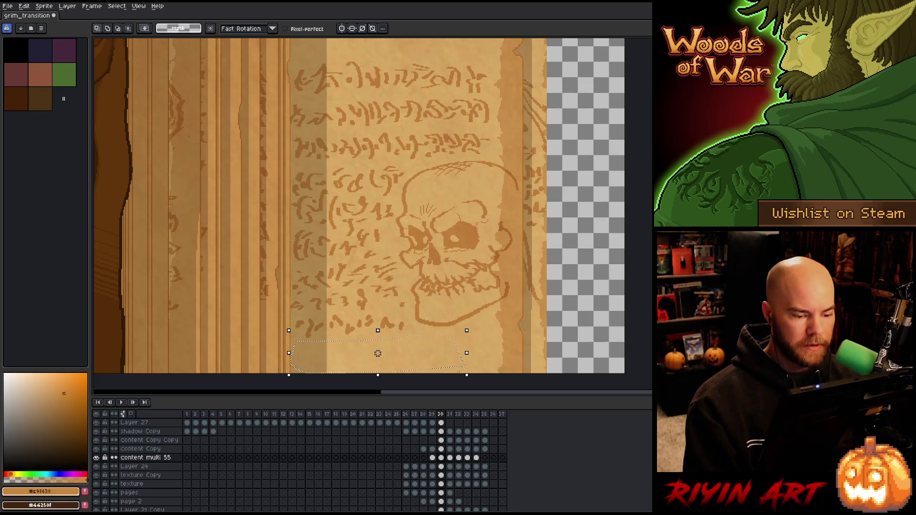
{"action": "key", "text": "ctrl+d"}
{"action": "key", "text": "e"}
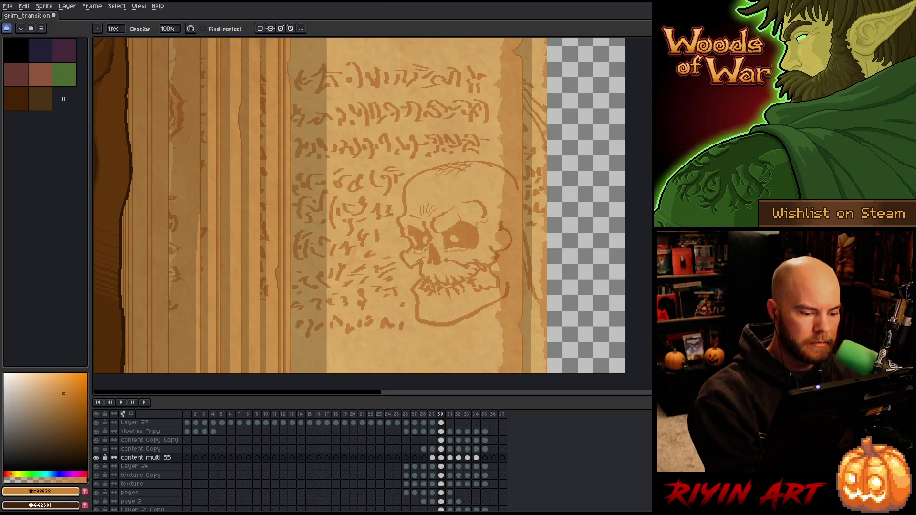
{"action": "key", "text": "e"}
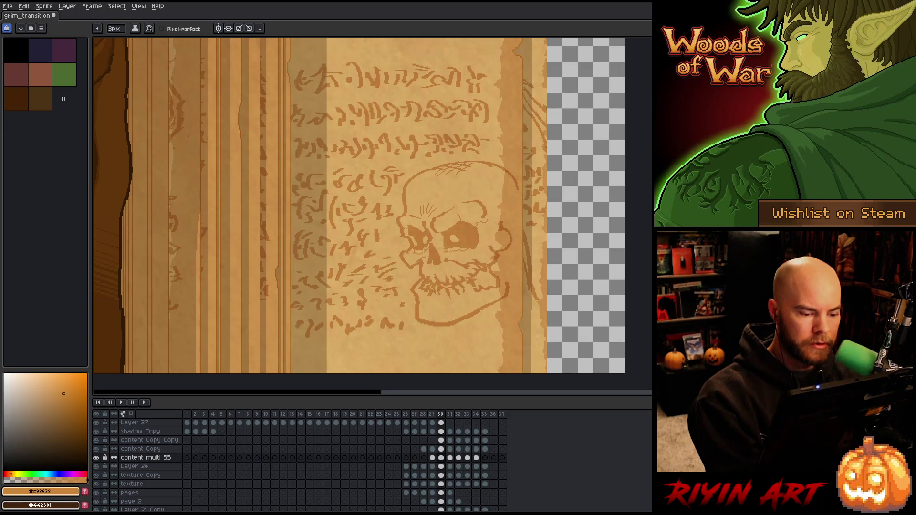
{"action": "key", "text": "b"}
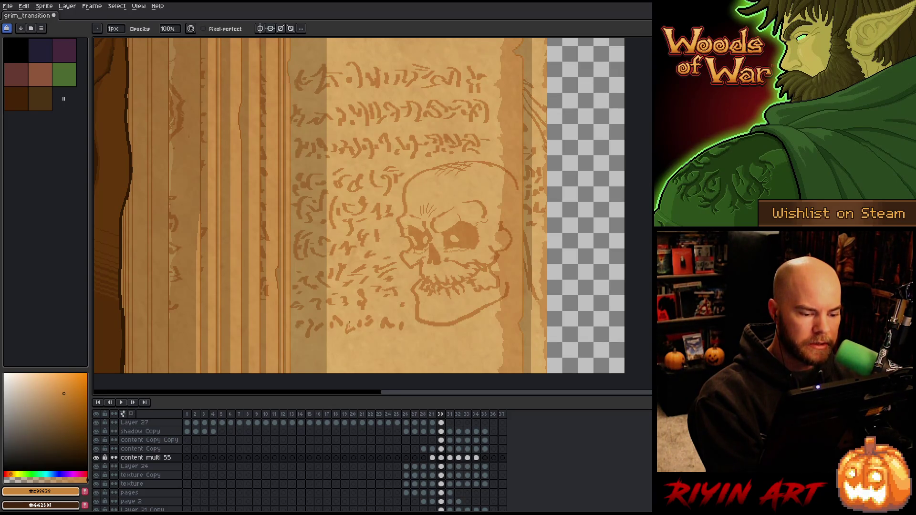
{"action": "key", "text": "e"}
{"action": "key", "text": "b"}
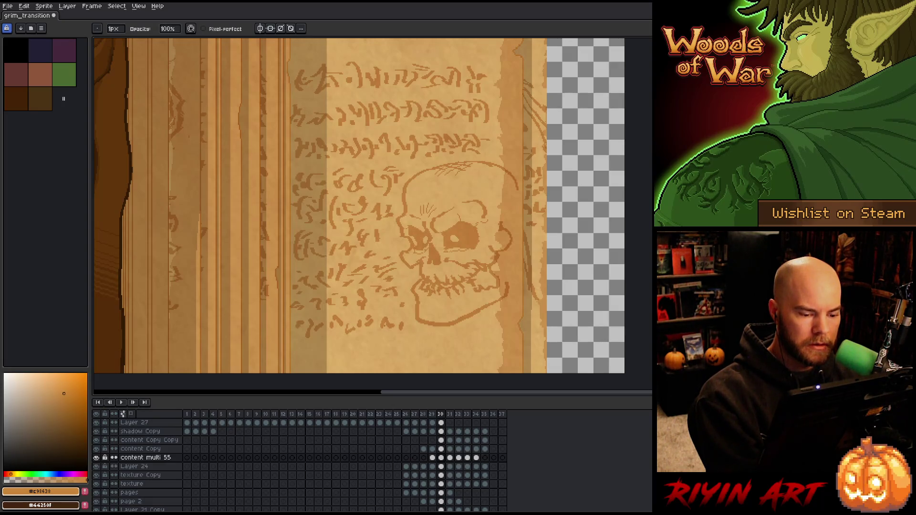
{"action": "key", "text": "e"}
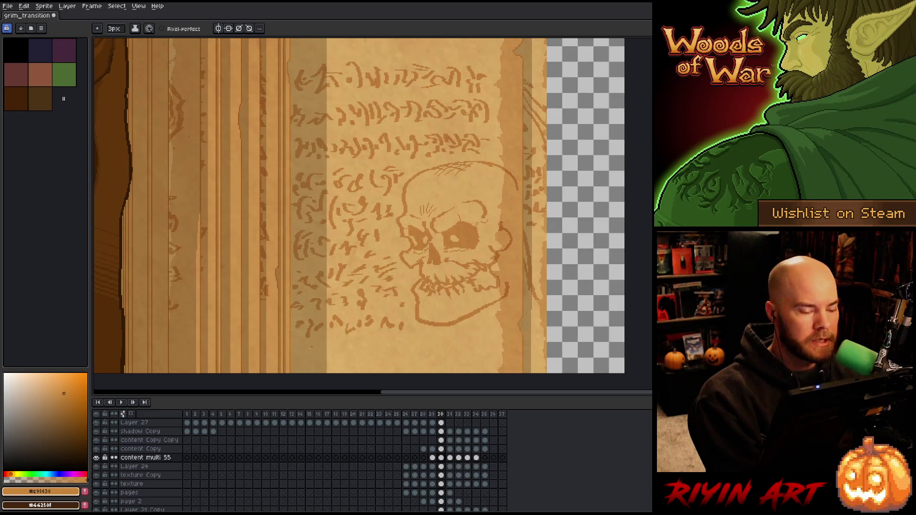
Step: Draw small new glyphs along the bottom rune line, undoing three unwanted strokes
{"action": "left_click_drag", "start_coordinate": [300, 356], "coordinate": [312, 347]}
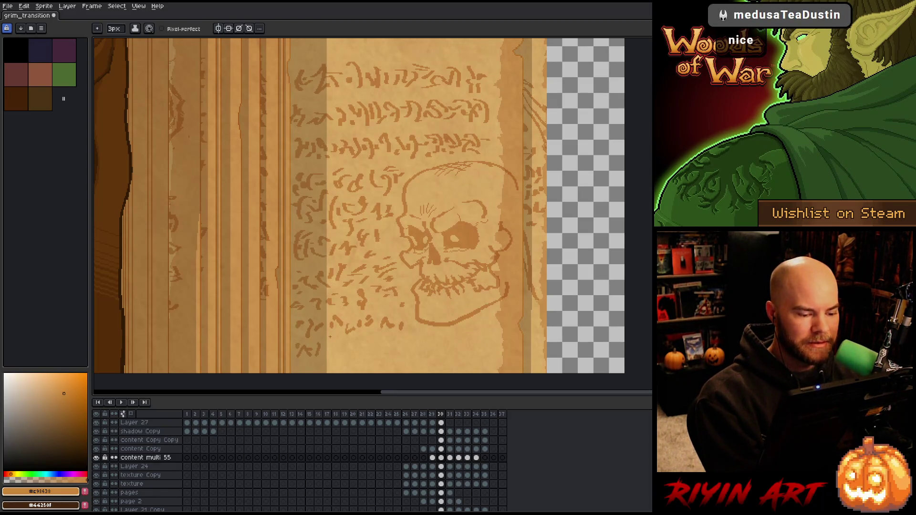
{"action": "left_click_drag", "start_coordinate": [324, 345], "coordinate": [348, 343]}
{"action": "key", "text": "ctrl+z"}
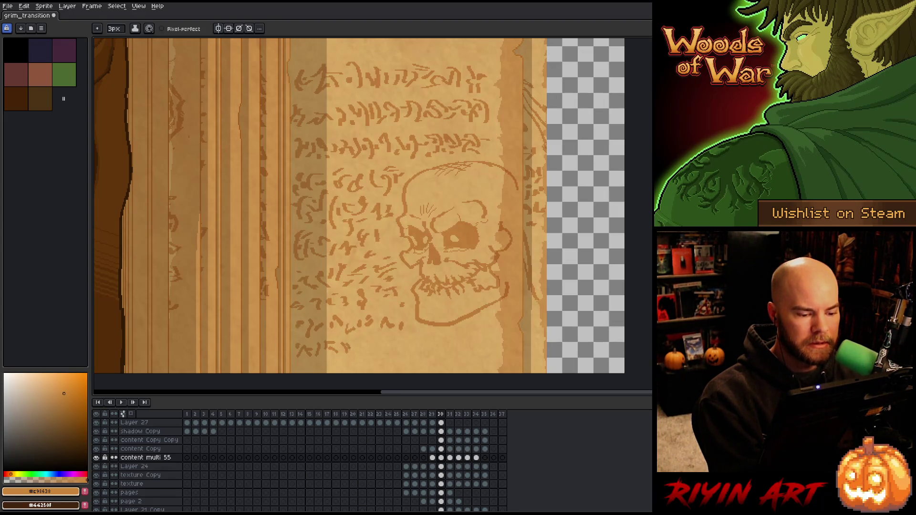
{"action": "left_click_drag", "start_coordinate": [358, 343], "coordinate": [359, 351]}
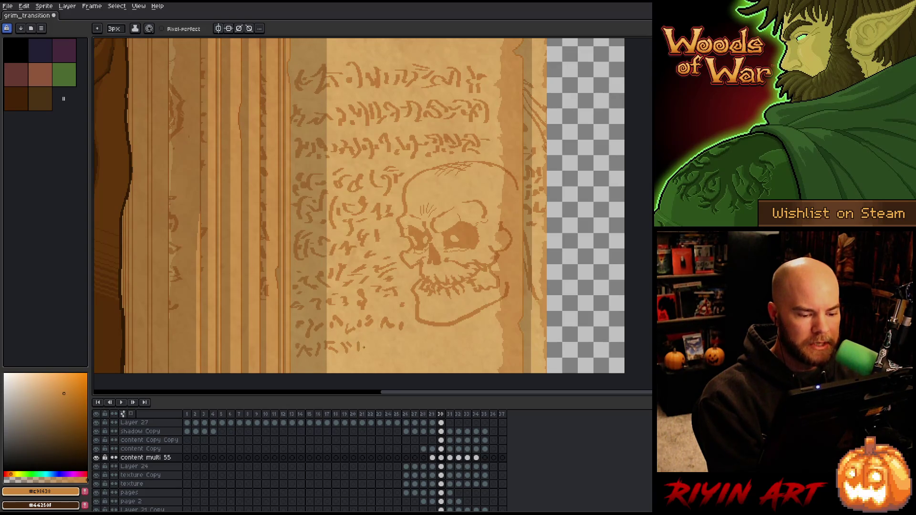
{"action": "key", "text": "ctrl+z"}
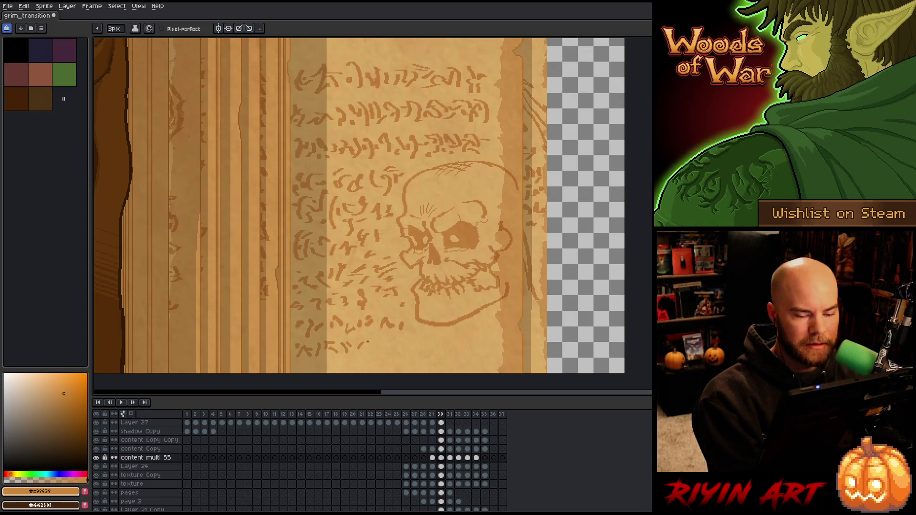
{"action": "left_click_drag", "start_coordinate": [370, 340], "coordinate": [364, 351]}
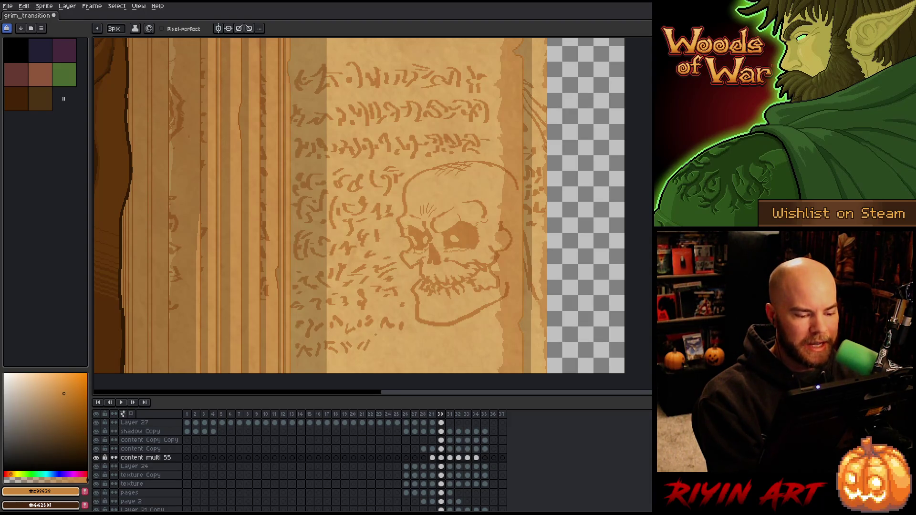
{"action": "key", "text": "ctrl+z"}
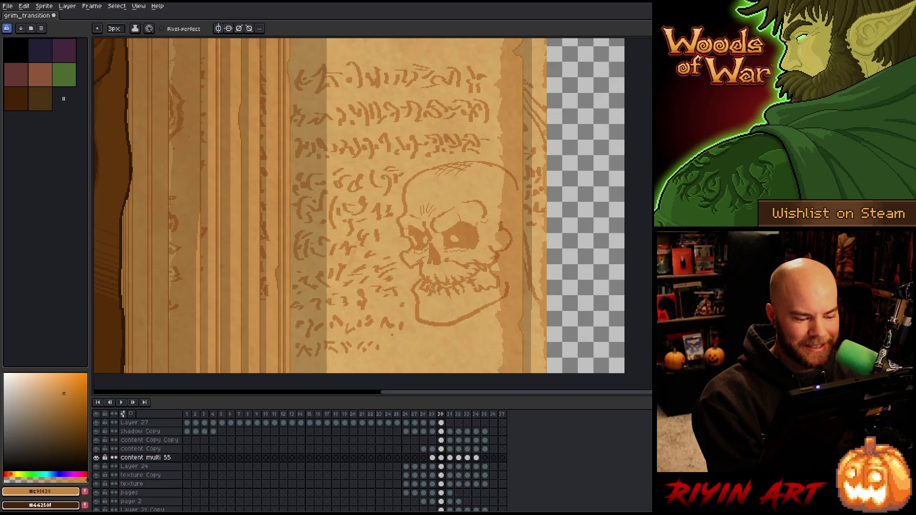
{"action": "left_click_drag", "start_coordinate": [386, 346], "coordinate": [388, 339]}
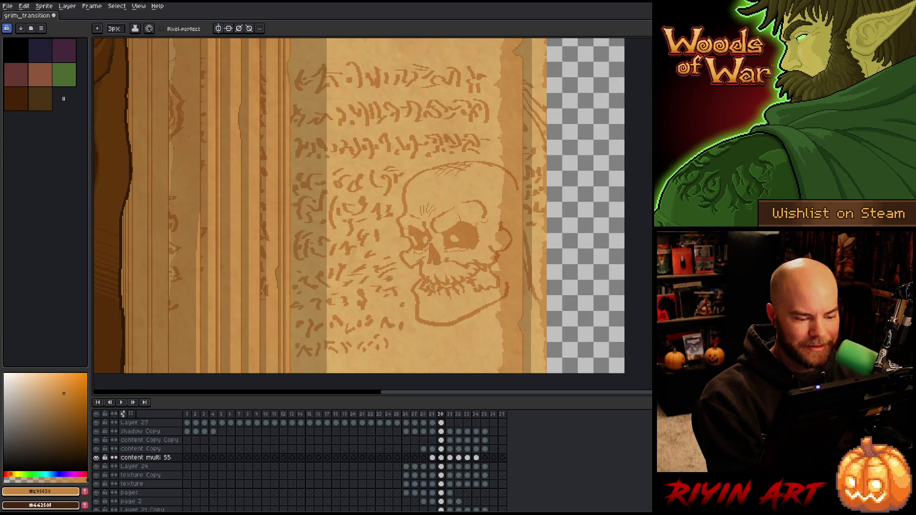
{"action": "scroll", "coordinate": [395, 345], "scroll_direction": "up", "scroll_amount": 3}
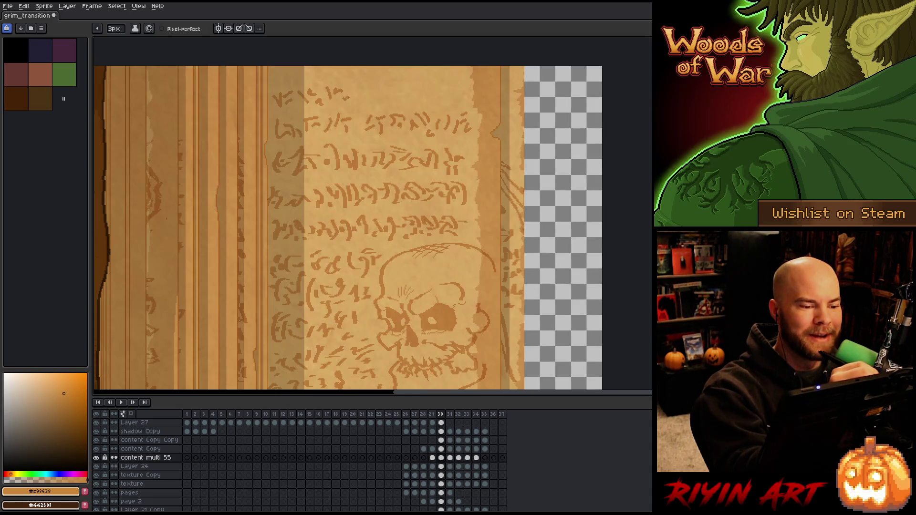
Step: Add new glyphs and small marks to the end of the top rune line, undoing one diagonal stroke
{"action": "mouse_move", "coordinate": [345, 94]}
{"action": "left_mouse_down"}
{"action": "mouse_move", "coordinate": [412, 82]}
{"action": "mouse_move", "coordinate": [423, 99]}
{"action": "mouse_move", "coordinate": [435, 82]}
{"action": "left_mouse_up"}
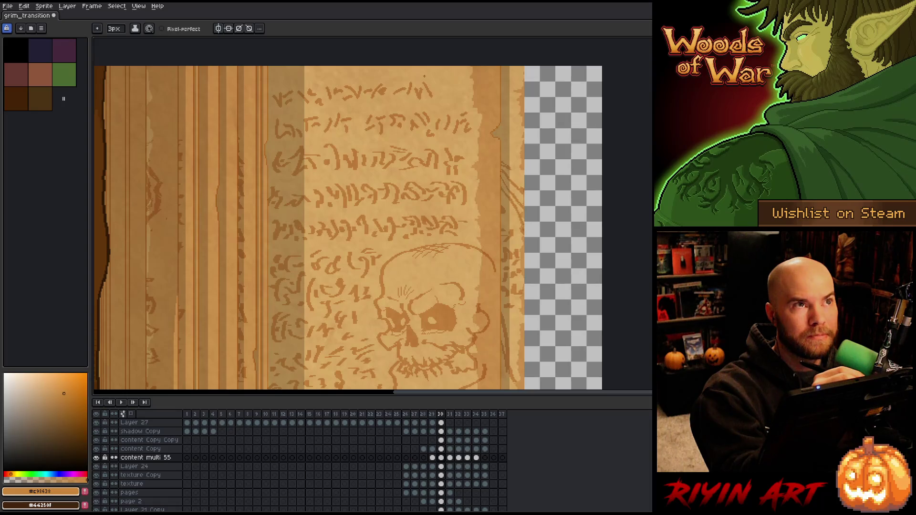
{"action": "mouse_move", "coordinate": [436, 90]}
{"action": "left_mouse_down"}
{"action": "mouse_move", "coordinate": [443, 78]}
{"action": "mouse_move", "coordinate": [441, 90]}
{"action": "mouse_move", "coordinate": [464, 85]}
{"action": "mouse_move", "coordinate": [460, 77]}
{"action": "left_mouse_up"}
{"action": "key", "text": "ctrl+z"}
{"action": "mouse_move", "coordinate": [277, 80]}
{"action": "left_mouse_down"}
{"action": "mouse_move", "coordinate": [282, 64]}
{"action": "mouse_move", "coordinate": [437, 66]}
{"action": "left_mouse_up"}
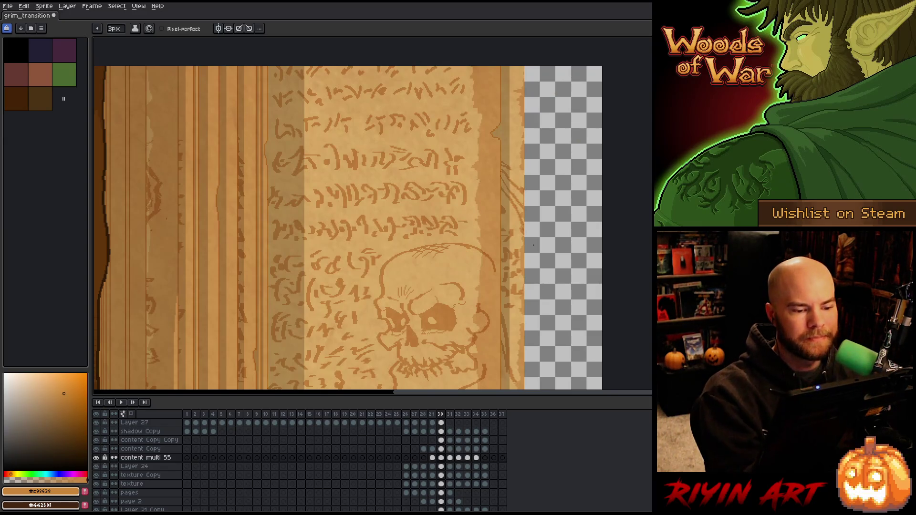
{"action": "scroll", "coordinate": [472, 124], "scroll_direction": "down", "scroll_amount": 3}
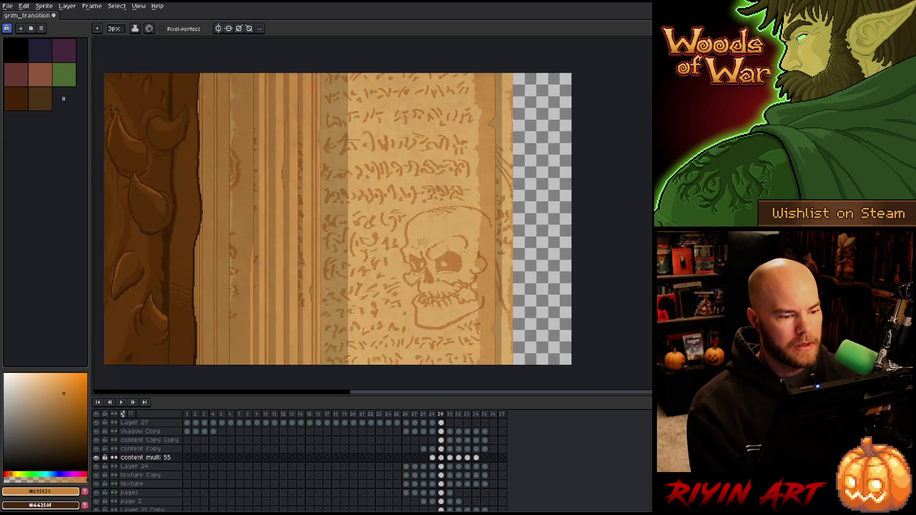
Step: Frame the page spread around the skull page and save the file
{"action": "left_click_drag", "start_coordinate": [462, 241], "coordinate": [367, 223]}
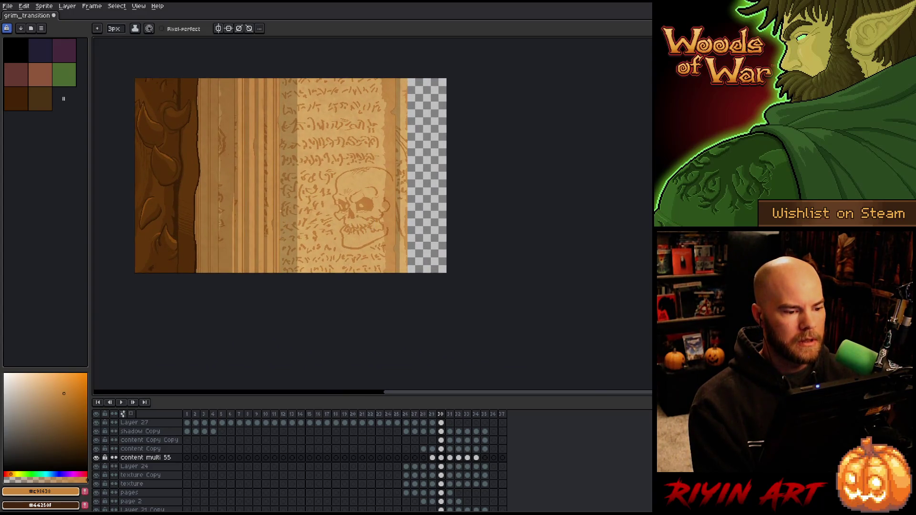
{"action": "scroll", "coordinate": [332, 188], "scroll_direction": "up", "scroll_amount": 1}
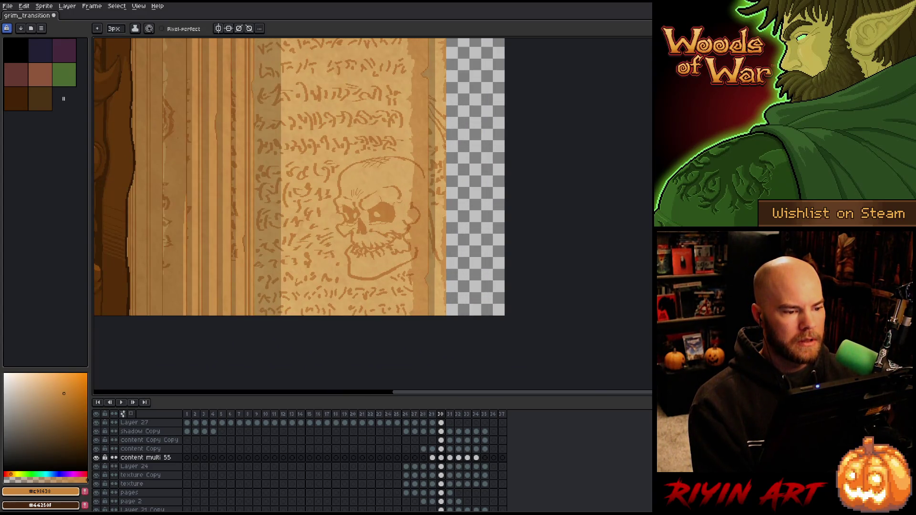
{"action": "key", "text": "space"}
{"action": "mouse_move", "coordinate": [345, 194]}
{"action": "left_mouse_down"}
{"action": "mouse_move", "coordinate": [313, 210]}
{"action": "mouse_move", "coordinate": [321, 215]}
{"action": "left_mouse_up"}
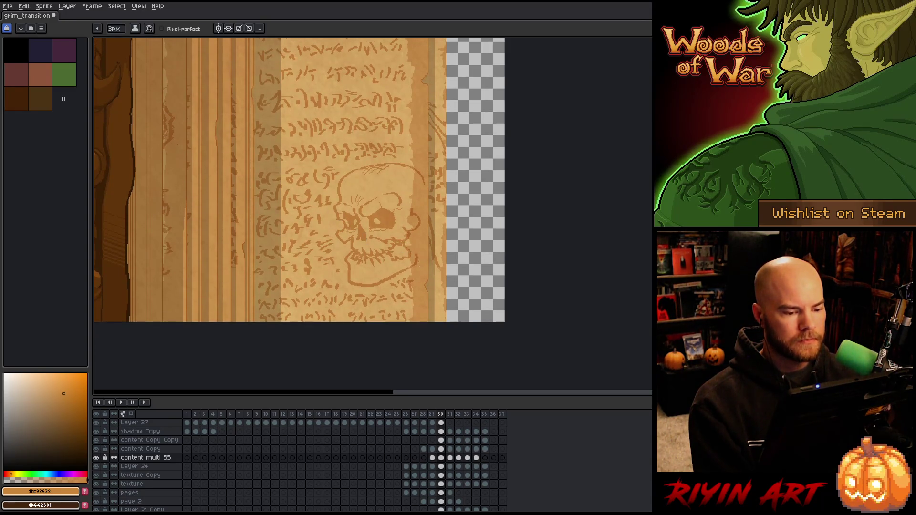
{"action": "scroll", "coordinate": [419, 266], "scroll_direction": "down", "scroll_amount": 1}
{"action": "key", "text": "space"}
{"action": "left_click_drag", "start_coordinate": [441, 246], "coordinate": [428, 250]}
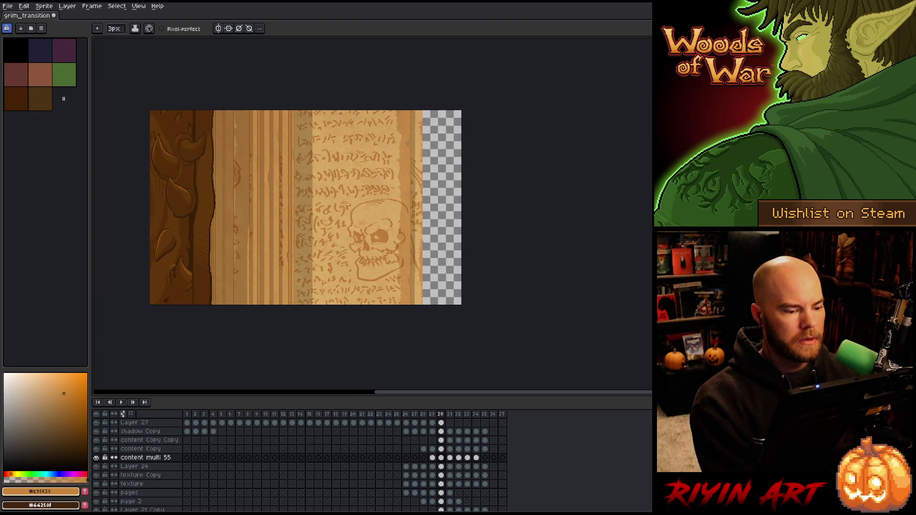
{"action": "key", "text": "ctrl+s"}
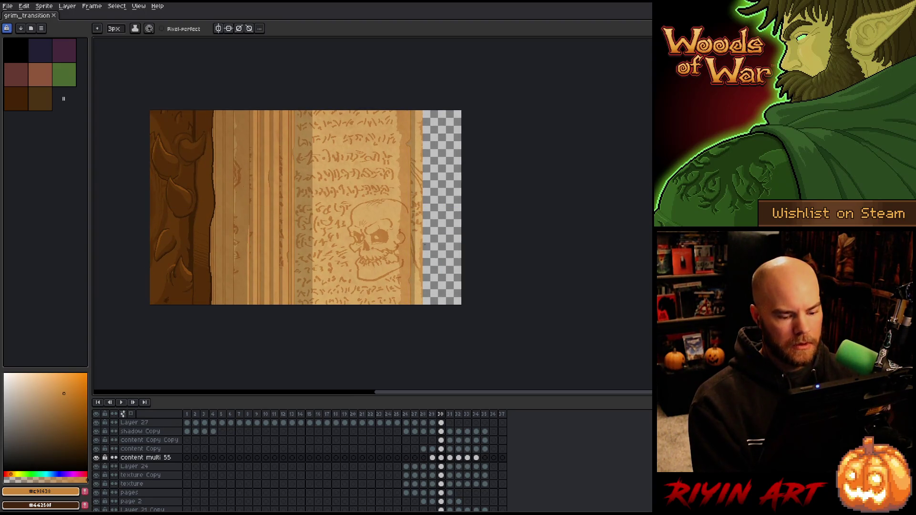
Step: Compare frames 30 and 31, settle on frame 31 and save again
{"action": "key", "text": "Right"}
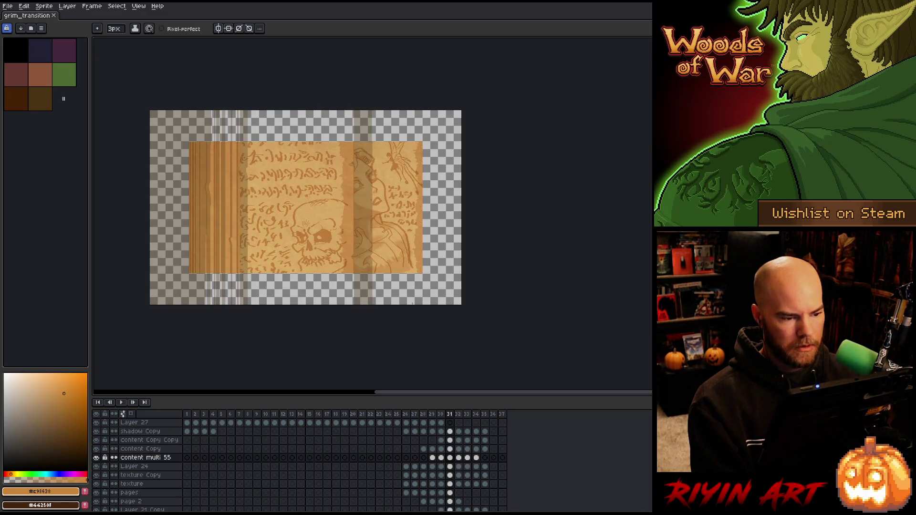
{"action": "key", "text": "Left"}
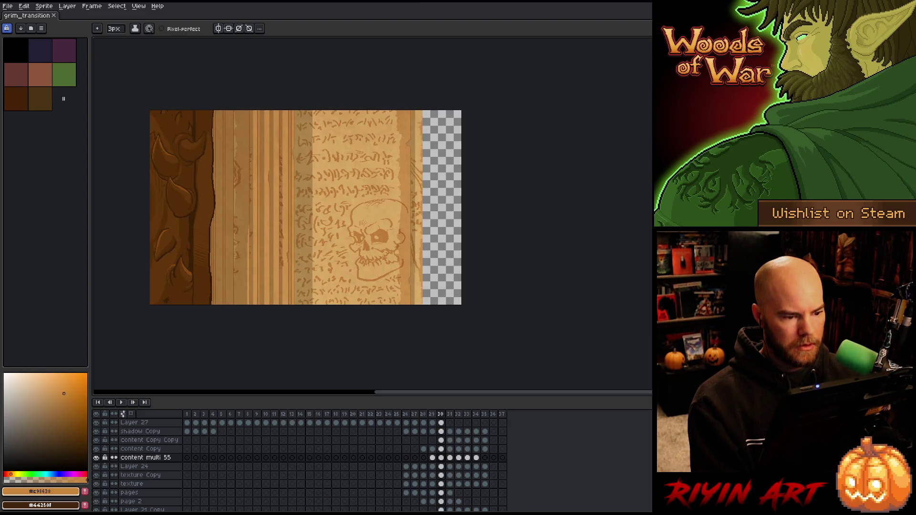
{"action": "key", "text": "Right"}
{"action": "key", "text": "Left"}
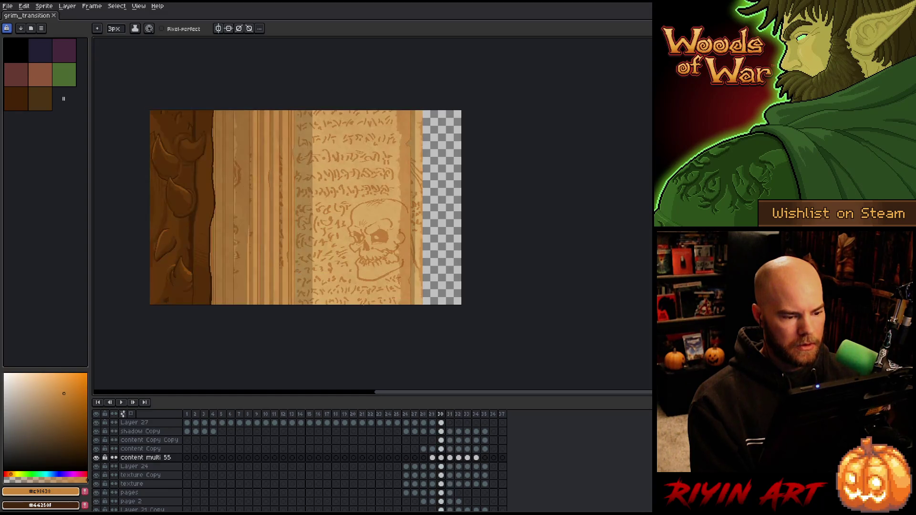
{"action": "key", "text": "Right"}
{"action": "key", "text": "Left"}
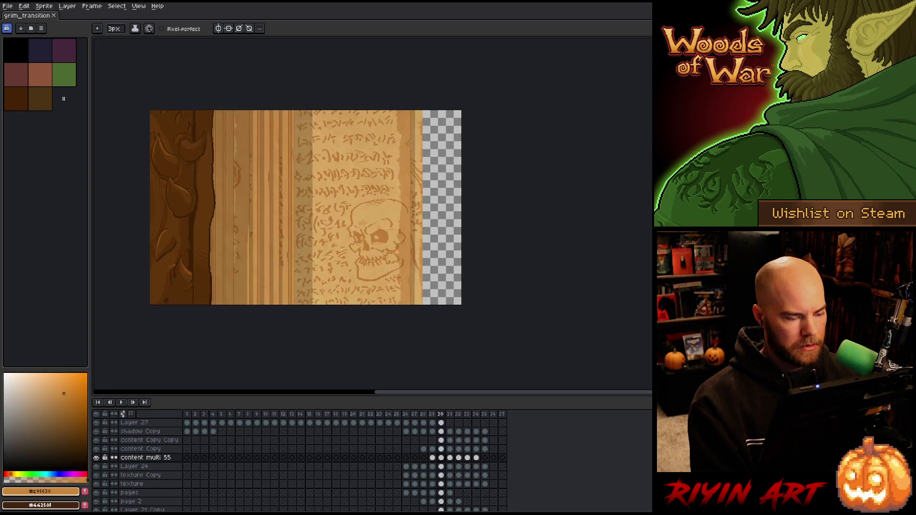
{"action": "key", "text": "Right"}
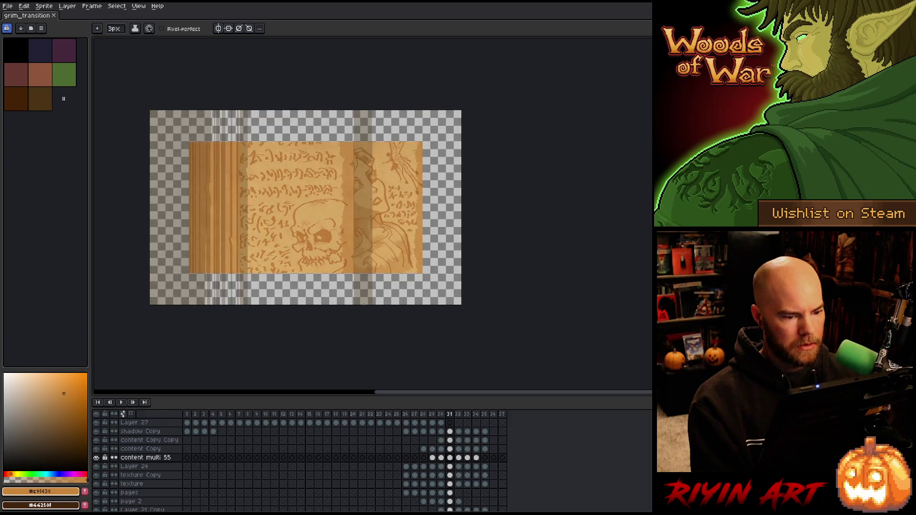
{"action": "key", "text": "v"}
{"action": "key", "text": "ctrl+s"}
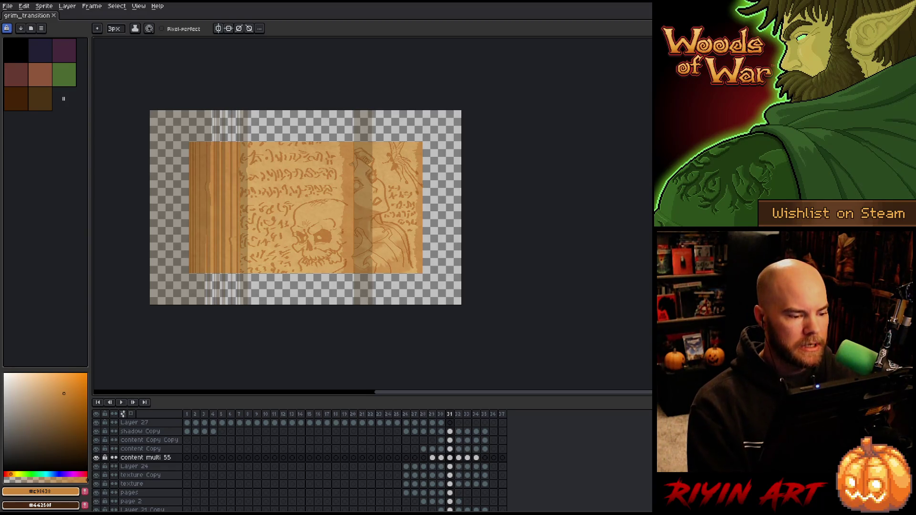
Step: Shift the view of the book spread right and make Layer 24 active
{"action": "scroll", "coordinate": [262, 235], "scroll_direction": "up", "scroll_amount": 1}
{"action": "scroll", "coordinate": [261, 236], "scroll_direction": "down", "scroll_amount": 1}
{"action": "left_click_drag", "start_coordinate": [257, 319], "coordinate": [316, 327]}
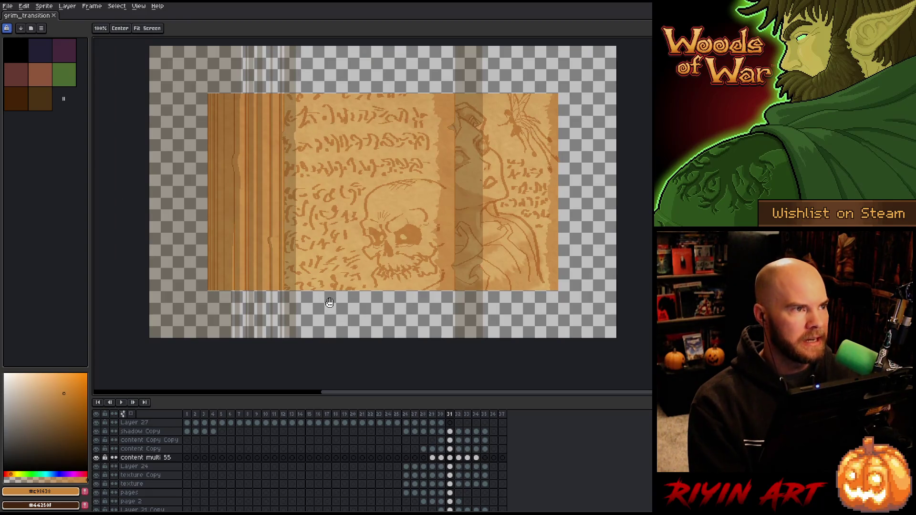
{"action": "key", "text": "b"}
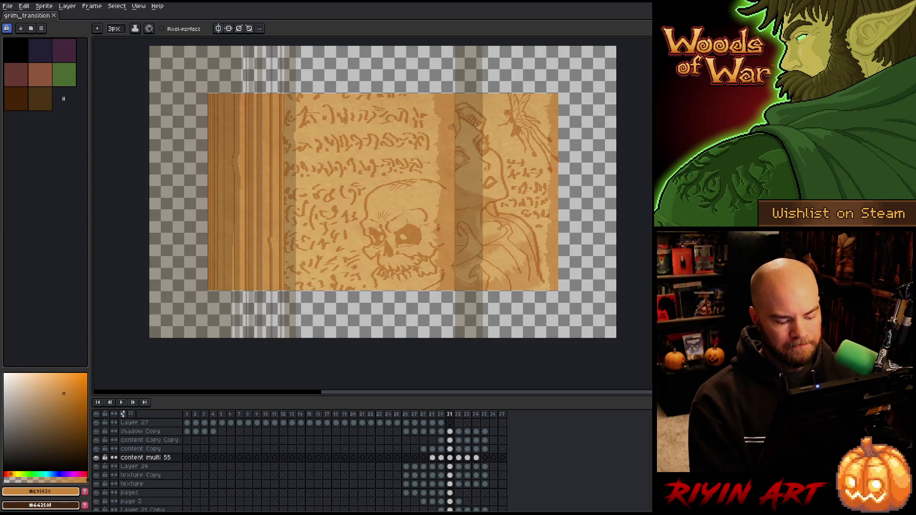
{"action": "key", "text": "v"}
{"action": "left_click", "coordinate": [560, 292]}
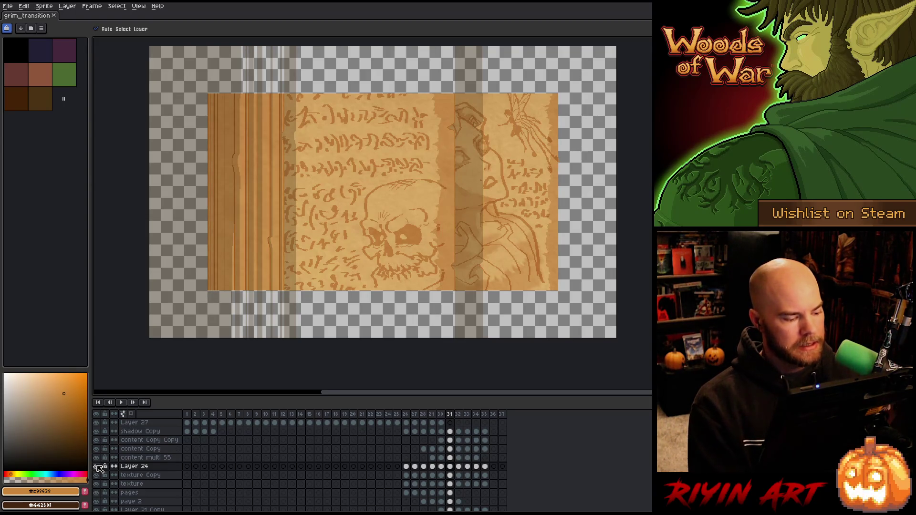
Step: Select frame 31 cels from Layer 21 up through the page layers and marquee a thin bottom-edge strip
{"action": "scroll", "coordinate": [383, 448], "scroll_direction": "down", "scroll_amount": 1}
{"action": "scroll", "coordinate": [381, 447], "scroll_direction": "down", "scroll_amount": 1}
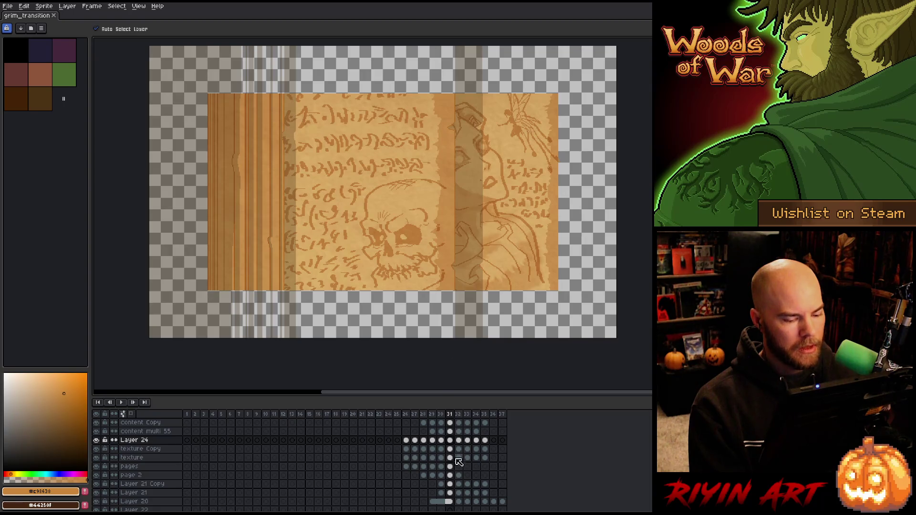
{"action": "left_click", "coordinate": [450, 493]}
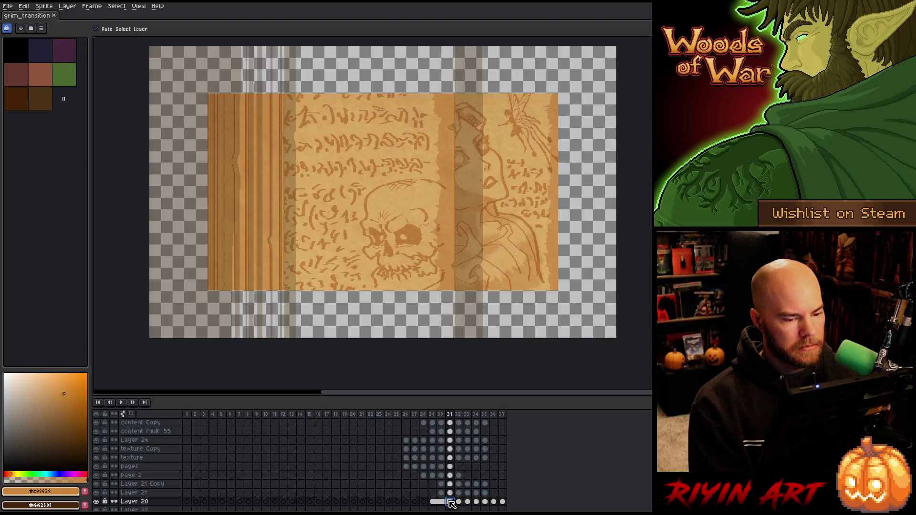
{"action": "mouse_move", "coordinate": [450, 494]}
{"action": "left_mouse_down"}
{"action": "mouse_move", "coordinate": [454, 432]}
{"action": "mouse_move", "coordinate": [456, 443]}
{"action": "left_mouse_up"}
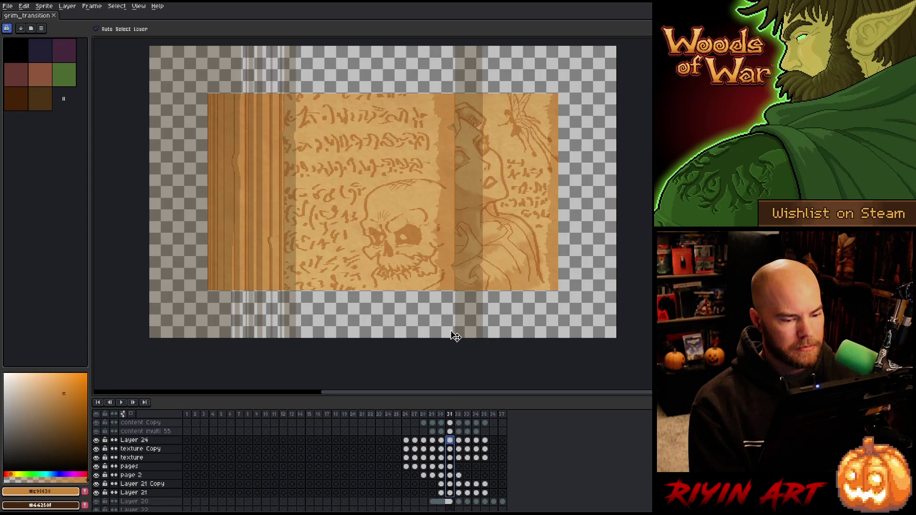
{"action": "key", "text": "m"}
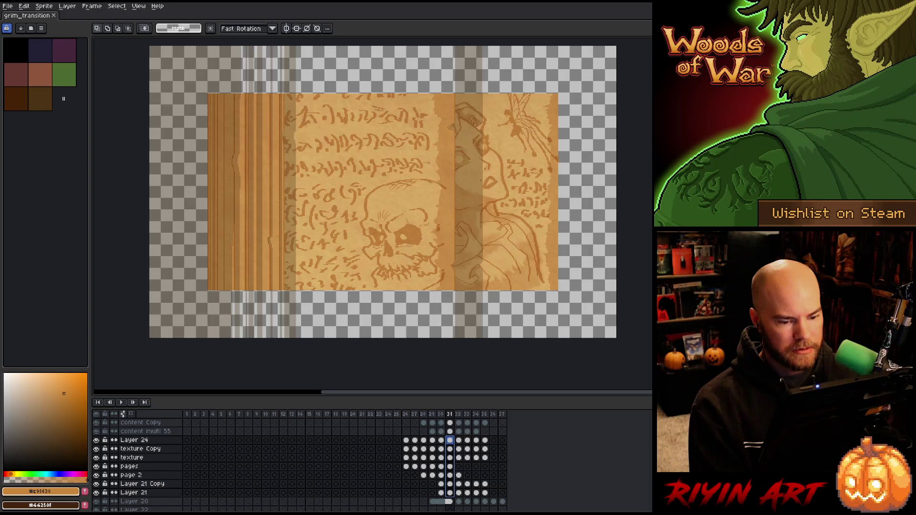
{"action": "left_click_drag", "start_coordinate": [557, 291], "coordinate": [192, 290]}
{"action": "key", "text": "Escape"}
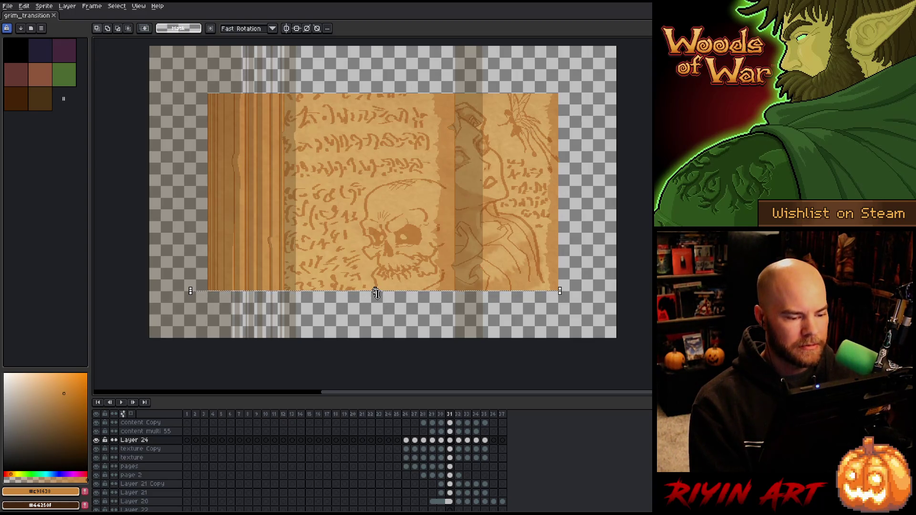
{"action": "left_click_drag", "start_coordinate": [378, 290], "coordinate": [374, 308]}
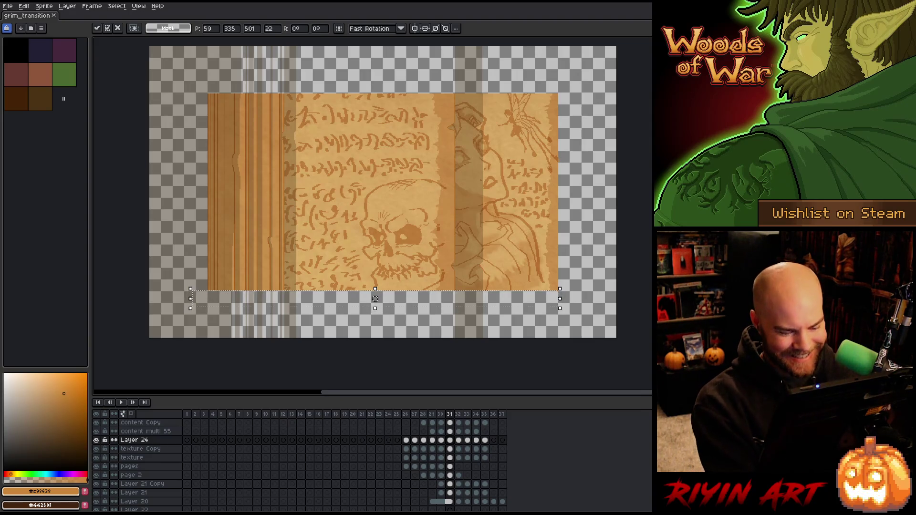
{"action": "key", "text": "Escape"}
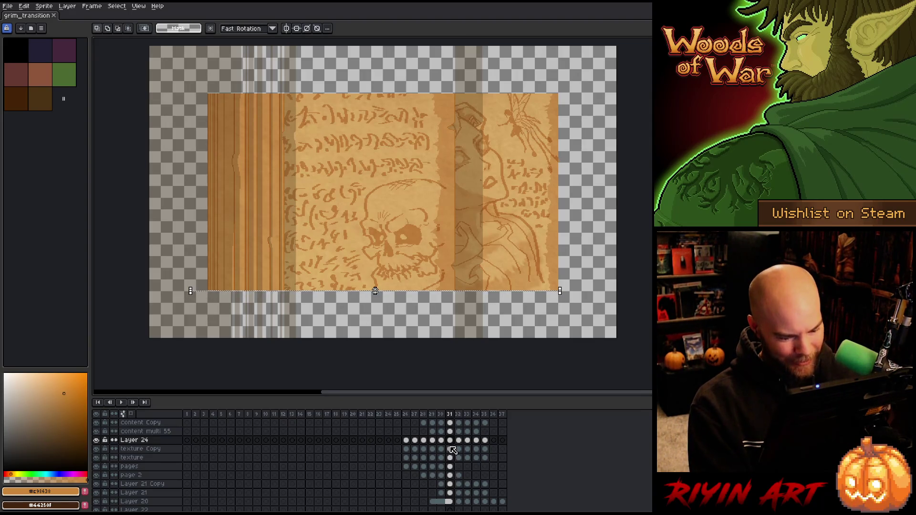
{"action": "left_click_drag", "start_coordinate": [451, 442], "coordinate": [450, 492]}
{"action": "scroll", "coordinate": [375, 294], "scroll_direction": "up", "scroll_amount": 2}
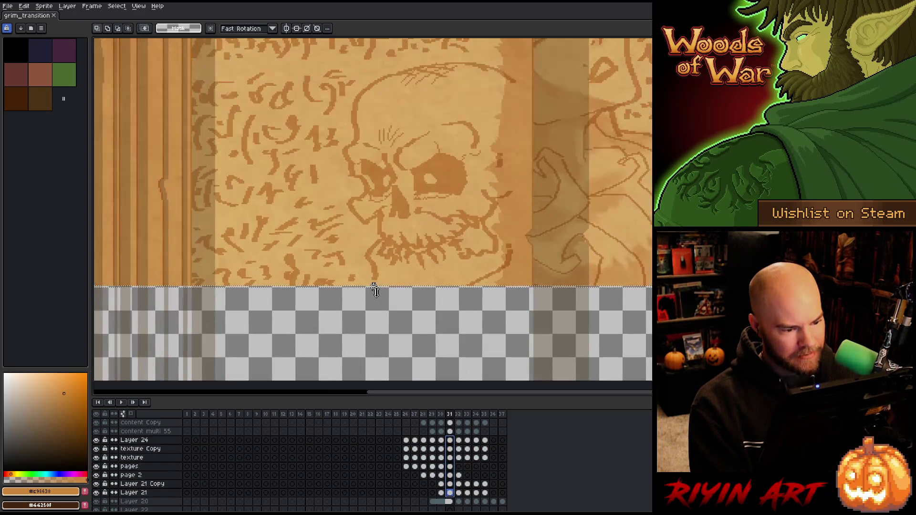
{"action": "left_click_drag", "start_coordinate": [375, 296], "coordinate": [376, 315]}
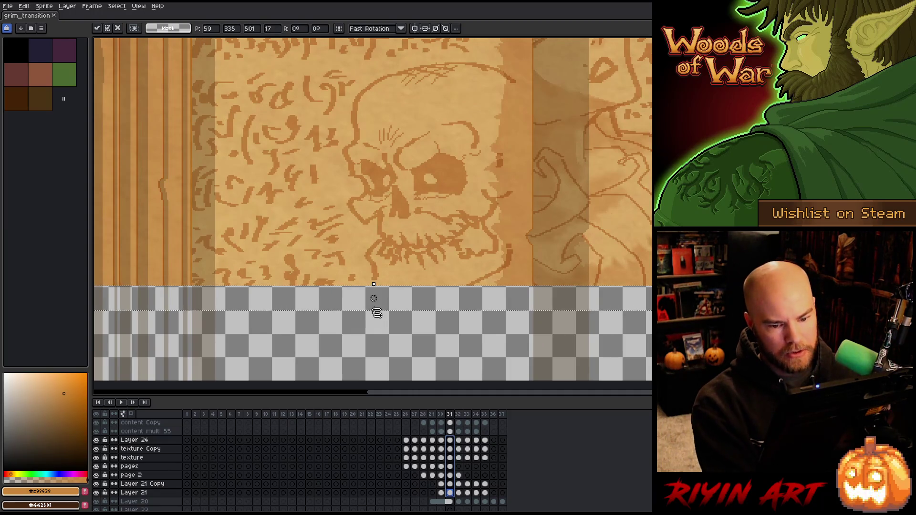
{"action": "key", "text": "Return"}
{"action": "scroll", "coordinate": [315, 289], "scroll_direction": "up", "scroll_amount": 2}
{"action": "scroll", "coordinate": [409, 289], "scroll_direction": "up", "scroll_amount": 1}
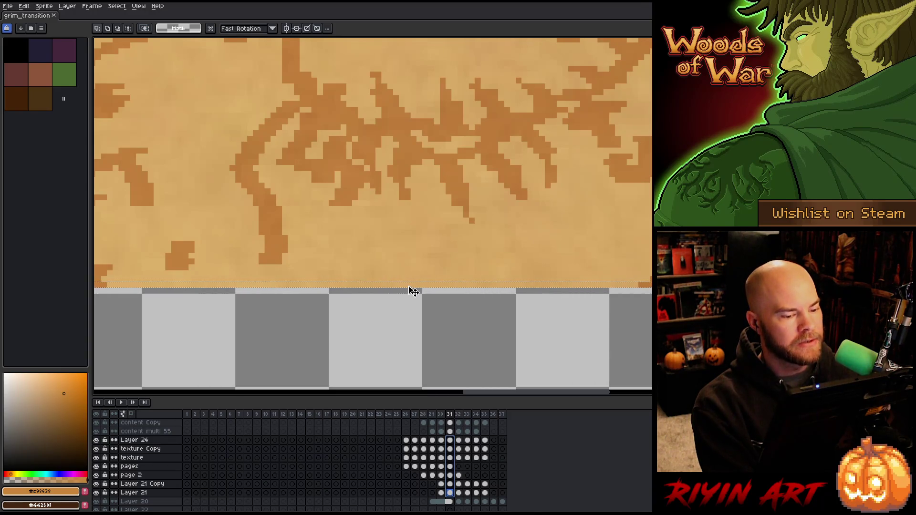
{"action": "scroll", "coordinate": [268, 293], "scroll_direction": "down", "scroll_amount": 3}
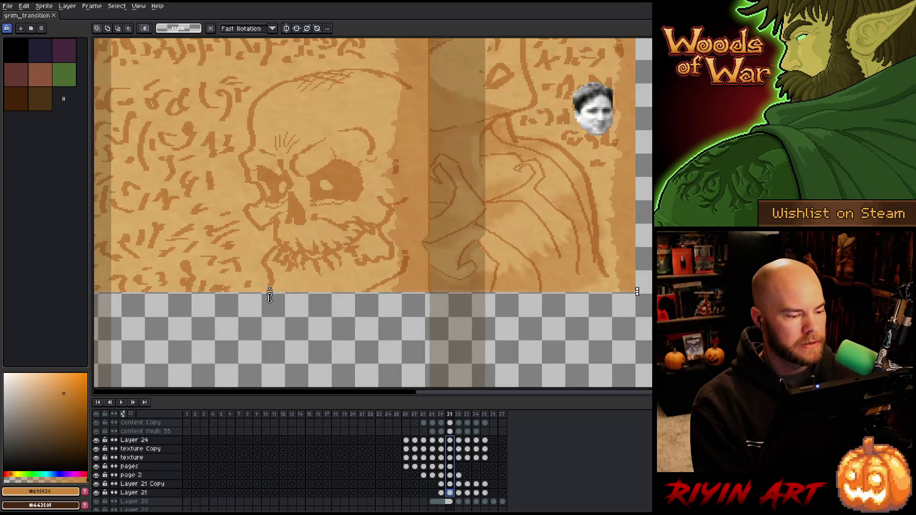
{"action": "scroll", "coordinate": [268, 293], "scroll_direction": "down", "scroll_amount": 1}
{"action": "mouse_move", "coordinate": [269, 295]}
{"action": "left_mouse_down"}
{"action": "mouse_move", "coordinate": [387, 297]}
{"action": "mouse_move", "coordinate": [399, 305]}
{"action": "mouse_move", "coordinate": [398, 337]}
{"action": "mouse_move", "coordinate": [390, 332]}
{"action": "left_mouse_up"}
{"action": "left_click", "coordinate": [395, 268]}
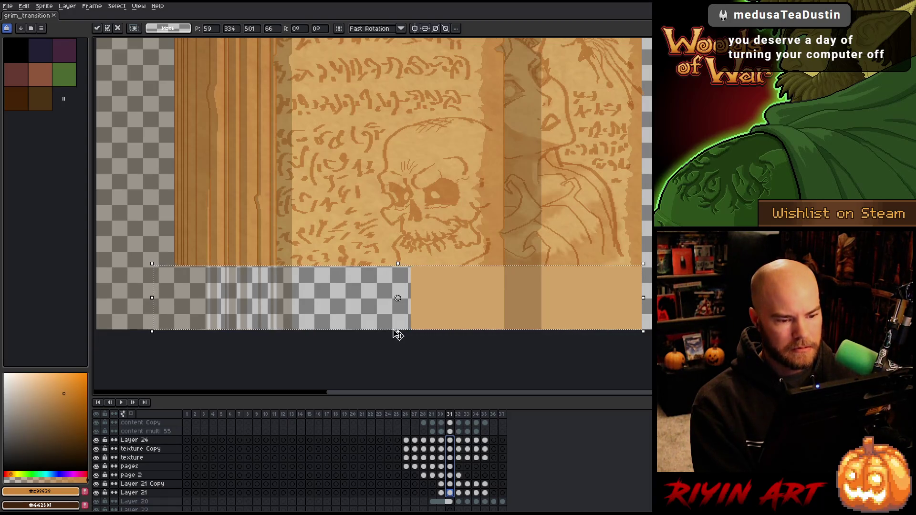
{"action": "left_click", "coordinate": [452, 457]}
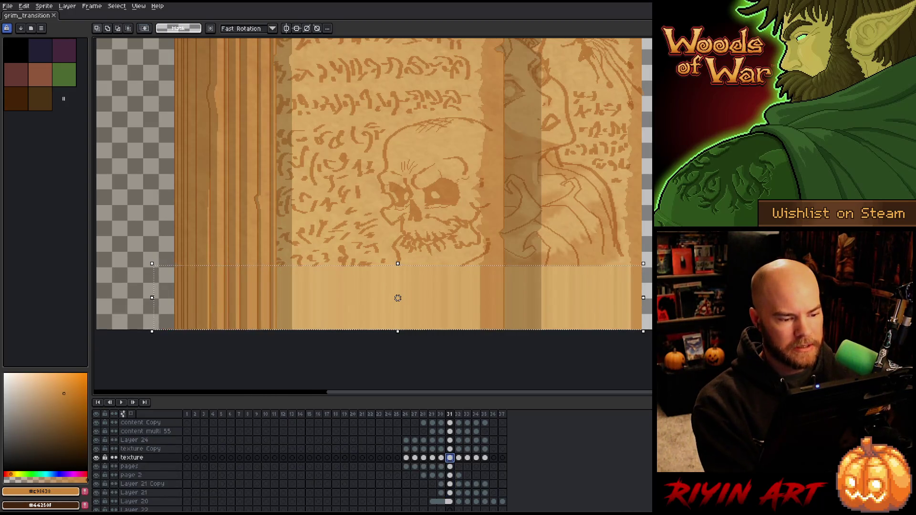
{"action": "left_click_drag", "start_coordinate": [398, 298], "coordinate": [398, 266]}
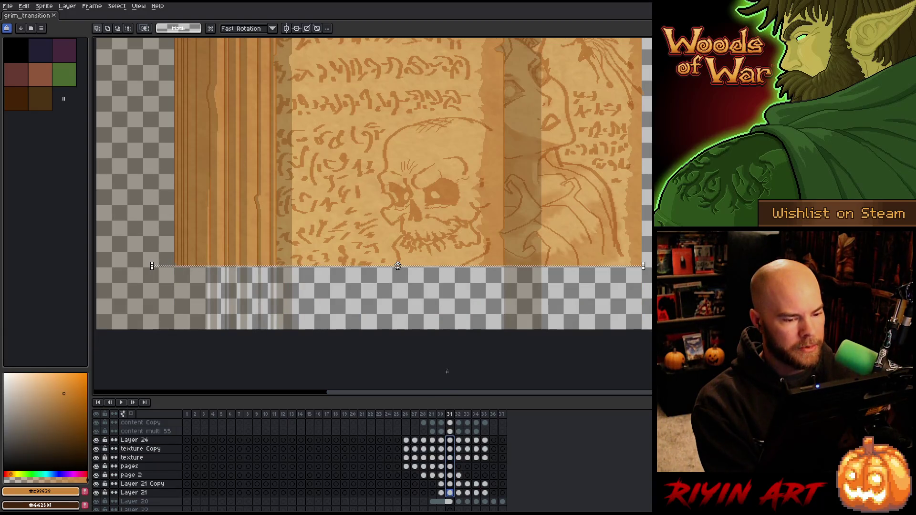
{"action": "scroll", "coordinate": [444, 384], "scroll_direction": "down", "scroll_amount": 2}
{"action": "scroll", "coordinate": [490, 284], "scroll_direction": "up", "scroll_amount": 1}
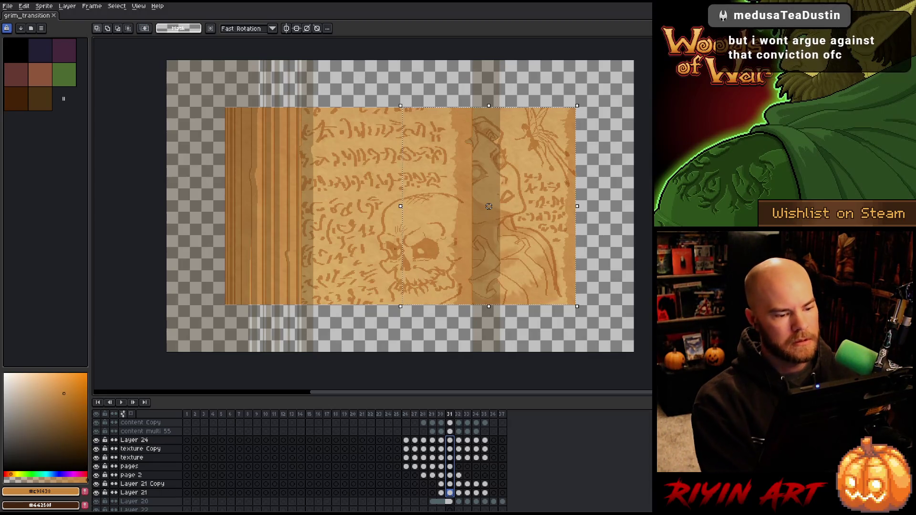
Step: Make Layer 21 the only active layer while zooming over the page spread
{"action": "scroll", "coordinate": [417, 231], "scroll_direction": "down", "scroll_amount": 1}
{"action": "scroll", "coordinate": [417, 231], "scroll_direction": "up", "scroll_amount": 2}
{"action": "scroll", "coordinate": [418, 231], "scroll_direction": "right", "scroll_amount": 2}
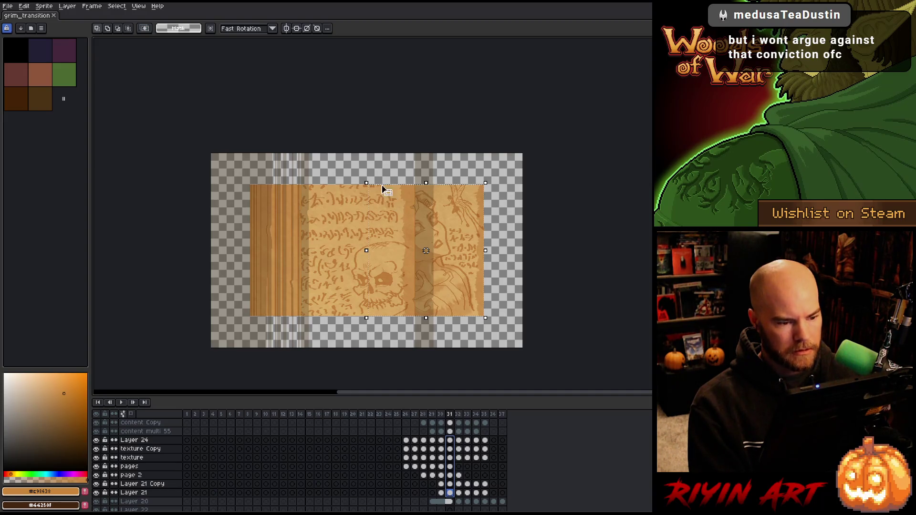
{"action": "scroll", "coordinate": [374, 188], "scroll_direction": "up", "scroll_amount": 4}
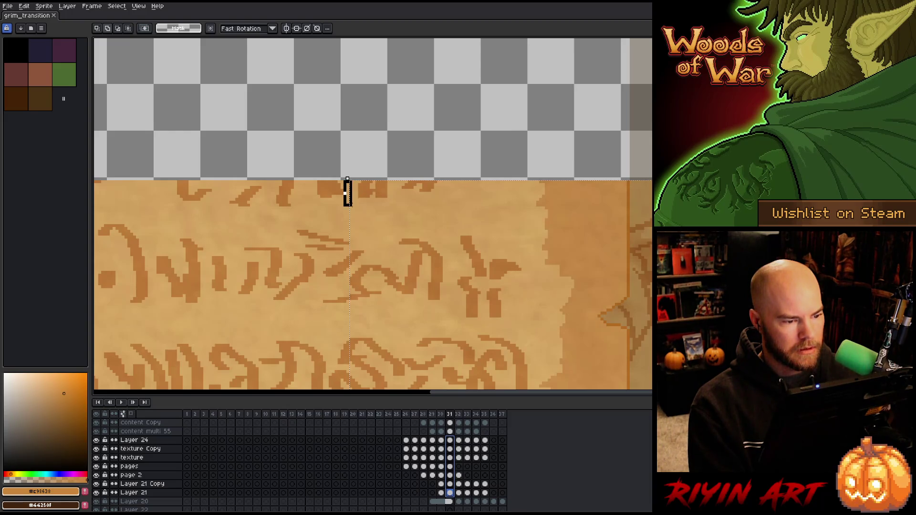
{"action": "left_click", "coordinate": [349, 188]}
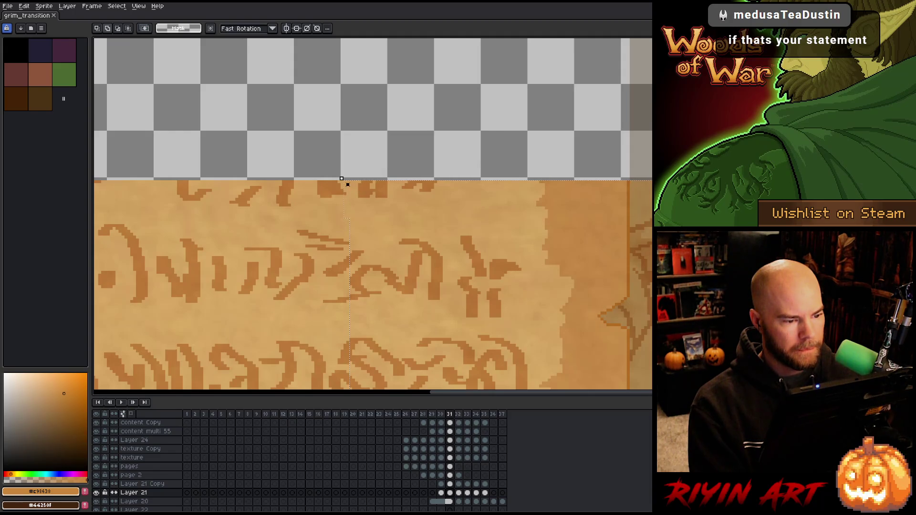
{"action": "scroll", "coordinate": [351, 204], "scroll_direction": "down", "scroll_amount": 4}
{"action": "scroll", "coordinate": [362, 158], "scroll_direction": "up", "scroll_amount": 3}
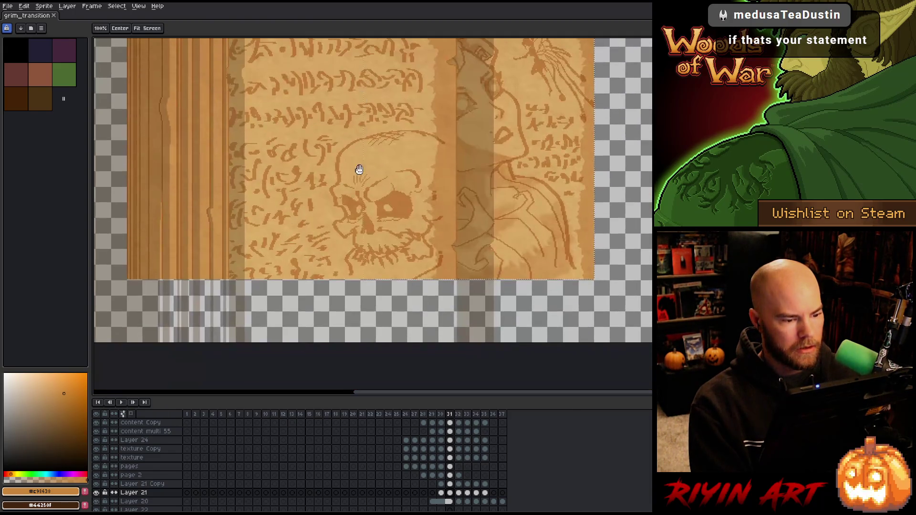
{"action": "scroll", "coordinate": [358, 278], "scroll_direction": "up", "scroll_amount": 4}
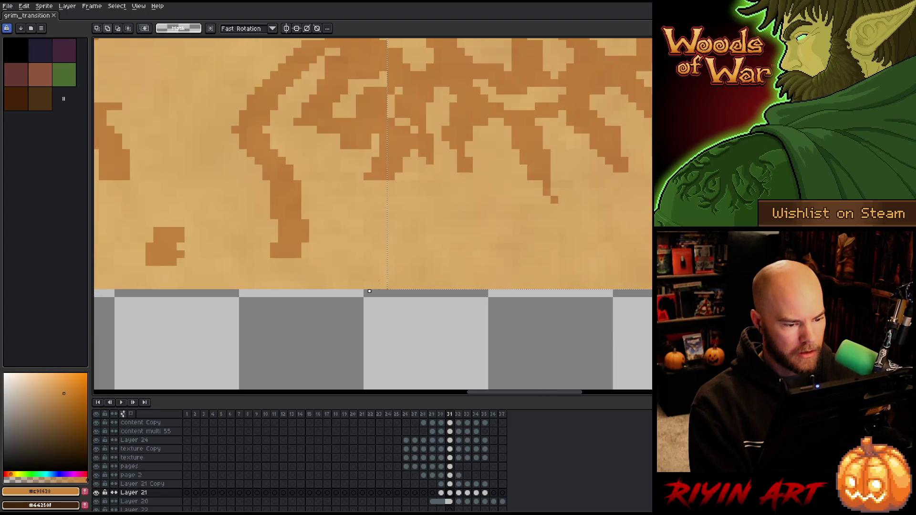
{"action": "scroll", "coordinate": [370, 292], "scroll_direction": "down", "scroll_amount": 2}
{"action": "scroll", "coordinate": [594, 291], "scroll_direction": "up", "scroll_amount": 2}
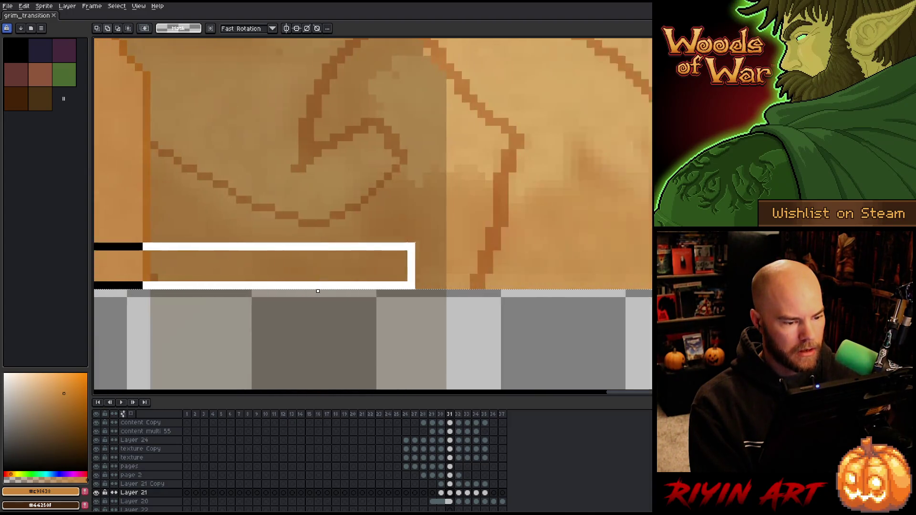
{"action": "scroll", "coordinate": [594, 291], "scroll_direction": "down", "scroll_amount": 3}
{"action": "scroll", "coordinate": [600, 291], "scroll_direction": "up", "scroll_amount": 3}
{"action": "scroll", "coordinate": [600, 291], "scroll_direction": "down", "scroll_amount": 3}
{"action": "scroll", "coordinate": [130, 291], "scroll_direction": "up", "scroll_amount": 3}
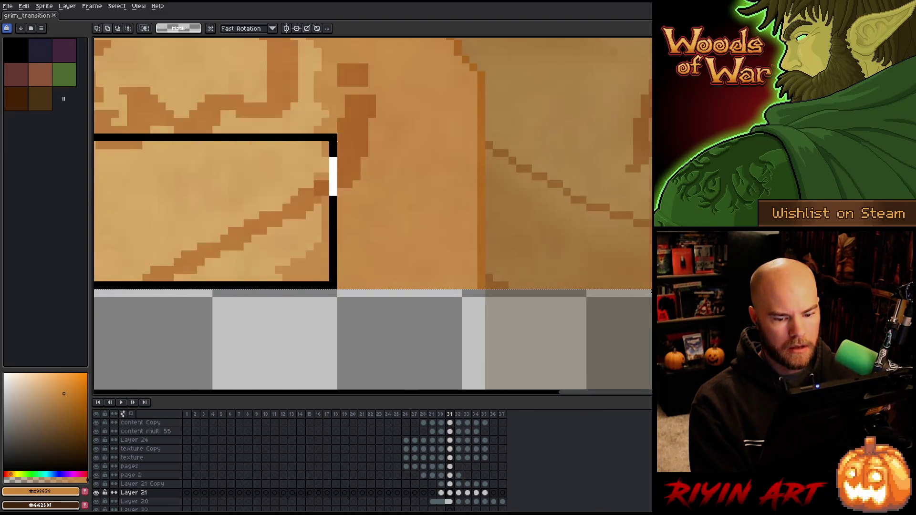
{"action": "scroll", "coordinate": [129, 291], "scroll_direction": "down", "scroll_amount": 2}
{"action": "scroll", "coordinate": [340, 135], "scroll_direction": "up", "scroll_amount": 4}
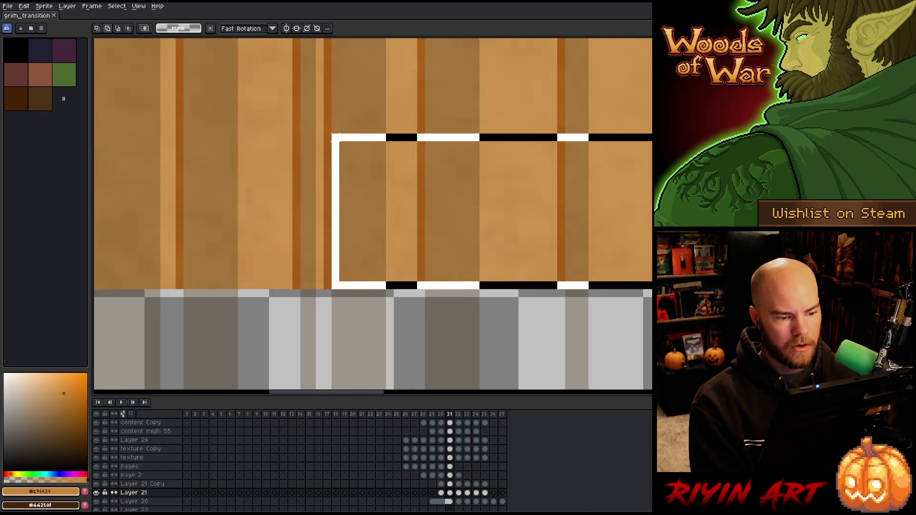
{"action": "scroll", "coordinate": [339, 136], "scroll_direction": "left", "scroll_amount": 5}
{"action": "scroll", "coordinate": [340, 136], "scroll_direction": "down", "scroll_amount": 3}
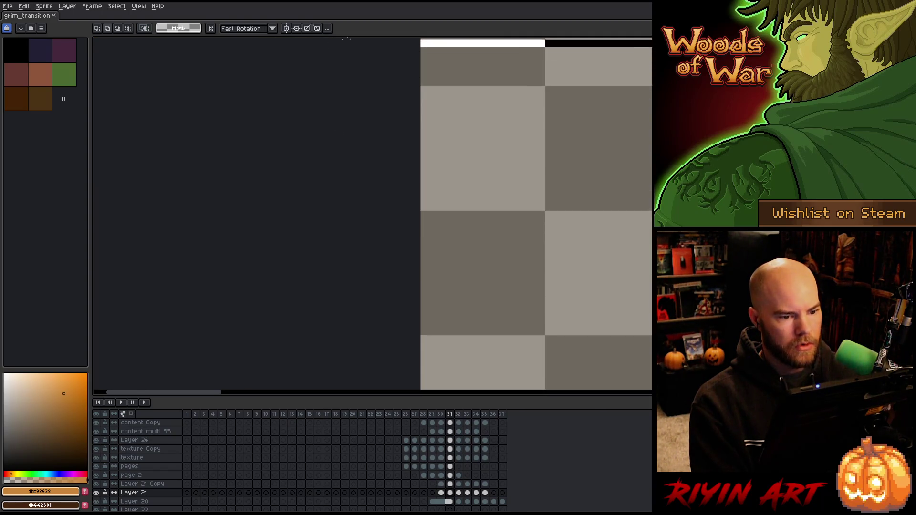
{"action": "scroll", "coordinate": [354, 41], "scroll_direction": "up", "scroll_amount": 2}
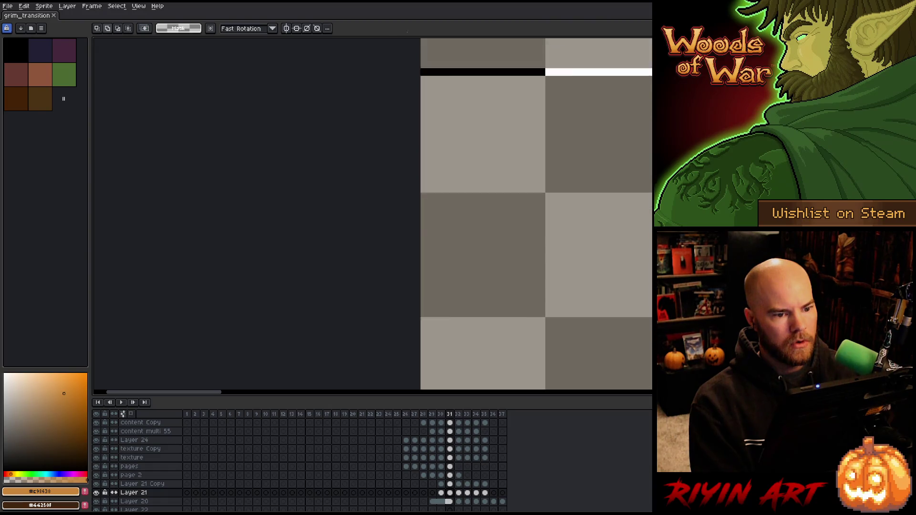
{"action": "scroll", "coordinate": [409, 43], "scroll_direction": "down", "scroll_amount": 4}
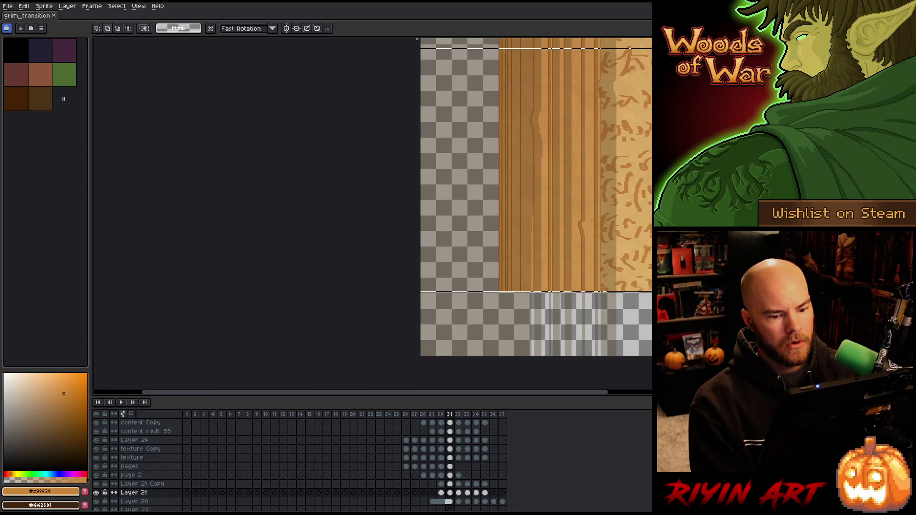
{"action": "scroll", "coordinate": [413, 39], "scroll_direction": "up", "scroll_amount": 2}
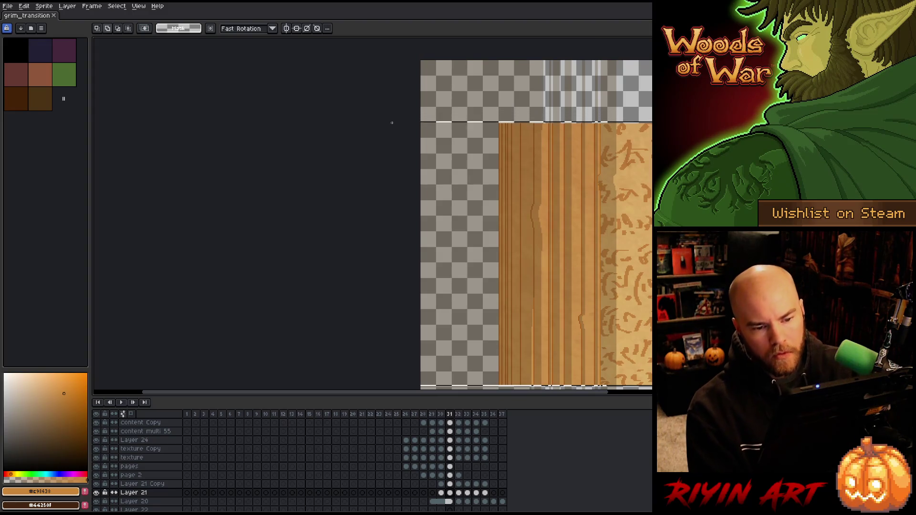
Step: Select all of Layer 21's pixels and zoom out to see the whole sprite
{"action": "key", "text": "ctrl+a"}
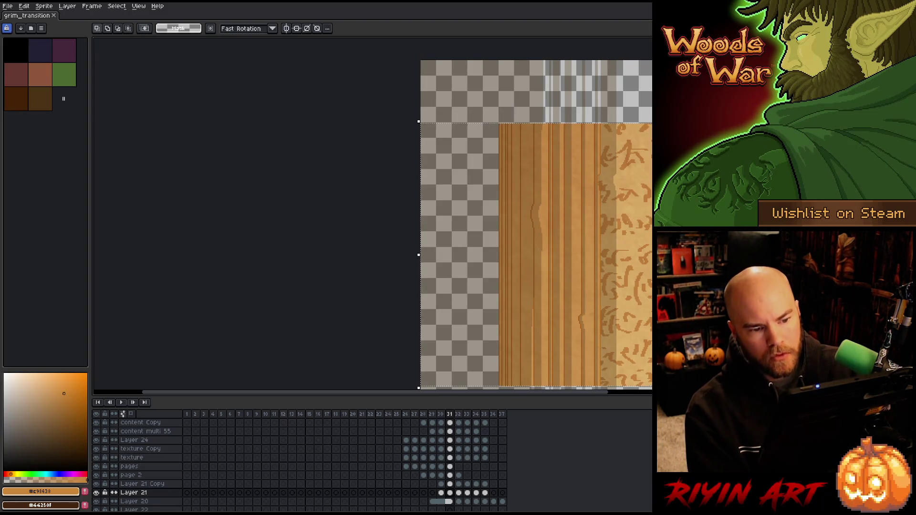
{"action": "scroll", "coordinate": [553, 303], "scroll_direction": "down", "scroll_amount": 2}
{"action": "mouse_move", "coordinate": [621, 296]}
{"action": "left_mouse_down"}
{"action": "mouse_move", "coordinate": [552, 303]}
{"action": "mouse_move", "coordinate": [329, 272]}
{"action": "mouse_move", "coordinate": [358, 268]}
{"action": "left_mouse_up"}
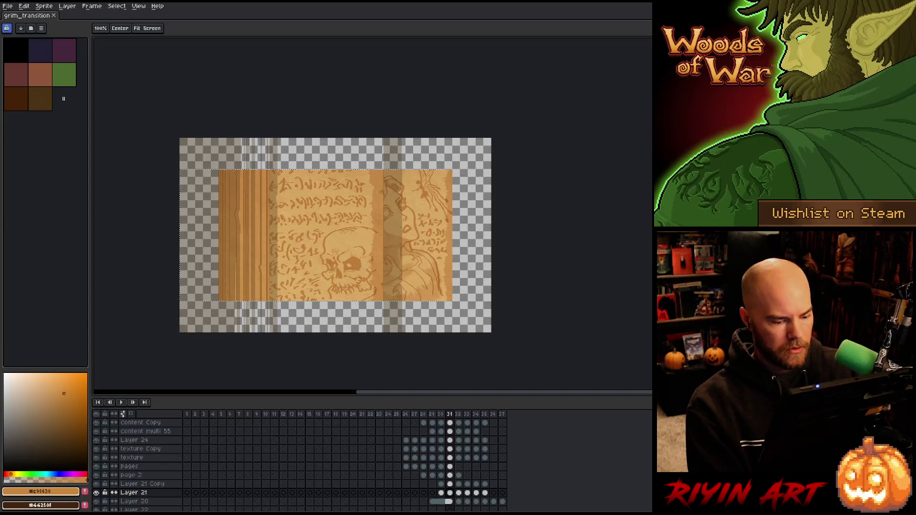
{"action": "left_click", "coordinate": [449, 440]}
Step: Stretch frame 31's cels from Layer 24 to Layer 21 up to the canvas top, then deselect
{"action": "left_click_drag", "start_coordinate": [451, 443], "coordinate": [451, 494]}
{"action": "key", "text": "v"}
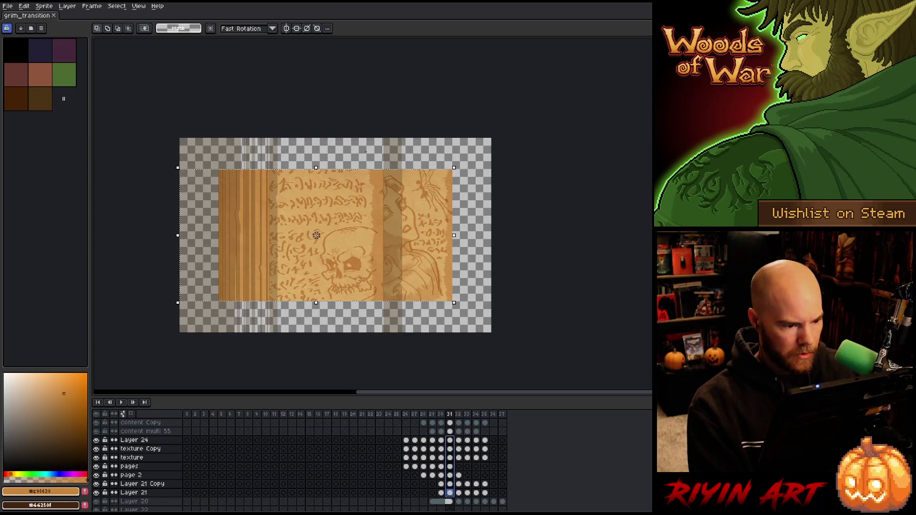
{"action": "left_click_drag", "start_coordinate": [317, 168], "coordinate": [317, 142]}
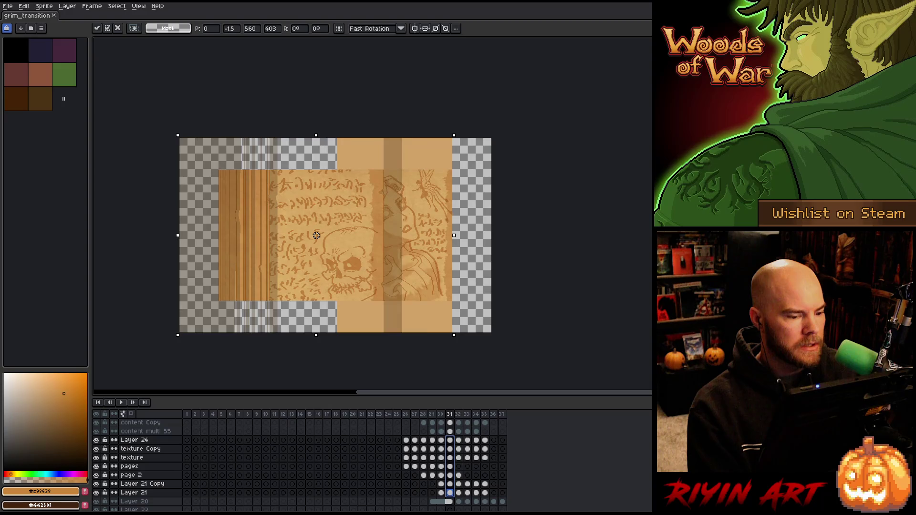
{"action": "left_click", "coordinate": [450, 449]}
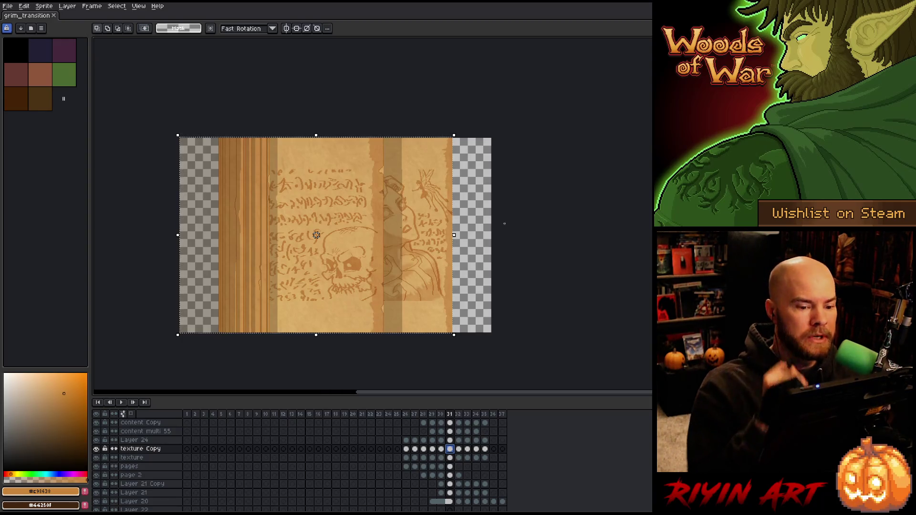
{"action": "key", "text": "ctrl+d"}
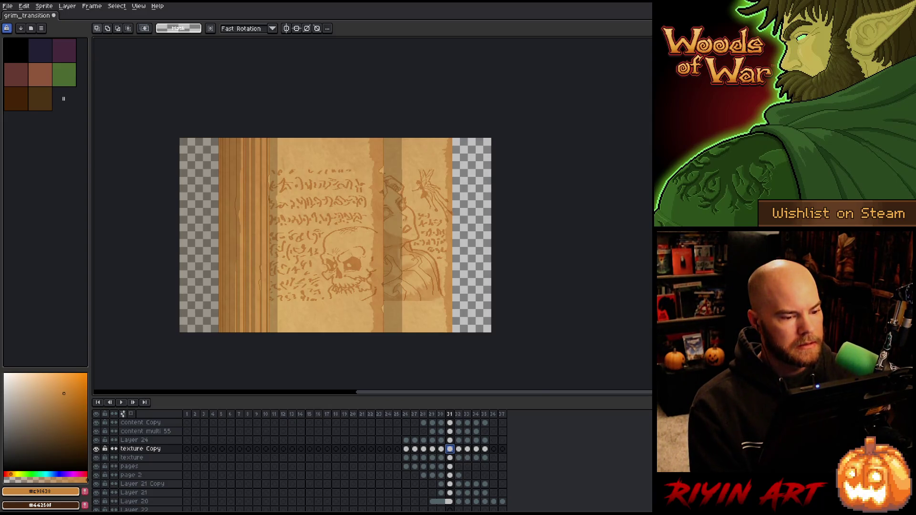
Step: Zoom in on the seam below the creature drawing and take the Pencil on the shadow Copy layer
{"action": "scroll", "coordinate": [398, 226], "scroll_direction": "up", "scroll_amount": 2}
{"action": "scroll", "coordinate": [398, 225], "scroll_direction": "down", "scroll_amount": 2}
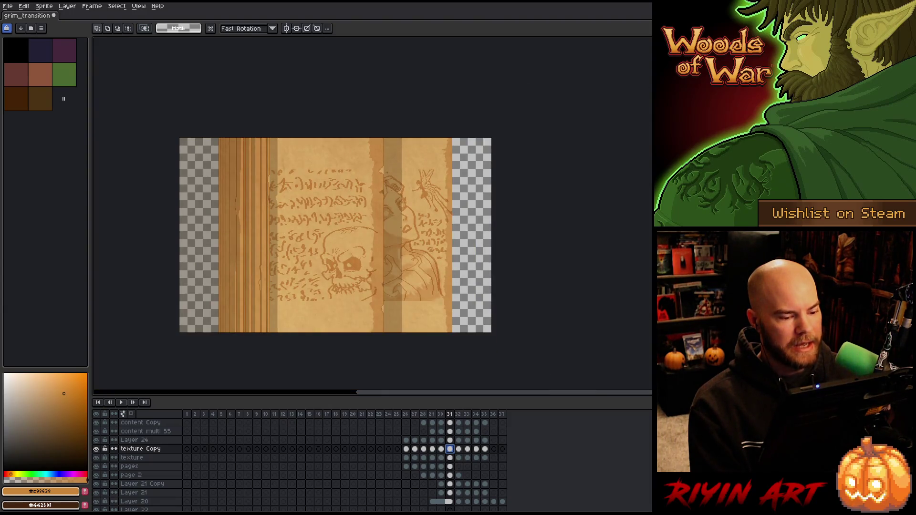
{"action": "scroll", "coordinate": [409, 211], "scroll_direction": "up", "scroll_amount": 1}
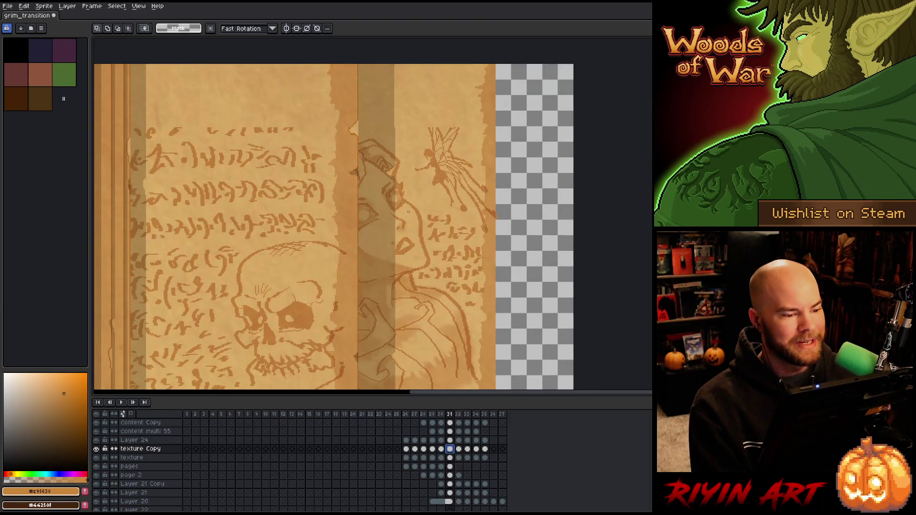
{"action": "scroll", "coordinate": [409, 211], "scroll_direction": "down", "scroll_amount": 1}
{"action": "scroll", "coordinate": [363, 286], "scroll_direction": "up", "scroll_amount": 1}
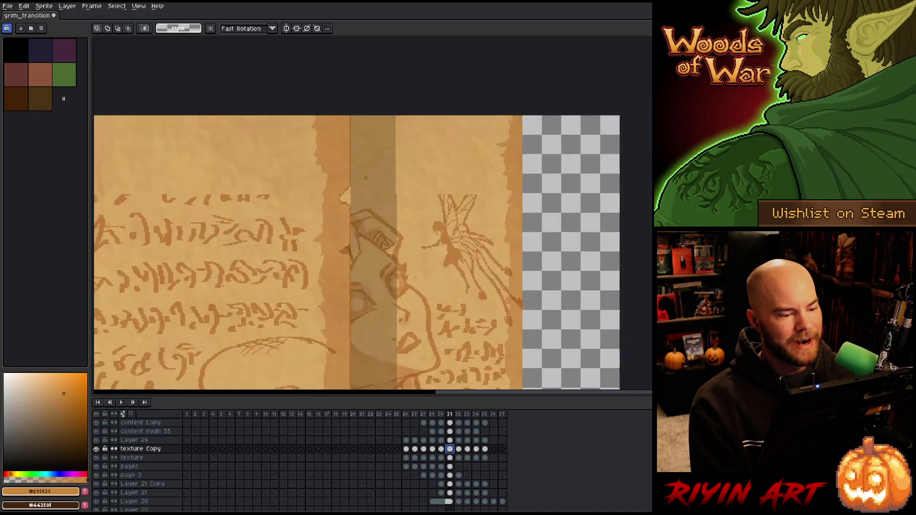
{"action": "scroll", "coordinate": [363, 287], "scroll_direction": "down", "scroll_amount": 2}
{"action": "scroll", "coordinate": [364, 286], "scroll_direction": "up", "scroll_amount": 4}
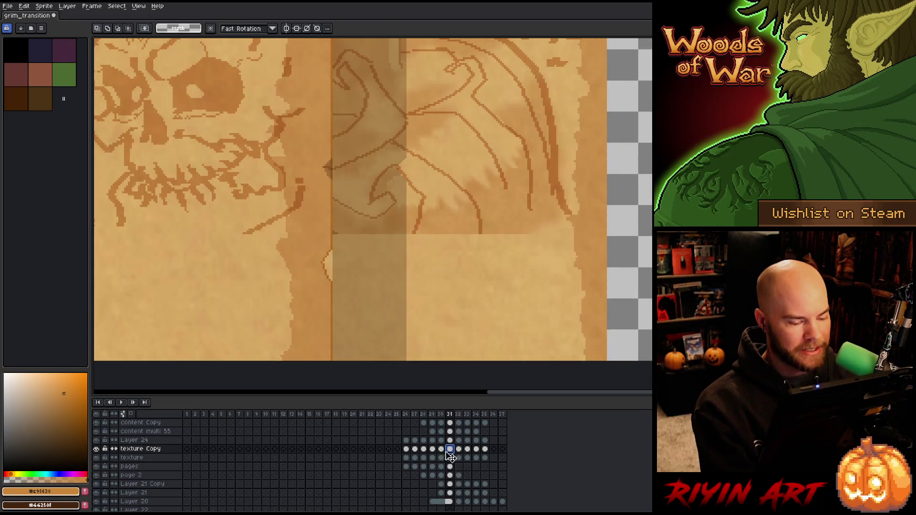
{"action": "left_click", "coordinate": [450, 431]}
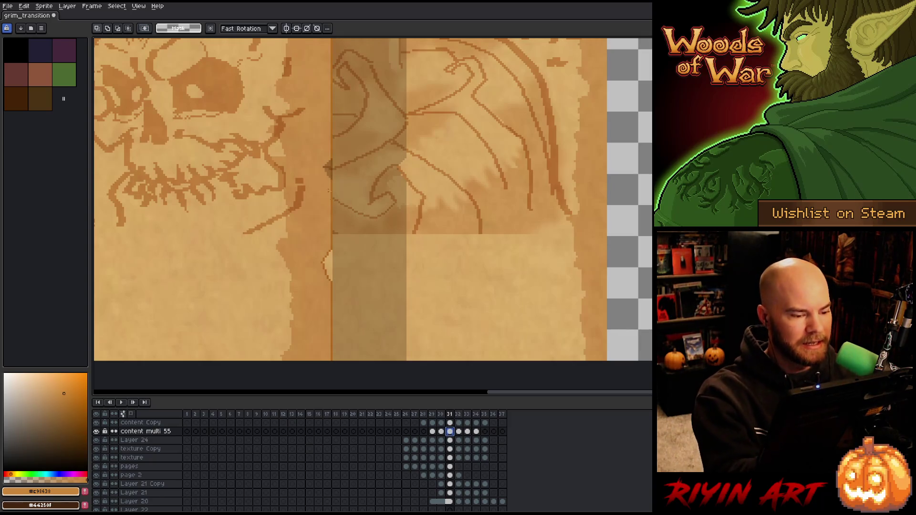
{"action": "key", "text": "b"}
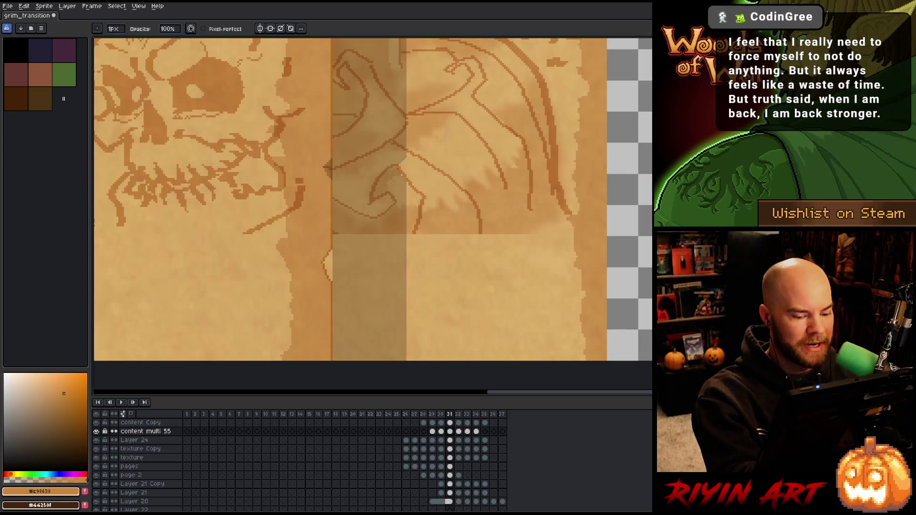
{"action": "key", "text": "Up"}
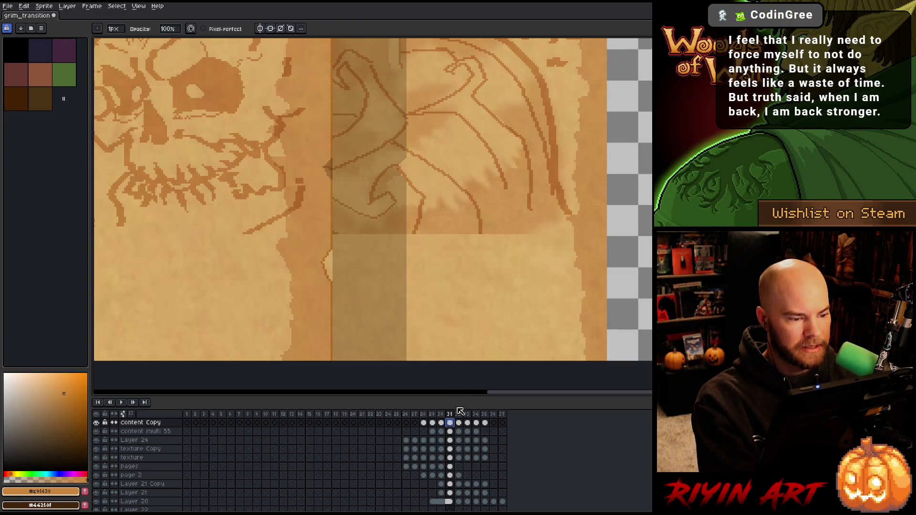
{"action": "scroll", "coordinate": [459, 449], "scroll_direction": "up", "scroll_amount": 3}
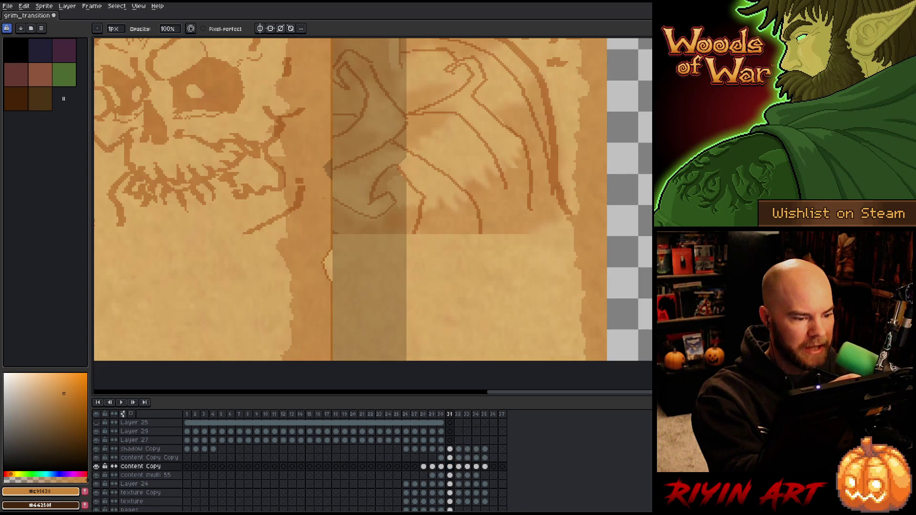
{"action": "left_click", "coordinate": [450, 458]}
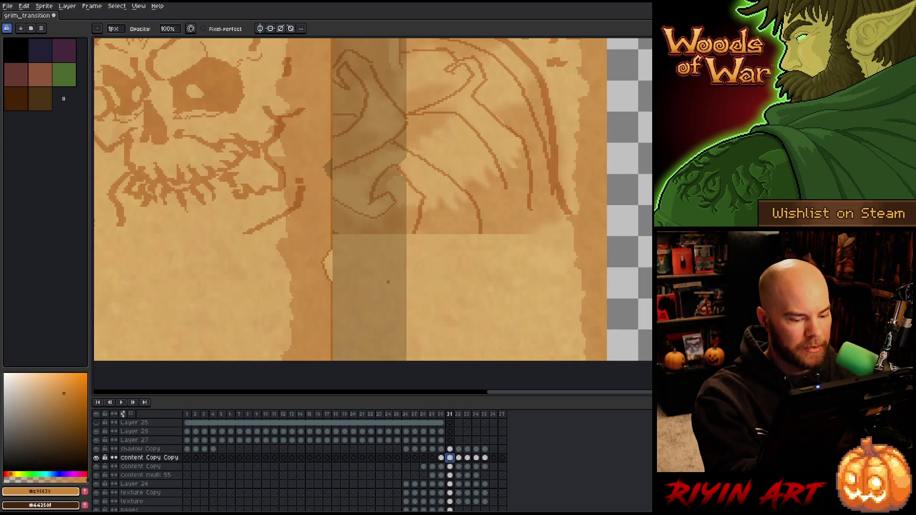
{"action": "key", "text": "Up"}
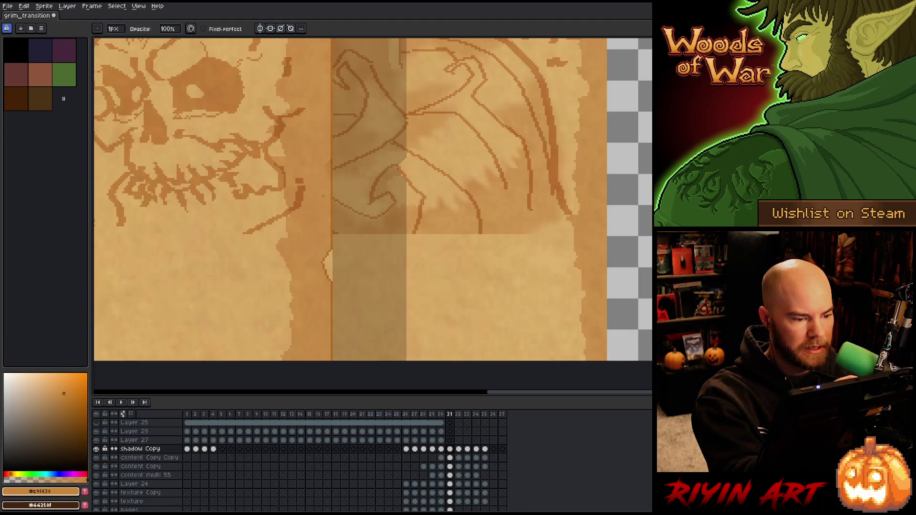
Step: Paint dark brown shadow over the light notch on the page seam
{"action": "key", "text": "x"}
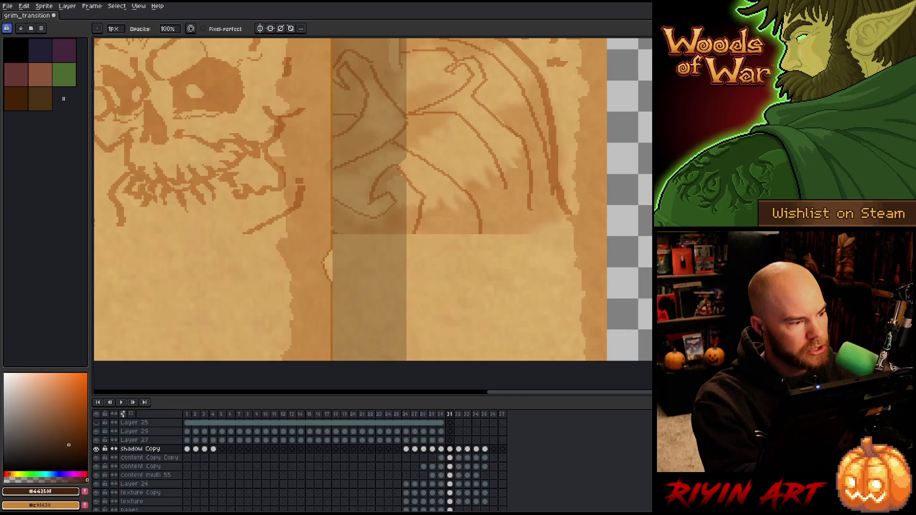
{"action": "left_click", "coordinate": [30, 89]}
{"action": "left_click_drag", "start_coordinate": [329, 257], "coordinate": [331, 271]}
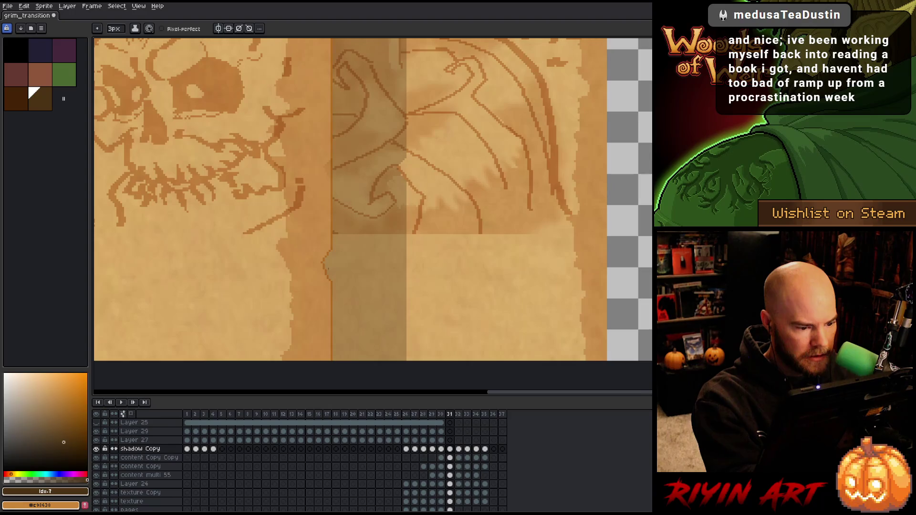
Step: Fix the seam notch left of the fairy drawing, alternating pencil and eraser pixel touch-ups
{"action": "scroll", "coordinate": [354, 248], "scroll_direction": "up", "scroll_amount": 10}
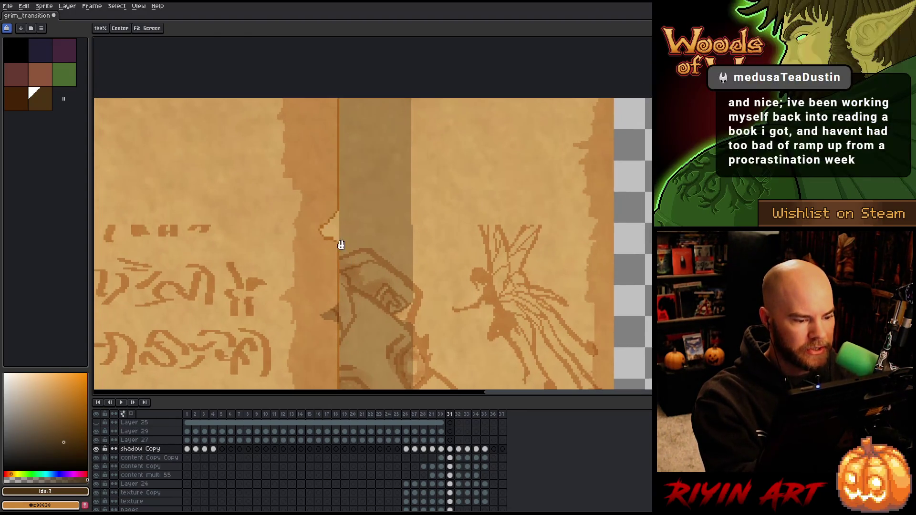
{"action": "key", "text": "space"}
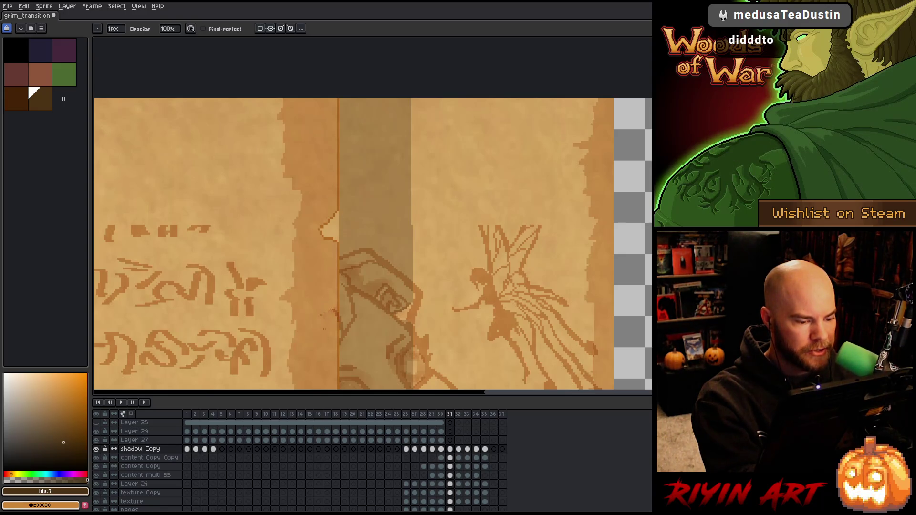
{"action": "key", "text": "e"}
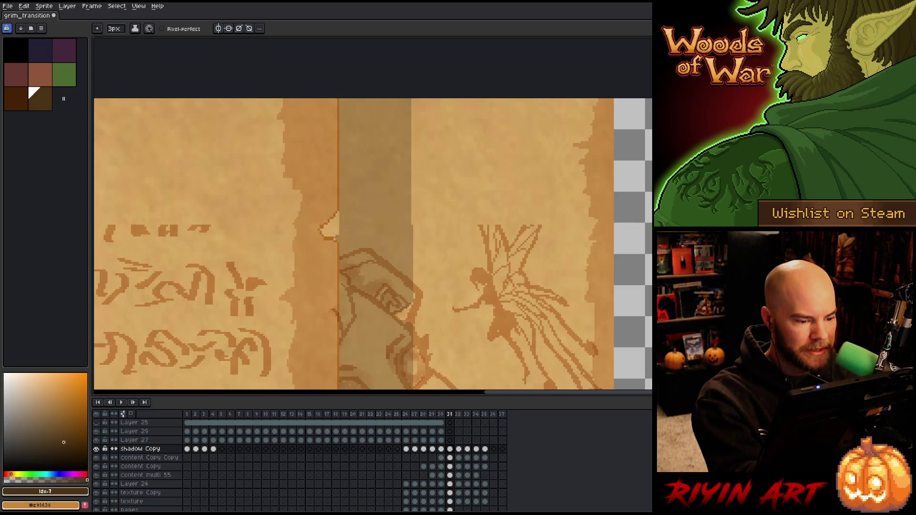
{"action": "key", "text": "b"}
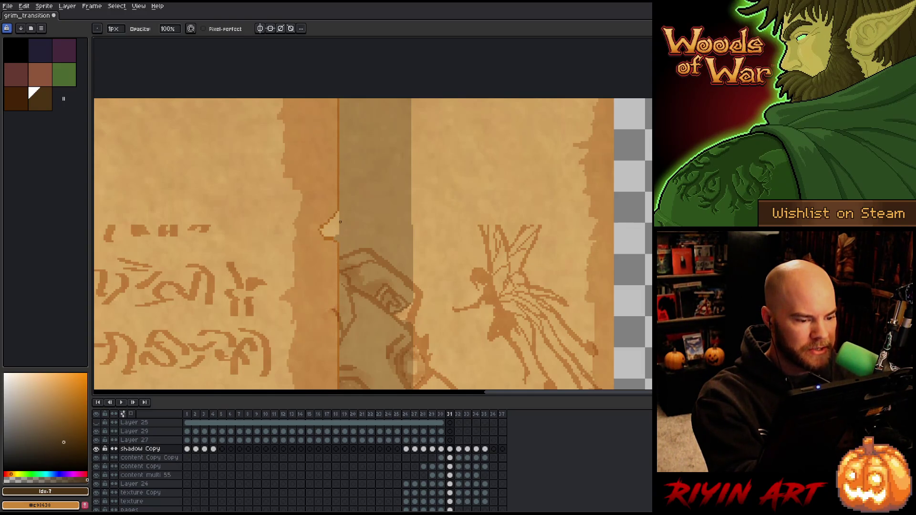
{"action": "key", "text": "e"}
{"action": "key", "text": "b"}
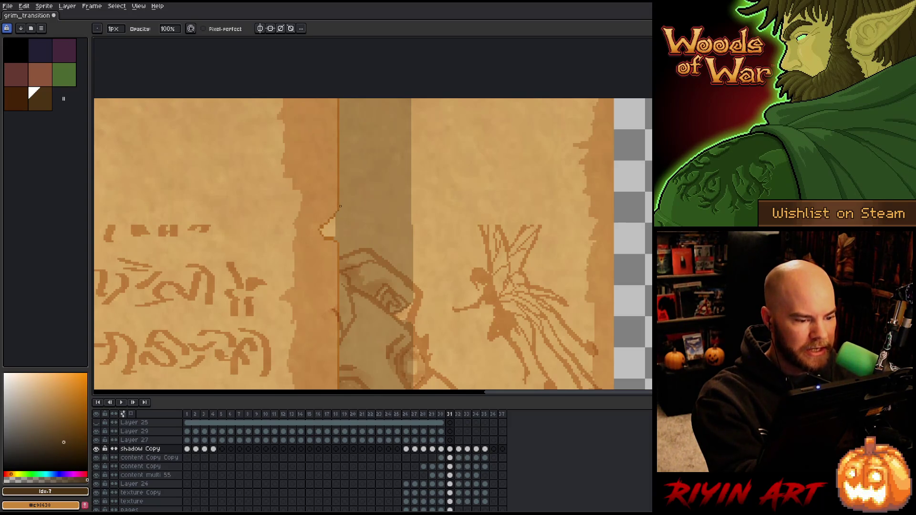
{"action": "key", "text": "e"}
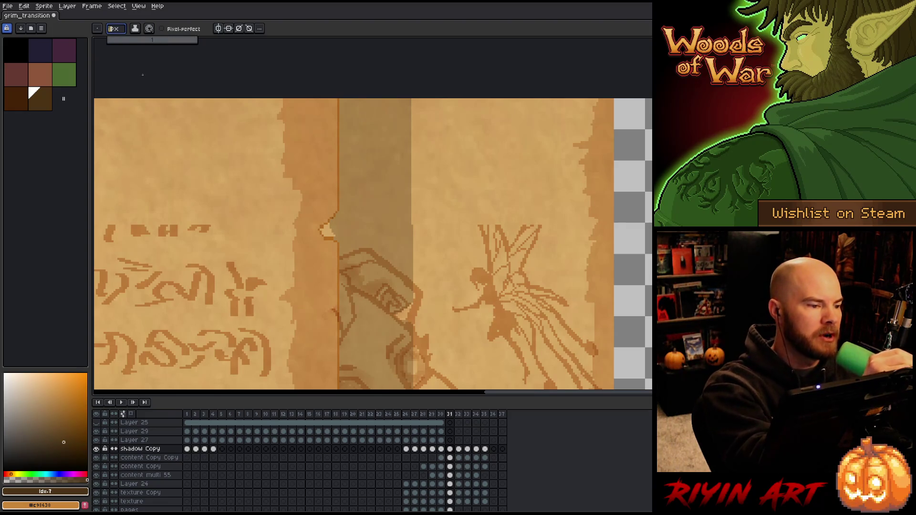
{"action": "key", "text": "b"}
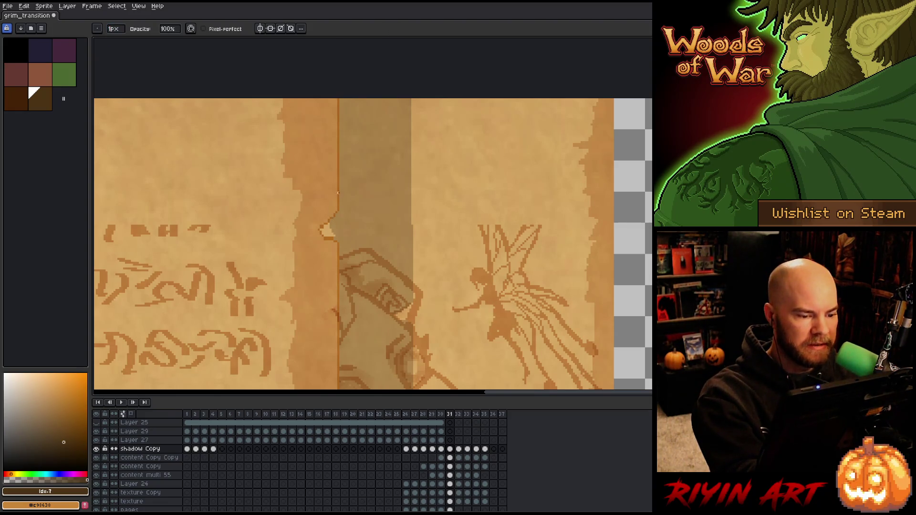
{"action": "key", "text": "e"}
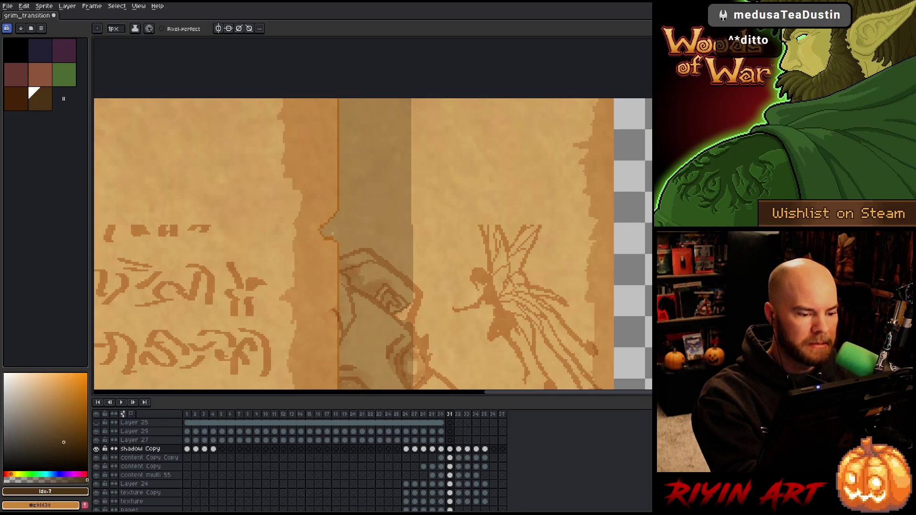
{"action": "scroll", "coordinate": [416, 302], "scroll_direction": "down", "scroll_amount": 5}
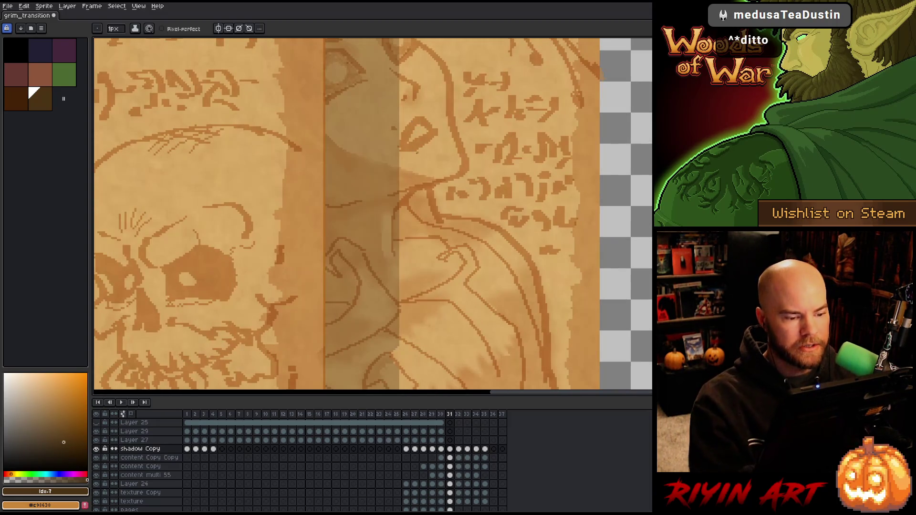
Step: Bring the page edge beside the wooden cover into view and erase its stray light pixels
{"action": "scroll", "coordinate": [417, 152], "scroll_direction": "down", "scroll_amount": 3}
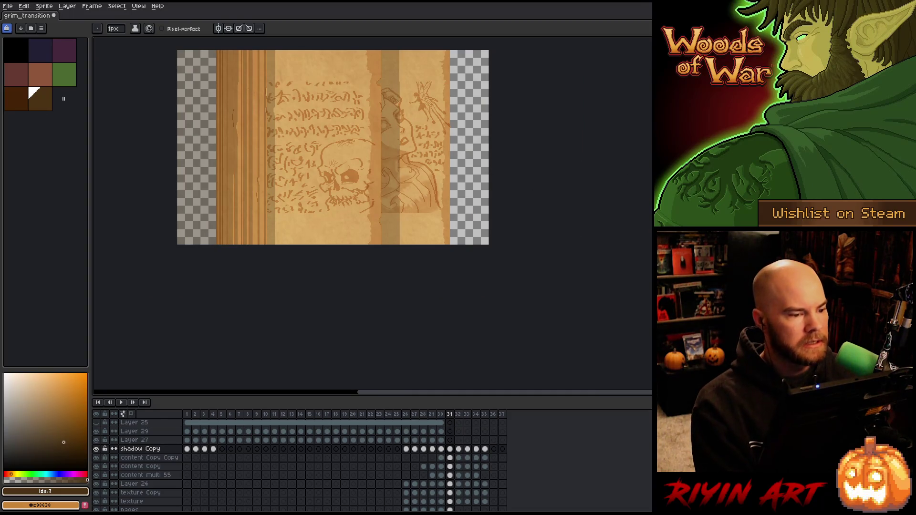
{"action": "scroll", "coordinate": [272, 95], "scroll_direction": "up", "scroll_amount": 4}
{"action": "left_click_drag", "start_coordinate": [272, 95], "coordinate": [317, 235]}
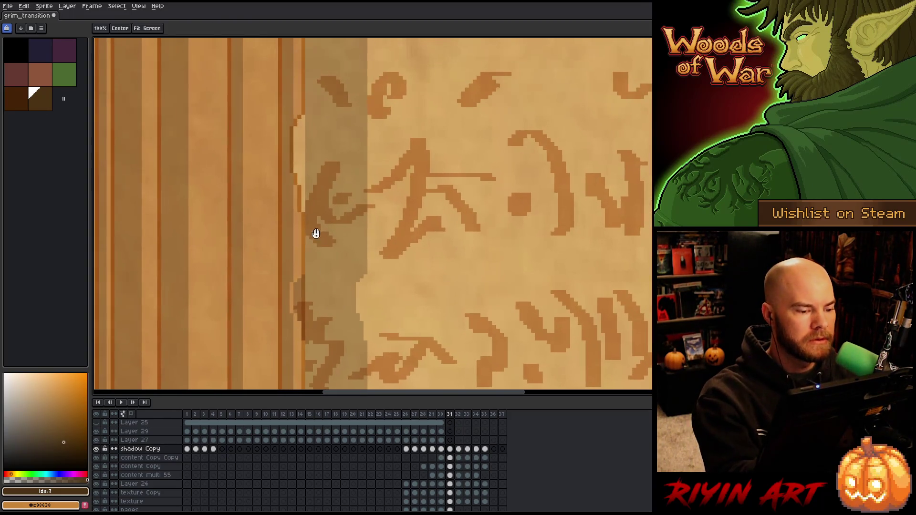
{"action": "left_click_drag", "start_coordinate": [304, 274], "coordinate": [299, 322]}
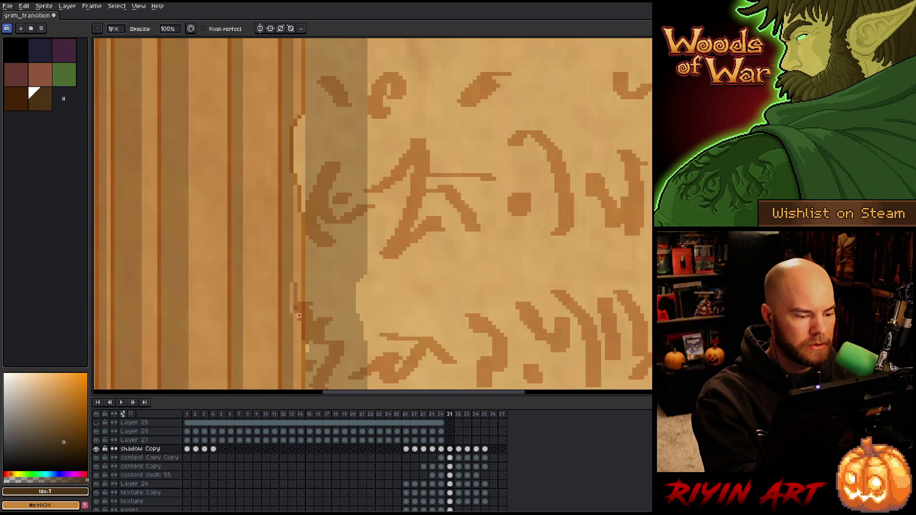
{"action": "key", "text": "e"}
{"action": "left_click_drag", "start_coordinate": [303, 119], "coordinate": [304, 205]}
{"action": "left_click", "coordinate": [299, 125]}
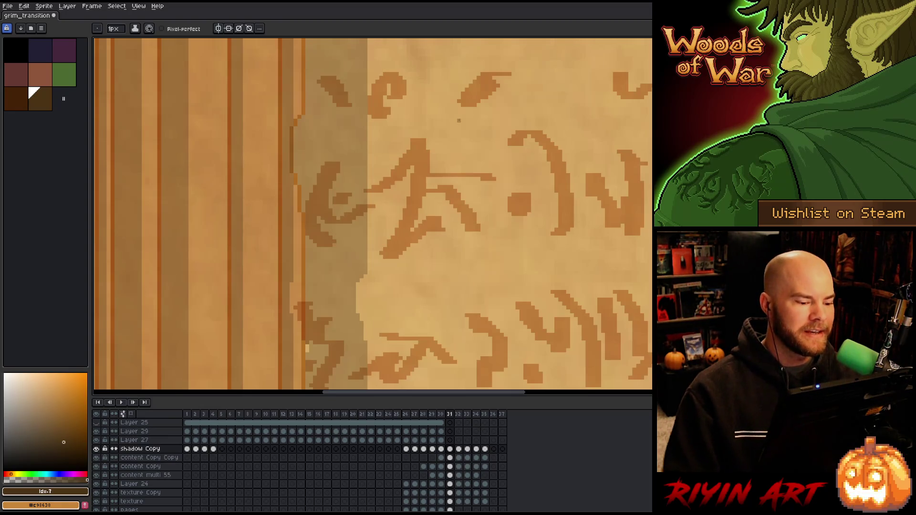
Step: Tidy the shadow edge by the page gutter, painting and erasing stray pixels and undoing a stroke
{"action": "mouse_move", "coordinate": [363, 309]}
{"action": "left_mouse_down"}
{"action": "mouse_move", "coordinate": [370, 223]}
{"action": "mouse_move", "coordinate": [402, 86]}
{"action": "mouse_move", "coordinate": [409, 174]}
{"action": "mouse_move", "coordinate": [343, 230]}
{"action": "left_mouse_up"}
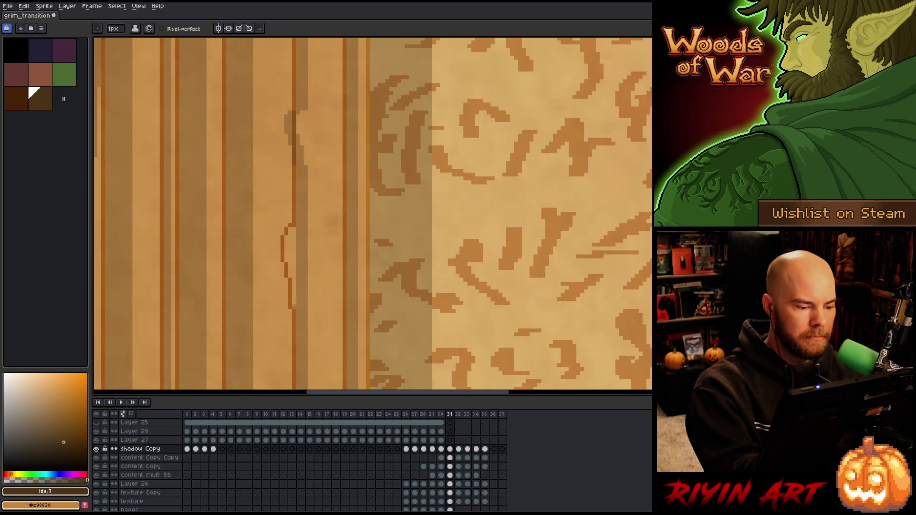
{"action": "mouse_move", "coordinate": [293, 282]}
{"action": "left_mouse_down"}
{"action": "mouse_move", "coordinate": [294, 231]}
{"action": "mouse_move", "coordinate": [289, 269]}
{"action": "left_mouse_up"}
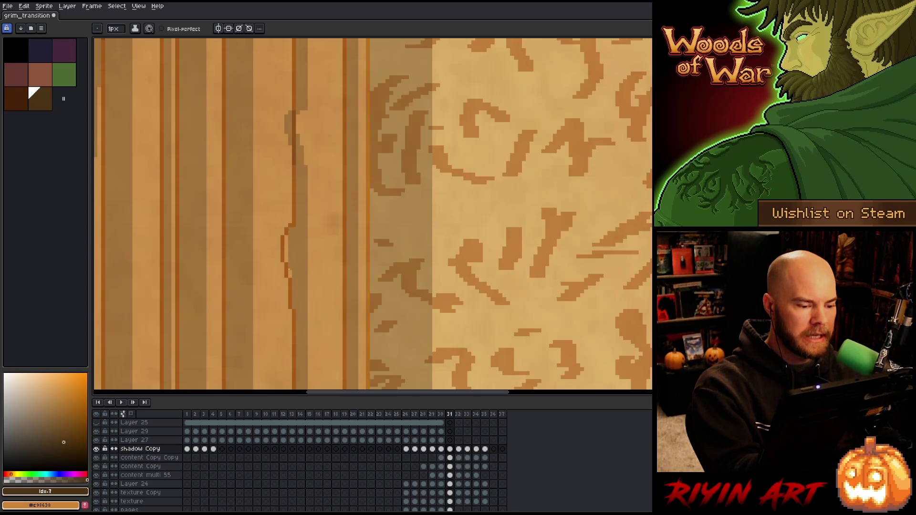
{"action": "left_click_drag", "start_coordinate": [285, 237], "coordinate": [285, 263]}
{"action": "key", "text": "e"}
{"action": "mouse_move", "coordinate": [290, 119]}
{"action": "left_mouse_down"}
{"action": "mouse_move", "coordinate": [293, 165]}
{"action": "mouse_move", "coordinate": [286, 134]}
{"action": "mouse_move", "coordinate": [306, 165]}
{"action": "mouse_move", "coordinate": [298, 134]}
{"action": "left_mouse_up"}
{"action": "key", "text": "b"}
{"action": "mouse_move", "coordinate": [365, 269]}
{"action": "left_mouse_down"}
{"action": "mouse_move", "coordinate": [364, 83]}
{"action": "mouse_move", "coordinate": [394, 129]}
{"action": "mouse_move", "coordinate": [388, 239]}
{"action": "mouse_move", "coordinate": [409, 365]}
{"action": "mouse_move", "coordinate": [389, 264]}
{"action": "mouse_move", "coordinate": [405, 170]}
{"action": "mouse_move", "coordinate": [389, 212]}
{"action": "mouse_move", "coordinate": [467, 239]}
{"action": "mouse_move", "coordinate": [316, 235]}
{"action": "left_mouse_up"}
{"action": "mouse_move", "coordinate": [266, 218]}
{"action": "left_mouse_down"}
{"action": "mouse_move", "coordinate": [271, 339]}
{"action": "mouse_move", "coordinate": [269, 209]}
{"action": "mouse_move", "coordinate": [265, 292]}
{"action": "left_mouse_up"}
{"action": "key", "text": "ctrl+z"}
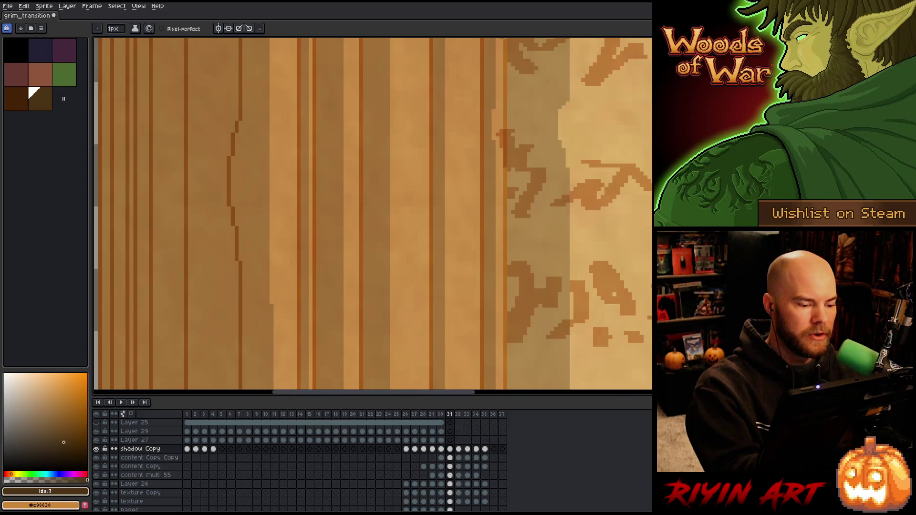
Step: Fill the light gaps on both sides of the figure's eye with dark shadow strokes
{"action": "mouse_move", "coordinate": [286, 243]}
{"action": "left_mouse_down"}
{"action": "mouse_move", "coordinate": [344, 299]}
{"action": "mouse_move", "coordinate": [349, 219]}
{"action": "left_mouse_up"}
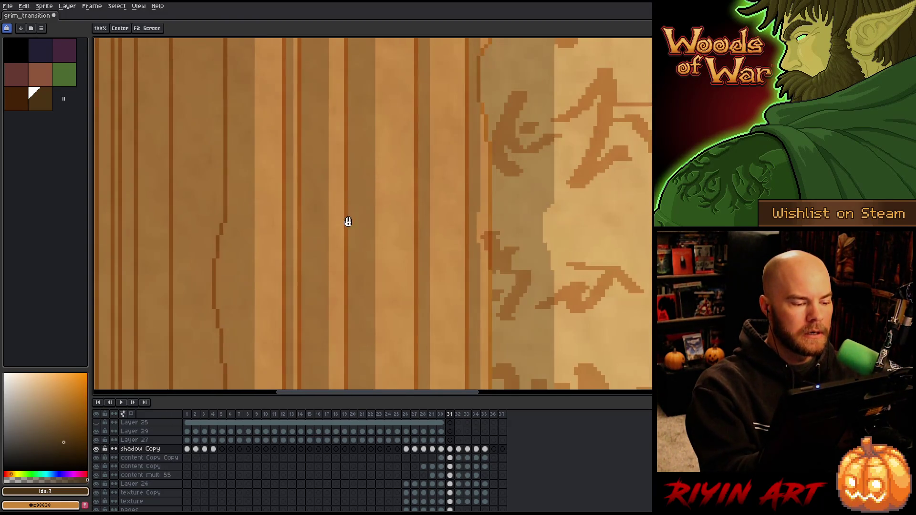
{"action": "scroll", "coordinate": [491, 216], "scroll_direction": "down", "scroll_amount": 2}
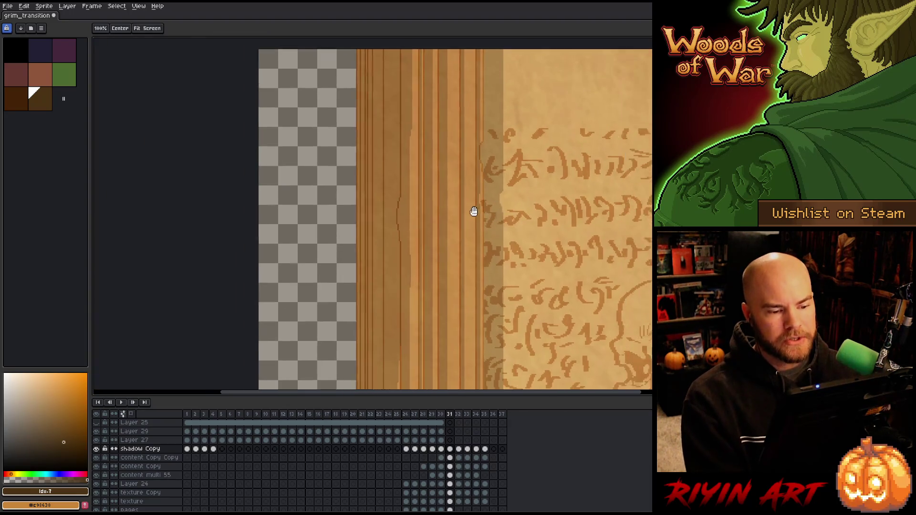
{"action": "left_click_drag", "start_coordinate": [491, 216], "coordinate": [357, 186]}
{"action": "left_click_drag", "start_coordinate": [420, 200], "coordinate": [338, 202]}
{"action": "left_click_drag", "start_coordinate": [544, 191], "coordinate": [403, 190]}
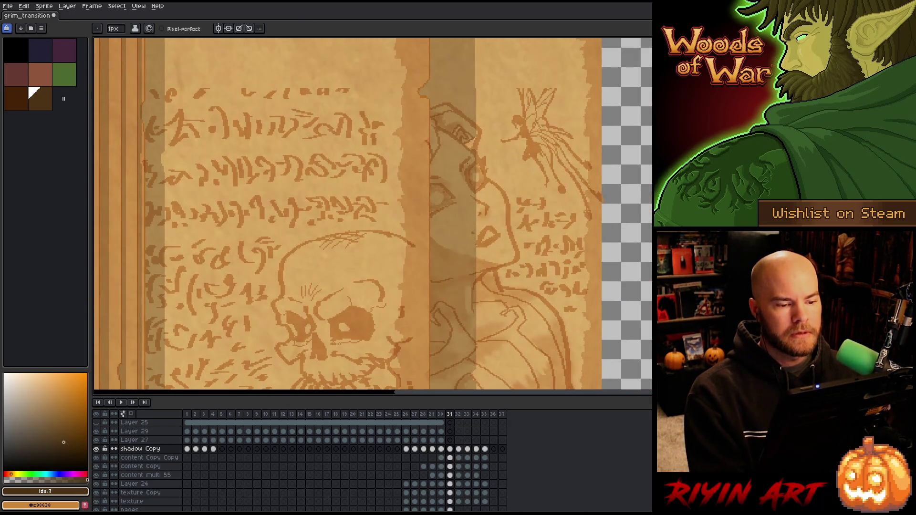
{"action": "scroll", "coordinate": [461, 169], "scroll_direction": "up", "scroll_amount": 4}
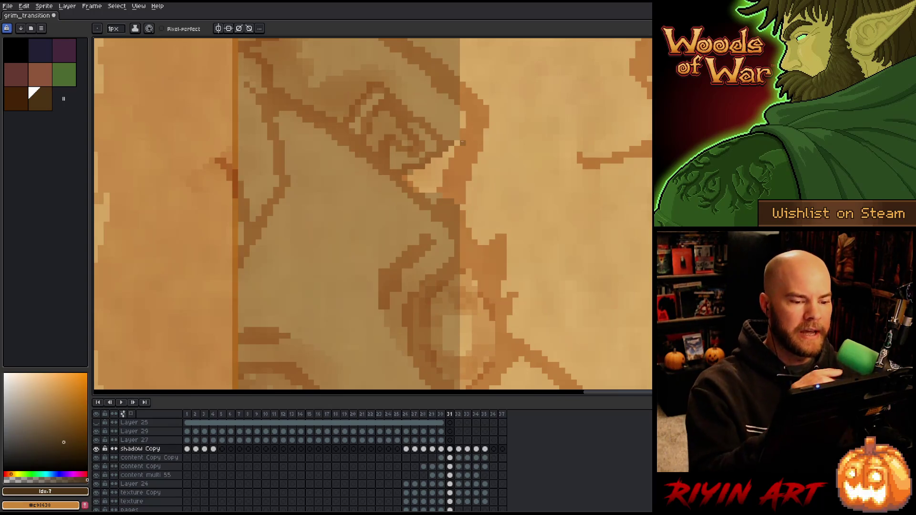
{"action": "left_click_drag", "start_coordinate": [457, 141], "coordinate": [457, 205]}
{"action": "mouse_move", "coordinate": [452, 147]}
{"action": "left_mouse_down"}
{"action": "mouse_move", "coordinate": [451, 198]}
{"action": "mouse_move", "coordinate": [440, 192]}
{"action": "left_mouse_up"}
{"action": "left_click_drag", "start_coordinate": [434, 159], "coordinate": [428, 193]}
{"action": "left_click_drag", "start_coordinate": [423, 170], "coordinate": [416, 193]}
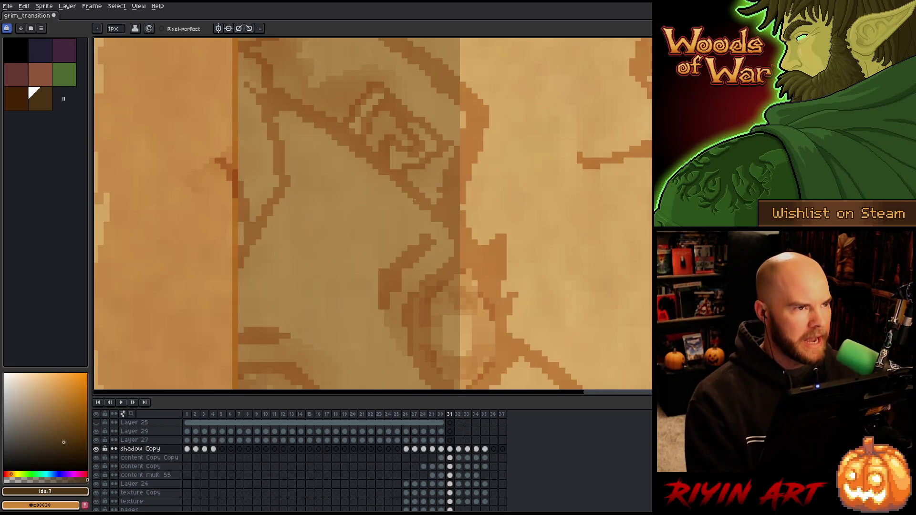
{"action": "key", "text": "minus"}
{"action": "scroll", "coordinate": [409, 239], "scroll_direction": "down", "scroll_amount": 1}
{"action": "left_click_drag", "start_coordinate": [409, 239], "coordinate": [362, 159]}
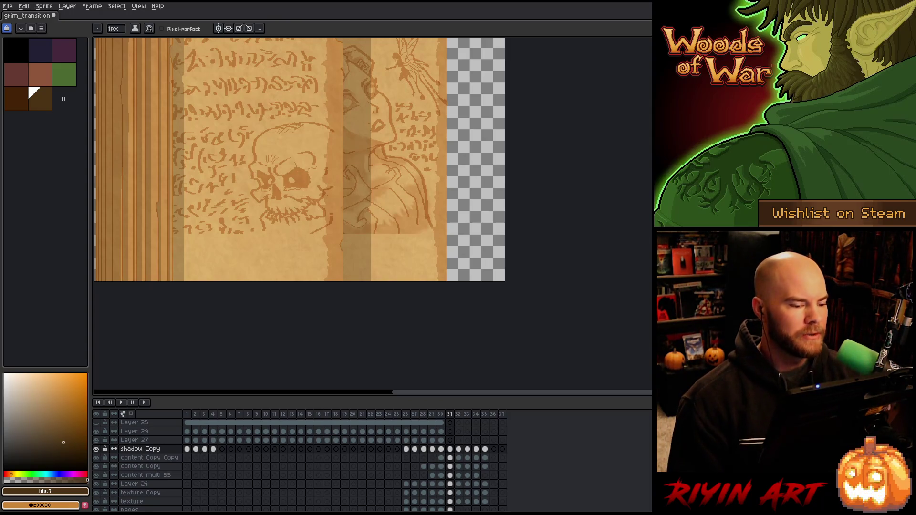
Step: Check the content Copy Copy and content Copy layers on frame 31 over the skull page
{"action": "scroll", "coordinate": [300, 160], "scroll_direction": "down", "scroll_amount": 1}
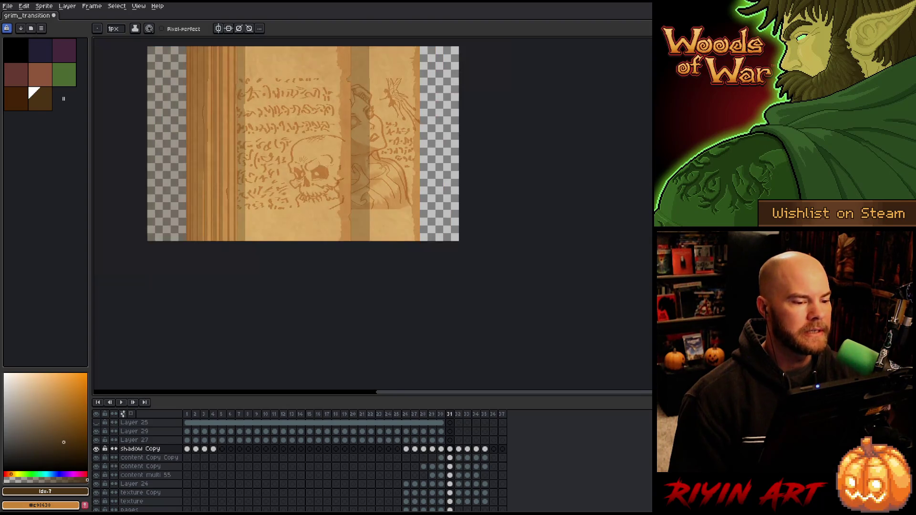
{"action": "scroll", "coordinate": [300, 160], "scroll_direction": "up", "scroll_amount": 2}
{"action": "scroll", "coordinate": [300, 159], "scroll_direction": "down", "scroll_amount": 1}
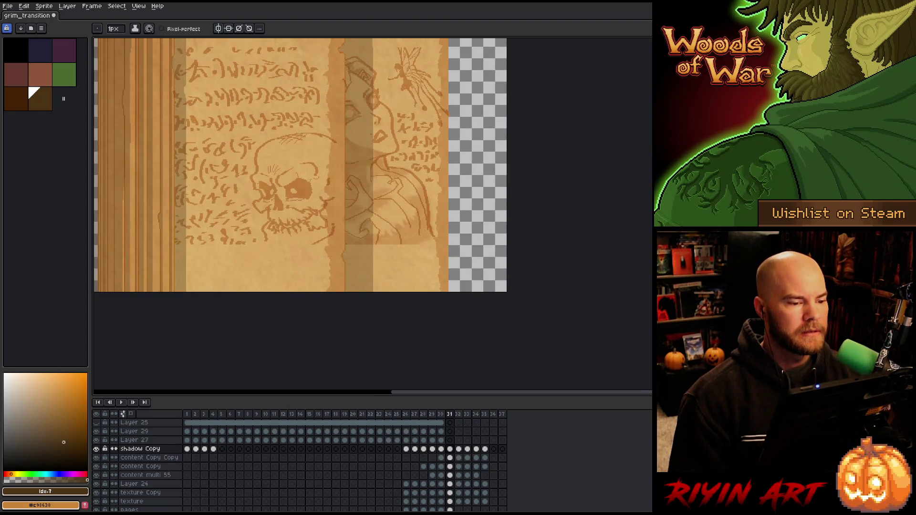
{"action": "scroll", "coordinate": [347, 60], "scroll_direction": "up", "scroll_amount": 3}
{"action": "scroll", "coordinate": [351, 92], "scroll_direction": "up", "scroll_amount": 1}
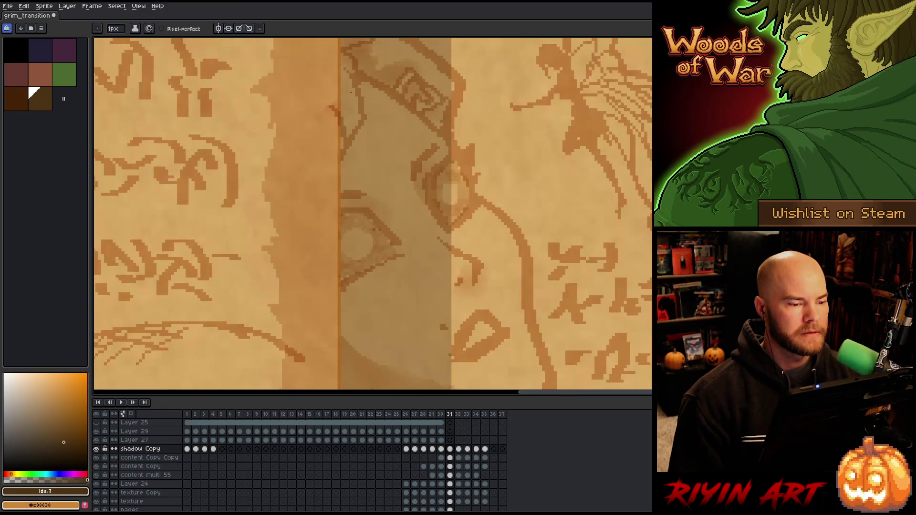
{"action": "left_click", "coordinate": [451, 459]}
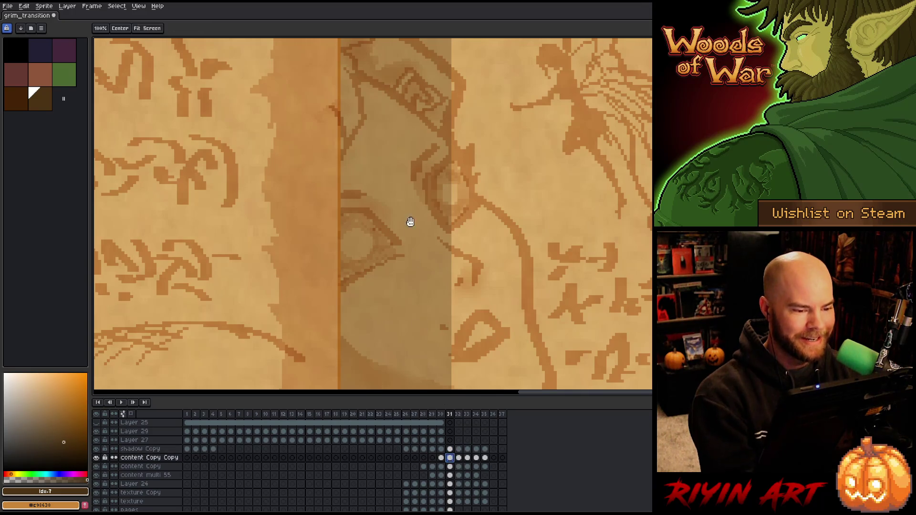
{"action": "scroll", "coordinate": [409, 231], "scroll_direction": "up", "scroll_amount": 3}
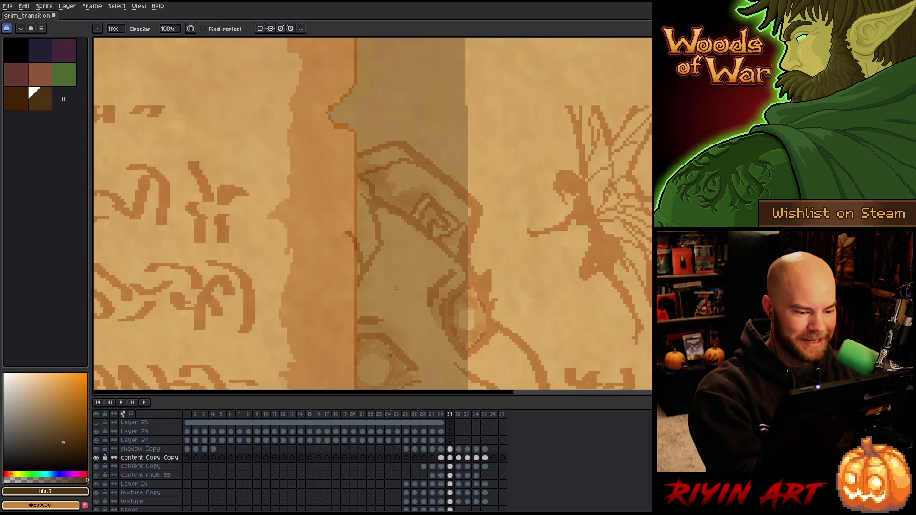
{"action": "left_click", "coordinate": [450, 467]}
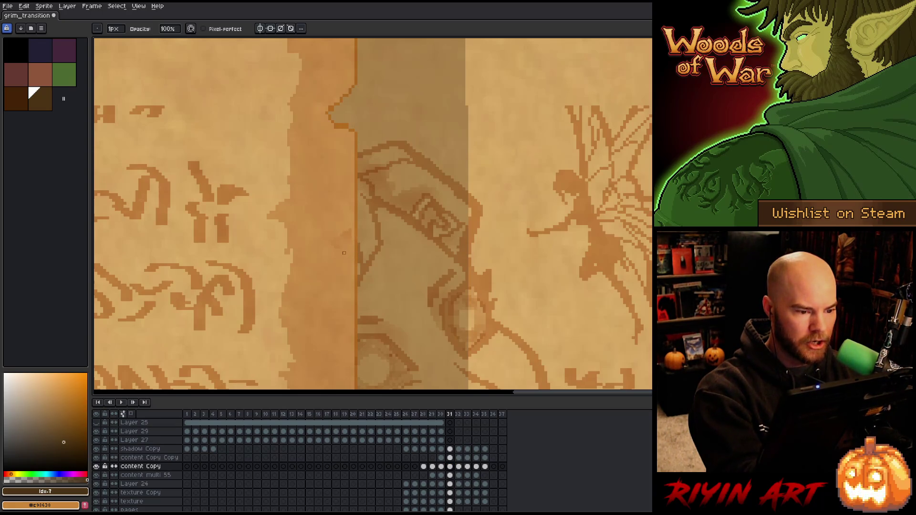
{"action": "scroll", "coordinate": [361, 253], "scroll_direction": "down", "scroll_amount": 3}
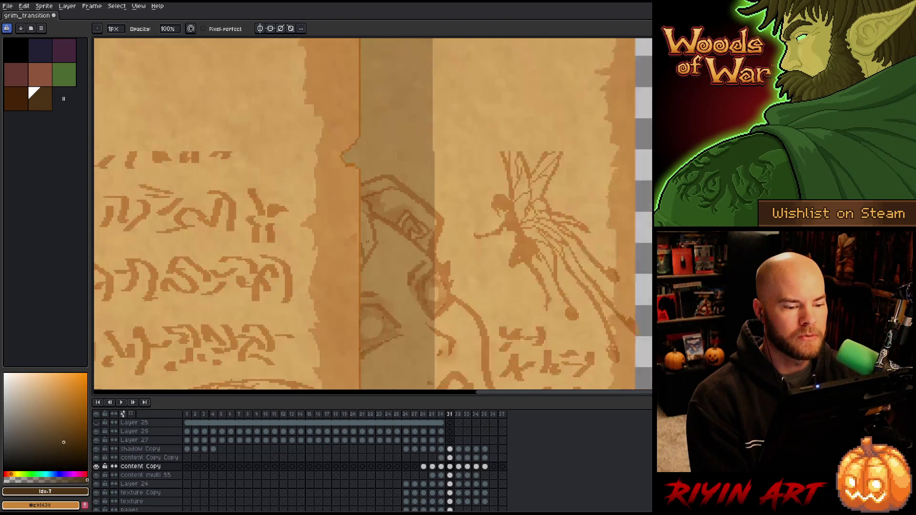
{"action": "scroll", "coordinate": [354, 239], "scroll_direction": "down", "scroll_amount": 1}
{"action": "mouse_move", "coordinate": [353, 246]}
{"action": "left_mouse_down"}
{"action": "mouse_move", "coordinate": [356, 205]}
{"action": "mouse_move", "coordinate": [335, 220]}
{"action": "left_mouse_up"}
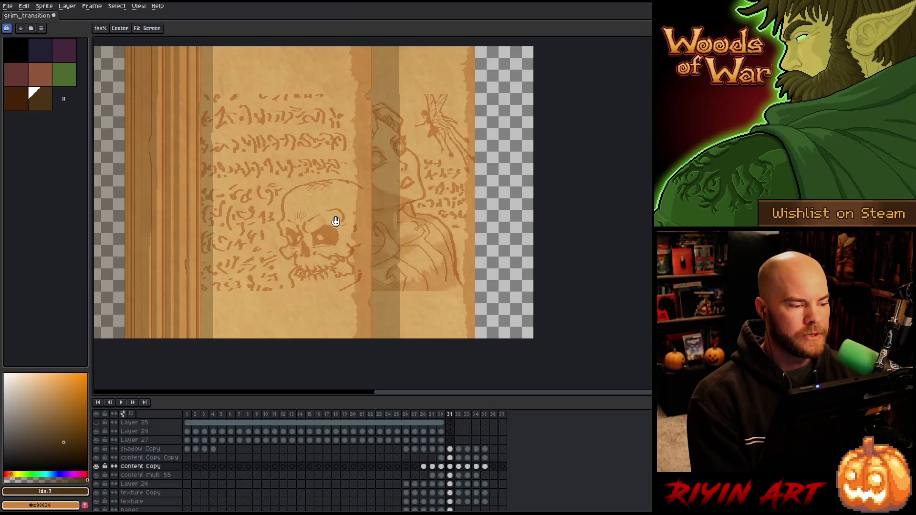
{"action": "scroll", "coordinate": [199, 139], "scroll_direction": "up", "scroll_amount": 4}
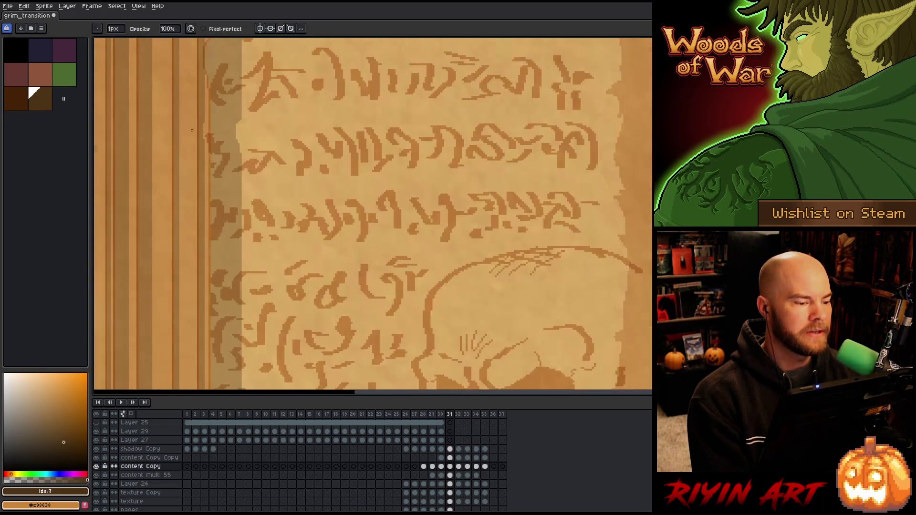
Step: Repaint the dark seam strip lighter on the content multi 55 layer
{"action": "key", "text": "Down"}
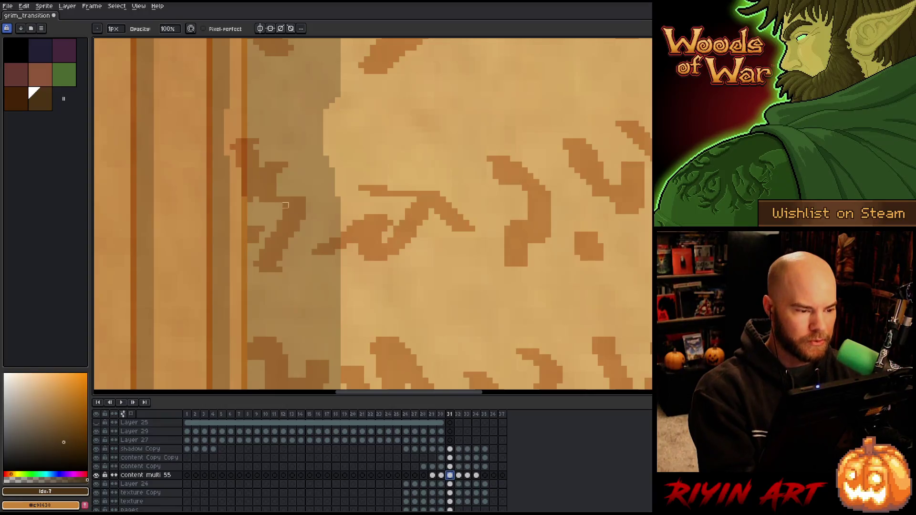
{"action": "left_click_drag", "start_coordinate": [244, 139], "coordinate": [242, 188]}
{"action": "left_click", "coordinate": [233, 194]}
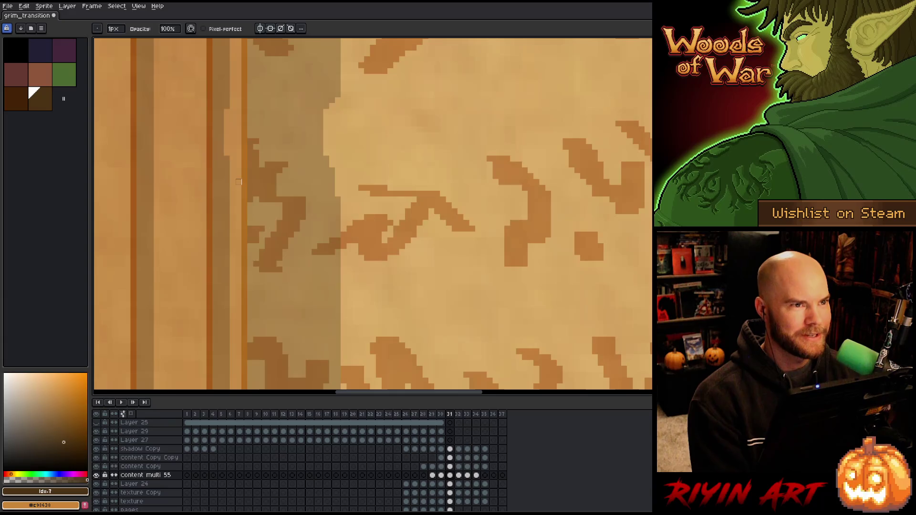
{"action": "scroll", "coordinate": [389, 43], "scroll_direction": "down", "scroll_amount": 4}
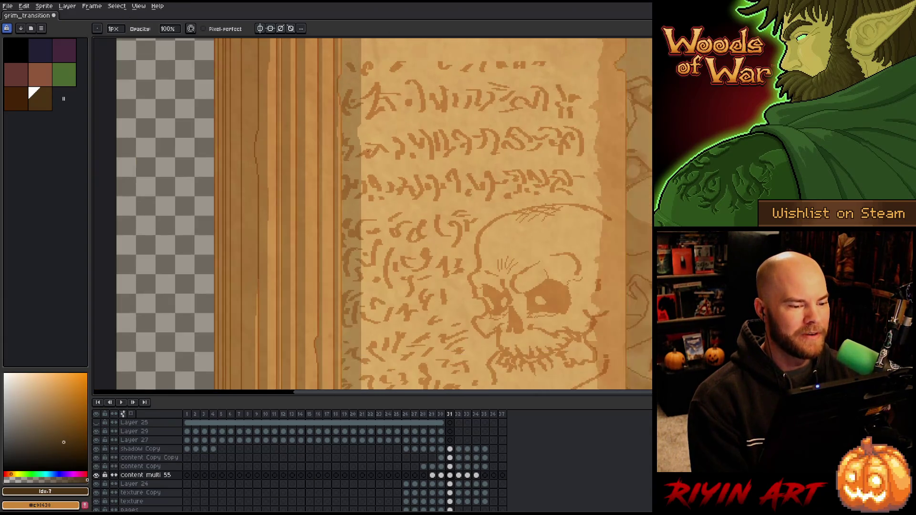
{"action": "key", "text": "space"}
{"action": "mouse_move", "coordinate": [397, 213]}
{"action": "left_mouse_down"}
{"action": "mouse_move", "coordinate": [313, 231]}
{"action": "mouse_move", "coordinate": [323, 236]}
{"action": "left_mouse_up"}
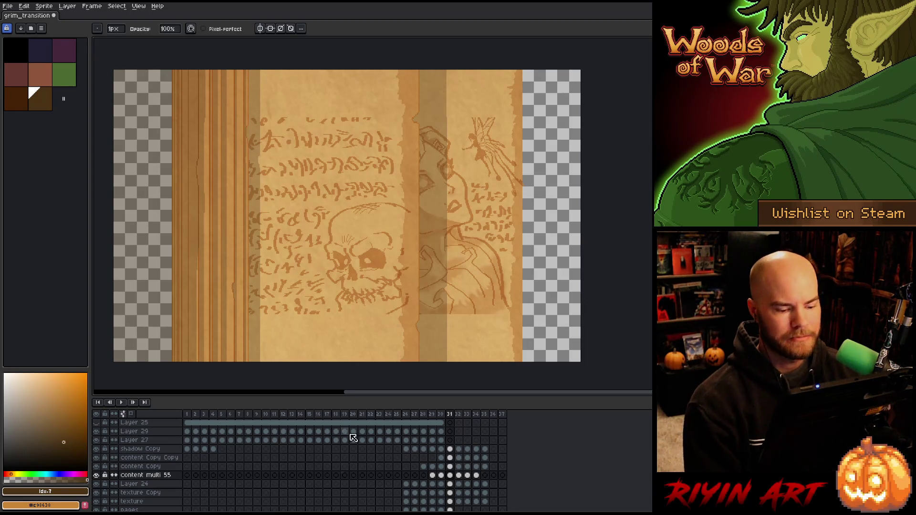
Step: Step back to frame 30, zoom out to the wooden cover and page, and save
{"action": "key", "text": "Left"}
{"action": "scroll", "coordinate": [412, 284], "scroll_direction": "down", "scroll_amount": 1}
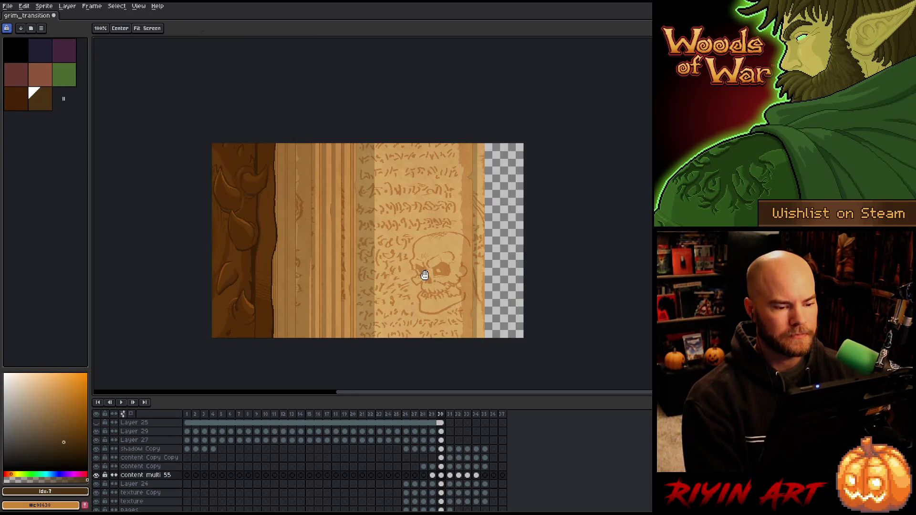
{"action": "left_click_drag", "start_coordinate": [419, 272], "coordinate": [361, 262]}
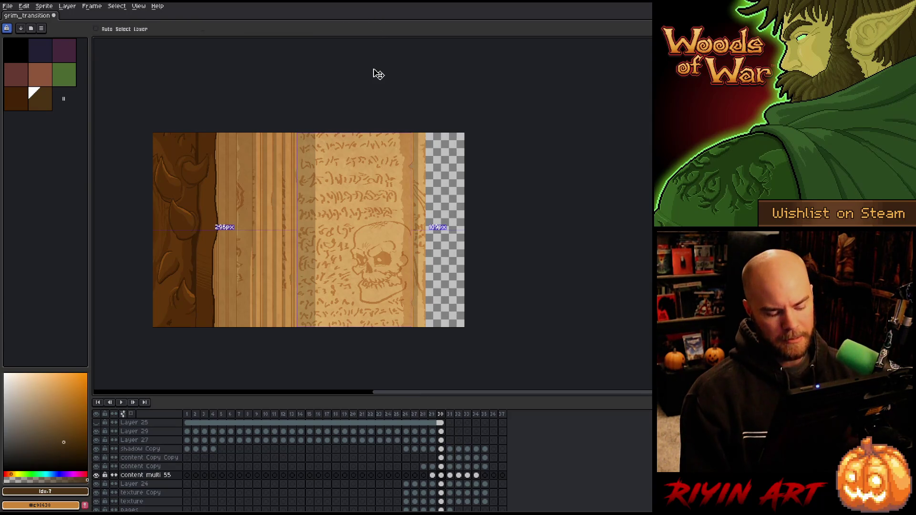
{"action": "key", "text": "ctrl+s"}
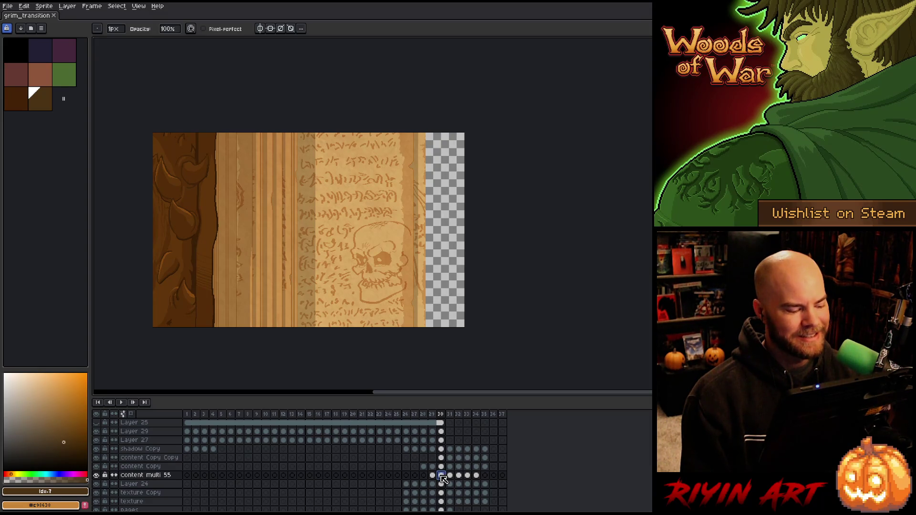
Step: Toggle content multi 55 off and on to compare, then add Layer 30 above it on frame 31
{"action": "left_click", "coordinate": [97, 475]}
{"action": "left_click", "coordinate": [96, 475]}
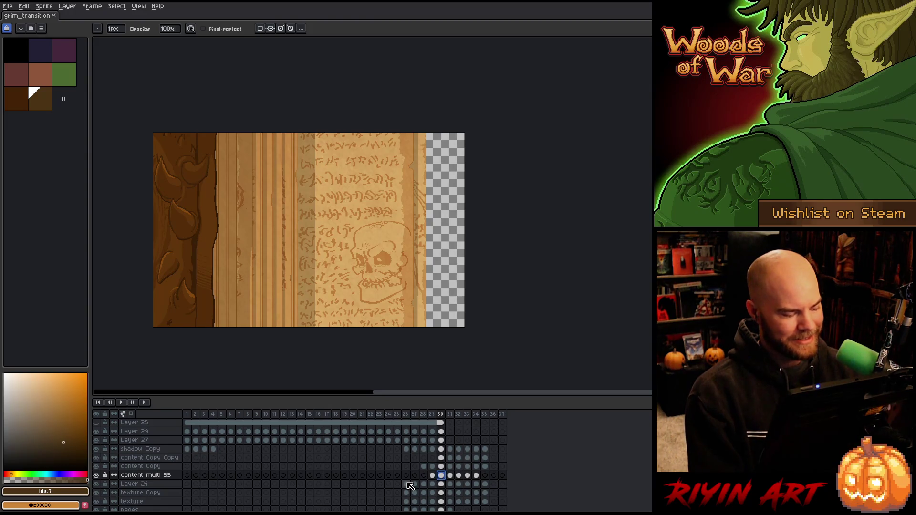
{"action": "key", "text": "shift+n"}
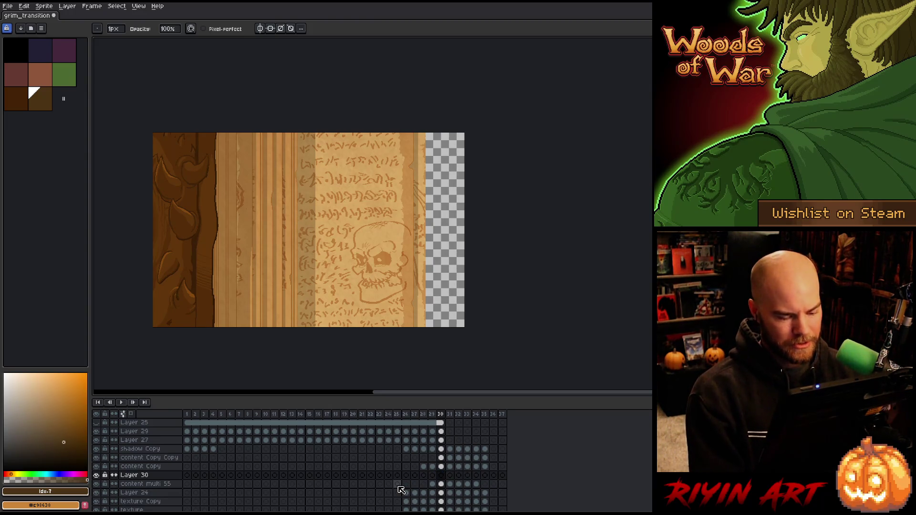
{"action": "left_click", "coordinate": [441, 484]}
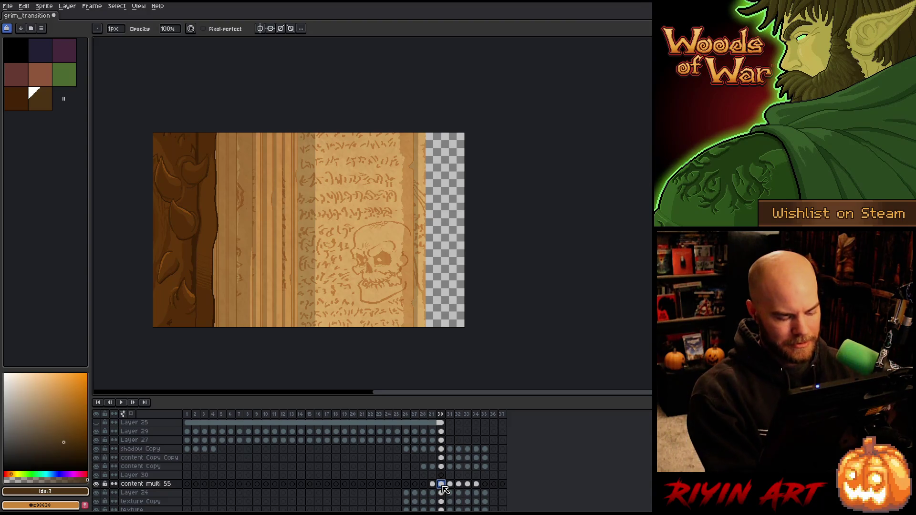
{"action": "left_click", "coordinate": [450, 475]}
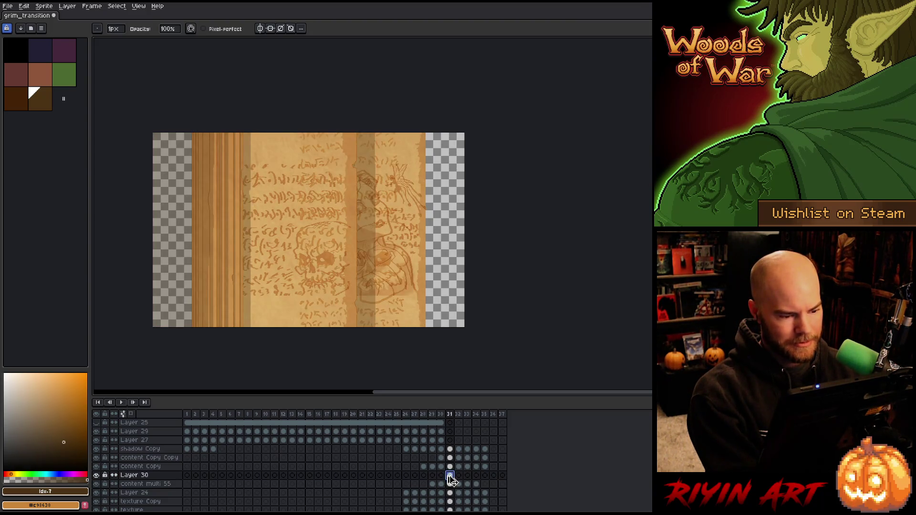
Step: Paste the copied page content into Layer 30 and slide it left to line up the seam
{"action": "key", "text": "ctrl+v"}
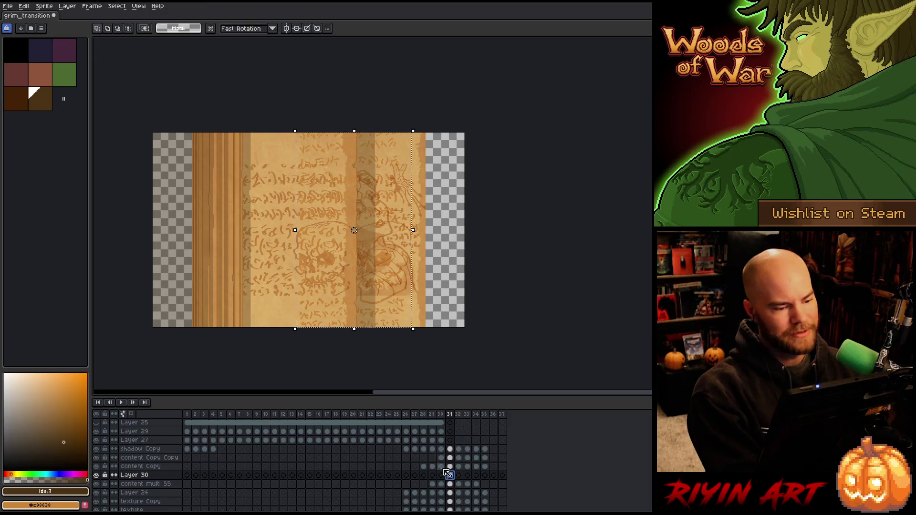
{"action": "key", "text": "Left"}
{"action": "key", "text": "Left"}
{"action": "key", "text": "Left"}
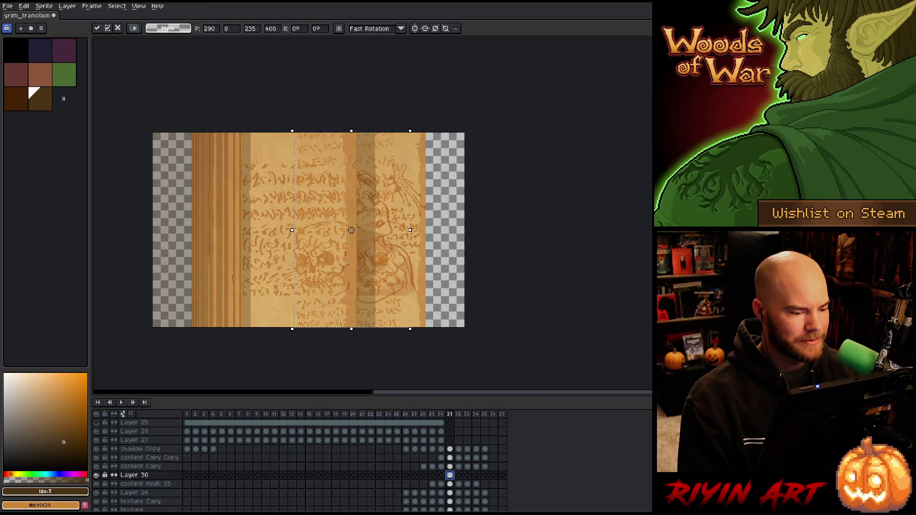
{"action": "left_click_drag", "start_coordinate": [321, 253], "coordinate": [270, 260]}
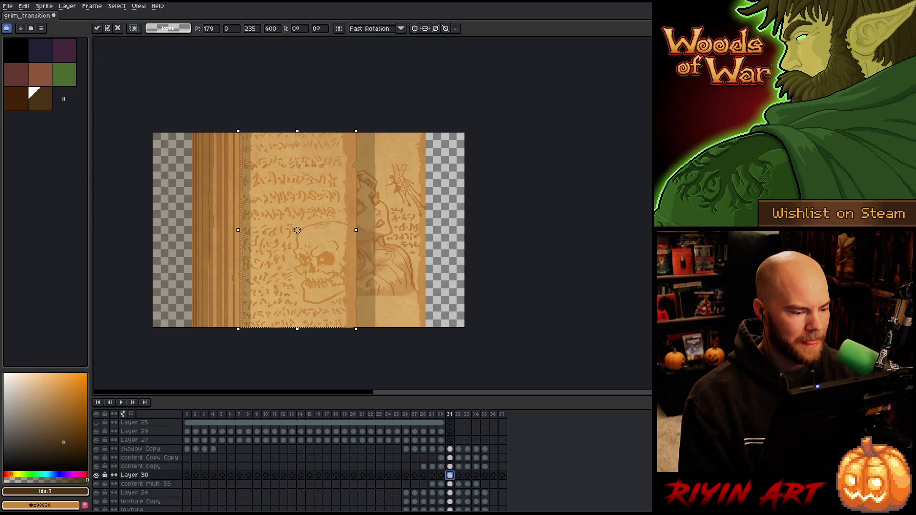
{"action": "left_click", "coordinate": [486, 251]}
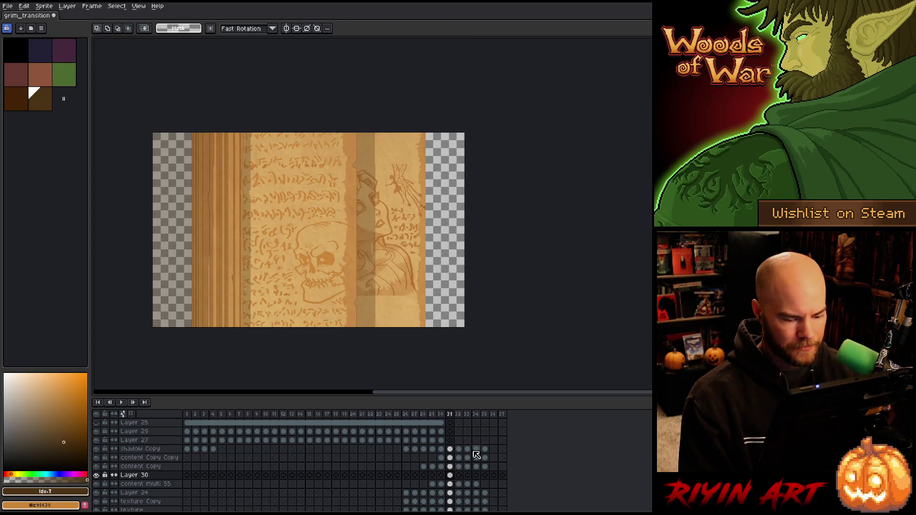
Step: Marquee the full-height middle page area on the content multi 55 frame 31 cel, then deselect
{"action": "left_click", "coordinate": [451, 482]}
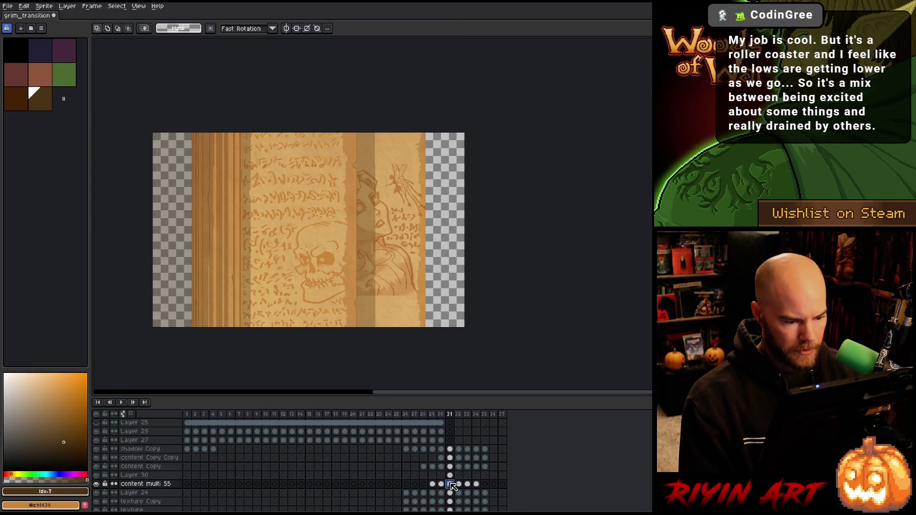
{"action": "mouse_move", "coordinate": [352, 129]}
{"action": "left_mouse_down"}
{"action": "mouse_move", "coordinate": [247, 377]}
{"action": "mouse_move", "coordinate": [228, 384]}
{"action": "left_mouse_up"}
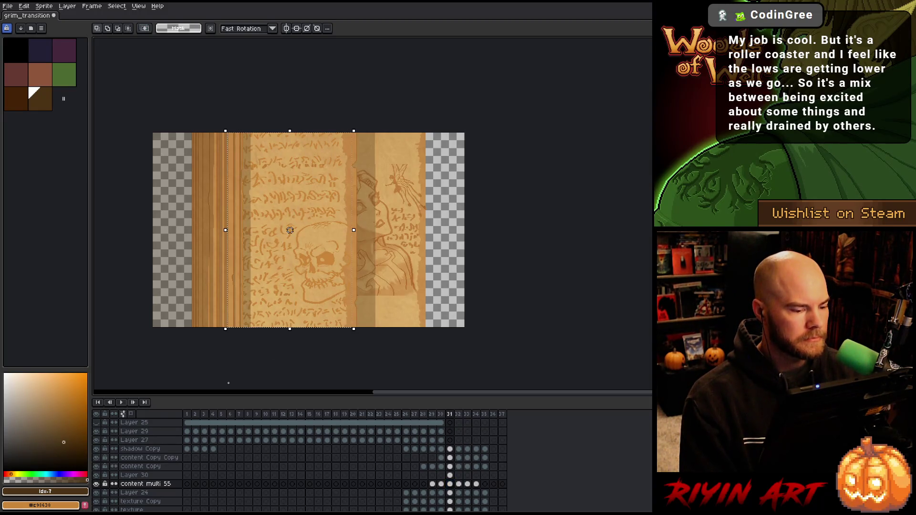
{"action": "key", "text": "Up"}
{"action": "left_click", "coordinate": [451, 484]}
{"action": "key", "text": "ctrl+d"}
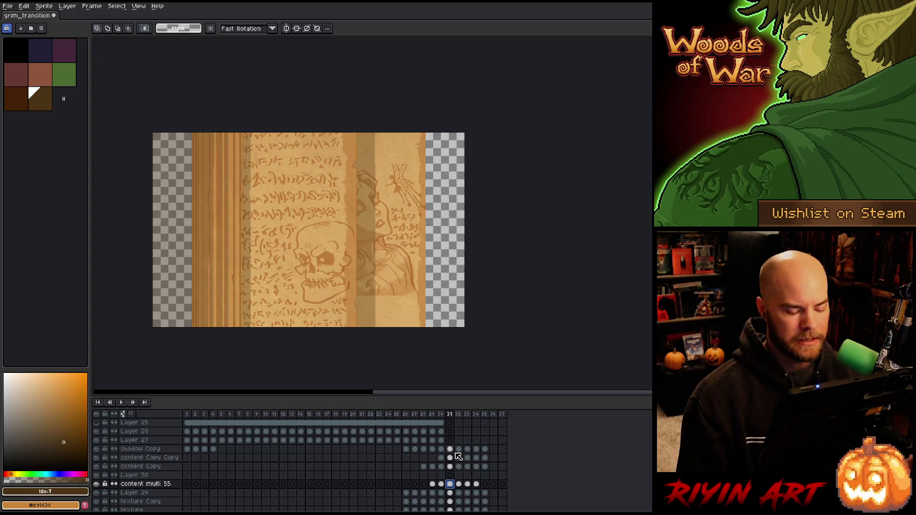
{"action": "scroll", "coordinate": [403, 277], "scroll_direction": "up", "scroll_amount": 3}
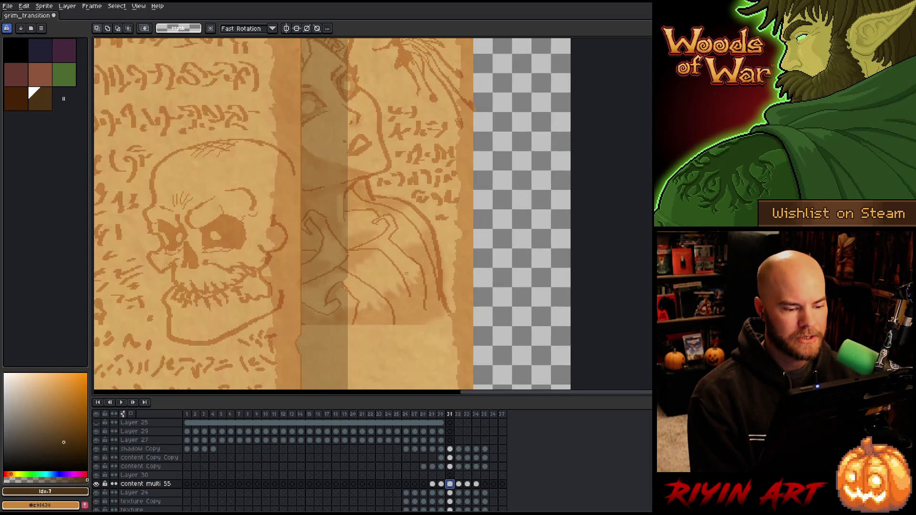
{"action": "mouse_move", "coordinate": [409, 279]}
{"action": "left_mouse_down"}
{"action": "mouse_move", "coordinate": [394, 304]}
{"action": "mouse_move", "coordinate": [374, 286]}
{"action": "left_mouse_up"}
{"action": "scroll", "coordinate": [394, 304], "scroll_direction": "down", "scroll_amount": 1}
{"action": "scroll", "coordinate": [394, 304], "scroll_direction": "down", "scroll_amount": 1}
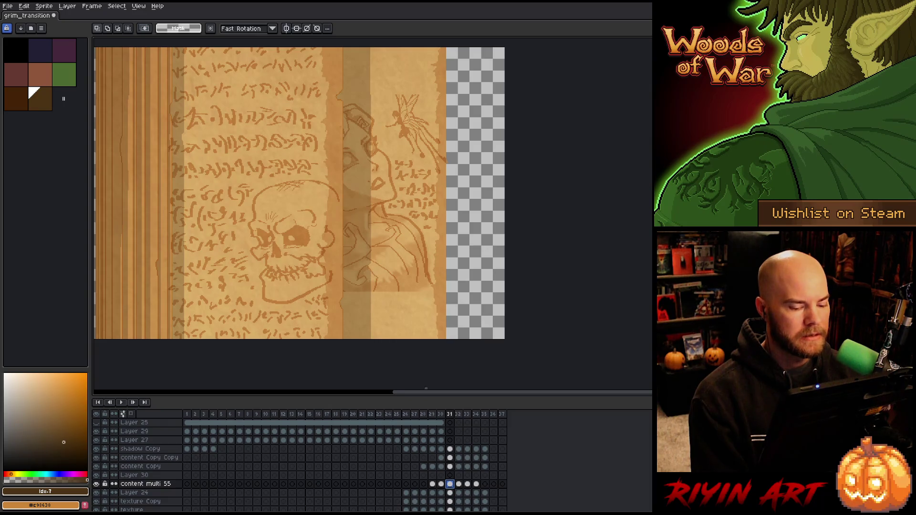
{"action": "scroll", "coordinate": [300, 194], "scroll_direction": "down", "scroll_amount": 3}
{"action": "scroll", "coordinate": [369, 265], "scroll_direction": "up", "scroll_amount": 2}
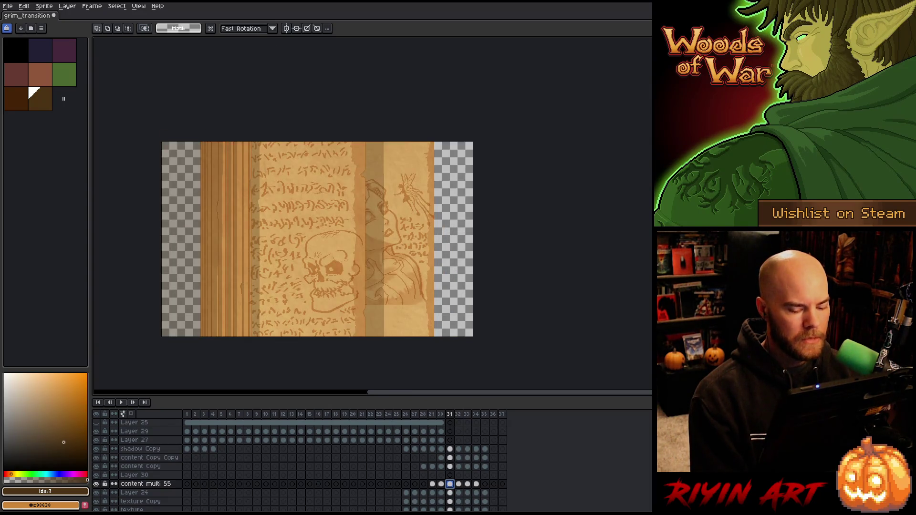
{"action": "key", "text": "Left"}
{"action": "key", "text": "Right"}
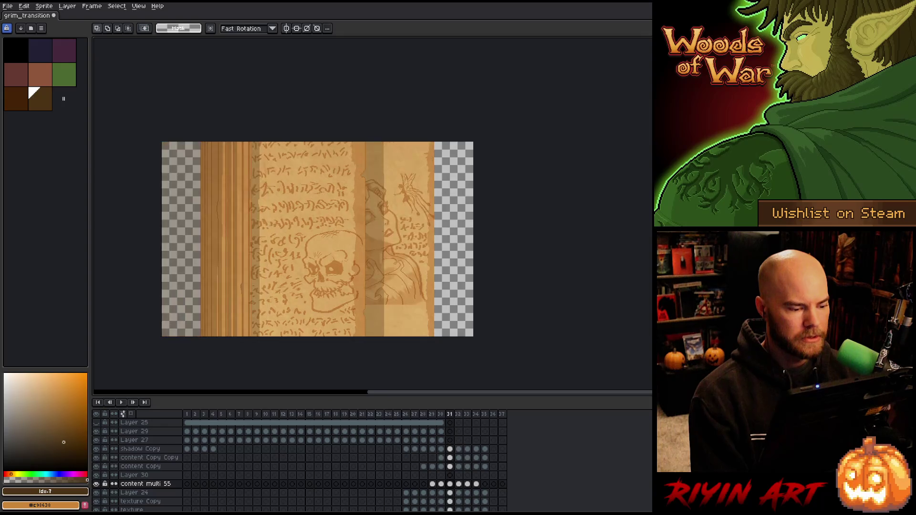
{"action": "key", "text": "Left"}
{"action": "key", "text": "Right"}
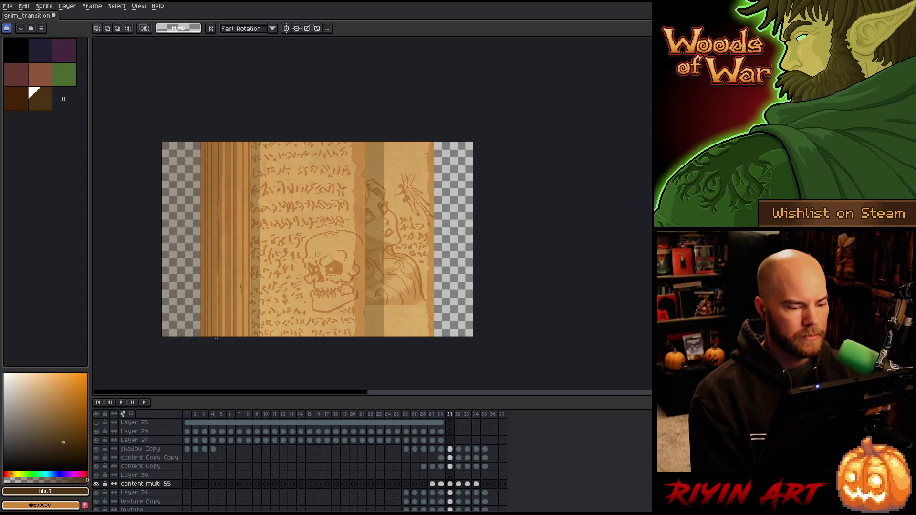
{"action": "left_click_drag", "start_coordinate": [228, 272], "coordinate": [264, 273]}
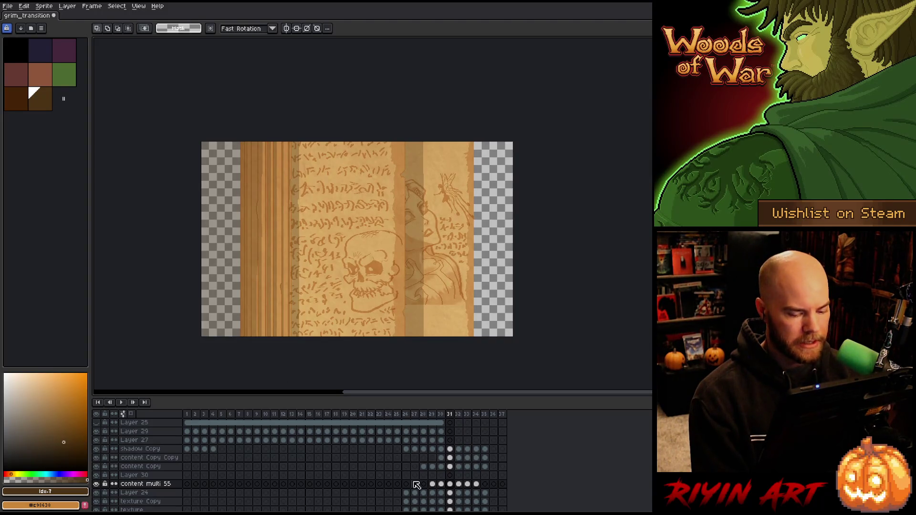
{"action": "key", "text": "Left"}
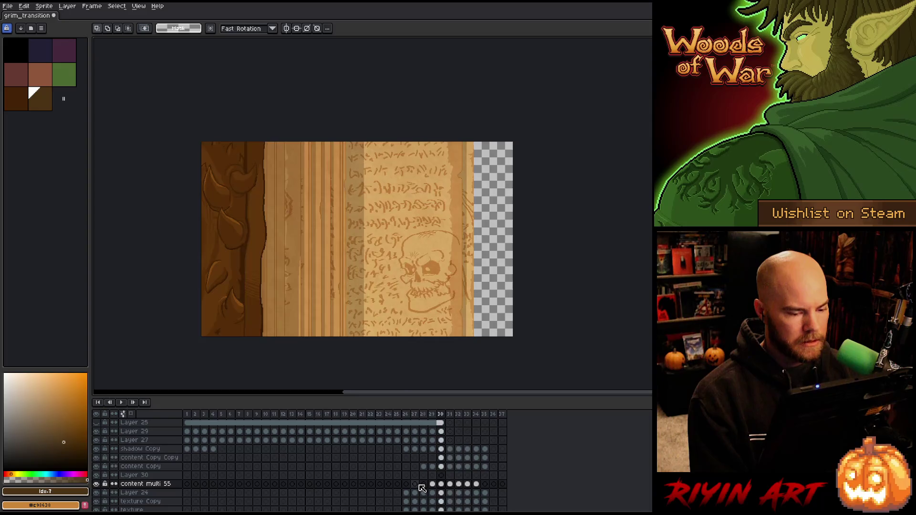
{"action": "key", "text": "Right"}
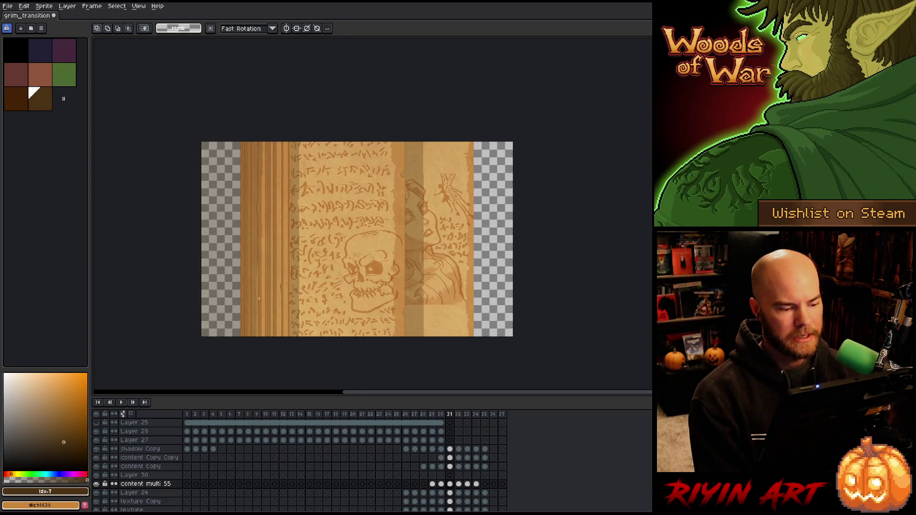
{"action": "key", "text": "v"}
{"action": "left_click", "coordinate": [285, 329]}
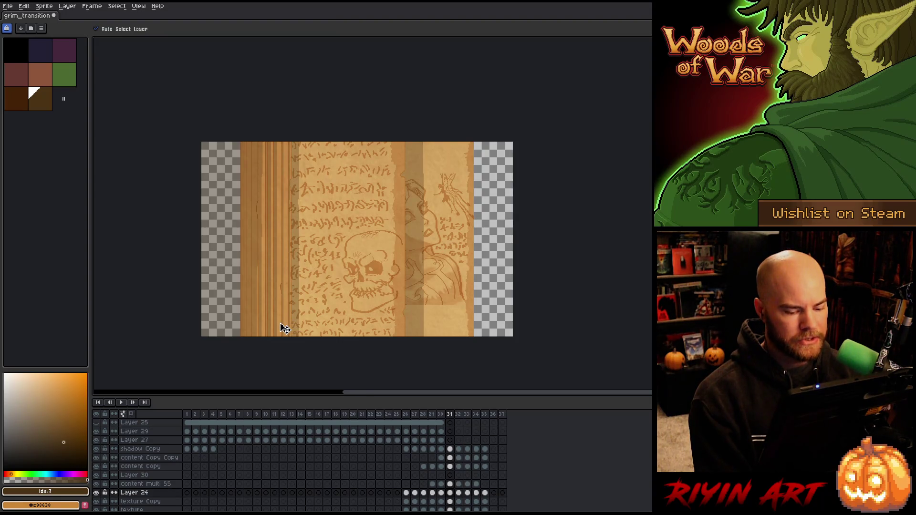
{"action": "left_click", "coordinate": [97, 493]}
{"action": "left_click", "coordinate": [97, 493]}
{"action": "left_click", "coordinate": [97, 493]}
{"action": "left_click", "coordinate": [97, 493]}
{"action": "left_click", "coordinate": [97, 493]}
{"action": "left_click", "coordinate": [97, 493]}
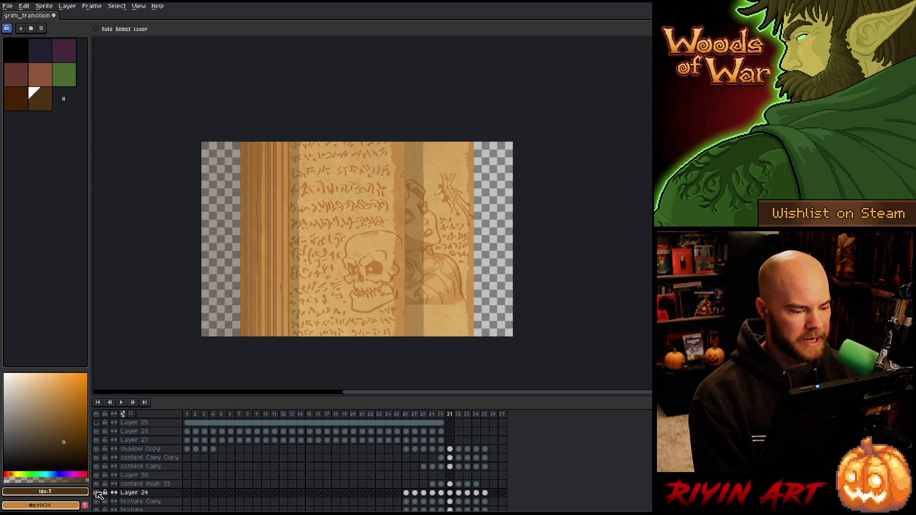
{"action": "scroll", "coordinate": [271, 444], "scroll_direction": "down", "scroll_amount": 2}
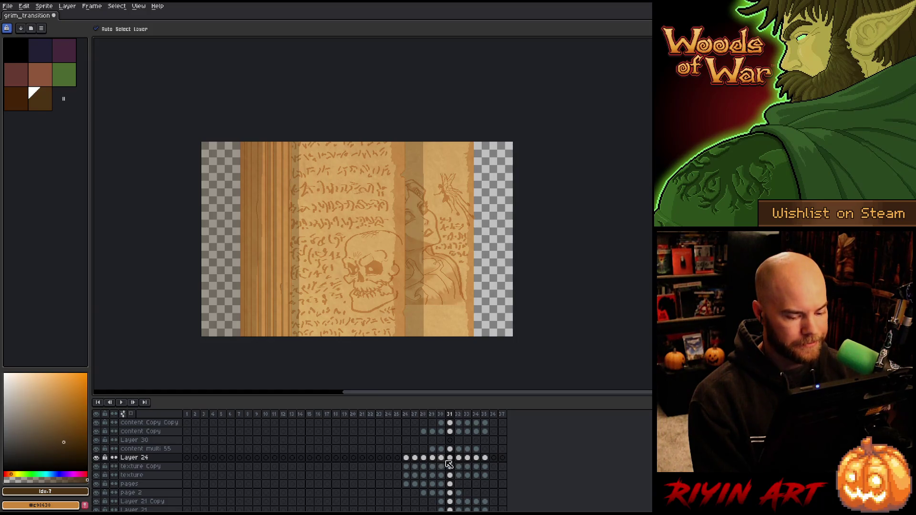
{"action": "left_click", "coordinate": [96, 458], "text": "alt"}
{"action": "left_click", "coordinate": [97, 458], "text": "alt"}
{"action": "left_click", "coordinate": [97, 458], "text": "alt"}
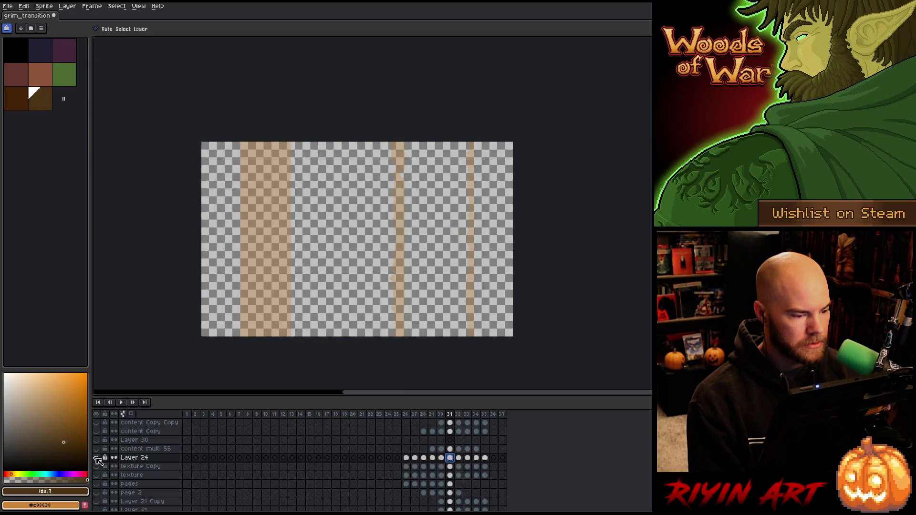
{"action": "left_click", "coordinate": [96, 458], "text": "alt"}
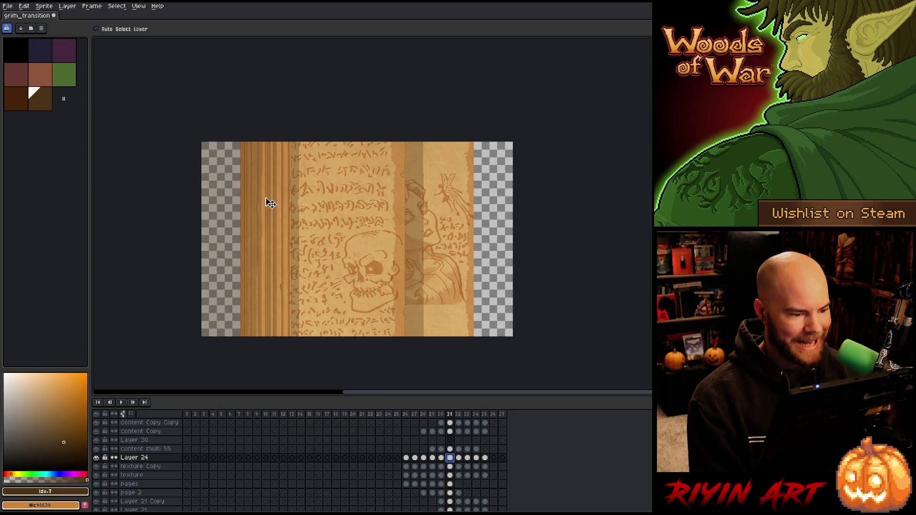
{"action": "key", "text": "m"}
{"action": "scroll", "coordinate": [253, 146], "scroll_direction": "up", "scroll_amount": 1}
{"action": "scroll", "coordinate": [254, 146], "scroll_direction": "down", "scroll_amount": 1}
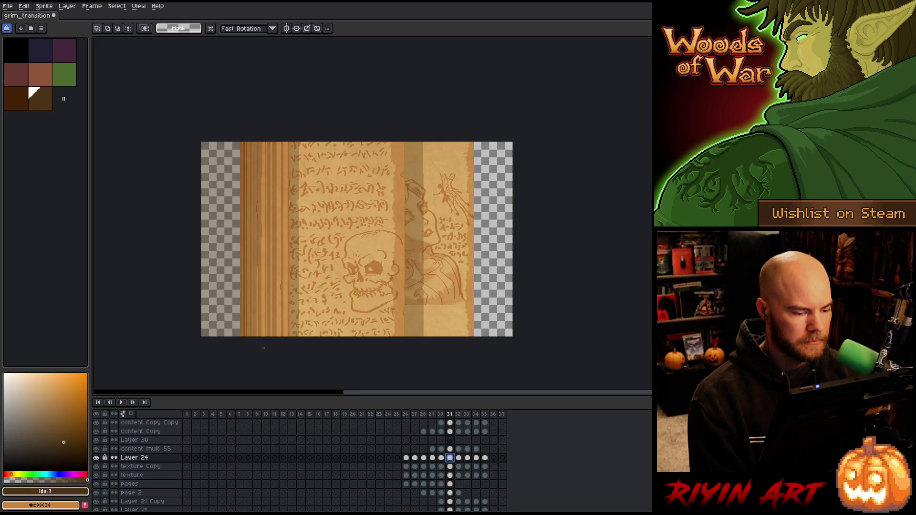
{"action": "key", "text": "Left"}
{"action": "key", "text": "Right"}
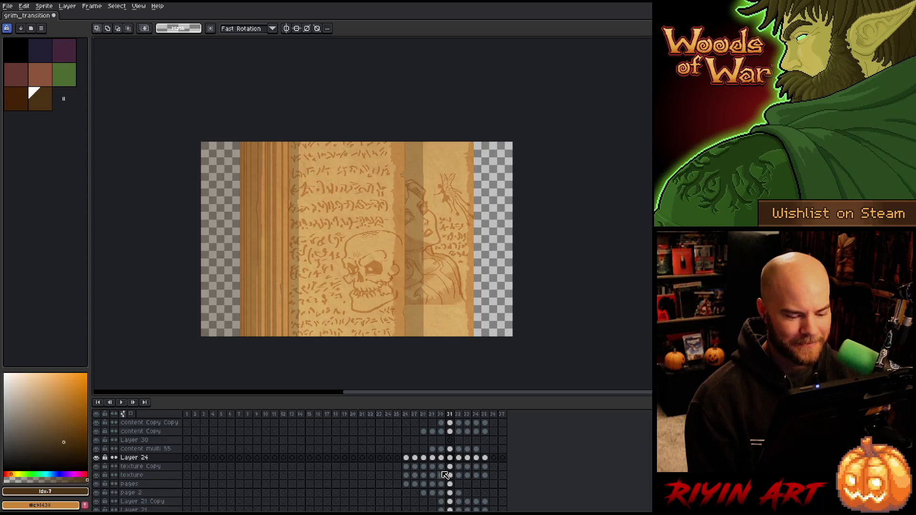
{"action": "left_click", "coordinate": [97, 458]}
{"action": "left_click", "coordinate": [97, 458]}
{"action": "left_click", "coordinate": [97, 459]}
{"action": "left_click", "coordinate": [97, 459]}
{"action": "left_click", "coordinate": [96, 459]}
{"action": "left_click", "coordinate": [97, 459]}
{"action": "scroll", "coordinate": [418, 253], "scroll_direction": "up", "scroll_amount": 1}
{"action": "scroll", "coordinate": [418, 253], "scroll_direction": "down", "scroll_amount": 1}
{"action": "scroll", "coordinate": [204, 314], "scroll_direction": "up", "scroll_amount": 1}
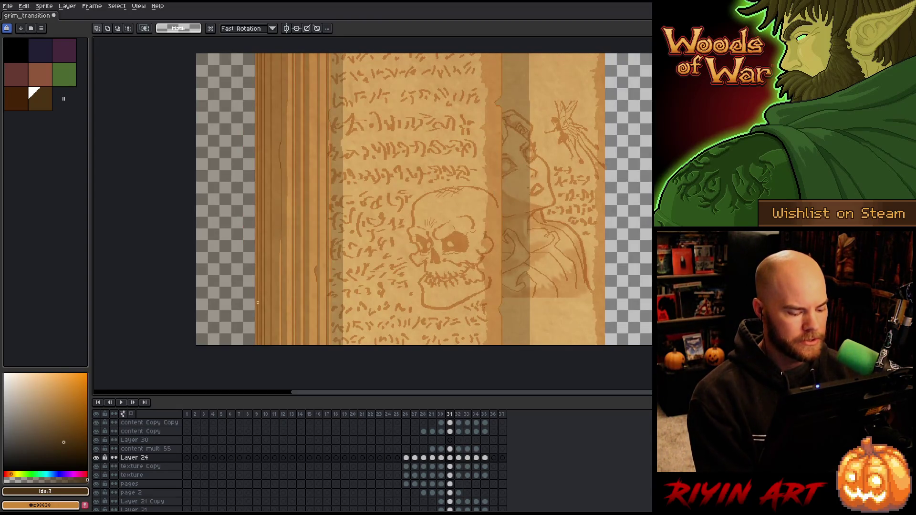
{"action": "key", "text": "v"}
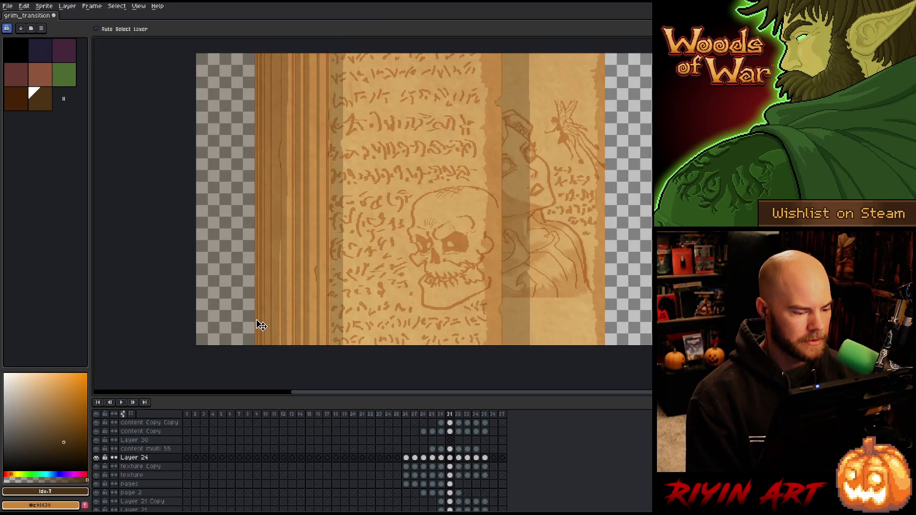
{"action": "key", "text": "ctrl+z"}
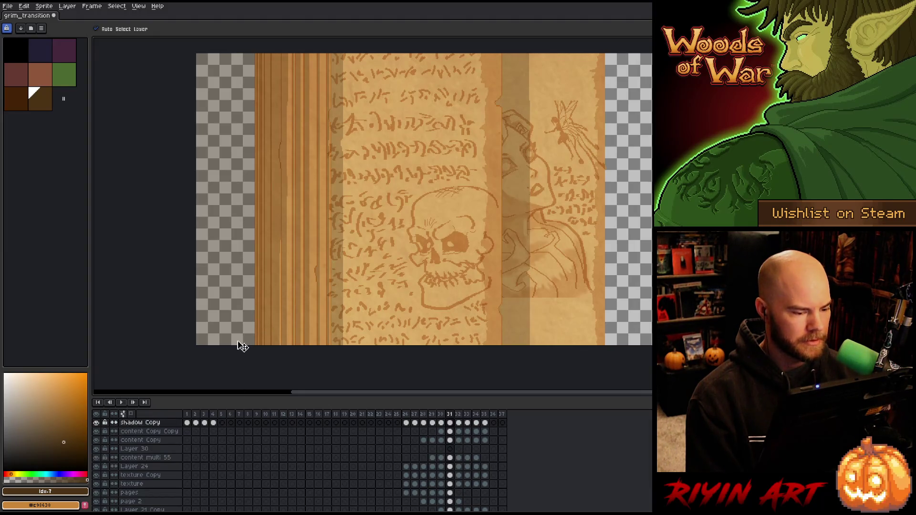
{"action": "left_click", "coordinate": [98, 424]}
{"action": "left_click", "coordinate": [97, 423]}
{"action": "left_click", "coordinate": [98, 424]}
{"action": "left_click", "coordinate": [97, 424]}
{"action": "left_click", "coordinate": [99, 425]}
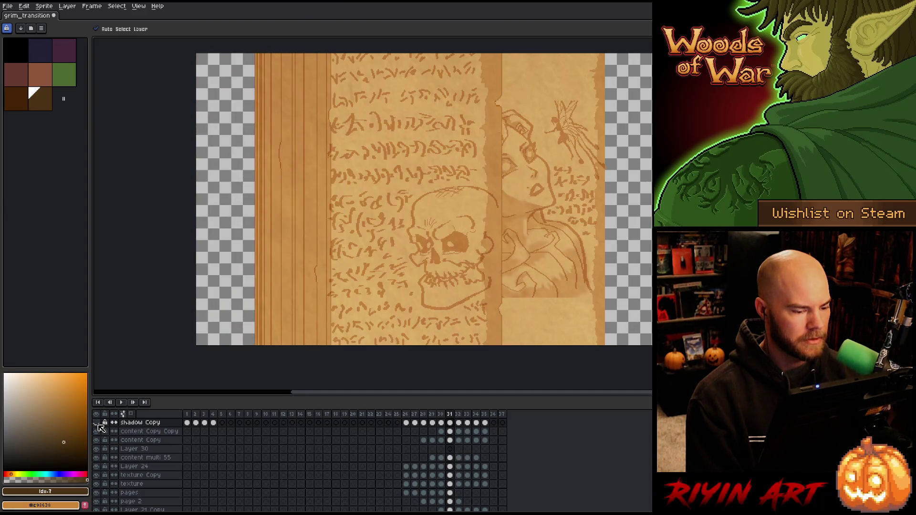
{"action": "left_click", "coordinate": [99, 425]}
{"action": "left_click", "coordinate": [319, 304]}
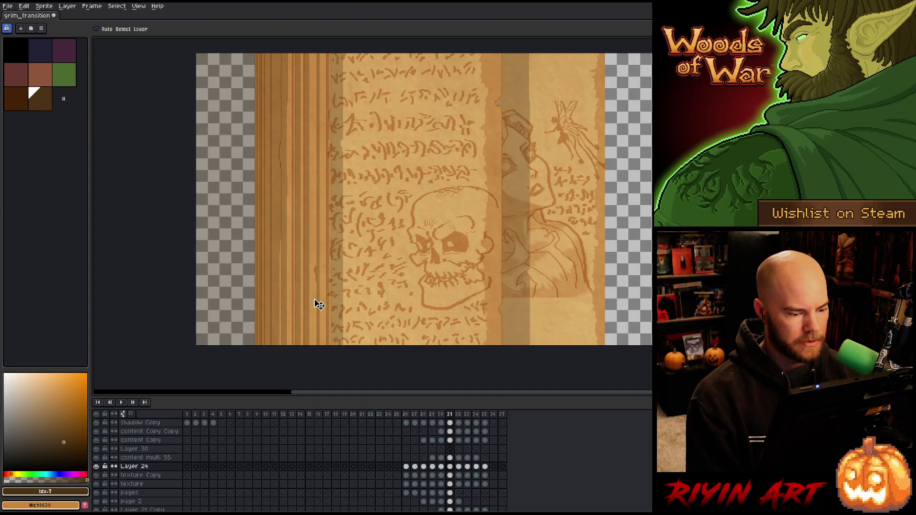
{"action": "left_click", "coordinate": [97, 467]}
{"action": "left_click", "coordinate": [97, 467]}
{"action": "left_click", "coordinate": [97, 467]}
{"action": "left_click", "coordinate": [97, 467]}
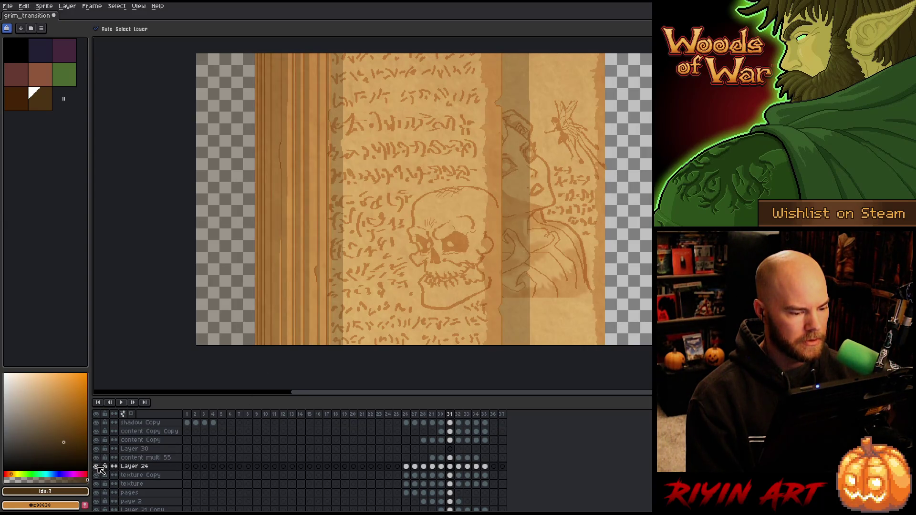
{"action": "scroll", "coordinate": [264, 250], "scroll_direction": "down", "scroll_amount": 3}
{"action": "scroll", "coordinate": [274, 225], "scroll_direction": "up", "scroll_amount": 3}
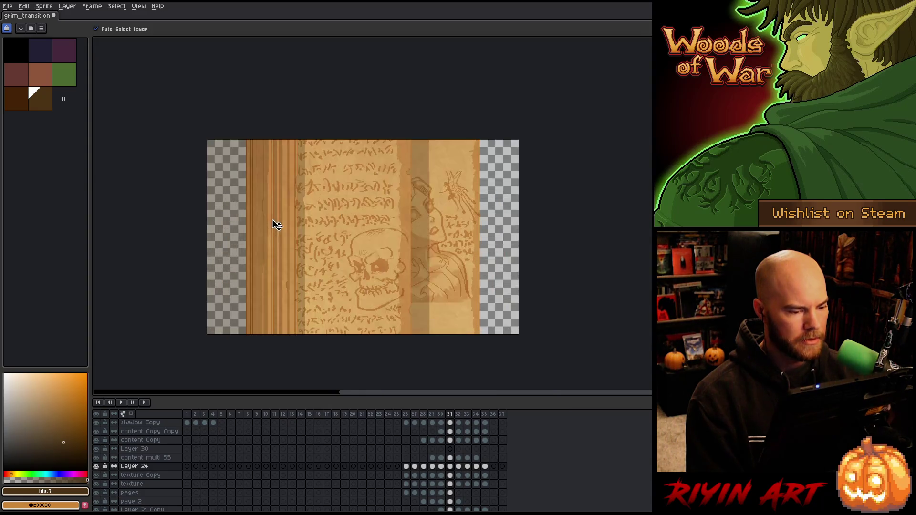
{"action": "scroll", "coordinate": [275, 225], "scroll_direction": "down", "scroll_amount": 1}
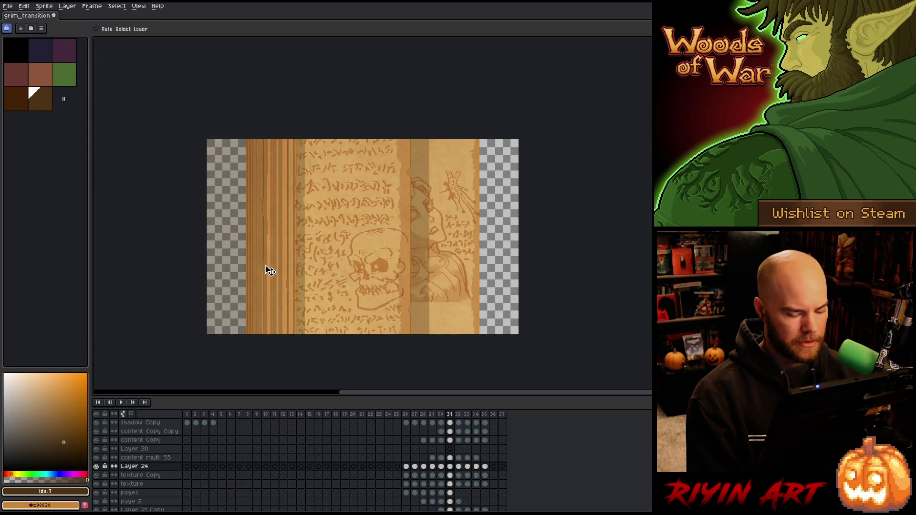
{"action": "key", "text": "m"}
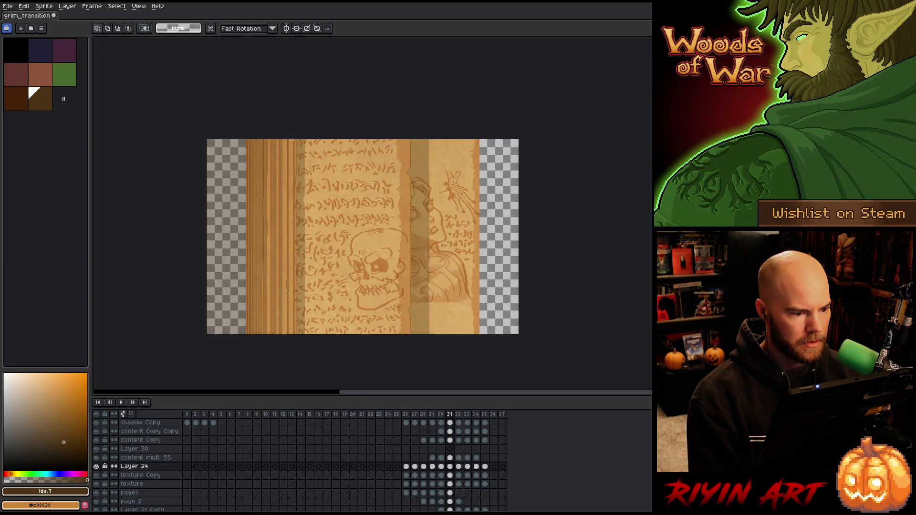
Step: Stretch the texture Copy wood strip left to 368×400 at x −190, covering the empty edge
{"action": "left_click_drag", "start_coordinate": [294, 138], "coordinate": [246, 376]}
{"action": "left_click_drag", "start_coordinate": [244, 237], "coordinate": [198, 246]}
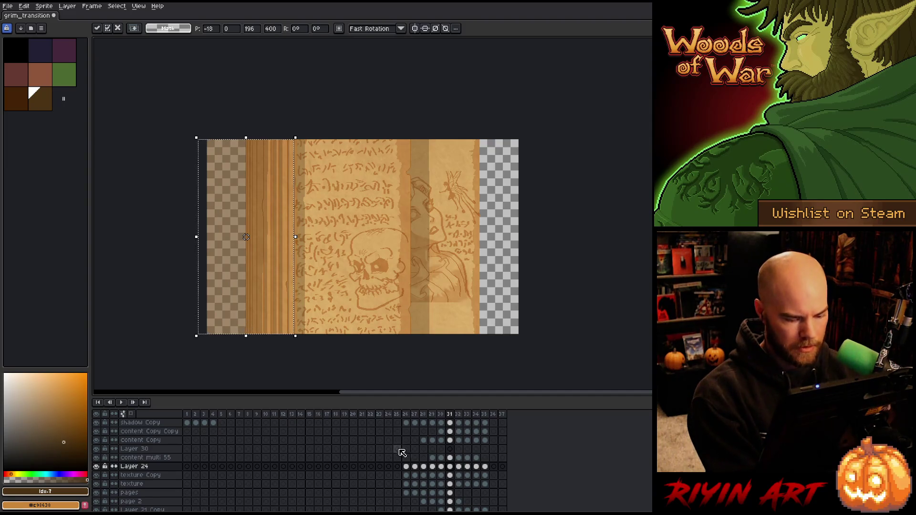
{"action": "left_click_drag", "start_coordinate": [449, 476], "coordinate": [448, 484]}
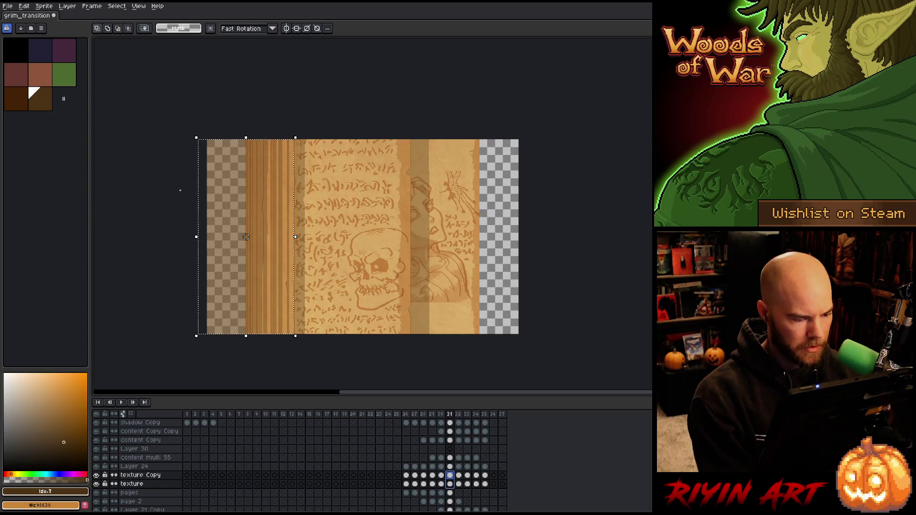
{"action": "key", "text": "Escape"}
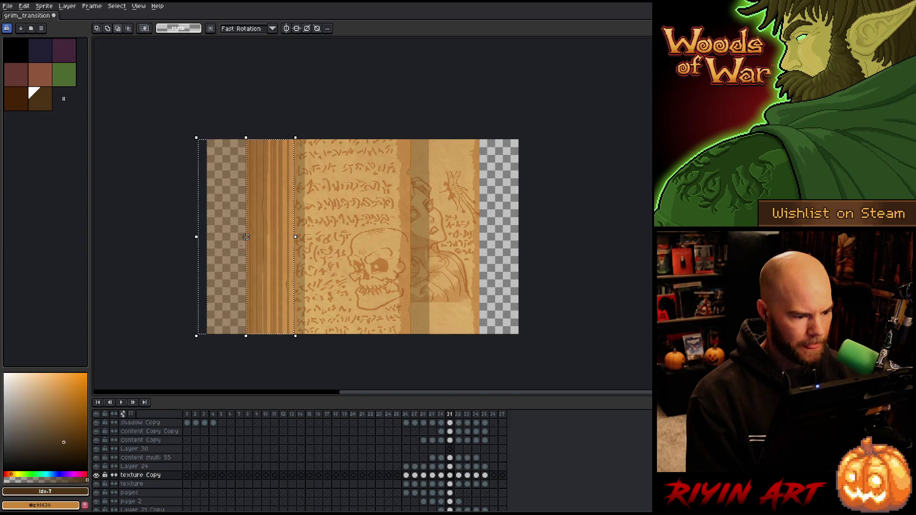
{"action": "left_click_drag", "start_coordinate": [197, 237], "coordinate": [116, 243]}
{"action": "left_click", "coordinate": [334, 111]}
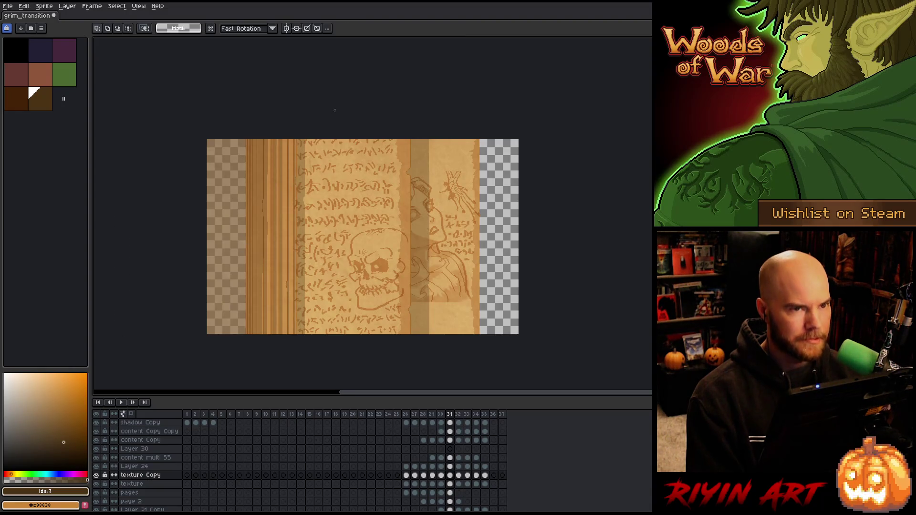
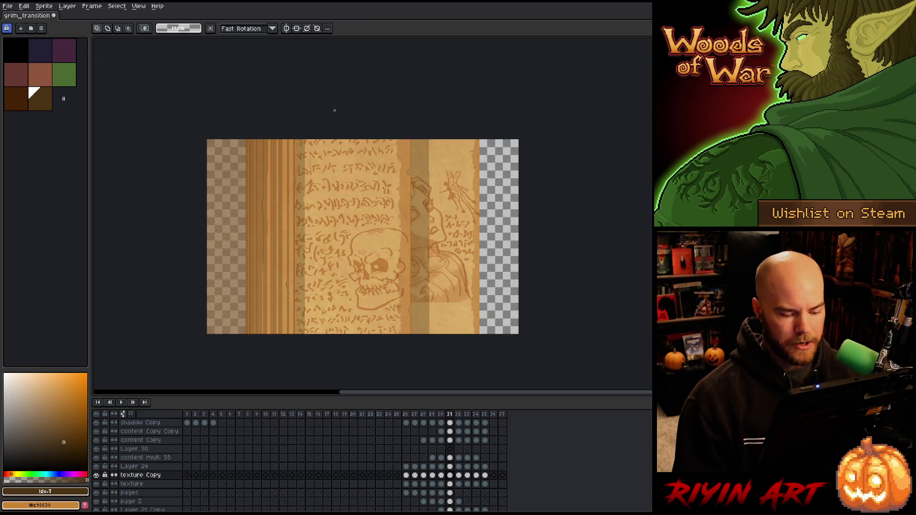
Step: Compare frames 30 and 31 by flipping back and forth between them
{"action": "key", "text": "Left"}
{"action": "key", "text": "Right"}
{"action": "key", "text": "Left"}
{"action": "key", "text": "Right"}
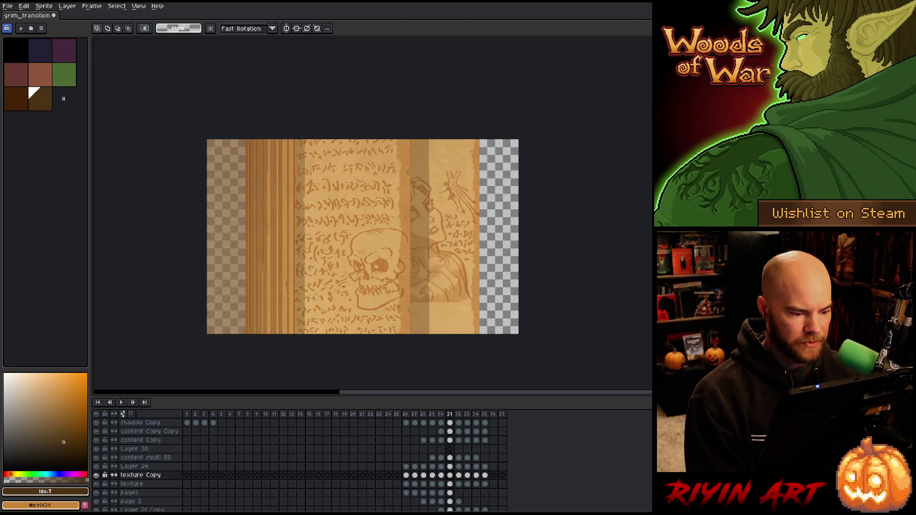
Step: Select the texture cel, then the pages cel on frame 31, and save grim_transition
{"action": "left_click", "coordinate": [454, 484]}
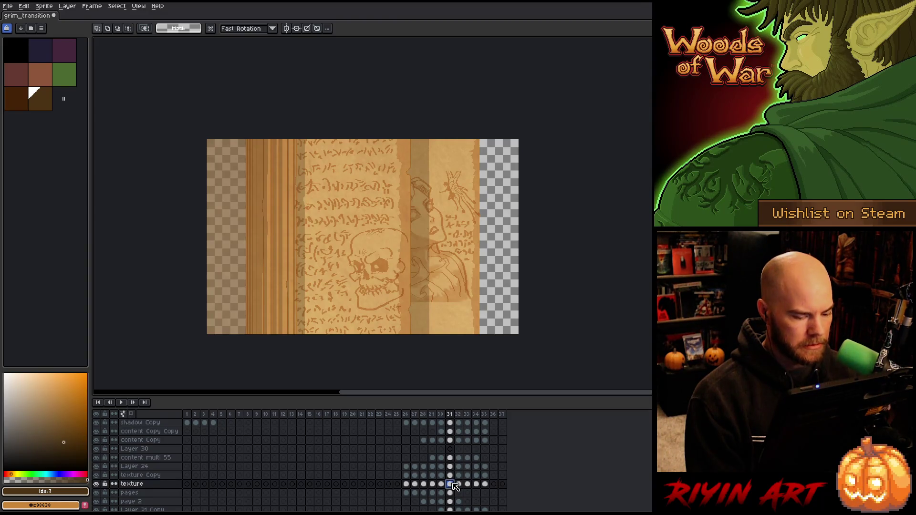
{"action": "left_click", "coordinate": [451, 493]}
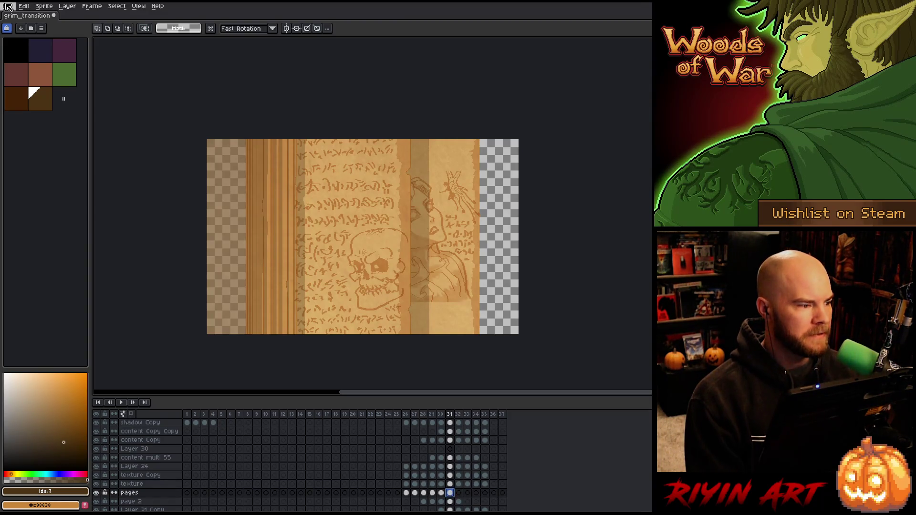
{"action": "key", "text": "ctrl+s"}
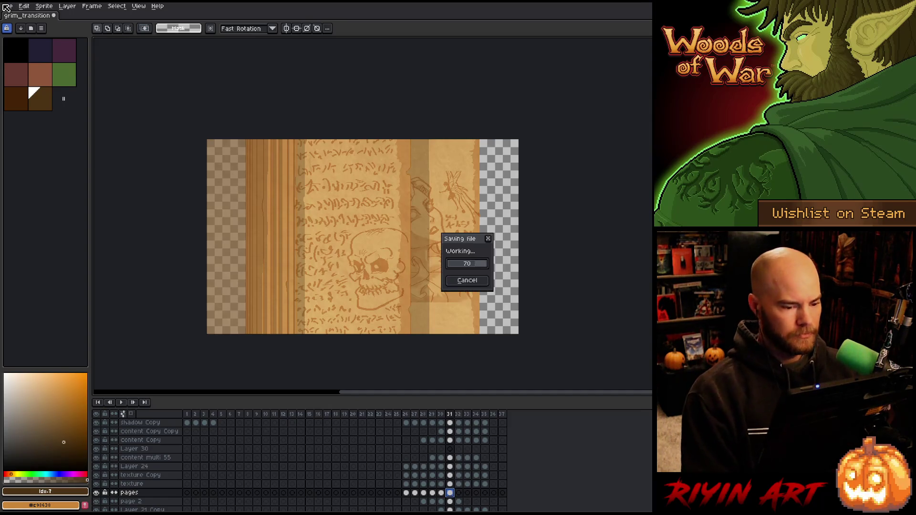
Step: Open mellowleaf_curious_v3.aseprite from the recent files list
{"action": "left_click", "coordinate": [7, 6]}
{"action": "mouse_move", "coordinate": [24, 33]}
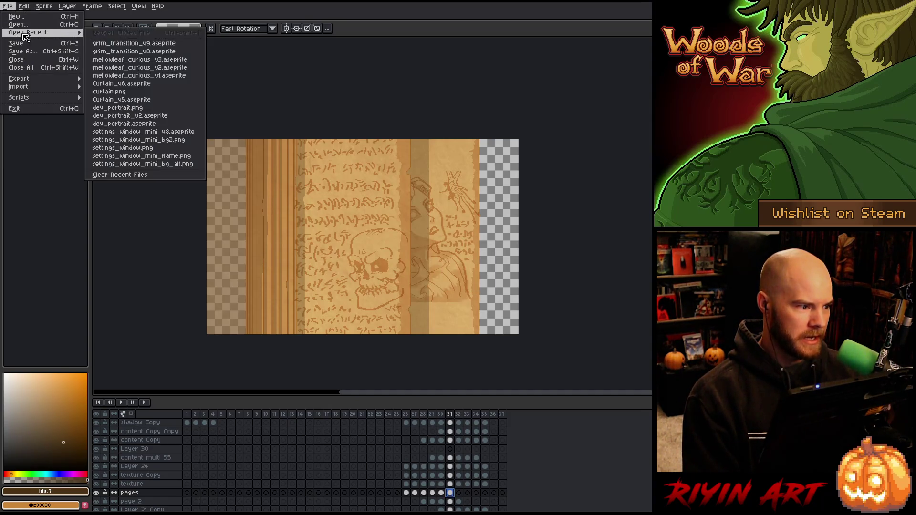
{"action": "left_click", "coordinate": [141, 61]}
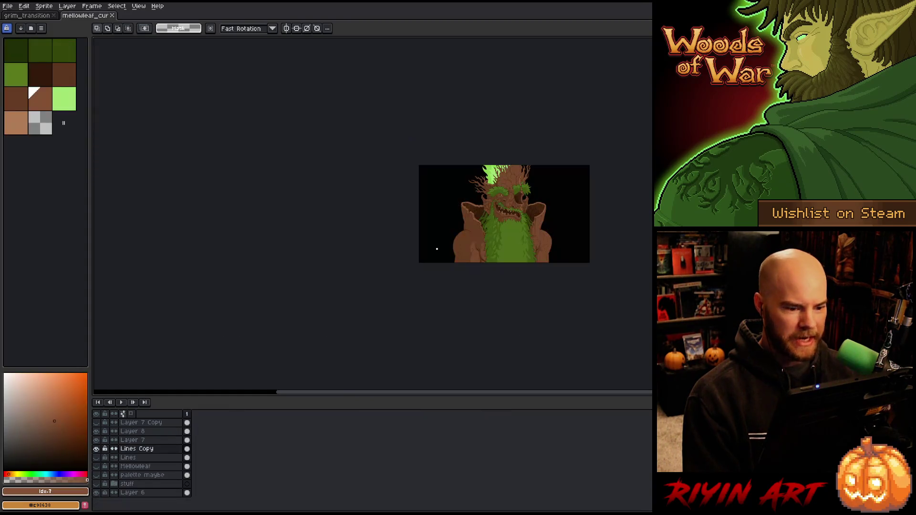
Step: Zoom and pan around the mossy tree creature's face, then close the mellowleaf artwork
{"action": "scroll", "coordinate": [449, 287], "scroll_direction": "up", "scroll_amount": 5}
{"action": "key", "text": "Tab"}
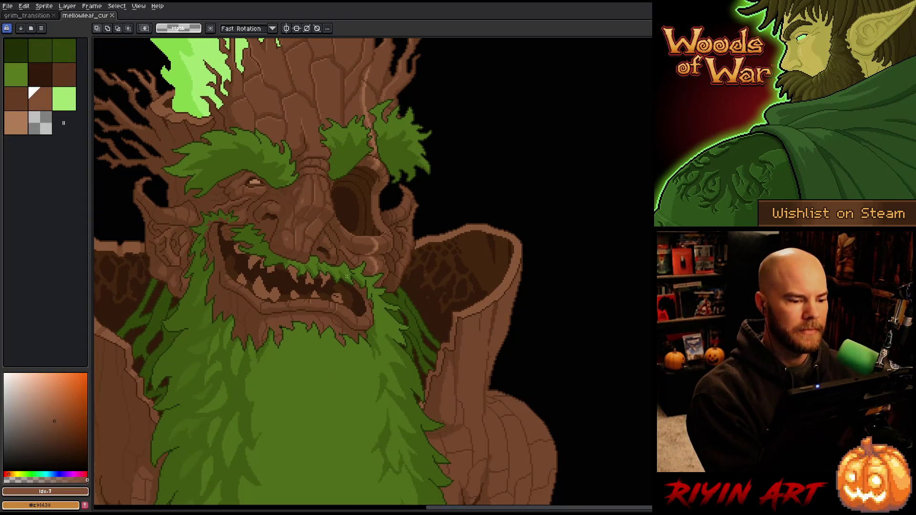
{"action": "scroll", "coordinate": [341, 227], "scroll_direction": "down", "scroll_amount": 2}
{"action": "left_click_drag", "start_coordinate": [341, 226], "coordinate": [321, 250]}
{"action": "scroll", "coordinate": [321, 249], "scroll_direction": "up", "scroll_amount": 1}
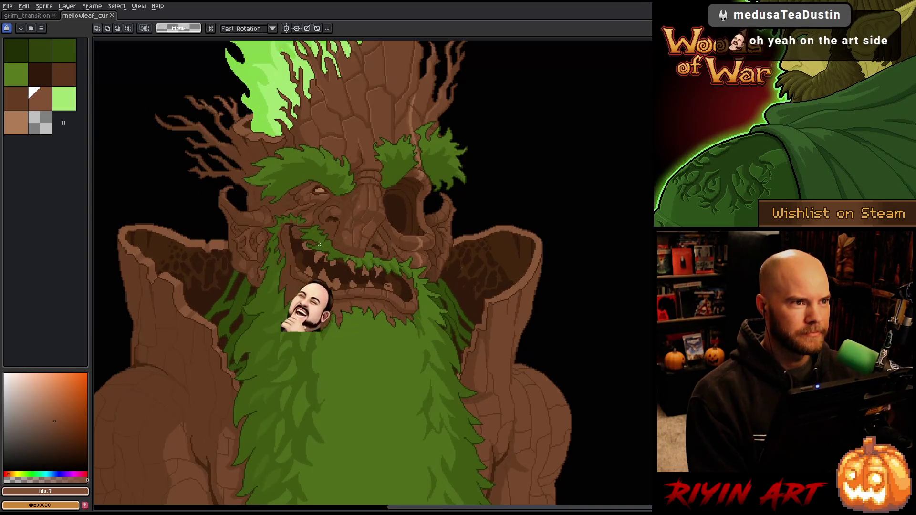
{"action": "scroll", "coordinate": [327, 246], "scroll_direction": "up", "scroll_amount": 1}
{"action": "key", "text": "m"}
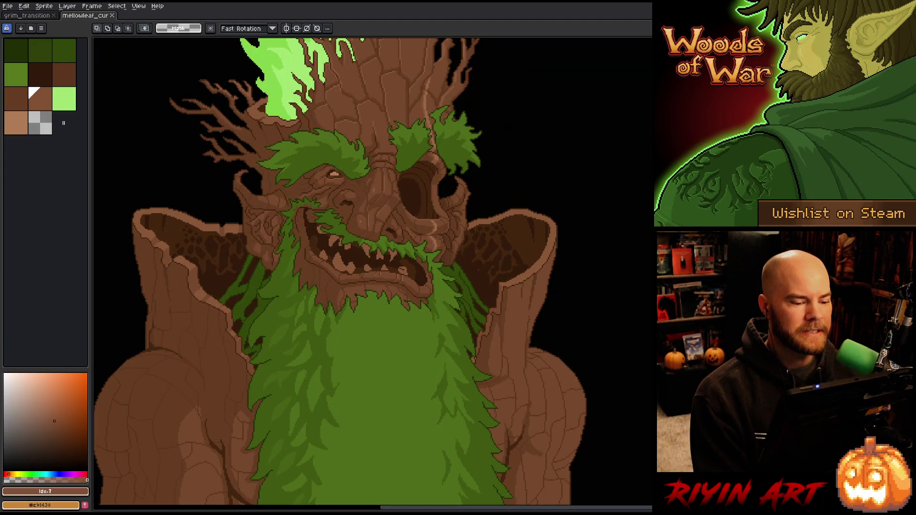
{"action": "key", "text": "h"}
{"action": "left_click_drag", "start_coordinate": [372, 267], "coordinate": [378, 259]}
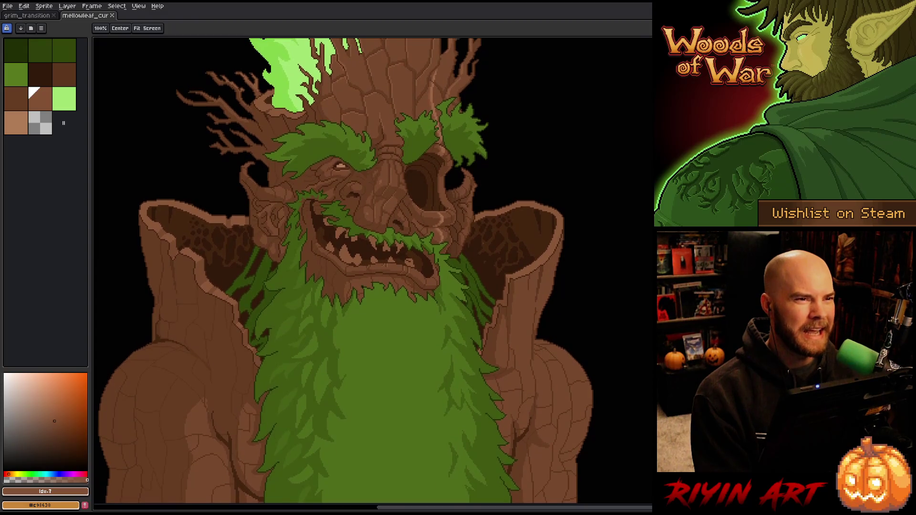
{"action": "key", "text": "m"}
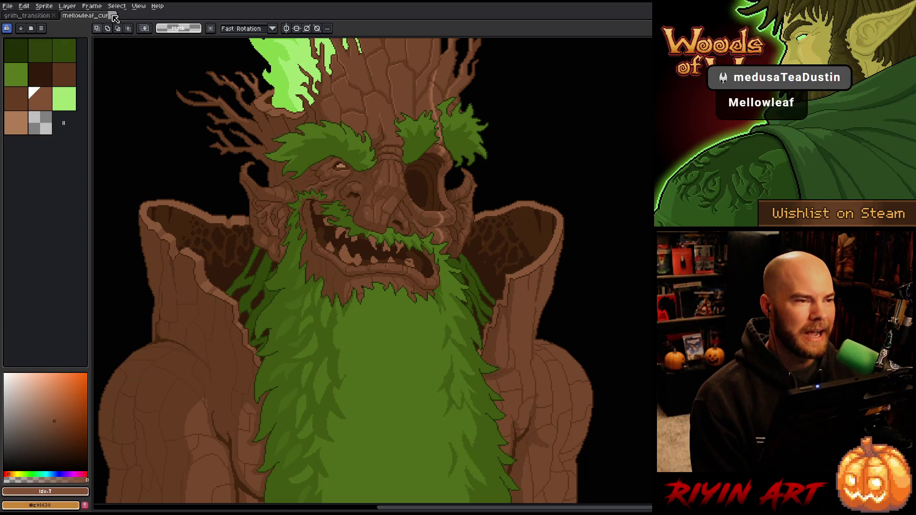
{"action": "left_click", "coordinate": [114, 16]}
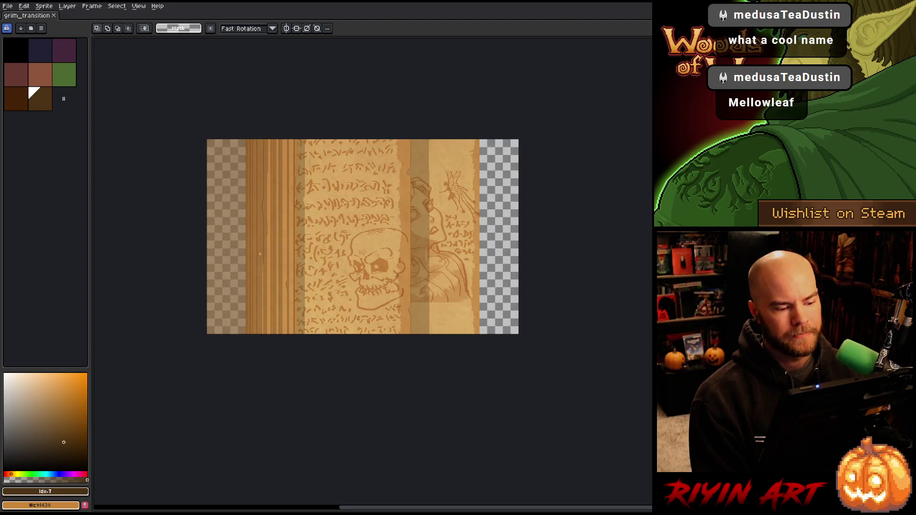
Step: Switch to the Move tool, show the timeline, and drag its top edge up to enlarge it
{"action": "key", "text": "v"}
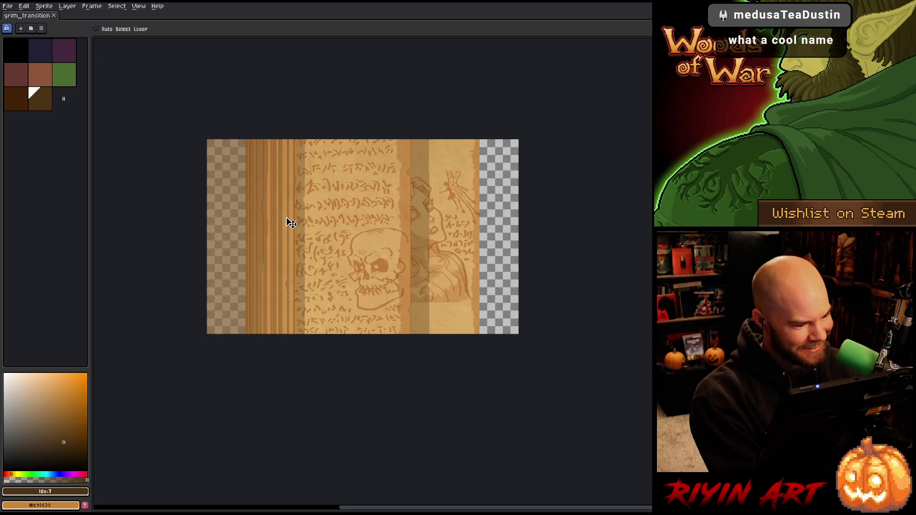
{"action": "key", "text": "Tab"}
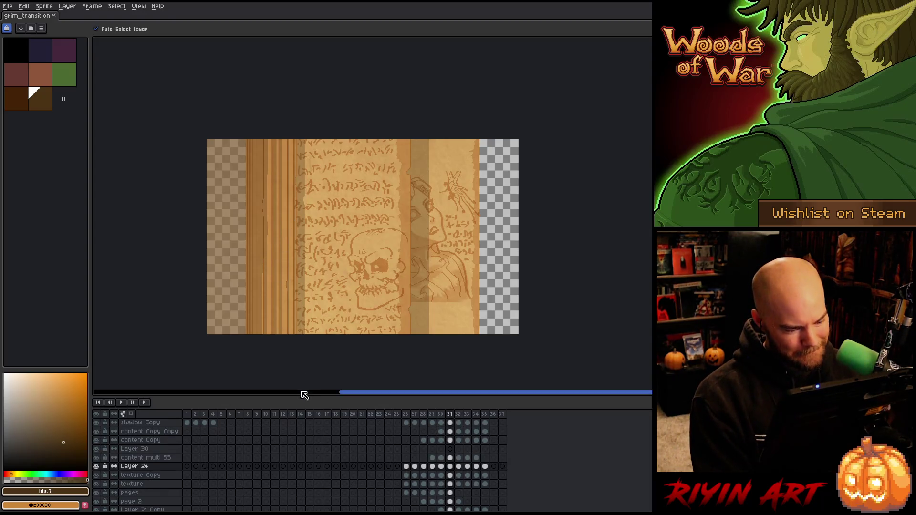
{"action": "left_click_drag", "start_coordinate": [301, 395], "coordinate": [308, 347]}
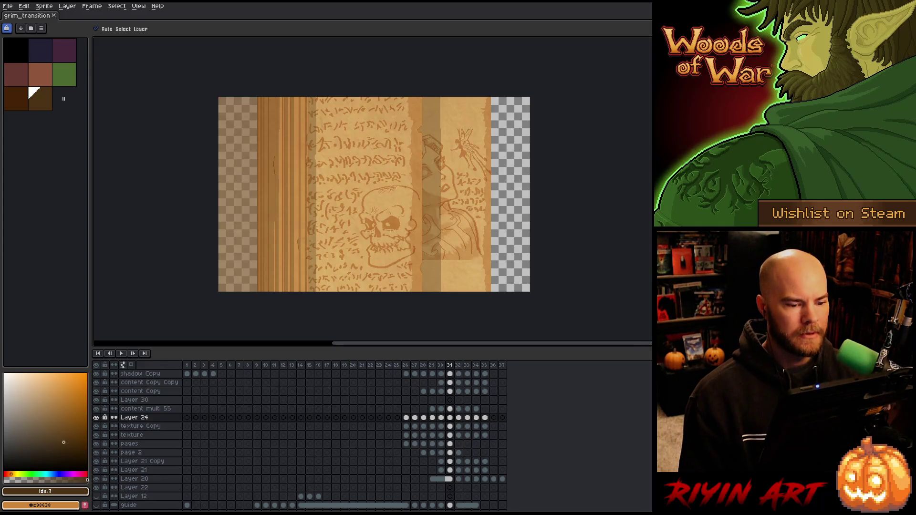
{"action": "scroll", "coordinate": [497, 197], "scroll_direction": "up", "scroll_amount": 1}
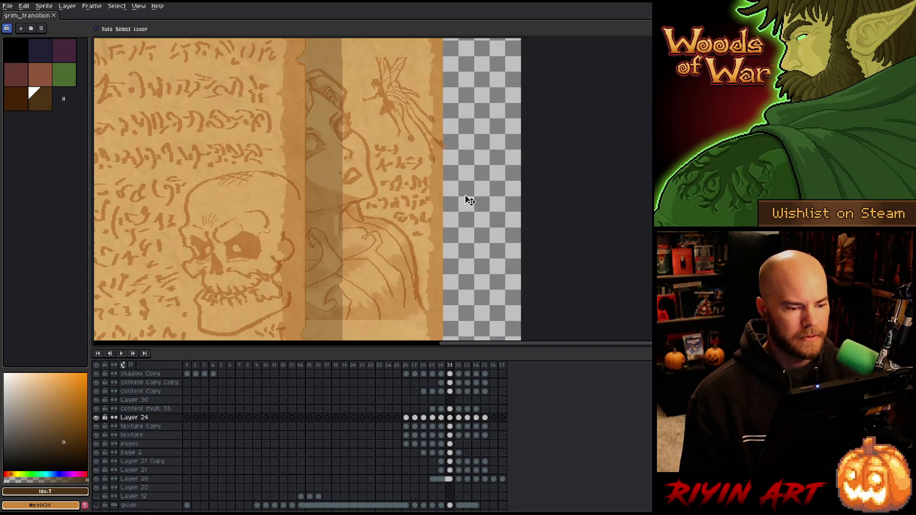
{"action": "scroll", "coordinate": [470, 201], "scroll_direction": "down", "scroll_amount": 1}
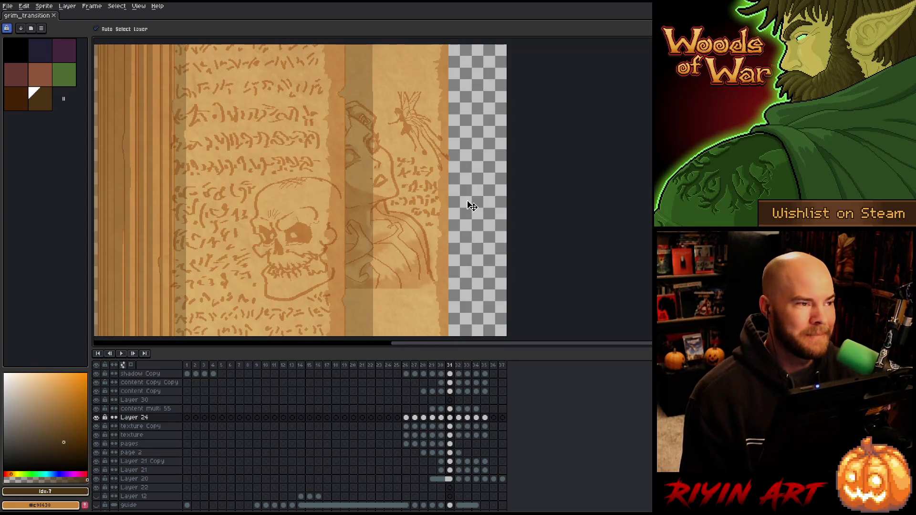
{"action": "scroll", "coordinate": [472, 206], "scroll_direction": "down", "scroll_amount": 1}
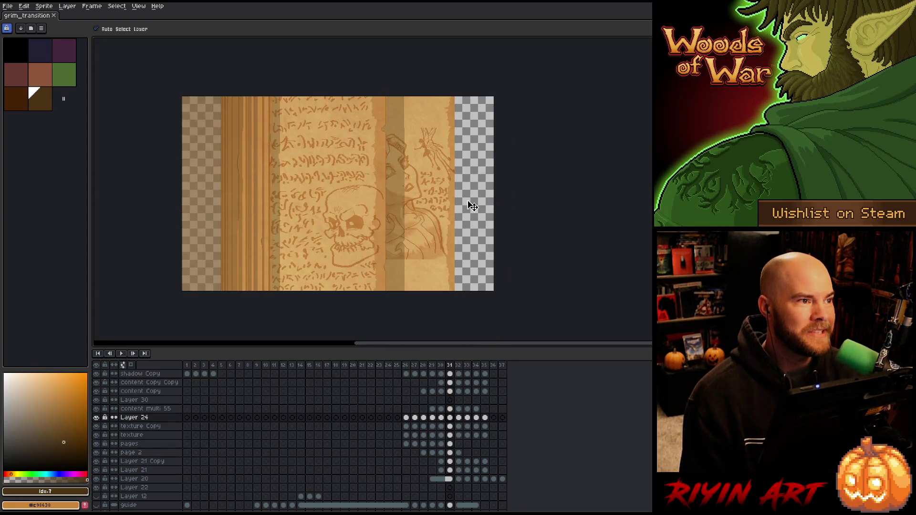
{"action": "scroll", "coordinate": [472, 206], "scroll_direction": "up", "scroll_amount": 1}
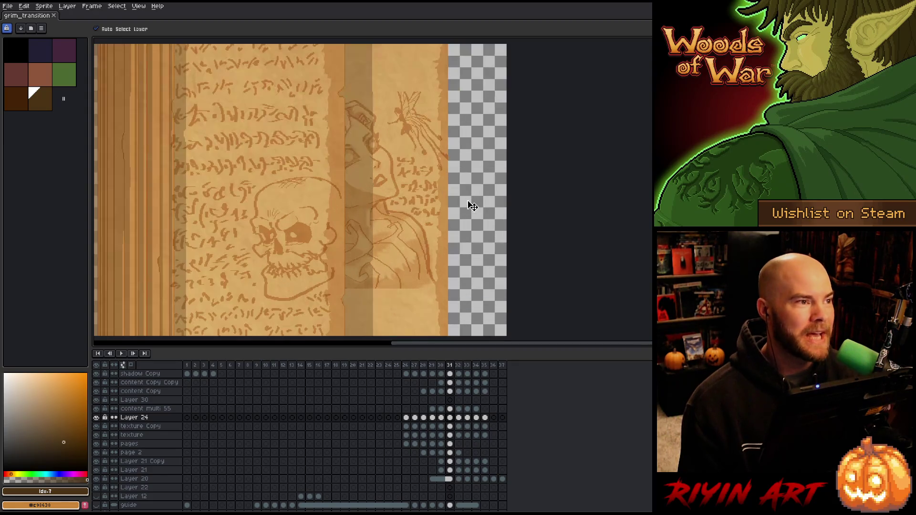
{"action": "scroll", "coordinate": [470, 205], "scroll_direction": "down", "scroll_amount": 1}
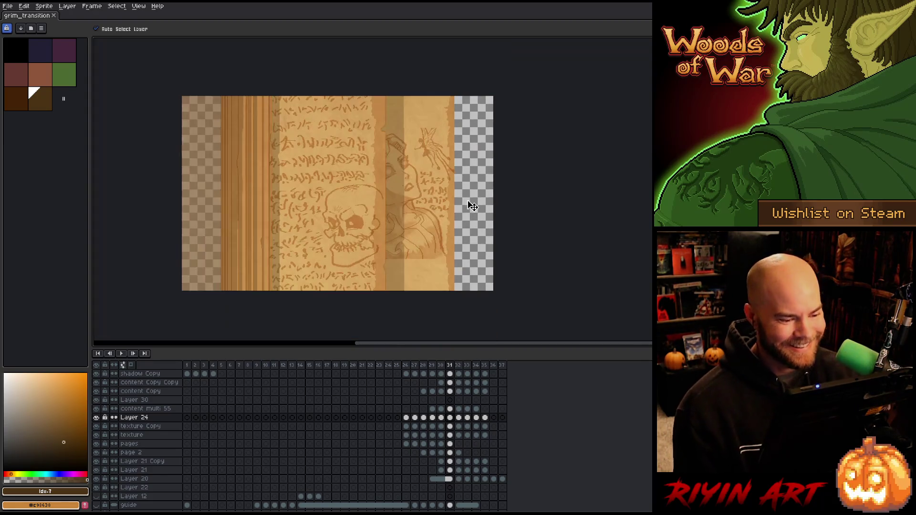
{"action": "scroll", "coordinate": [478, 246], "scroll_direction": "up", "scroll_amount": 1}
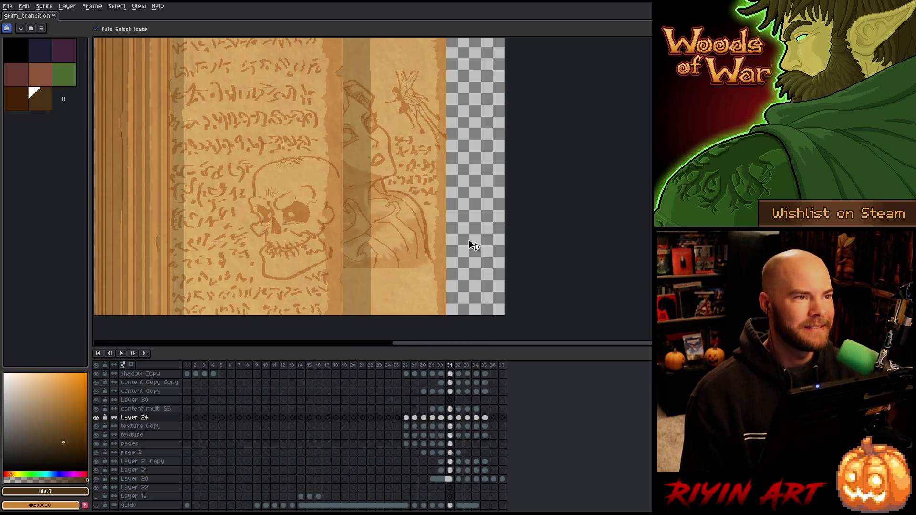
{"action": "scroll", "coordinate": [470, 247], "scroll_direction": "up", "scroll_amount": 1}
{"action": "left_click", "coordinate": [400, 276]}
{"action": "scroll", "coordinate": [388, 277], "scroll_direction": "down", "scroll_amount": 1}
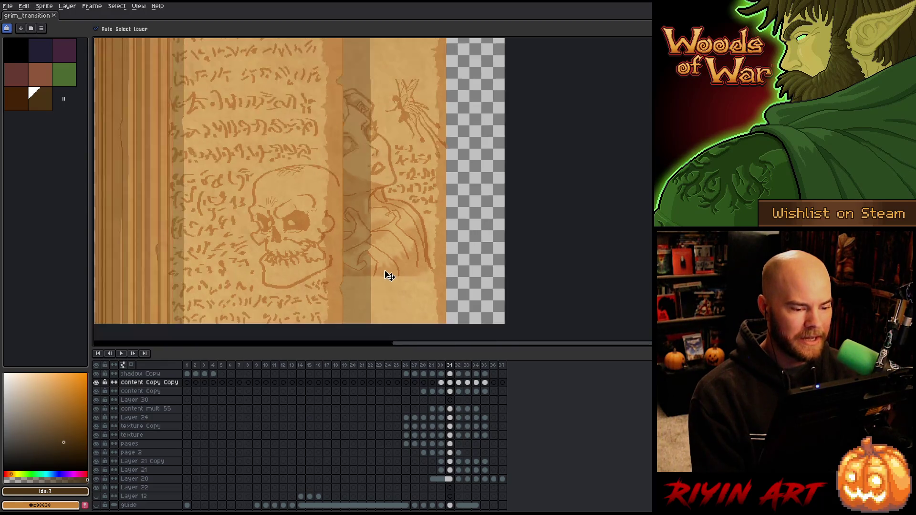
{"action": "scroll", "coordinate": [391, 272], "scroll_direction": "up", "scroll_amount": 1}
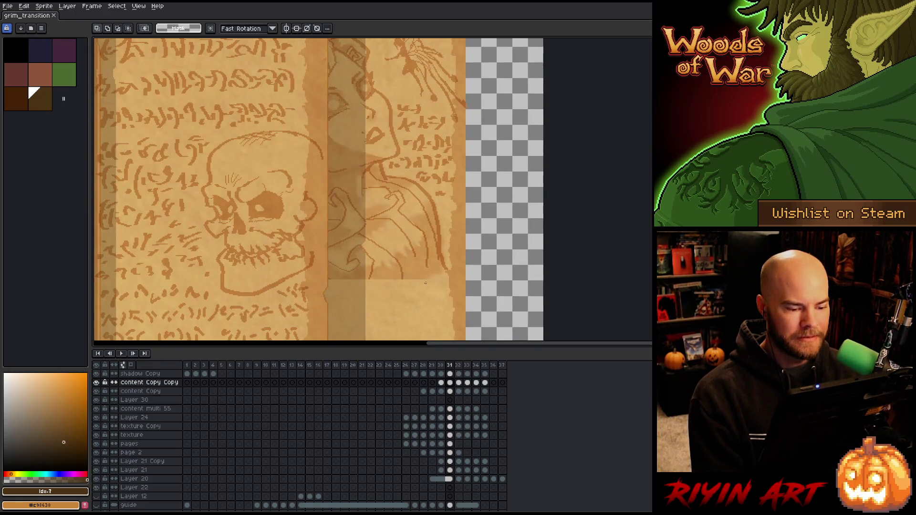
{"action": "mouse_move", "coordinate": [425, 270]}
{"action": "left_mouse_down"}
{"action": "mouse_move", "coordinate": [407, 256]}
{"action": "mouse_move", "coordinate": [395, 265]}
{"action": "left_mouse_up"}
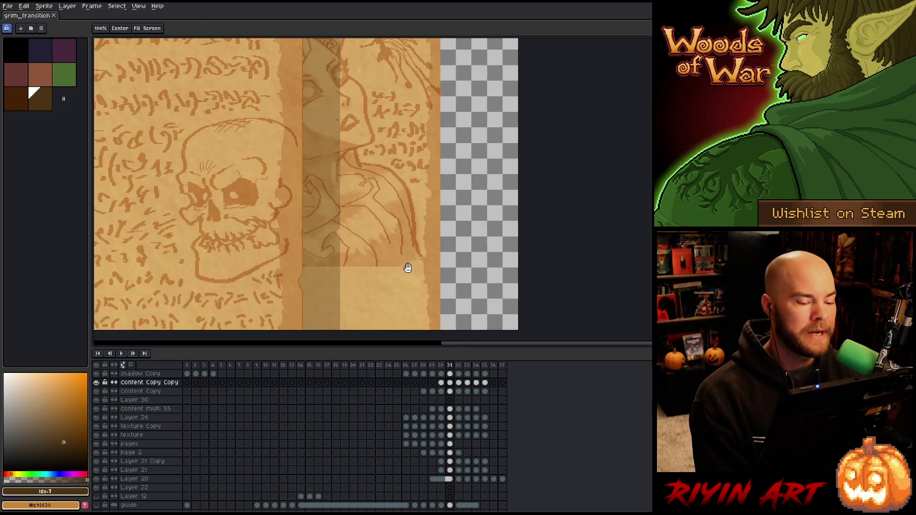
{"action": "mouse_move", "coordinate": [409, 258]}
{"action": "left_mouse_down"}
{"action": "mouse_move", "coordinate": [424, 254]}
{"action": "mouse_move", "coordinate": [401, 263]}
{"action": "mouse_move", "coordinate": [401, 238]}
{"action": "left_mouse_up"}
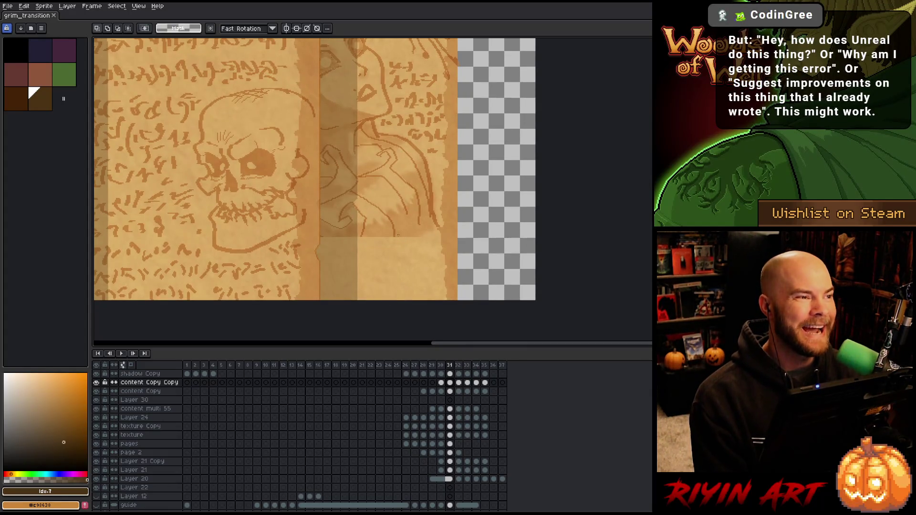
{"action": "scroll", "coordinate": [396, 234], "scroll_direction": "left", "scroll_amount": 2}
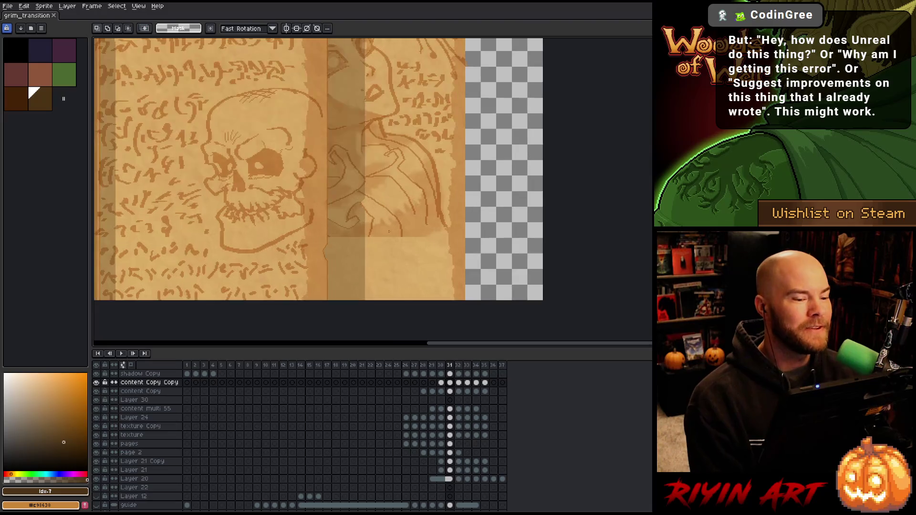
{"action": "scroll", "coordinate": [389, 231], "scroll_direction": "up", "scroll_amount": 1}
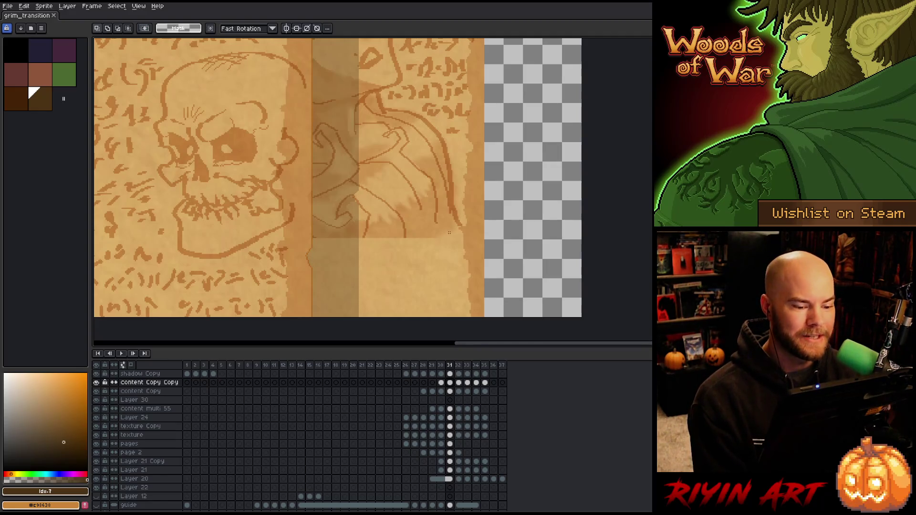
{"action": "left_click_drag", "start_coordinate": [448, 235], "coordinate": [313, 236]}
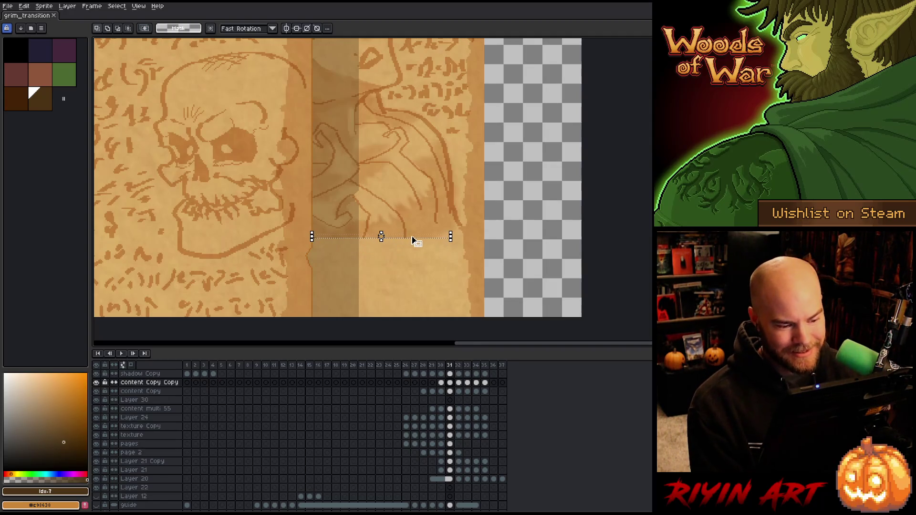
Step: Stretch the strip below the figure down over the lower band, widen it slightly left, and commit
{"action": "left_click_drag", "start_coordinate": [379, 243], "coordinate": [372, 329]}
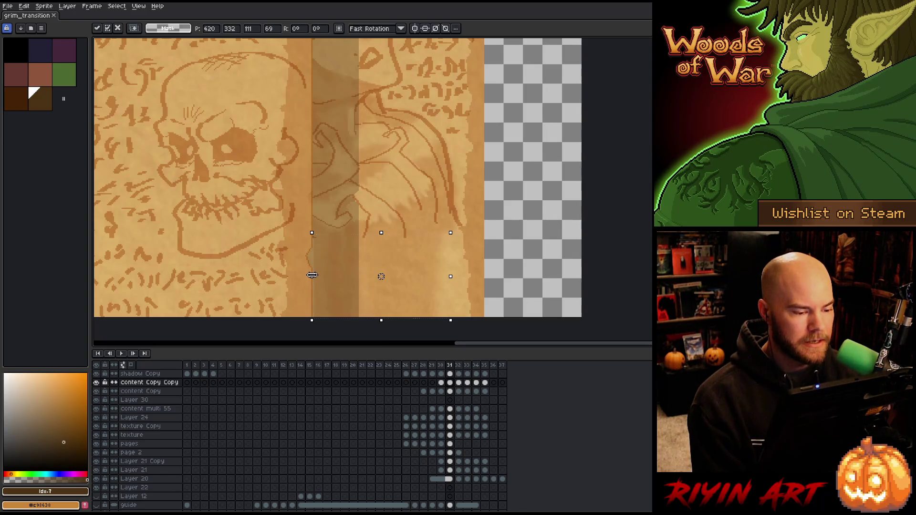
{"action": "left_click_drag", "start_coordinate": [313, 276], "coordinate": [311, 275]}
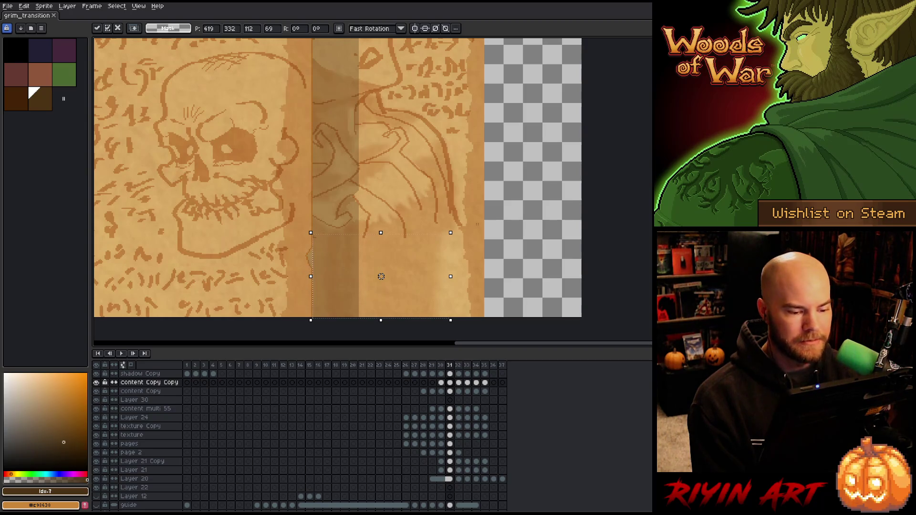
{"action": "left_click", "coordinate": [458, 246]}
Step: Select a narrow pixel column by the ragged edge and shift it left onto the band edge
{"action": "scroll", "coordinate": [325, 267], "scroll_direction": "up", "scroll_amount": 3}
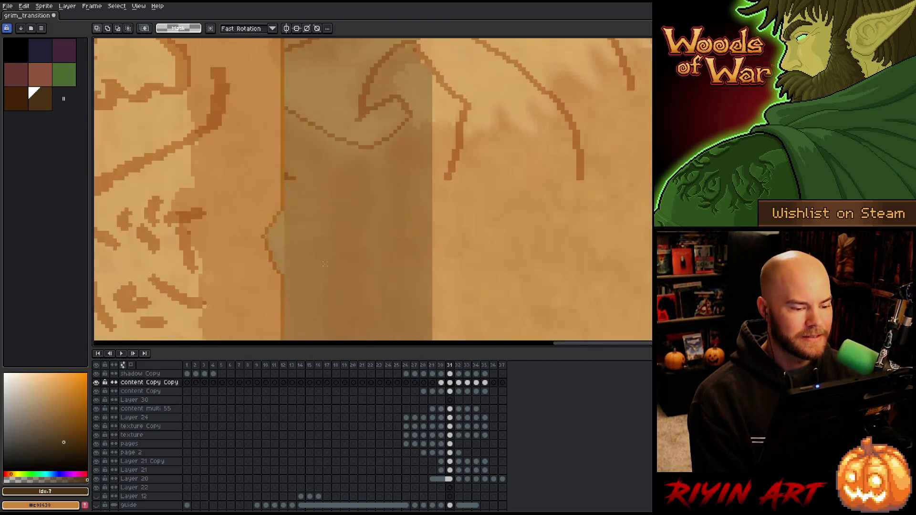
{"action": "left_click_drag", "start_coordinate": [286, 212], "coordinate": [286, 275]}
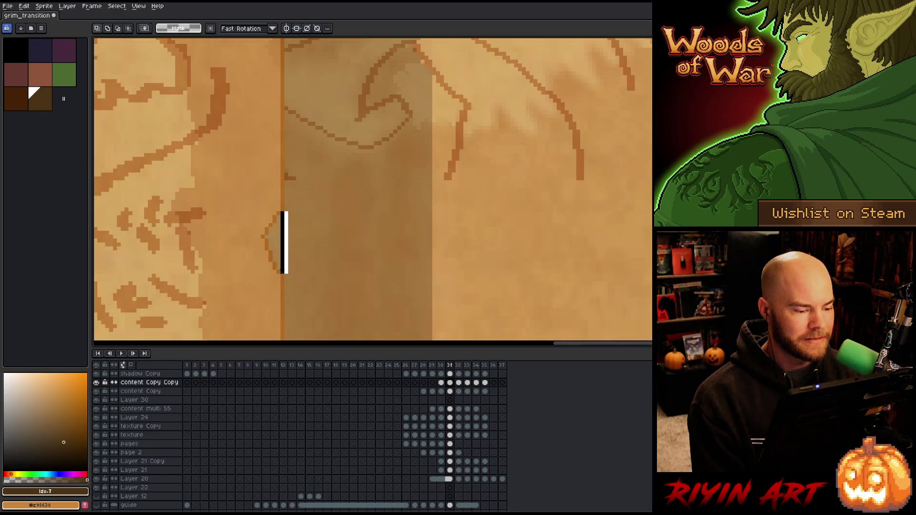
{"action": "key", "text": "ctrl+d"}
{"action": "scroll", "coordinate": [261, 228], "scroll_direction": "up", "scroll_amount": 1}
{"action": "left_click_drag", "start_coordinate": [292, 209], "coordinate": [293, 291]}
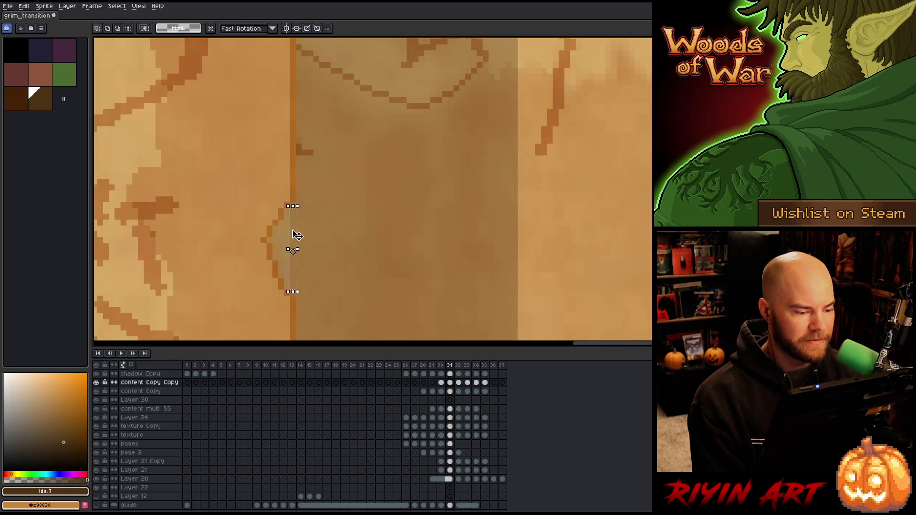
{"action": "left_click", "coordinate": [290, 253]}
{"action": "left_click_drag", "start_coordinate": [283, 256], "coordinate": [277, 250]}
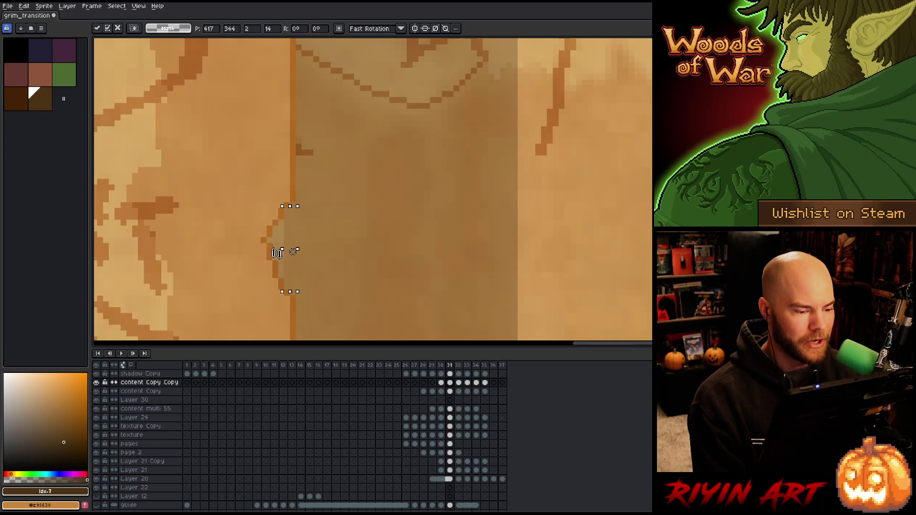
{"action": "left_click", "coordinate": [339, 228]}
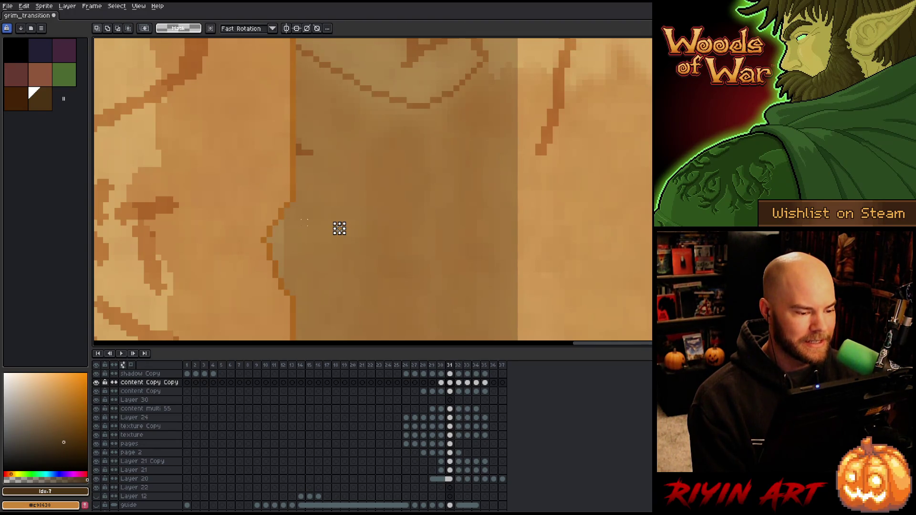
Step: Move the strip further left onto the edge, then nudge another thin strip and a two-pixel patch
{"action": "key", "text": "ctrl+z"}
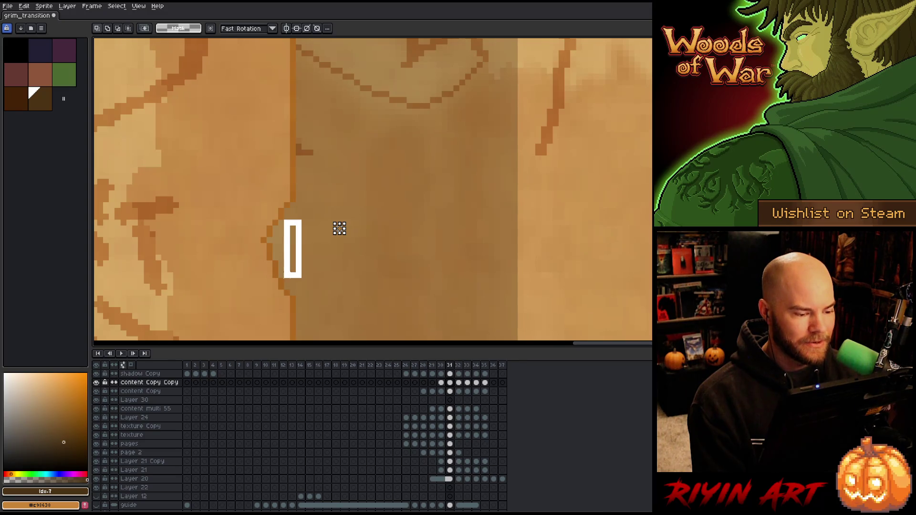
{"action": "mouse_move", "coordinate": [288, 252]}
{"action": "left_mouse_down"}
{"action": "mouse_move", "coordinate": [273, 253]}
{"action": "mouse_move", "coordinate": [285, 262]}
{"action": "mouse_move", "coordinate": [268, 237]}
{"action": "left_mouse_up"}
{"action": "left_click", "coordinate": [276, 229]}
{"action": "left_click", "coordinate": [281, 246]}
{"action": "key", "text": "Return"}
{"action": "left_click", "coordinate": [272, 241]}
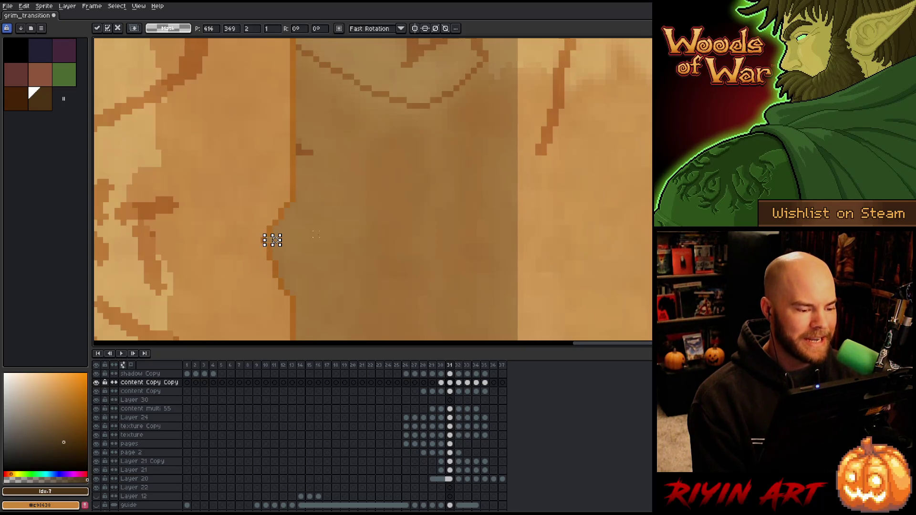
{"action": "key", "text": "Return"}
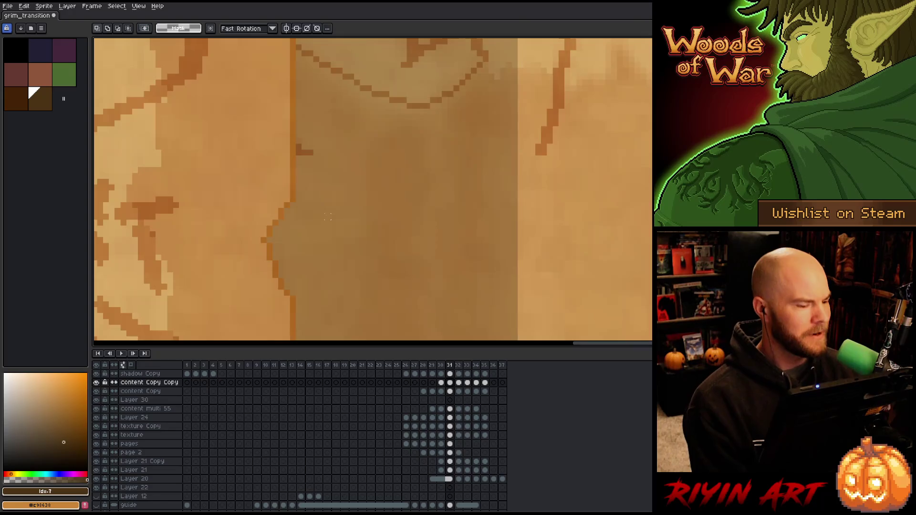
{"action": "scroll", "coordinate": [325, 216], "scroll_direction": "down", "scroll_amount": 3}
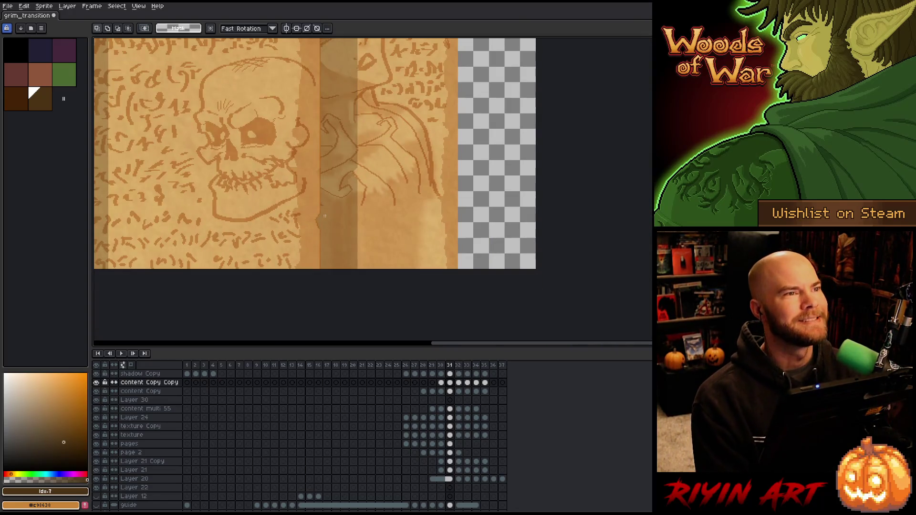
{"action": "key", "text": "space"}
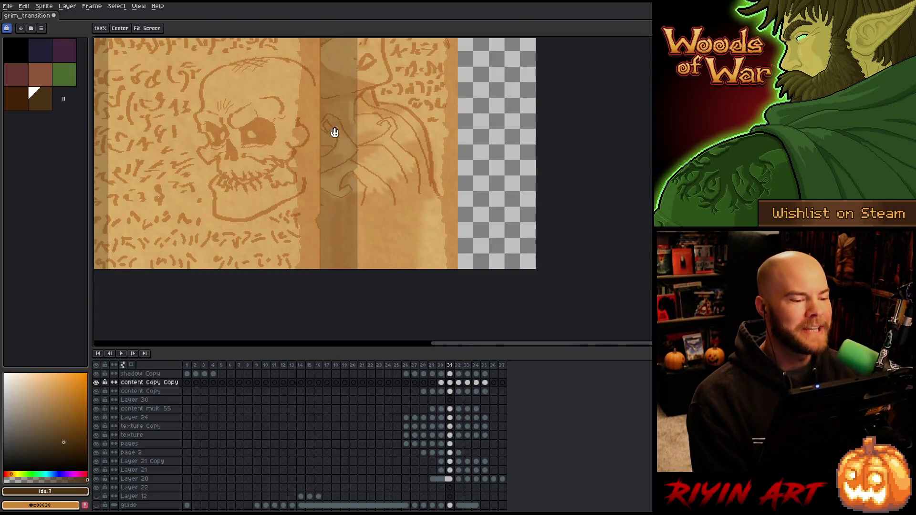
{"action": "left_click_drag", "start_coordinate": [333, 133], "coordinate": [309, 249]}
{"action": "left_click_drag", "start_coordinate": [308, 100], "coordinate": [306, 188]}
{"action": "scroll", "coordinate": [288, 153], "scroll_direction": "up", "scroll_amount": 4}
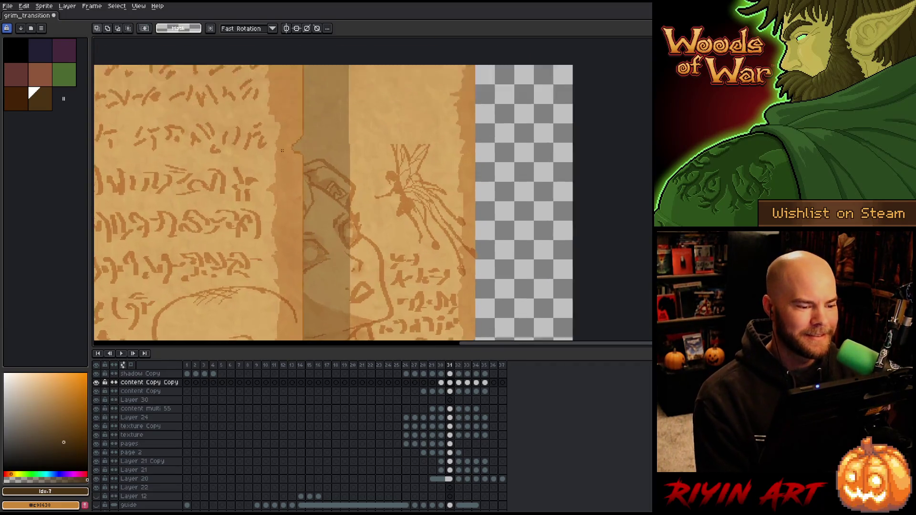
{"action": "scroll", "coordinate": [351, 209], "scroll_direction": "up", "scroll_amount": 3}
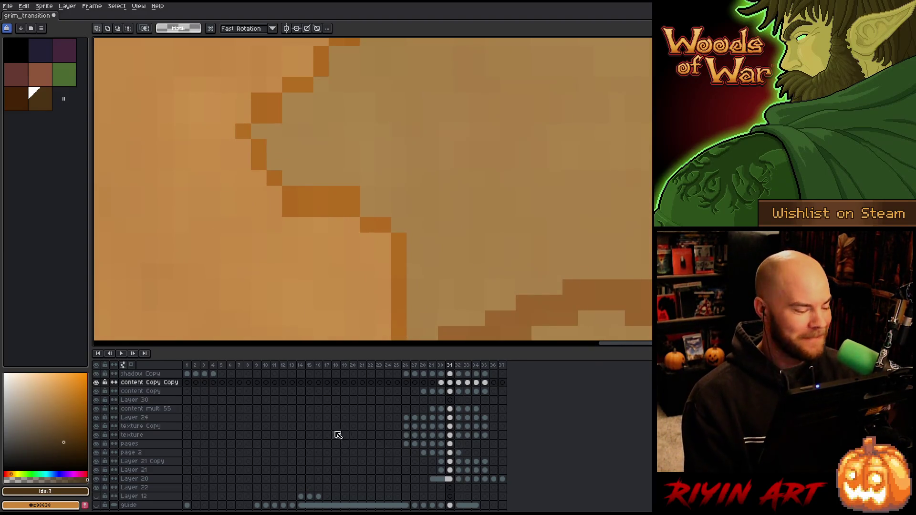
{"action": "scroll", "coordinate": [477, 381], "scroll_direction": "up", "scroll_amount": 3}
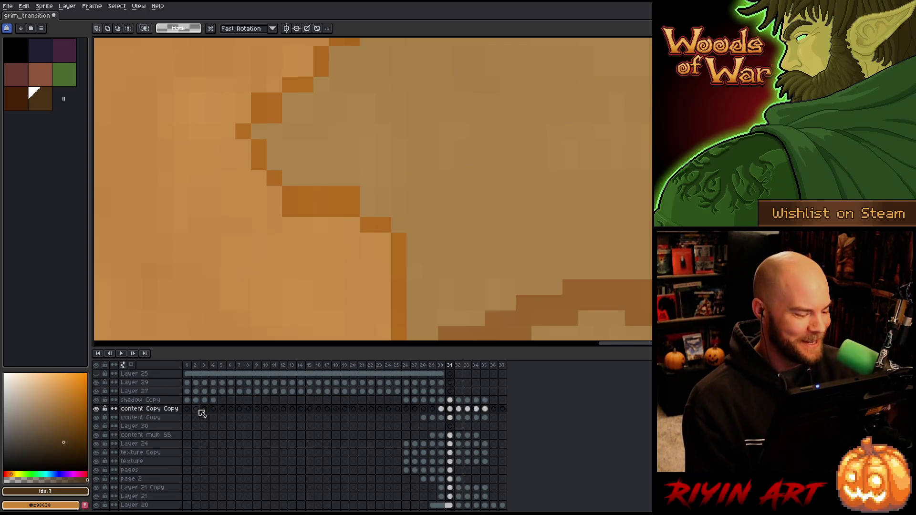
{"action": "left_click", "coordinate": [144, 409]}
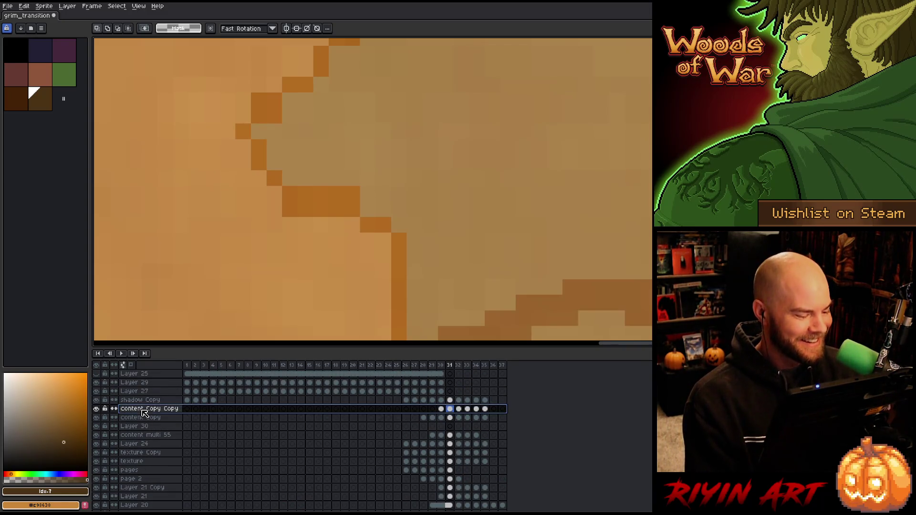
Step: Add Layer 31 and repaint the dark block's bottom row with a sampled light parchment colour
{"action": "key", "text": "shift+n"}
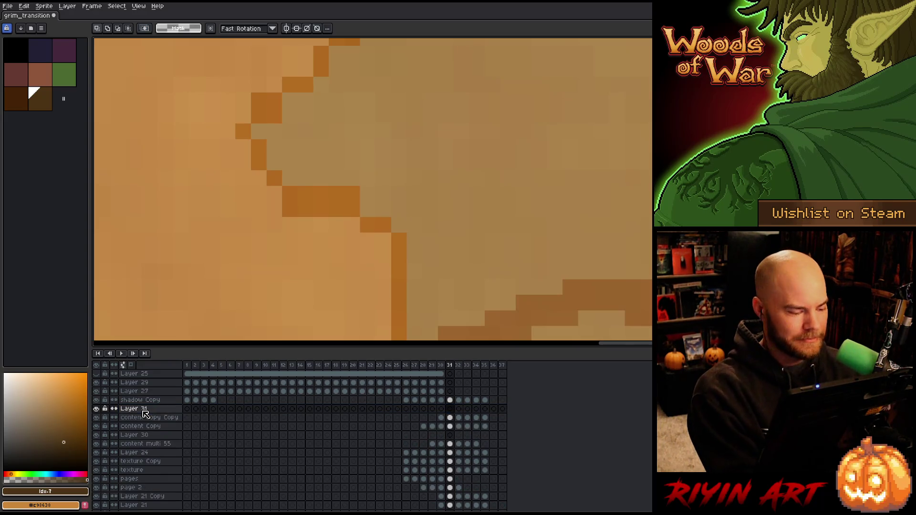
{"action": "left_click", "coordinate": [144, 411]}
{"action": "key", "text": "i"}
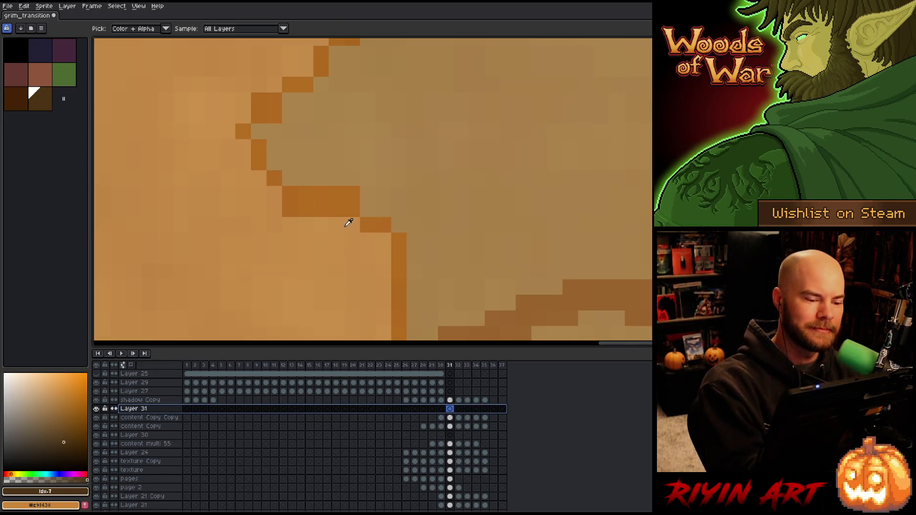
{"action": "left_click", "coordinate": [348, 223]}
{"action": "key", "text": "b"}
{"action": "left_click_drag", "start_coordinate": [337, 210], "coordinate": [286, 210]}
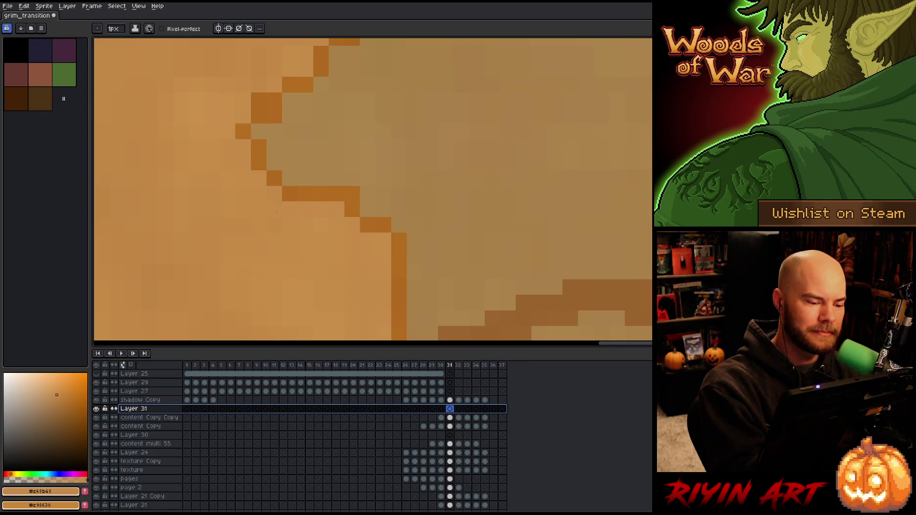
Step: Sample a shadowed parchment tone and survey the torn edge and skull area, then go to frame 30
{"action": "left_click_drag", "start_coordinate": [389, 156], "coordinate": [396, 299]}
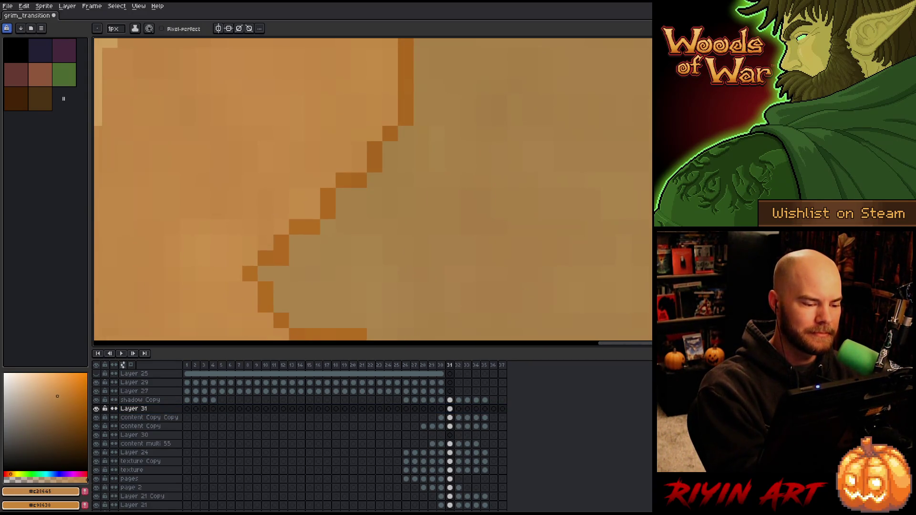
{"action": "left_click", "coordinate": [288, 268], "text": "alt"}
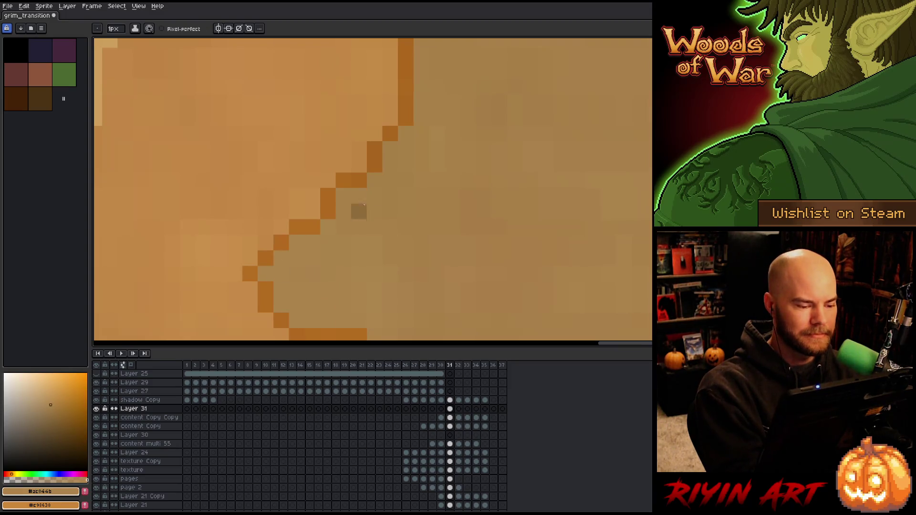
{"action": "left_click_drag", "start_coordinate": [469, 209], "coordinate": [477, 76]}
{"action": "left_click_drag", "start_coordinate": [486, 166], "coordinate": [462, 197]}
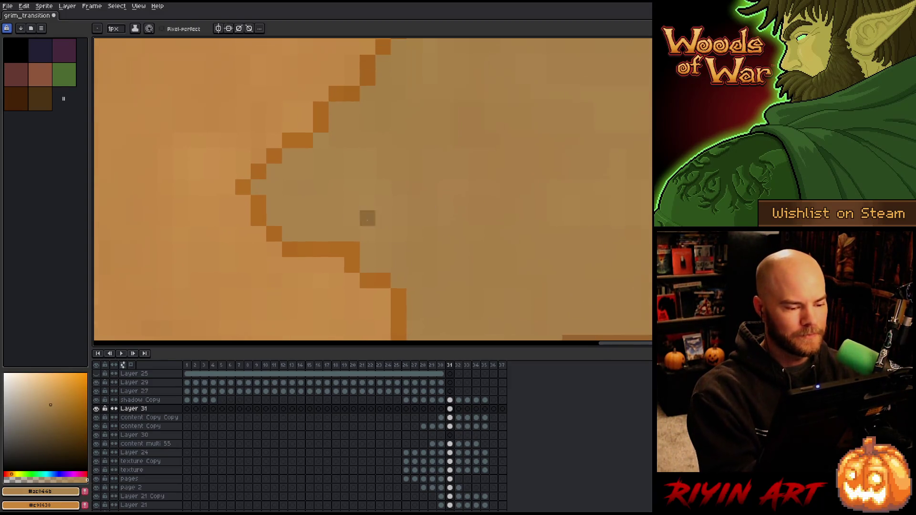
{"action": "scroll", "coordinate": [456, 215], "scroll_direction": "down", "scroll_amount": 3}
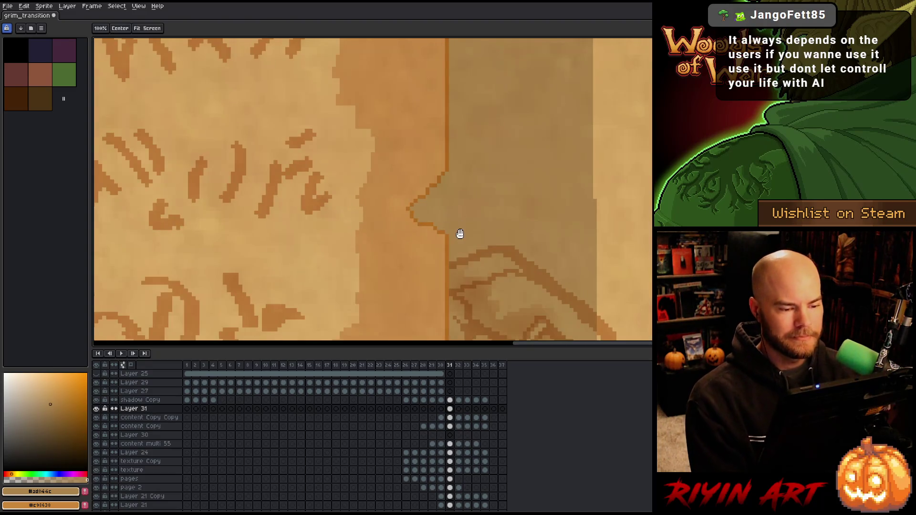
{"action": "left_click_drag", "start_coordinate": [458, 231], "coordinate": [388, 187]}
{"action": "scroll", "coordinate": [387, 187], "scroll_direction": "down", "scroll_amount": 2}
{"action": "scroll", "coordinate": [387, 187], "scroll_direction": "down", "scroll_amount": 2}
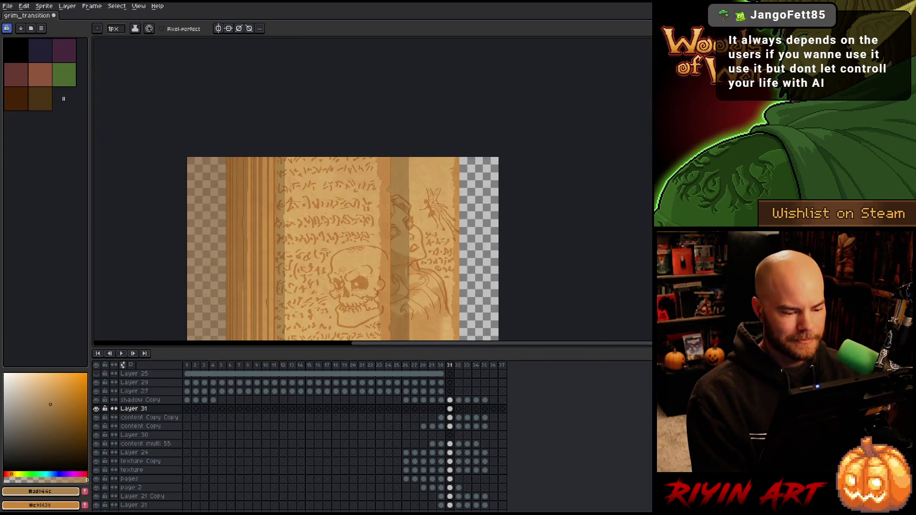
{"action": "left_click_drag", "start_coordinate": [409, 269], "coordinate": [352, 154]}
{"action": "scroll", "coordinate": [352, 153], "scroll_direction": "up", "scroll_amount": 3}
{"action": "left_click_drag", "start_coordinate": [362, 280], "coordinate": [346, 231]}
{"action": "scroll", "coordinate": [346, 231], "scroll_direction": "up", "scroll_amount": 3}
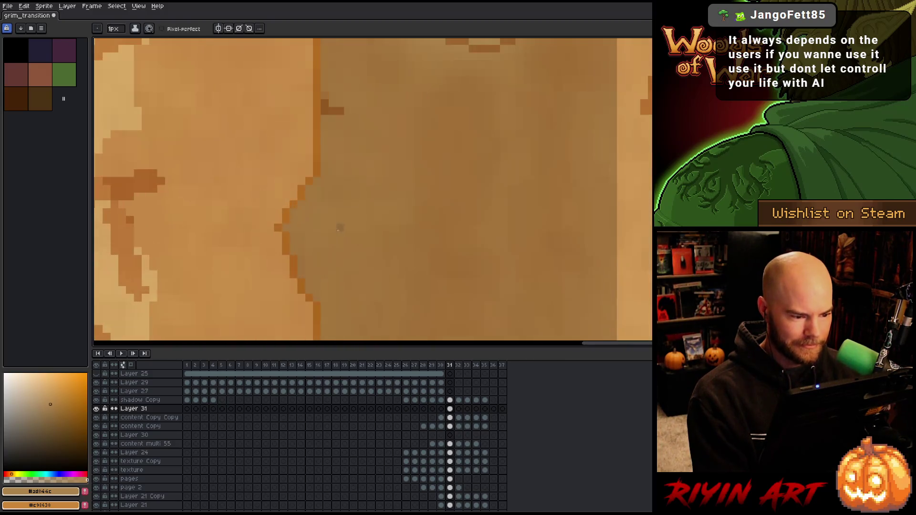
{"action": "scroll", "coordinate": [345, 231], "scroll_direction": "down", "scroll_amount": 5}
{"action": "mouse_move", "coordinate": [345, 130]}
{"action": "left_mouse_down"}
{"action": "mouse_move", "coordinate": [374, 167]}
{"action": "mouse_move", "coordinate": [363, 205]}
{"action": "left_mouse_up"}
{"action": "scroll", "coordinate": [324, 208], "scroll_direction": "up", "scroll_amount": 1}
{"action": "key", "text": "Left"}
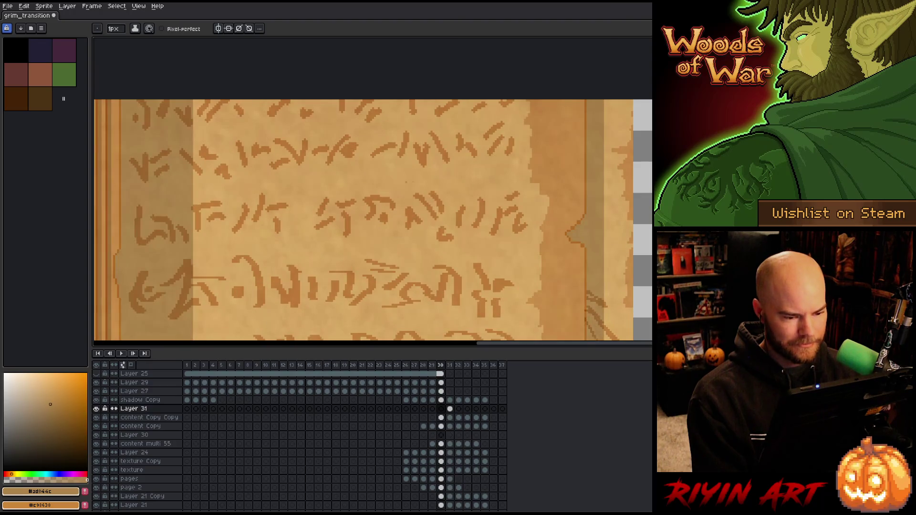
Step: On frame 30, sample shadowed parchment tones and paint over a stray pixel on the notched edge
{"action": "scroll", "coordinate": [296, 225], "scroll_direction": "up", "scroll_amount": 4}
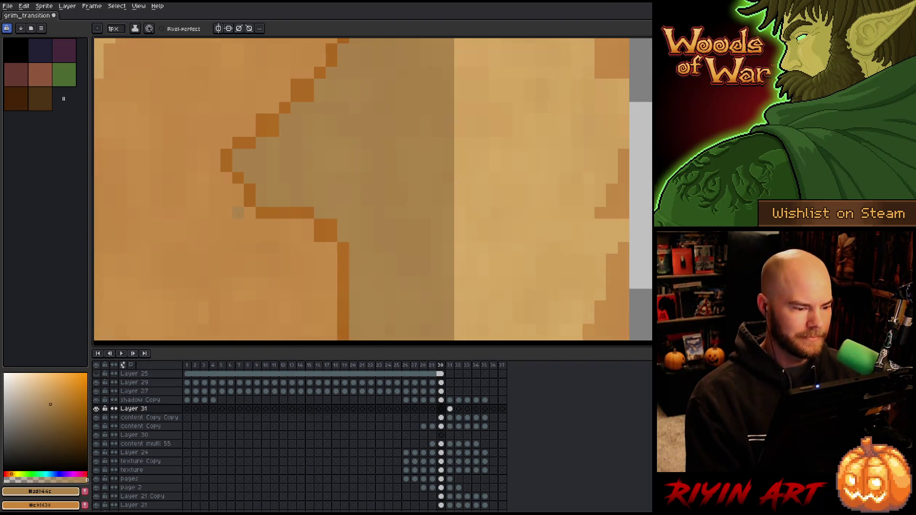
{"action": "left_click", "coordinate": [333, 200], "text": "alt"}
{"action": "left_click", "coordinate": [340, 225], "text": "alt"}
{"action": "left_click_drag", "start_coordinate": [337, 137], "coordinate": [354, 259]}
{"action": "left_click", "coordinate": [291, 252]}
{"action": "left_click", "coordinate": [296, 260], "text": "alt"}
{"action": "left_click", "coordinate": [311, 176], "text": "alt"}
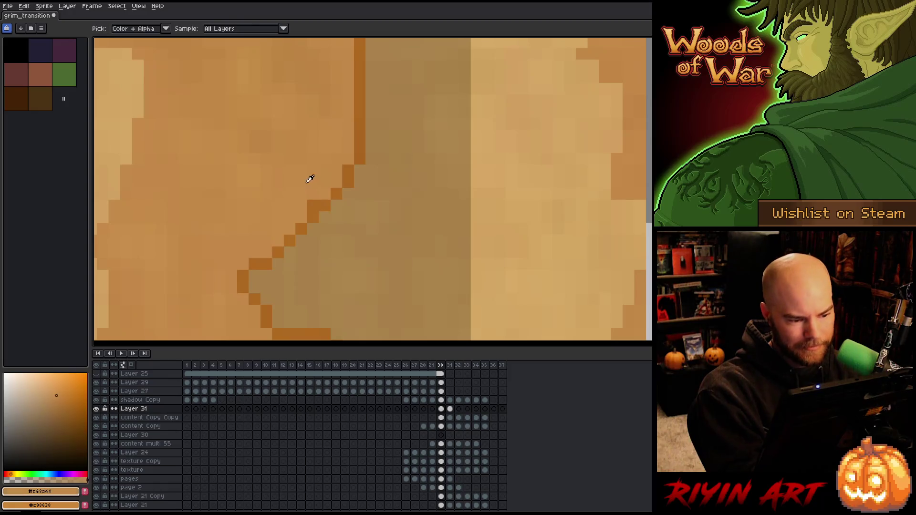
{"action": "scroll", "coordinate": [380, 217], "scroll_direction": "down", "scroll_amount": 3}
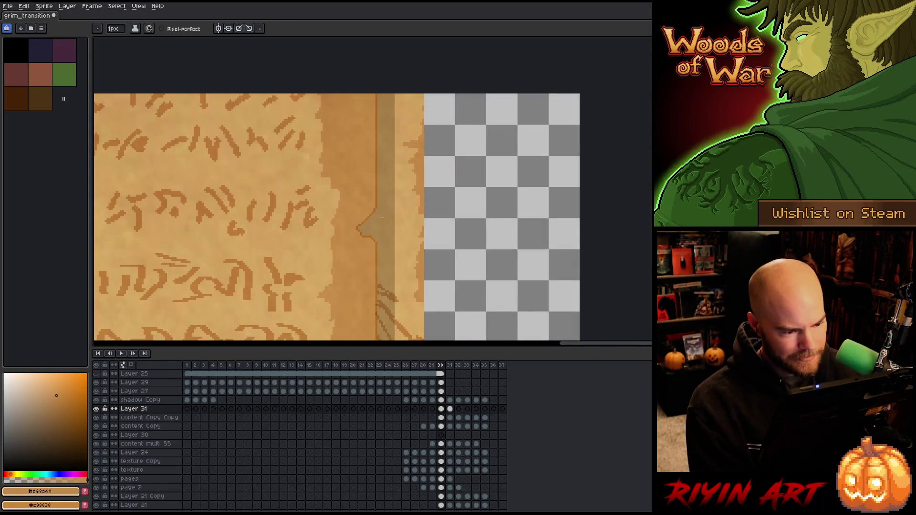
Step: On frame 31, lighten the thick pixels at the edge line's corner with sampled parchment colour
{"action": "key", "text": "Right"}
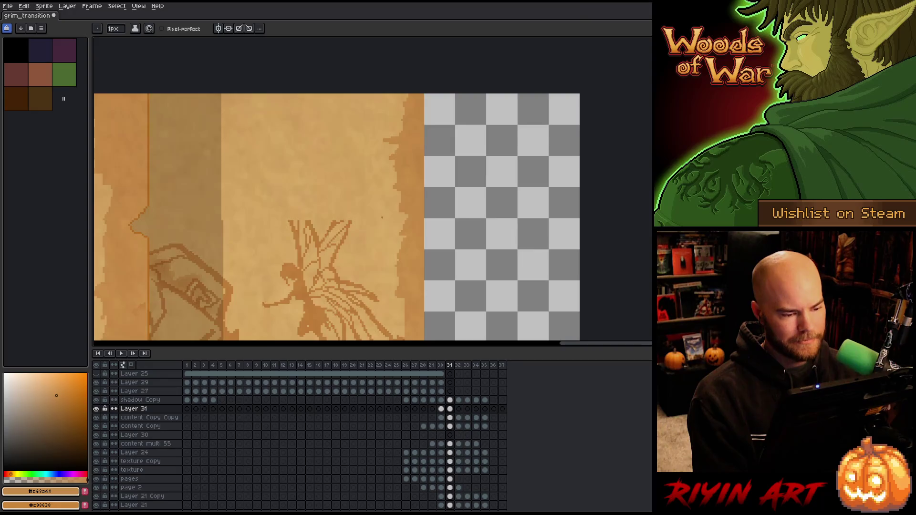
{"action": "scroll", "coordinate": [382, 217], "scroll_direction": "down", "scroll_amount": 2}
{"action": "key", "text": "Return"}
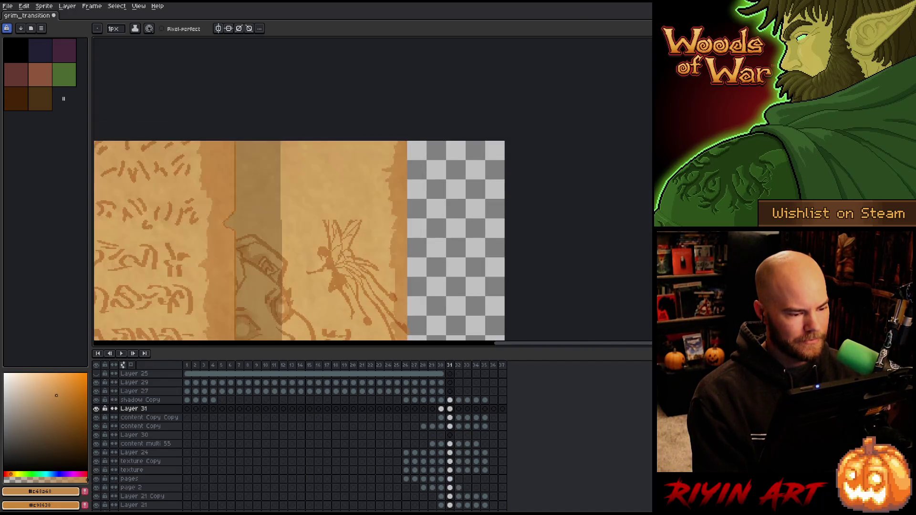
{"action": "scroll", "coordinate": [217, 236], "scroll_direction": "up", "scroll_amount": 4}
{"action": "key", "text": "i"}
{"action": "scroll", "coordinate": [557, 237], "scroll_direction": "up", "scroll_amount": 1}
{"action": "left_click", "coordinate": [436, 254], "text": "alt"}
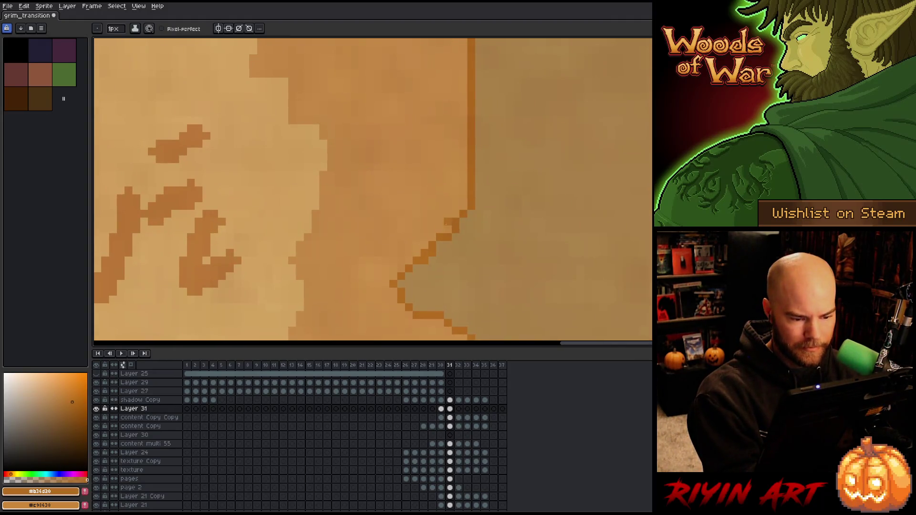
{"action": "left_click", "coordinate": [425, 263], "text": "alt"}
{"action": "left_click_drag", "start_coordinate": [453, 238], "coordinate": [456, 229]}
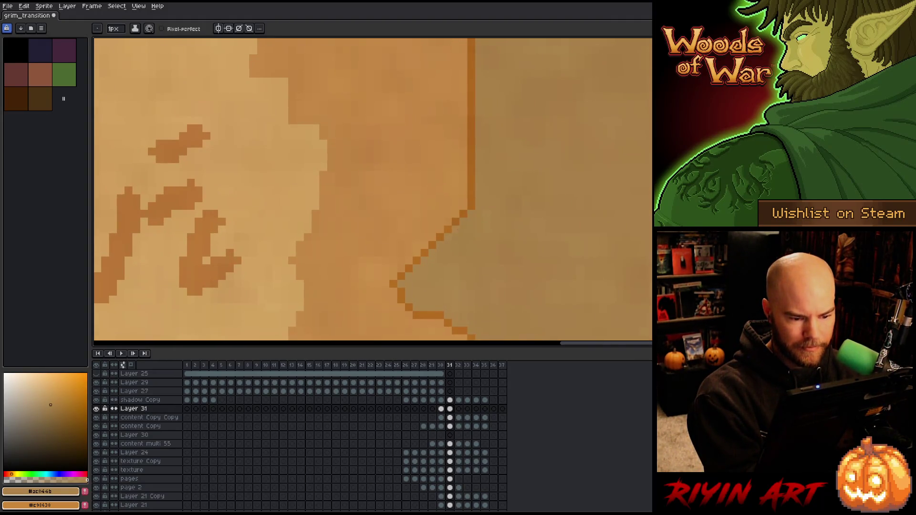
Step: Sample a slightly darker parchment tone, then move Layer 31 above shadow Copy
{"action": "scroll", "coordinate": [510, 173], "scroll_direction": "down", "scroll_amount": 3}
{"action": "scroll", "coordinate": [515, 190], "scroll_direction": "up", "scroll_amount": 3}
{"action": "left_click", "coordinate": [474, 199], "text": "alt"}
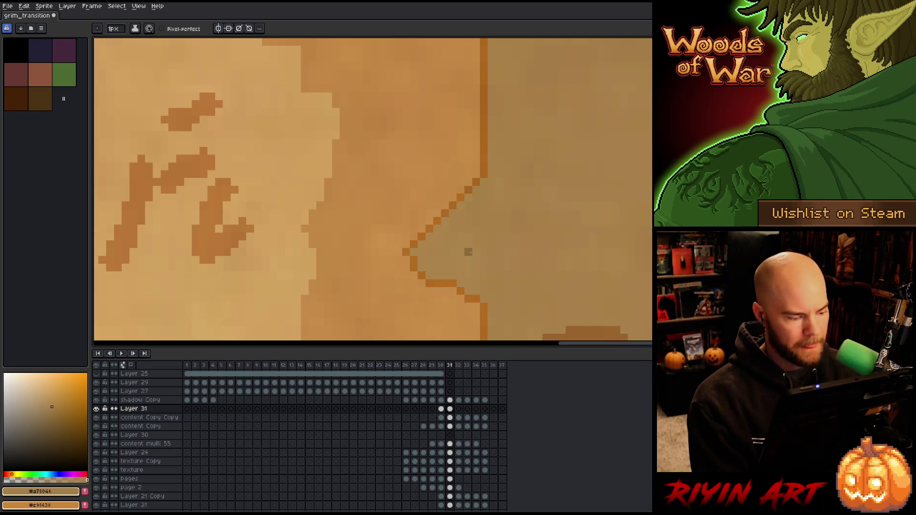
{"action": "left_click", "coordinate": [142, 410]}
{"action": "left_click_drag", "start_coordinate": [143, 409], "coordinate": [142, 400]}
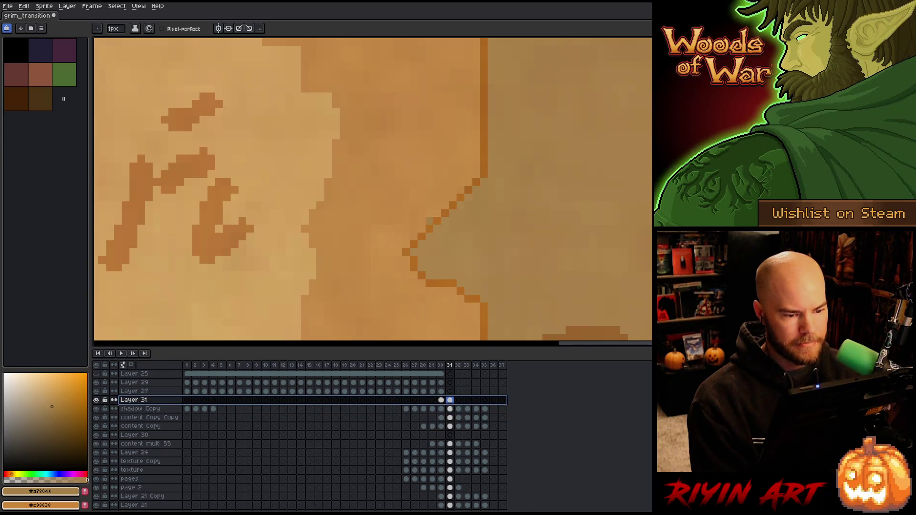
{"action": "left_click", "coordinate": [470, 189], "text": "alt"}
{"action": "key", "text": "h"}
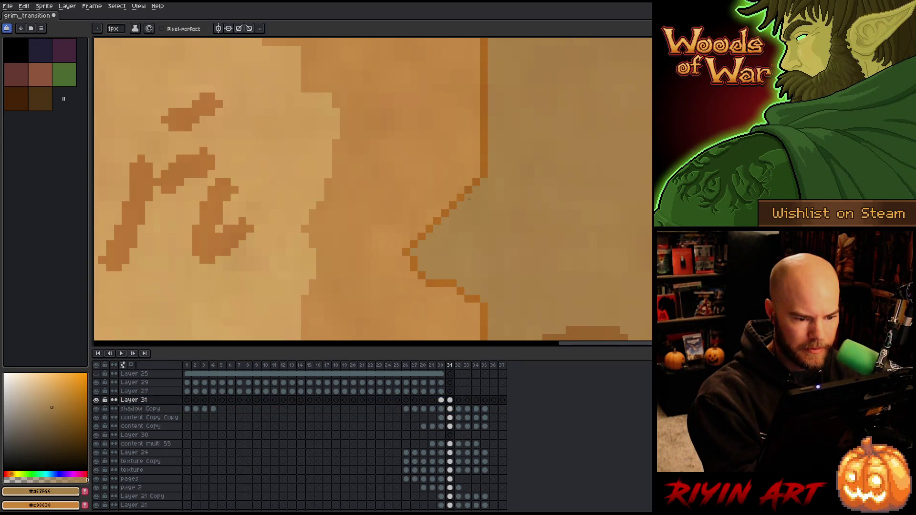
{"action": "scroll", "coordinate": [605, 257], "scroll_direction": "down", "scroll_amount": 3}
{"action": "mouse_move", "coordinate": [606, 257]}
{"action": "left_mouse_down"}
{"action": "mouse_move", "coordinate": [360, 160]}
{"action": "mouse_move", "coordinate": [364, 98]}
{"action": "left_mouse_up"}
{"action": "key", "text": "b"}
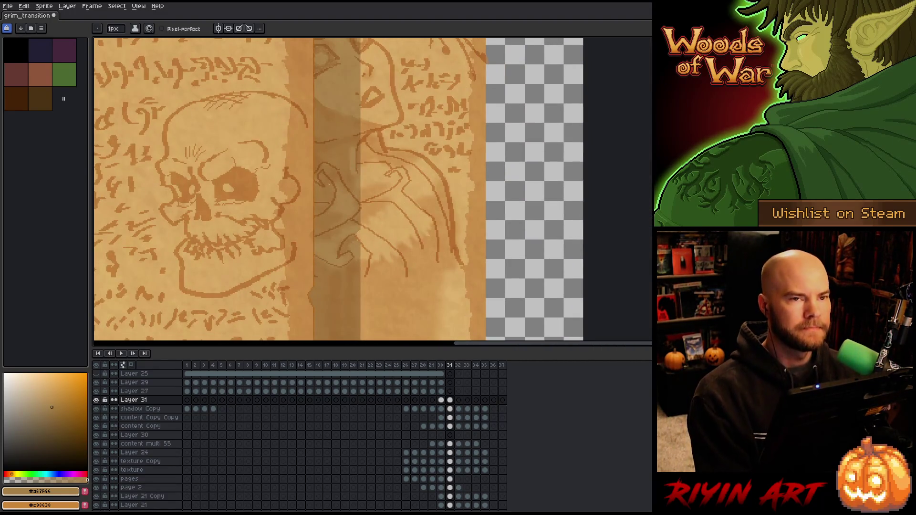